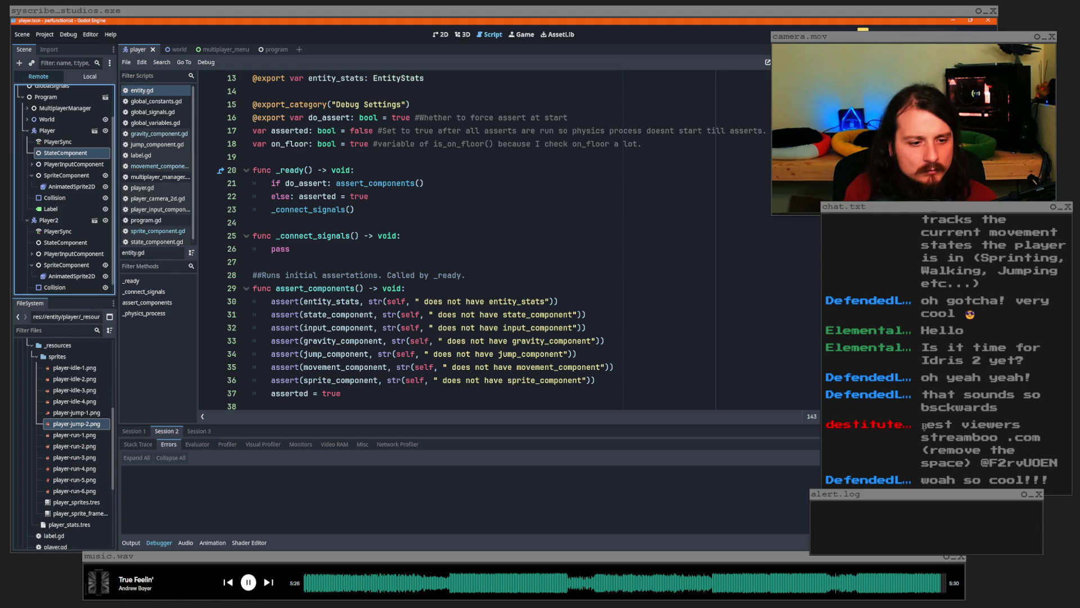
Step: Bring the debug game window forward and walk the player right beside the Host
{"action": "mouse_move", "coordinate": [278, 597]}
{"action": "mouse_move", "coordinate": [310, 524]}
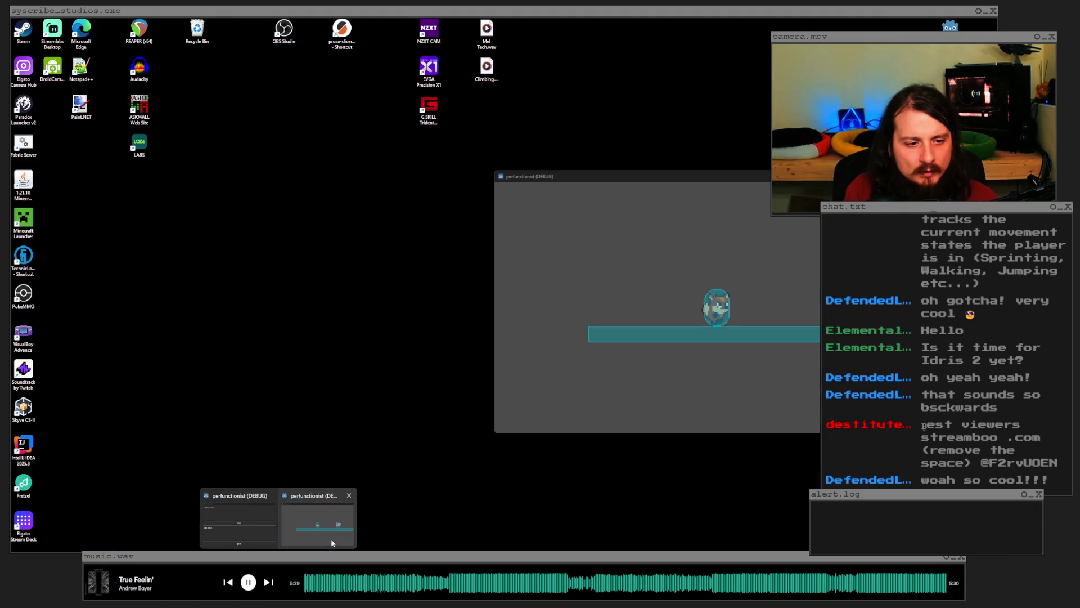
{"action": "mouse_move", "coordinate": [218, 525]}
{"action": "left_click", "coordinate": [318, 522]}
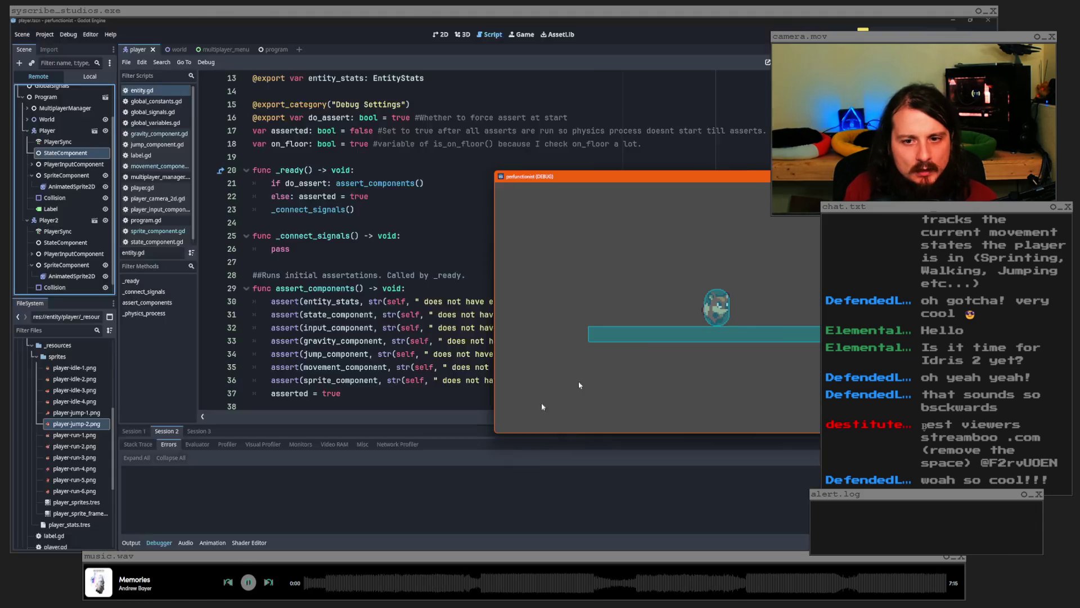
{"action": "key", "text": "Right"}
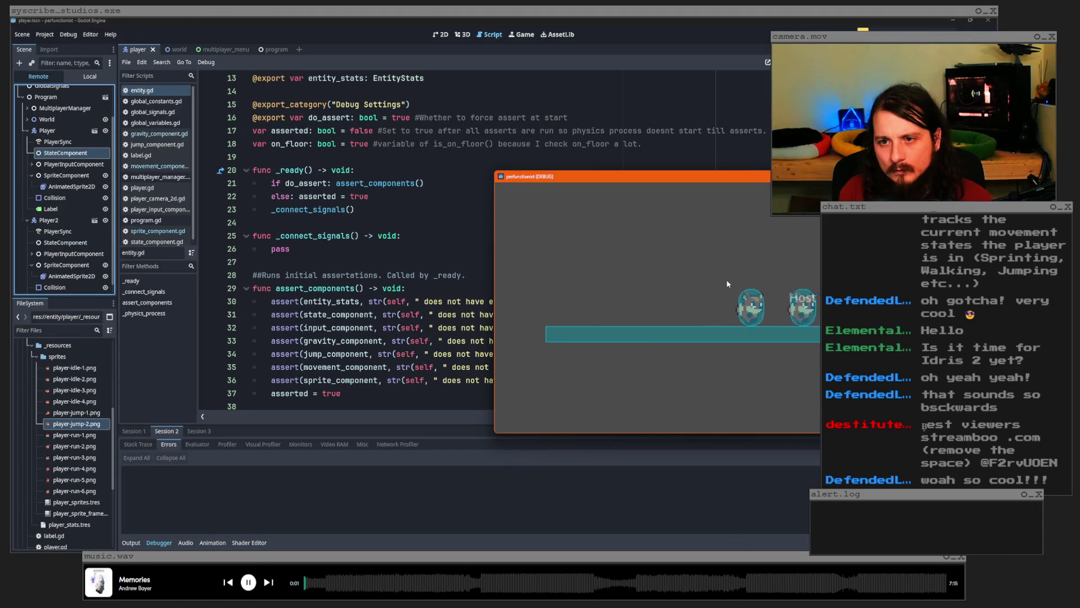
{"action": "key", "text": "Right"}
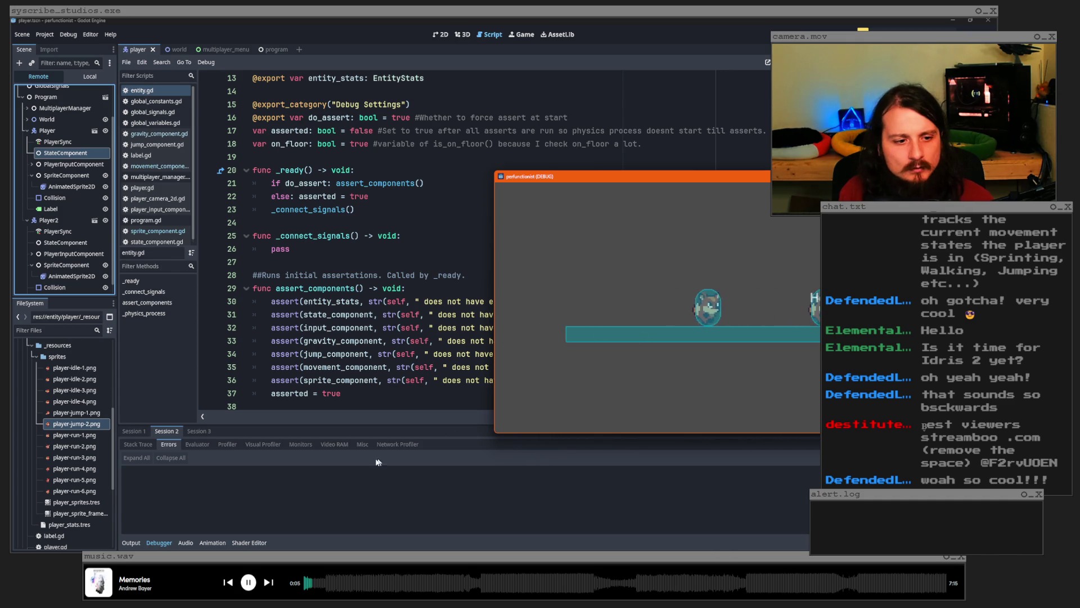
Step: Check the other debug sessions' remote nodes, move the players apart, and return to Session 1
{"action": "left_click", "coordinate": [200, 432]}
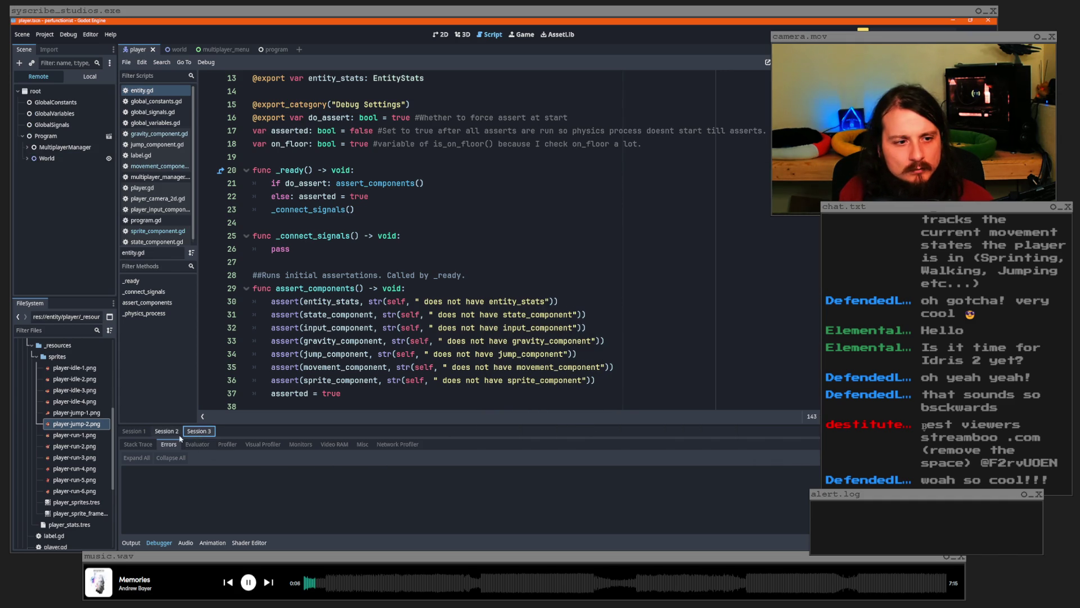
{"action": "left_click", "coordinate": [180, 433]}
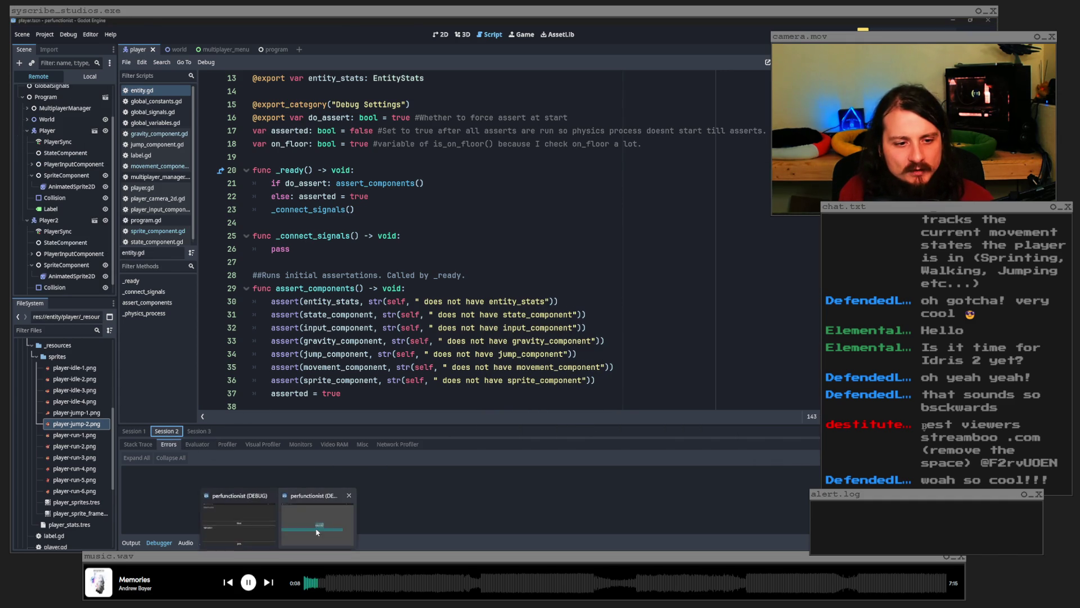
{"action": "left_click", "coordinate": [316, 531]}
{"action": "key", "text": "Left"}
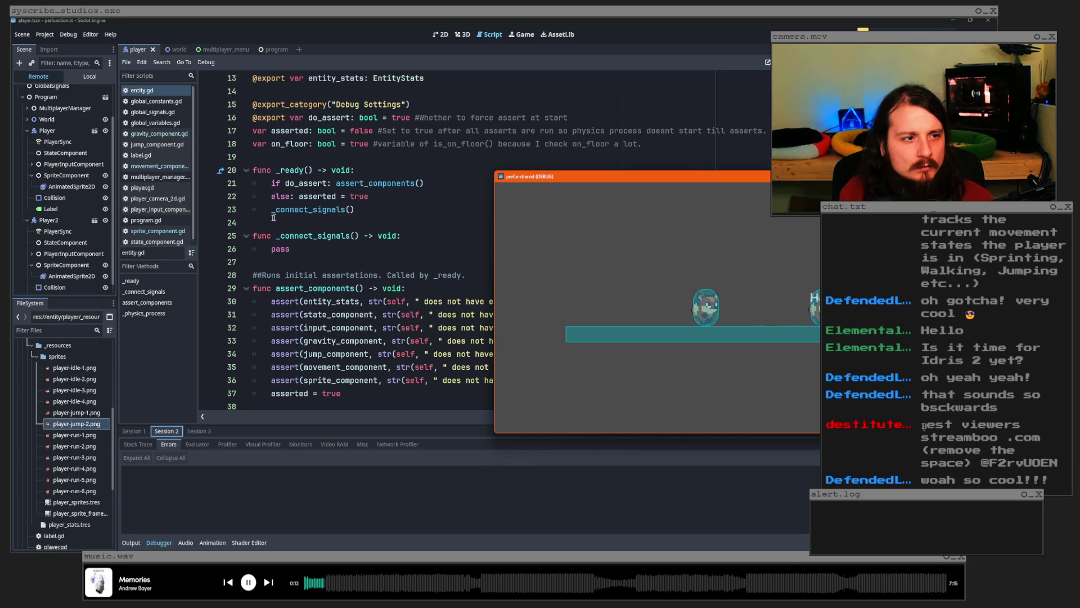
{"action": "left_click", "coordinate": [134, 430]}
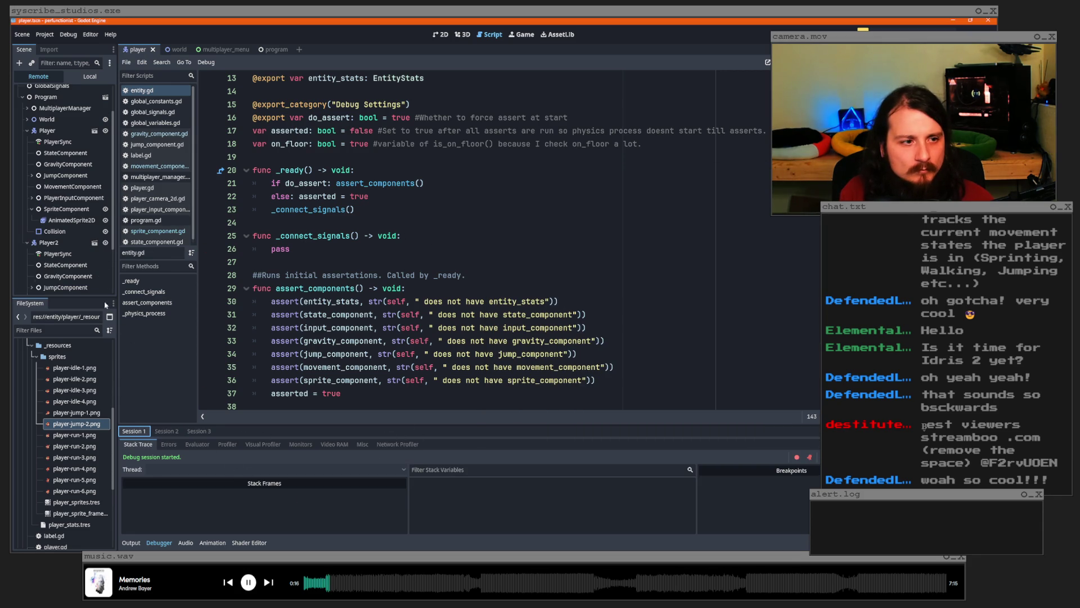
Step: Inspect Player2's StateComponent remotely, view the game, then select Player2's PlayerSync node
{"action": "left_click", "coordinate": [64, 267]}
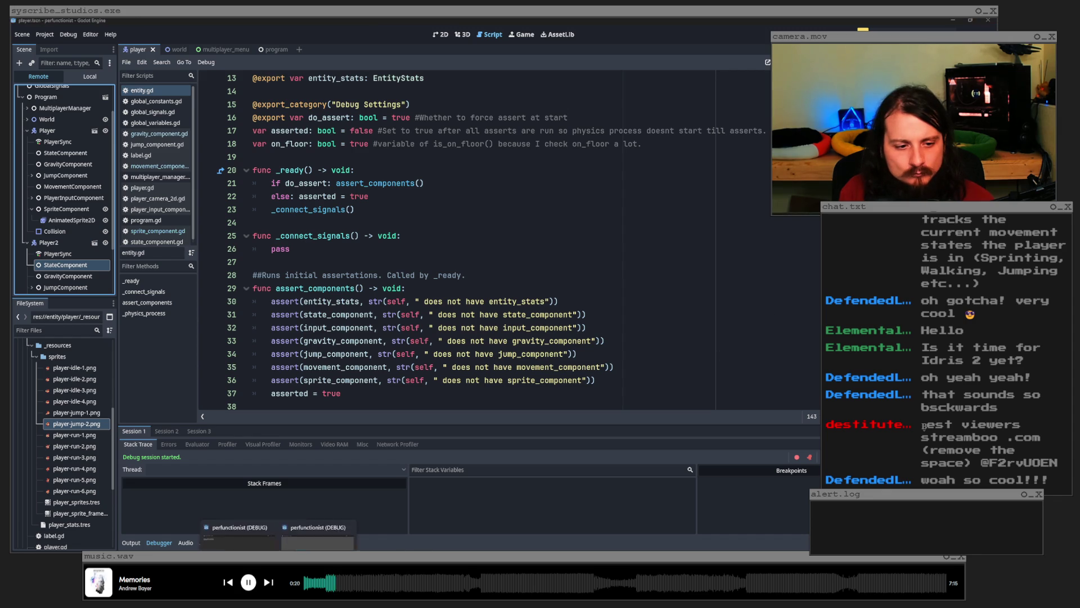
{"action": "mouse_move", "coordinate": [271, 547]}
{"action": "left_click", "coordinate": [303, 521]}
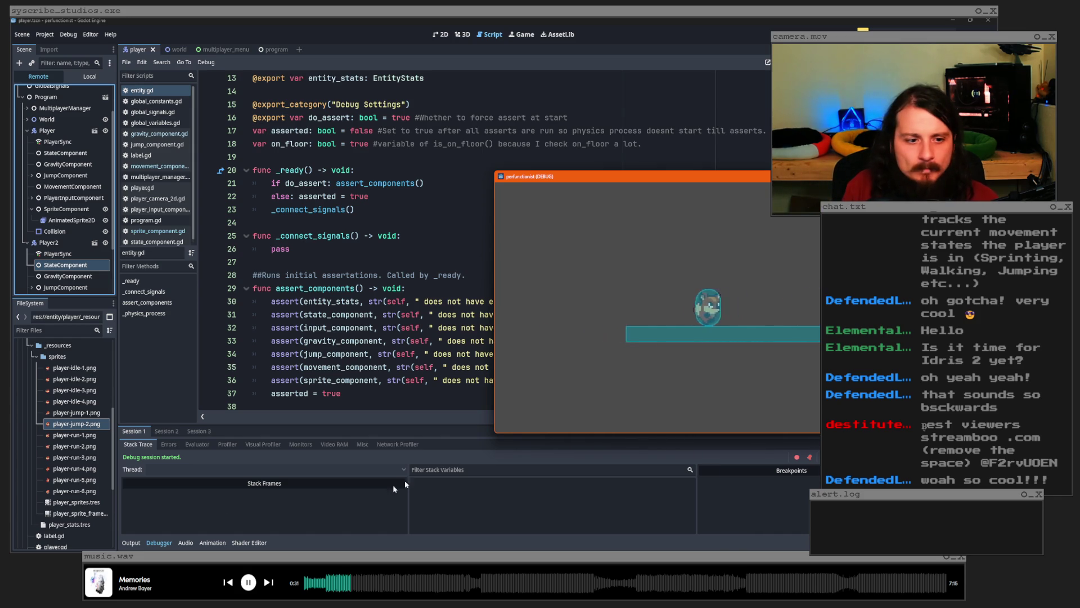
{"action": "left_click", "coordinate": [72, 264]}
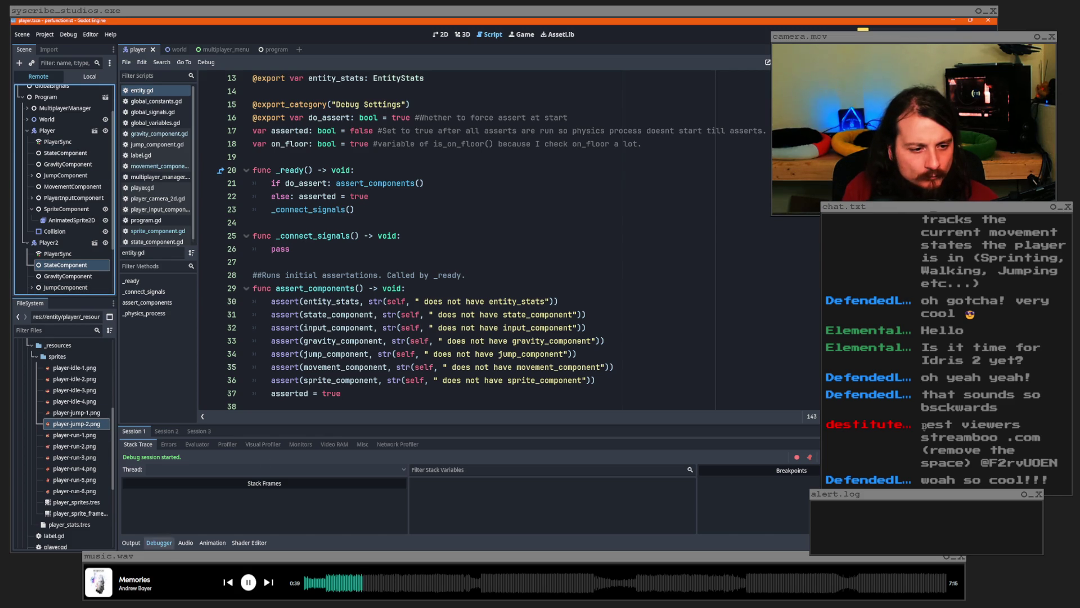
{"action": "left_click", "coordinate": [107, 254]}
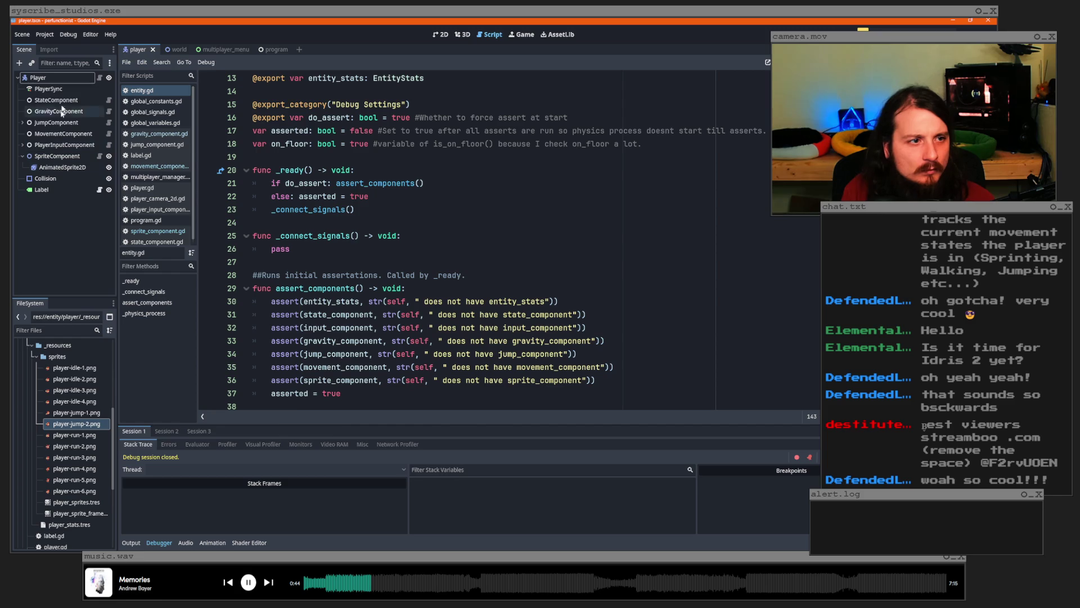
Step: Review PlayerSync's replicated properties, save the player scene with Ctrl+S and launch with F5
{"action": "left_click", "coordinate": [50, 89]}
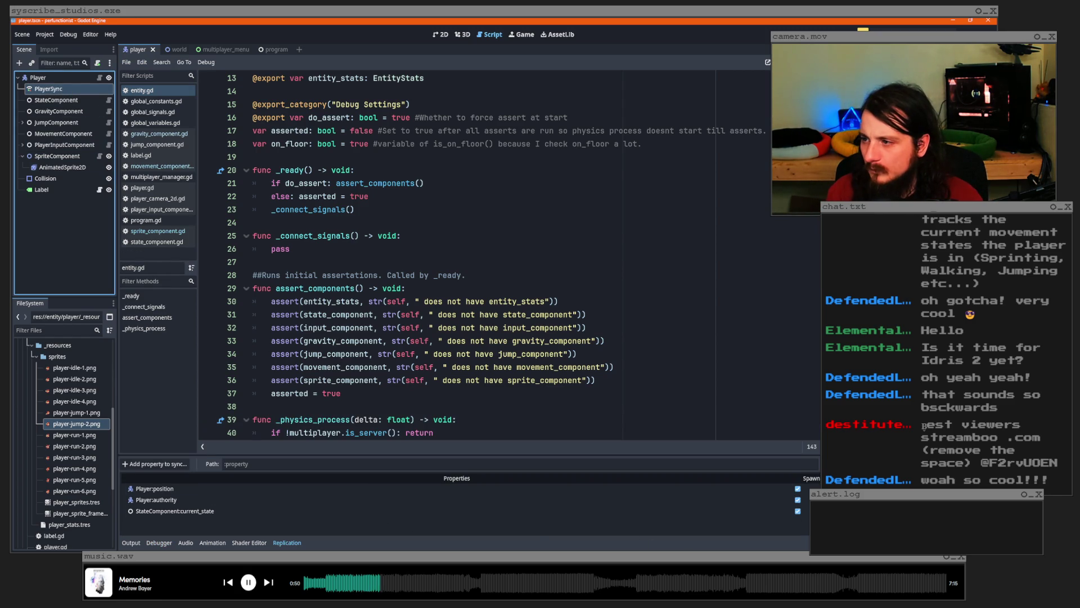
{"action": "left_click", "coordinate": [248, 531]}
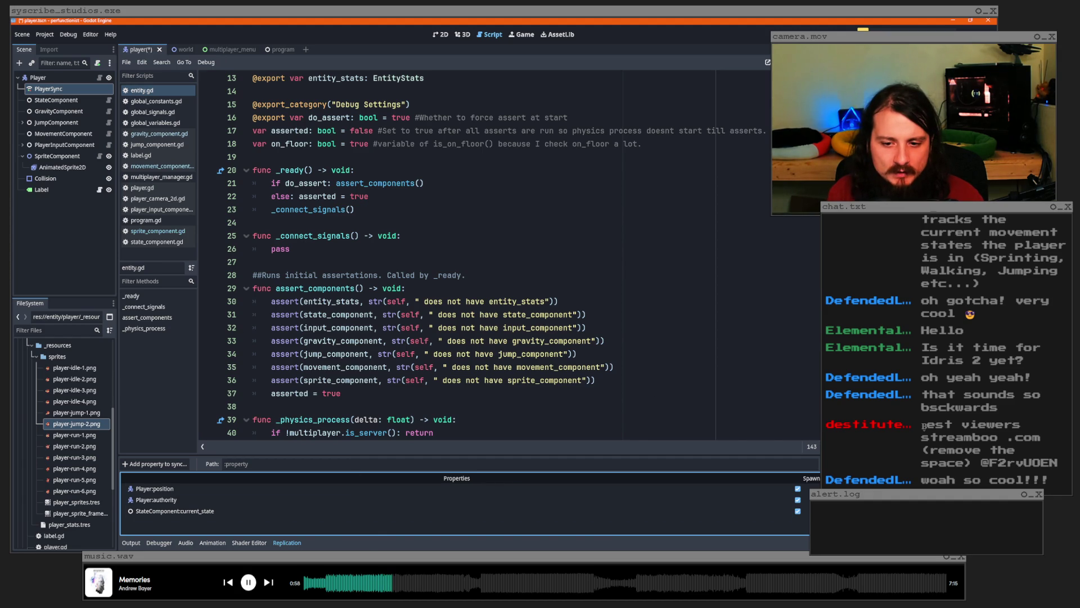
{"action": "left_click", "coordinate": [467, 275]}
{"action": "key", "text": "ctrl+s"}
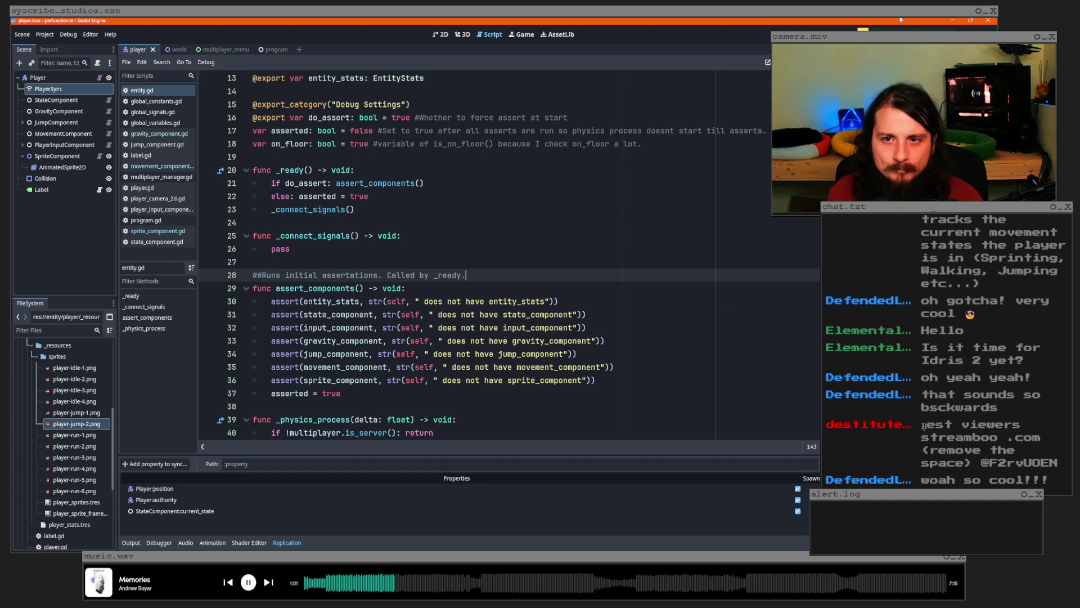
{"action": "key", "text": "F5"}
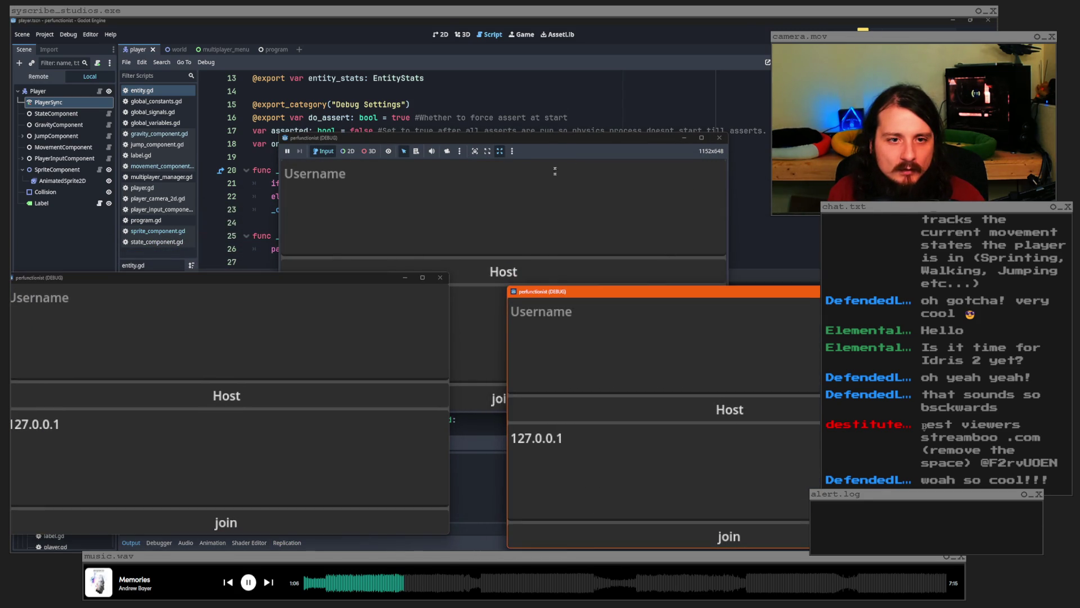
Step: Host a game as 'Host' and move the host player right, jump, then left
{"action": "type", "text": "Host"}
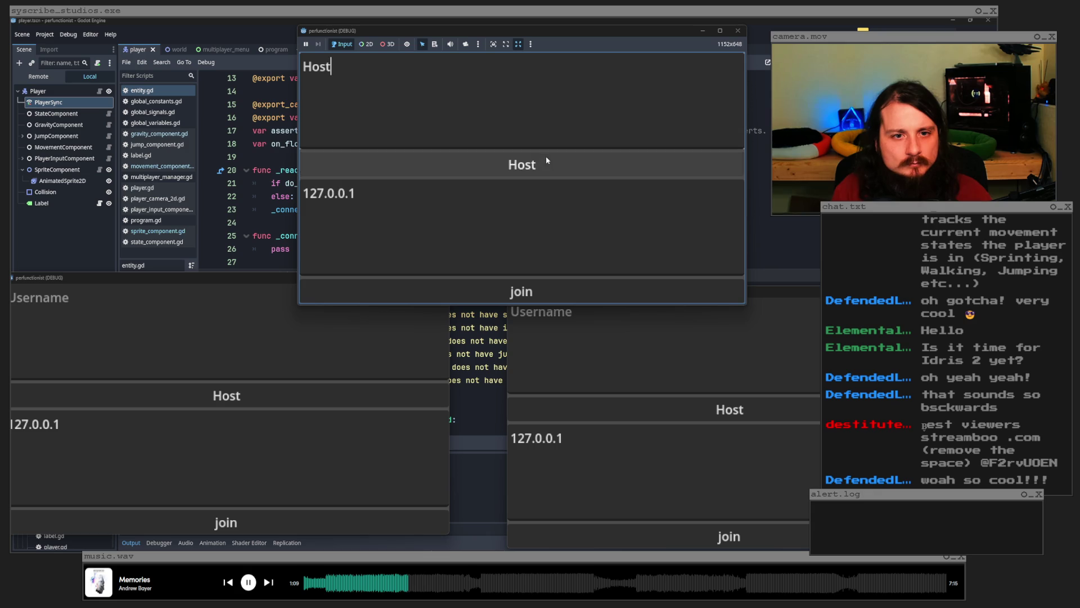
{"action": "left_click", "coordinate": [546, 161]}
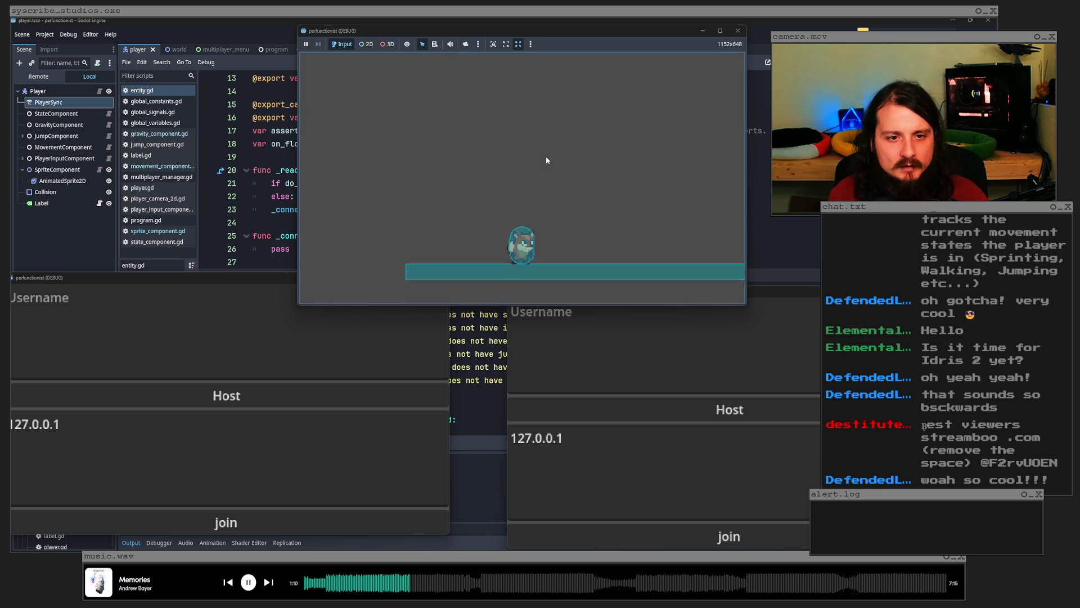
{"action": "key", "text": "Right"}
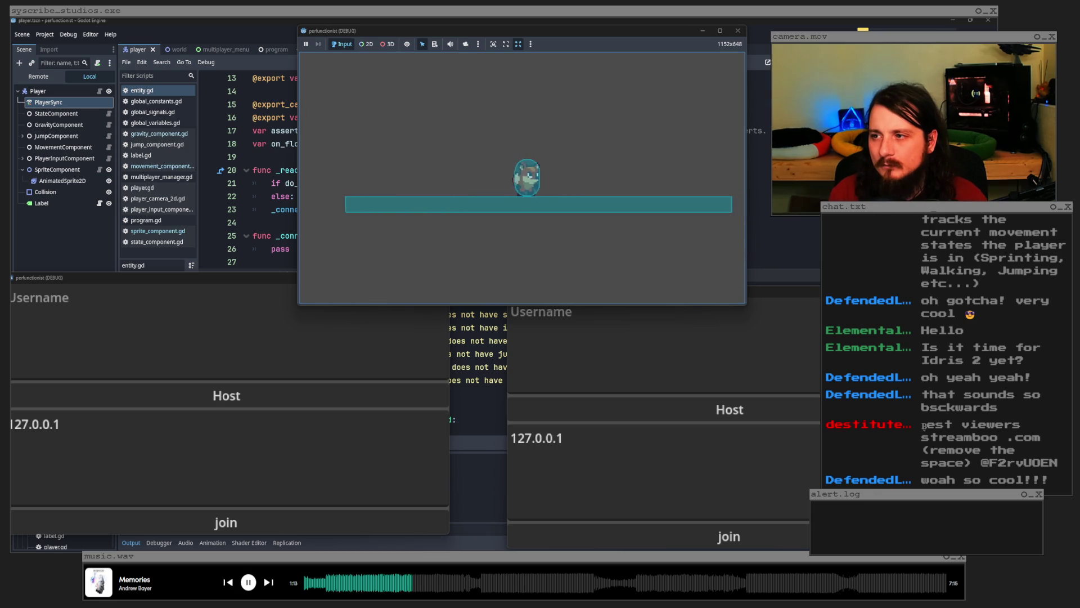
{"action": "key", "text": "space"}
{"action": "key", "text": "Left"}
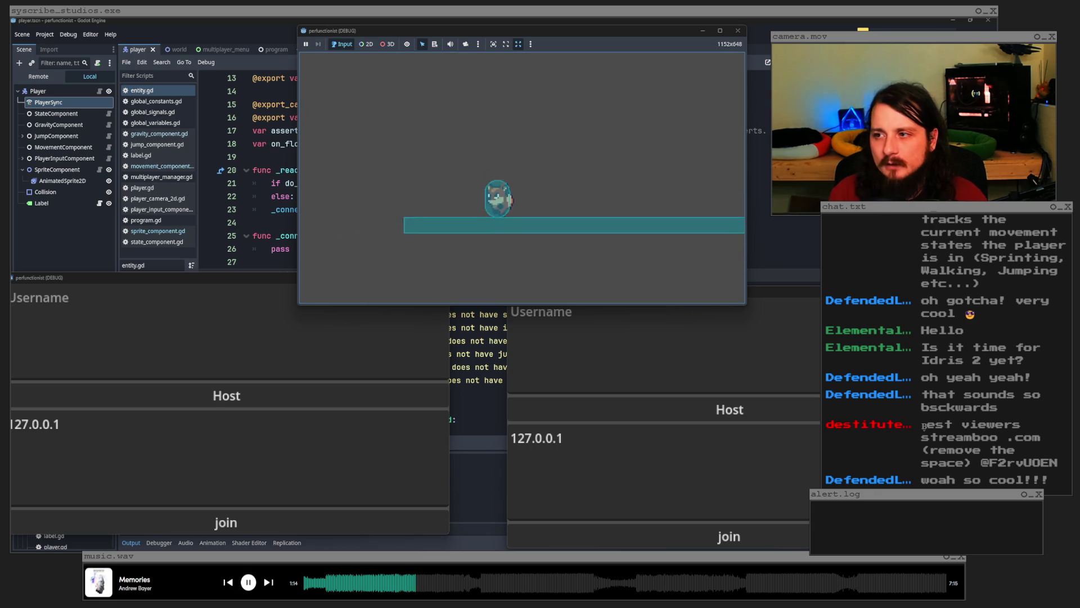
Step: Join the hosted game as 'Client' and walk the client player back and forth
{"action": "left_click", "coordinate": [776, 373]}
{"action": "type", "text": "Client"}
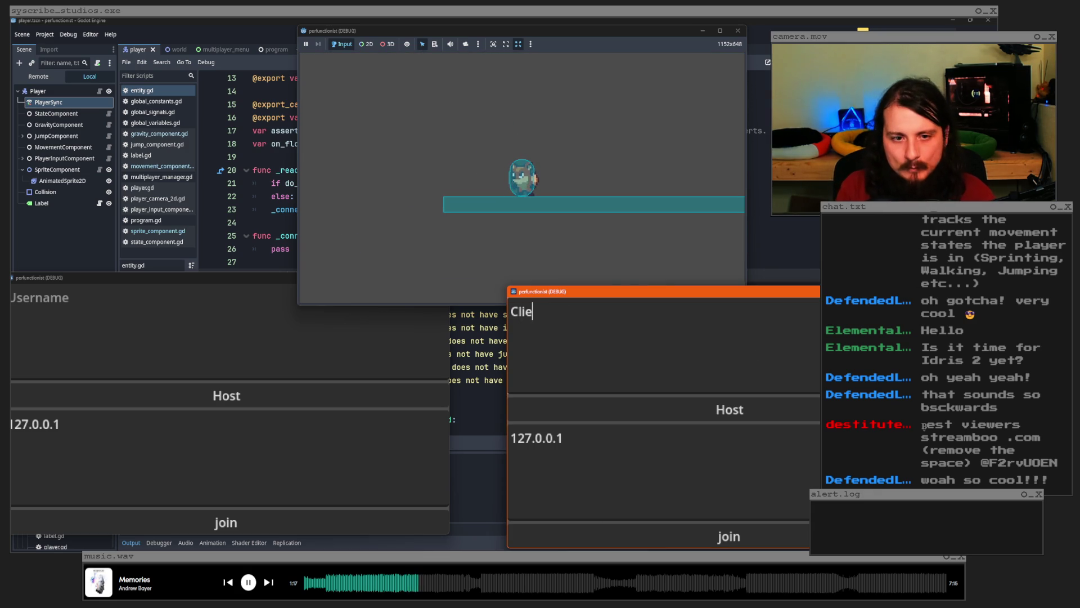
{"action": "left_click", "coordinate": [795, 538]}
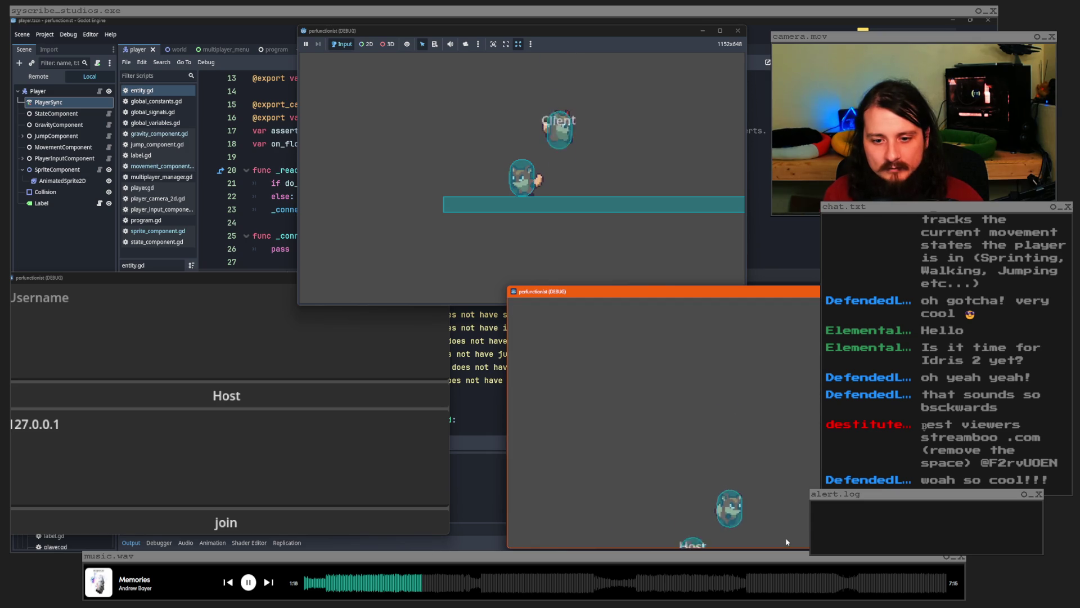
{"action": "key", "text": "Right"}
{"action": "key", "text": "Left"}
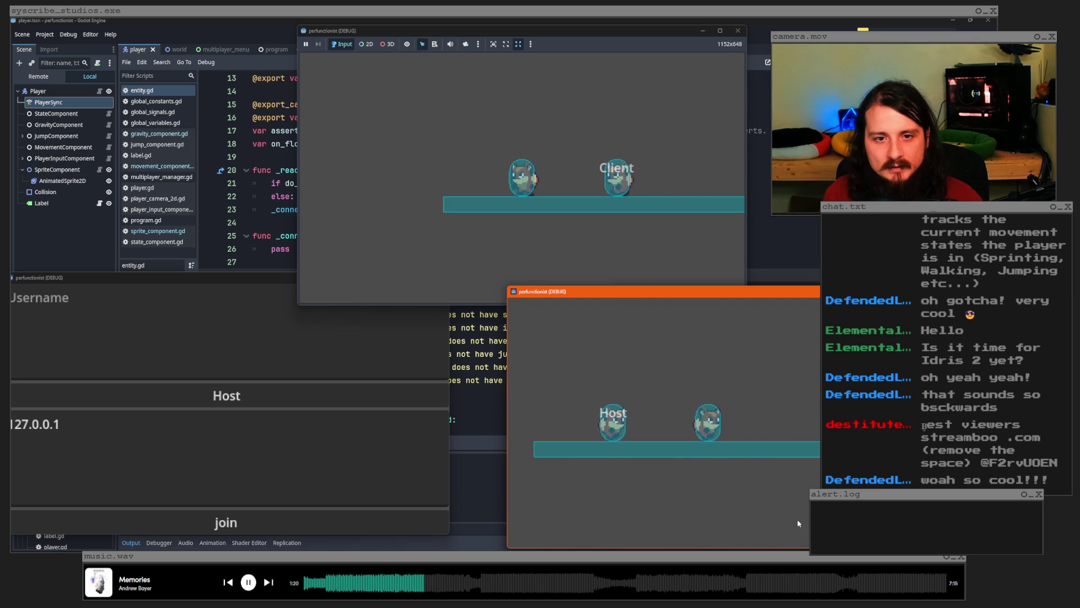
{"action": "key", "text": "Right"}
{"action": "key", "text": "Left"}
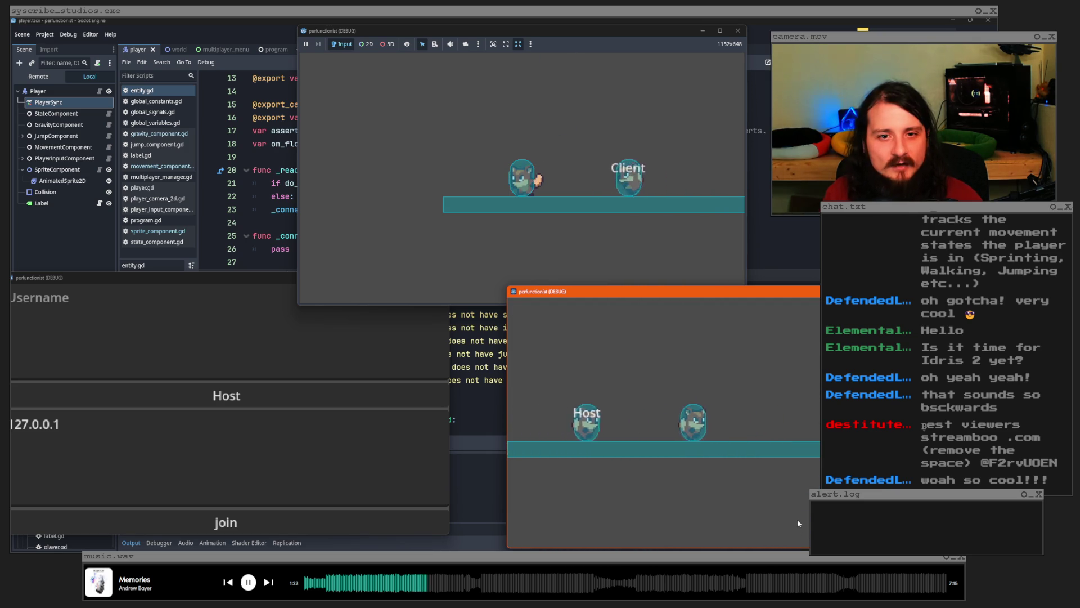
{"action": "key", "text": "Right"}
Step: Jump the client player over the host and walk it away to the right
{"action": "key", "text": "Left"}
{"action": "key", "text": "Up"}
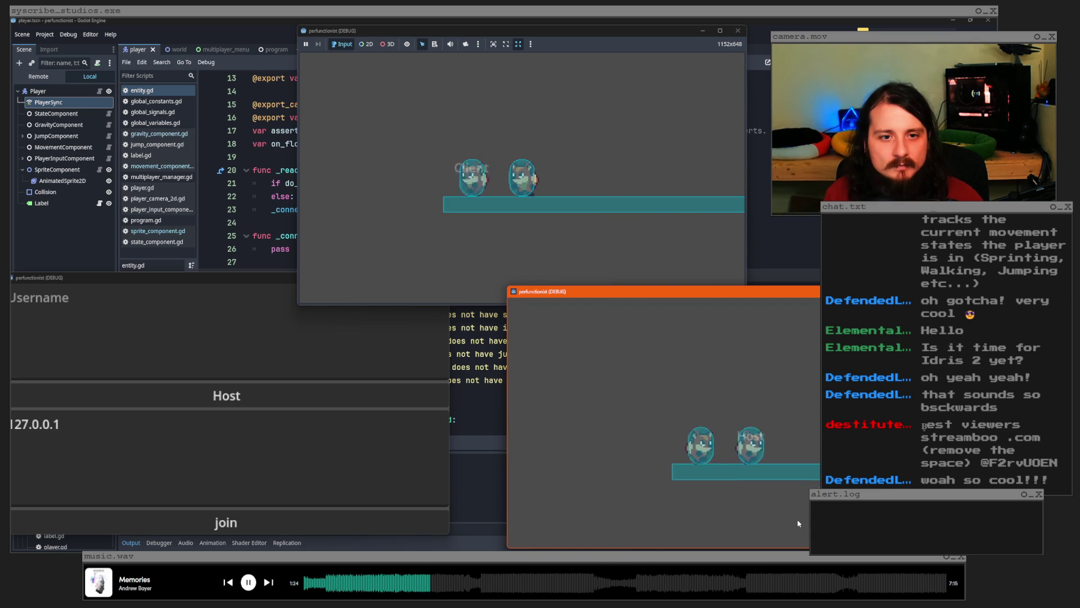
{"action": "key", "text": "Right"}
{"action": "key", "text": "Up"}
{"action": "key", "text": "Left"}
{"action": "key", "text": "Up"}
{"action": "key", "text": "Right"}
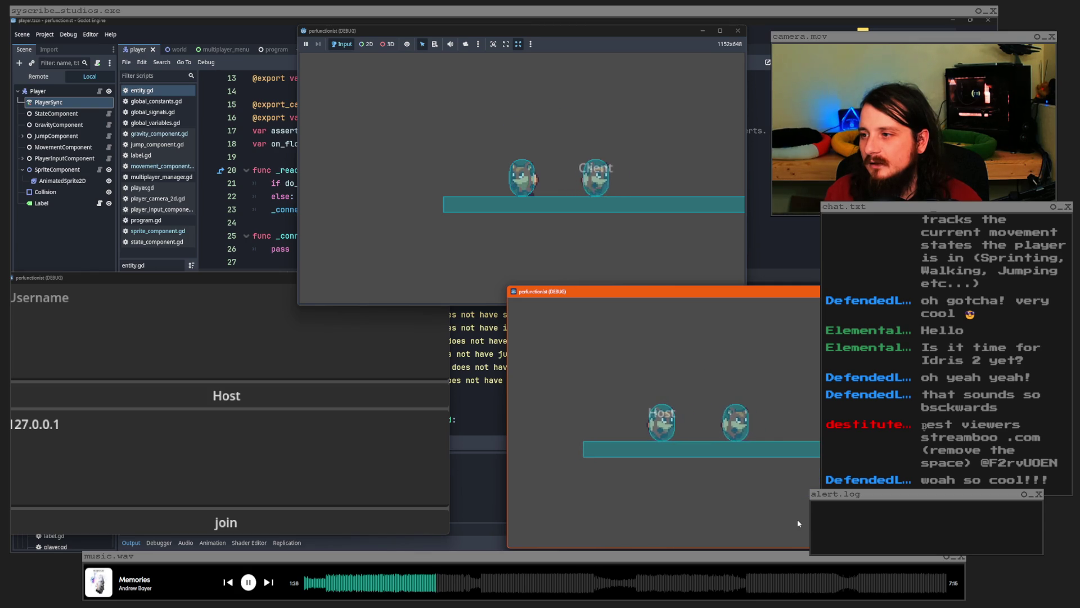
{"action": "key", "text": "Right"}
{"action": "key", "text": "Left"}
{"action": "key", "text": "Right"}
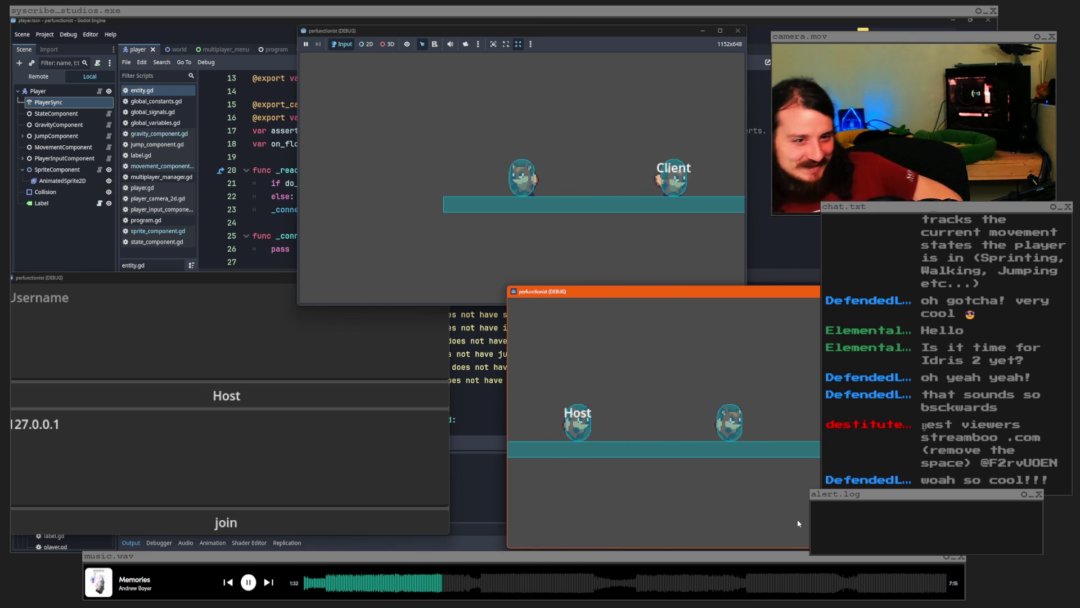
Step: Move the players from the top window to check syncing, then stop the game with F8
{"action": "left_click", "coordinate": [686, 270]}
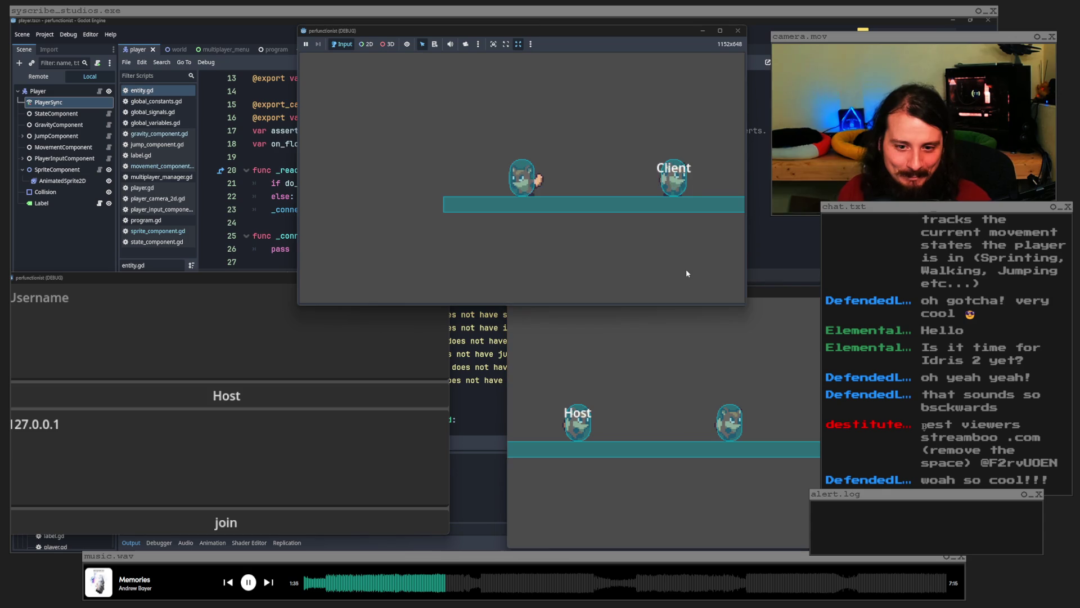
{"action": "key", "text": "Left"}
{"action": "key", "text": "alt+Tab"}
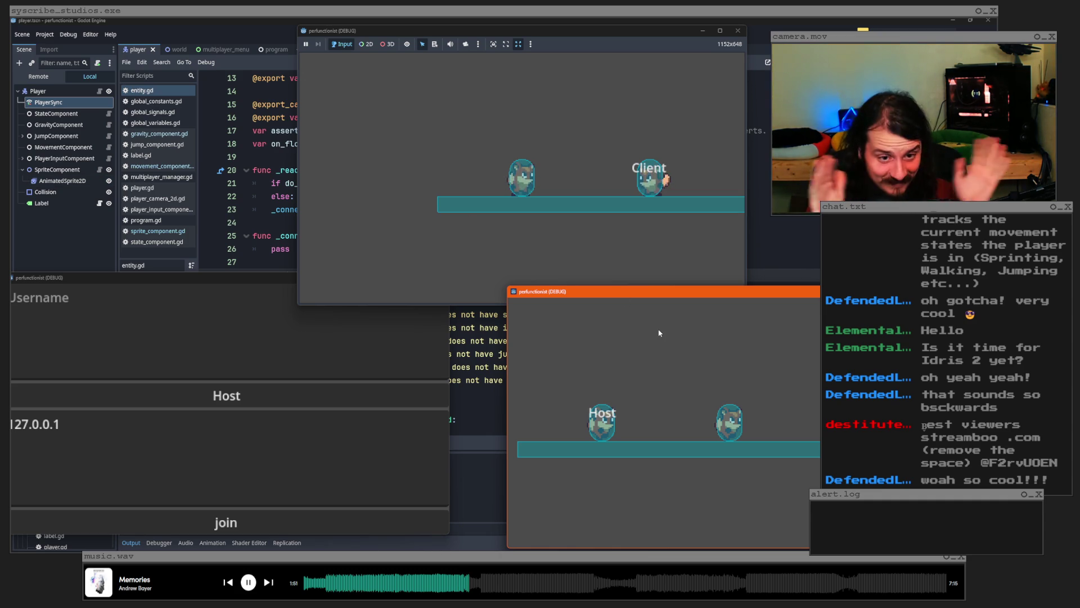
{"action": "key", "text": "Right"}
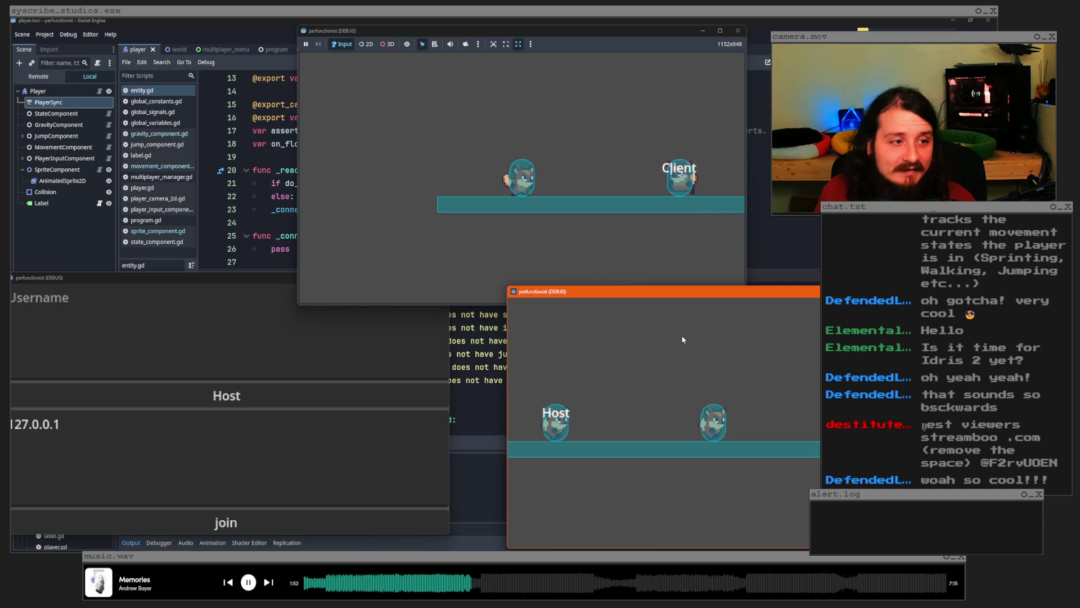
{"action": "key", "text": "F8"}
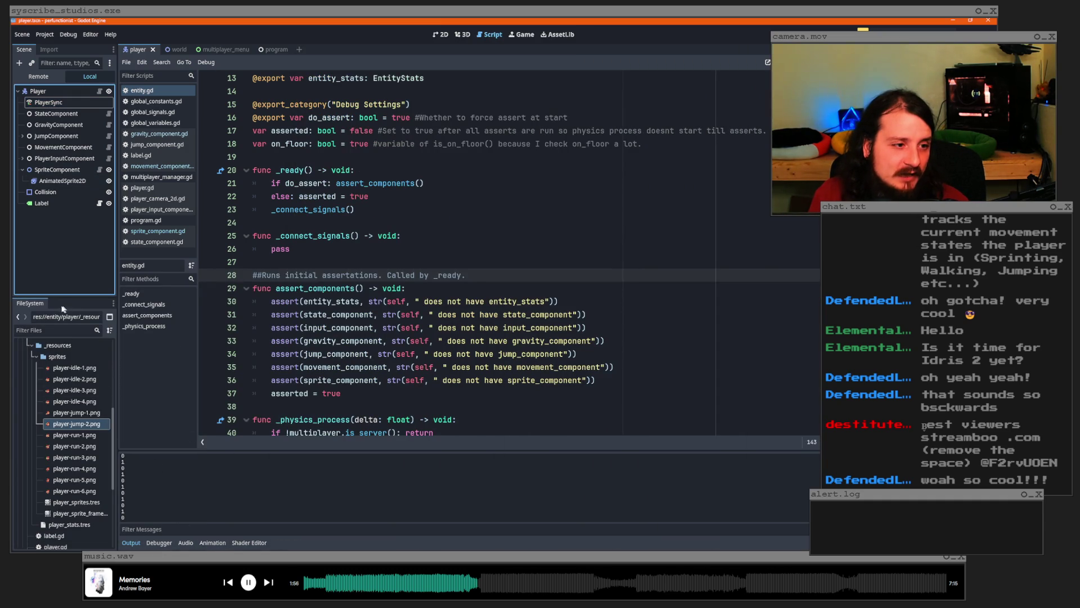
Step: Show the Remote scene tree and debugger errors, expanding Player and its PlayerInputComponent
{"action": "left_click", "coordinate": [38, 76]}
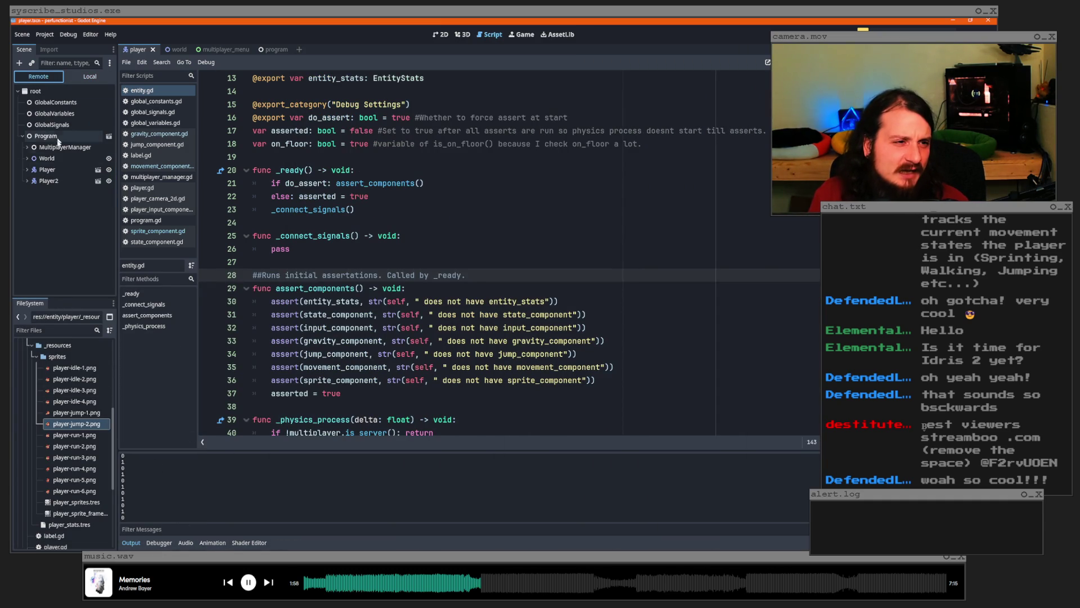
{"action": "left_click", "coordinate": [159, 542]}
{"action": "left_click", "coordinate": [166, 431]}
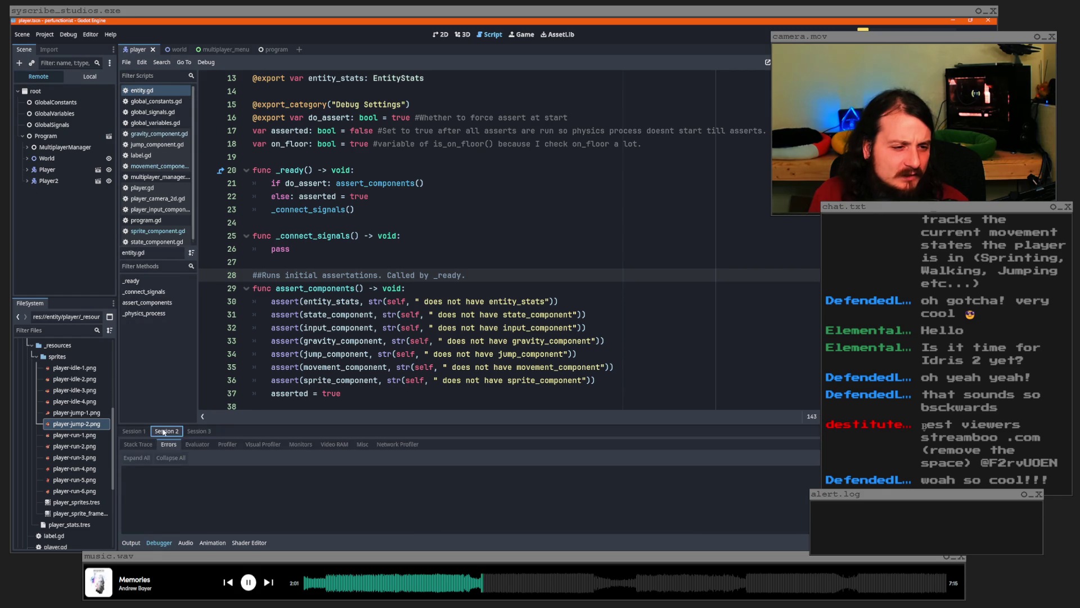
{"action": "left_click", "coordinate": [47, 169]}
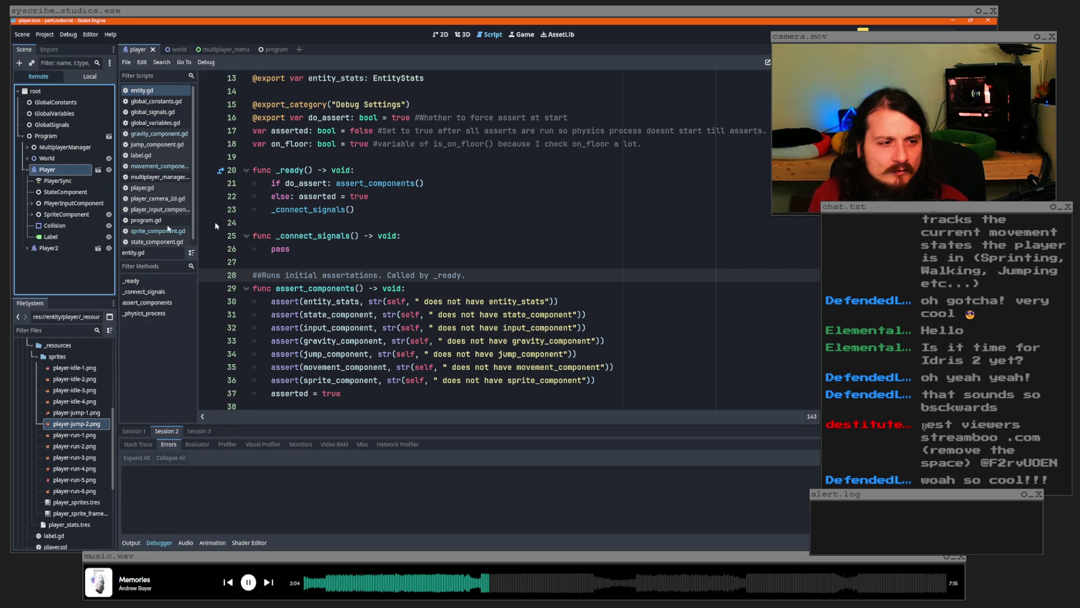
{"action": "left_click", "coordinate": [71, 206]}
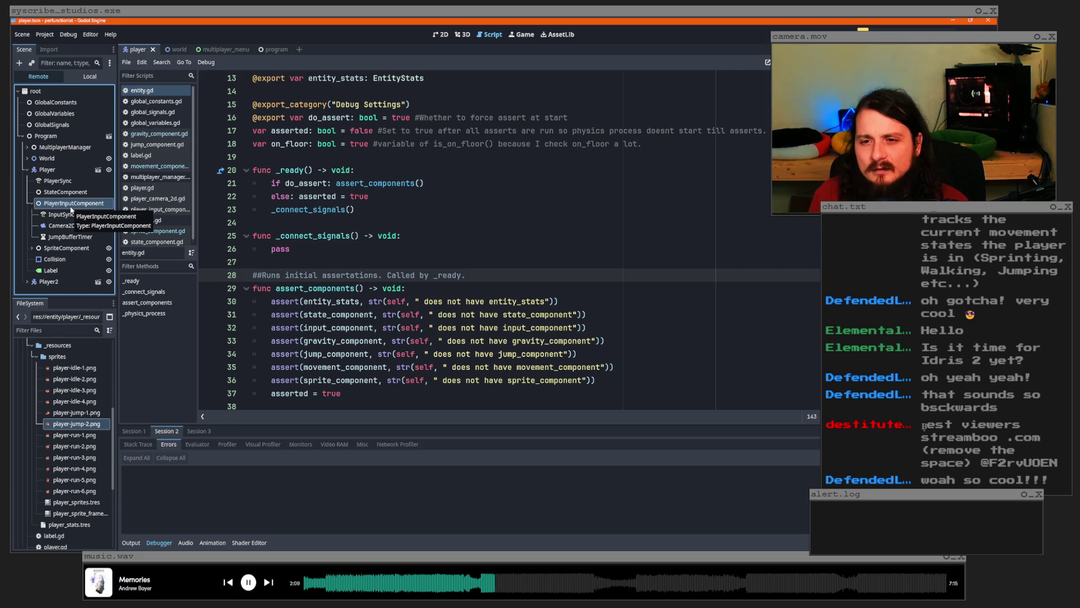
Step: Expand Player2 and both SpriteComponents, then inspect Player2's SpriteComponent and Player2 node
{"action": "left_click", "coordinate": [49, 282]}
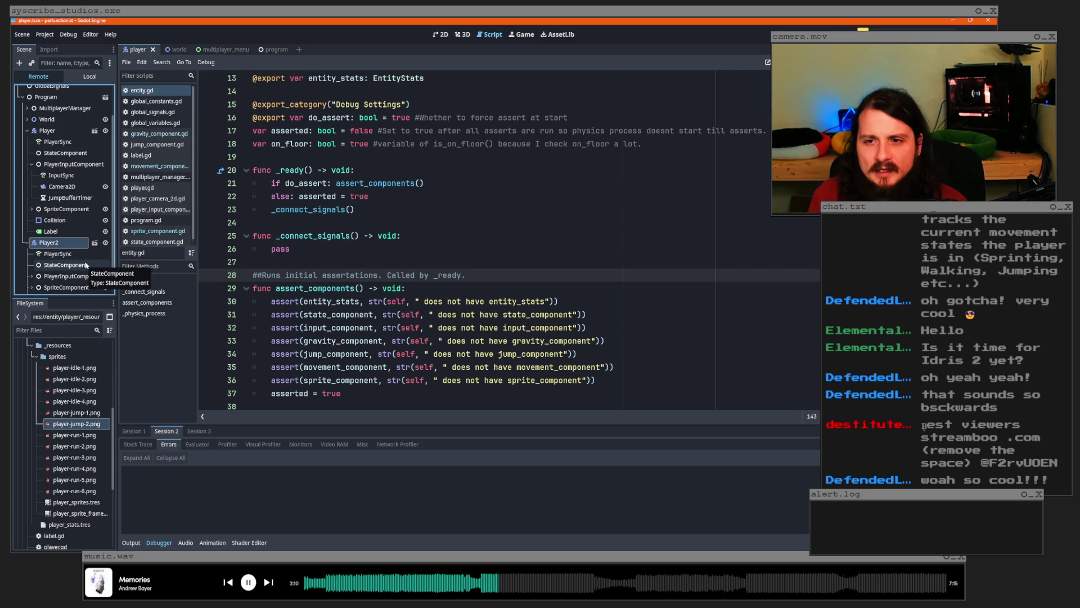
{"action": "scroll", "coordinate": [86, 265], "scroll_direction": "down", "scroll_amount": 1}
{"action": "left_click", "coordinate": [76, 187]}
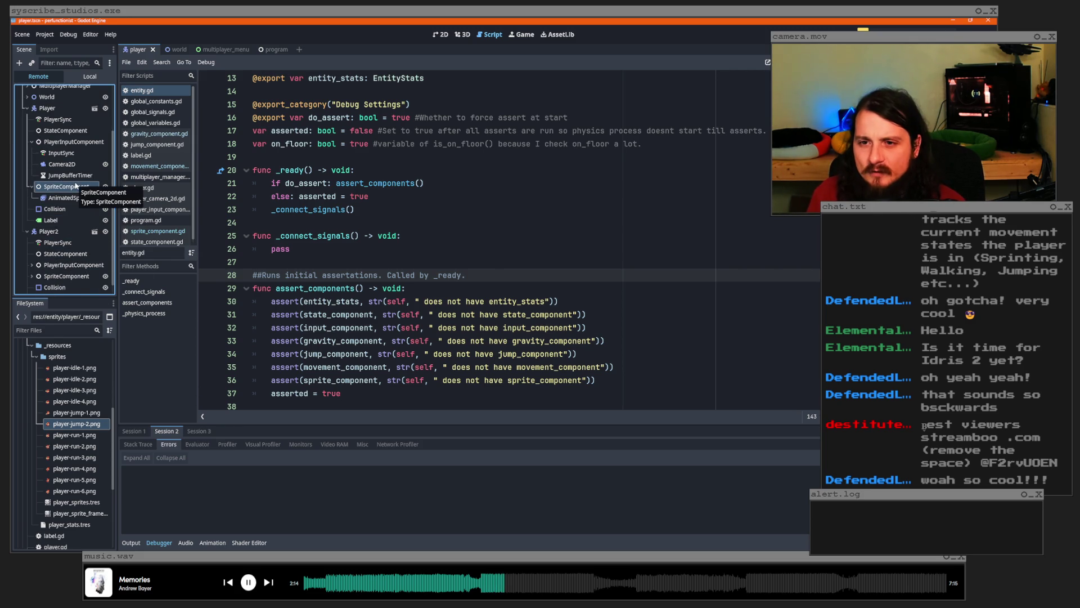
{"action": "left_click", "coordinate": [67, 275]}
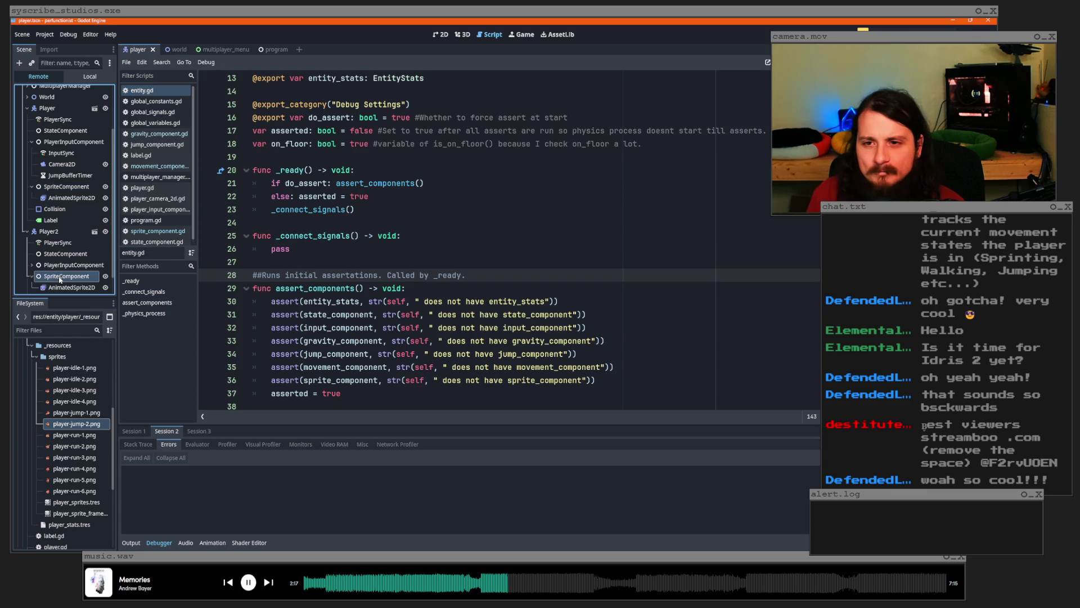
{"action": "scroll", "coordinate": [66, 247], "scroll_direction": "down", "scroll_amount": 1}
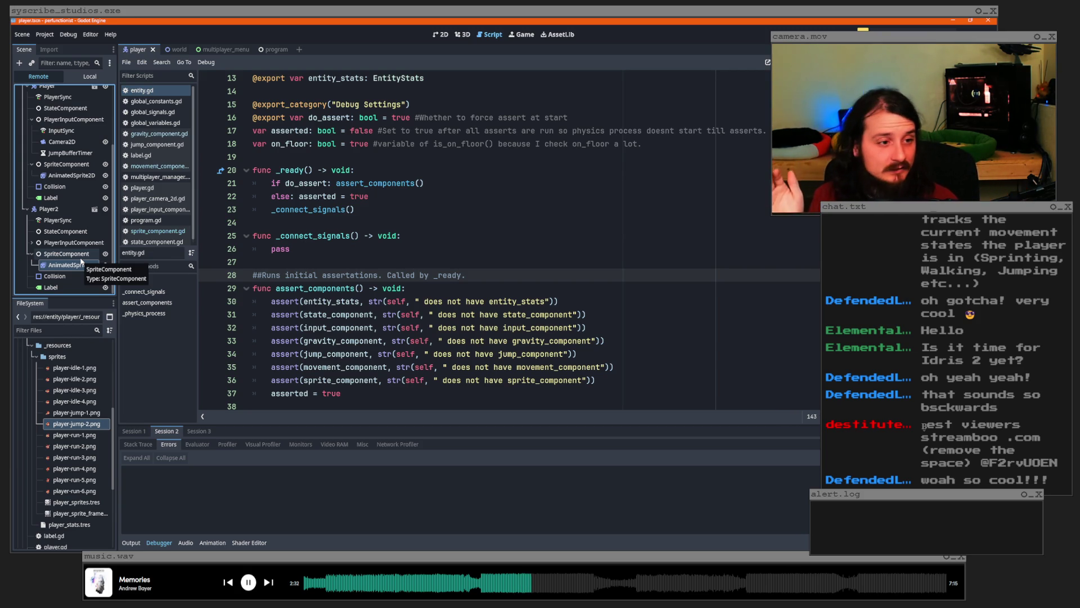
{"action": "left_click", "coordinate": [65, 254]}
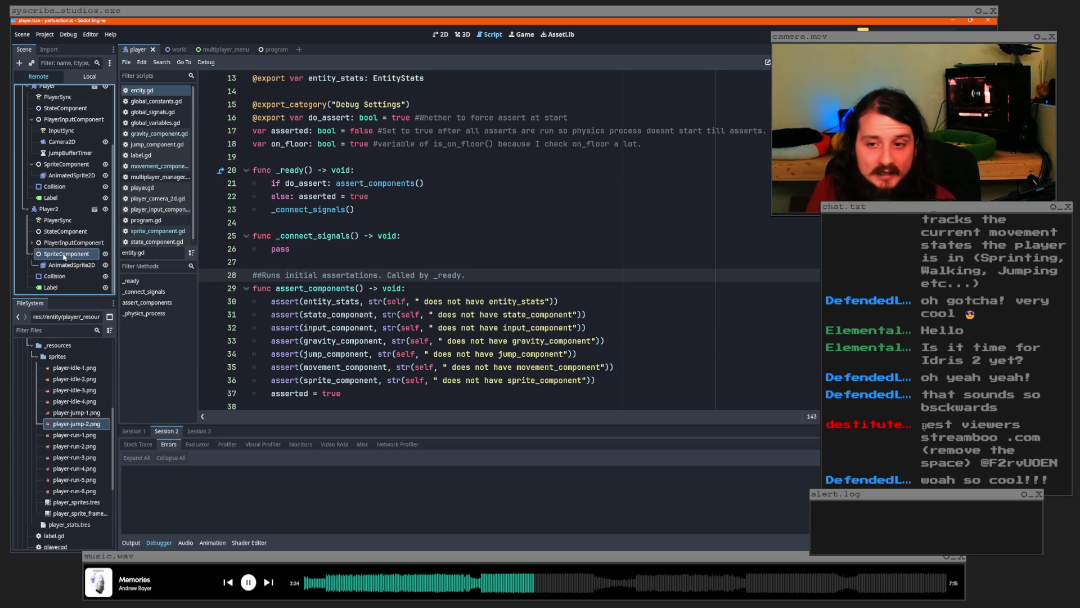
{"action": "left_click", "coordinate": [78, 210]}
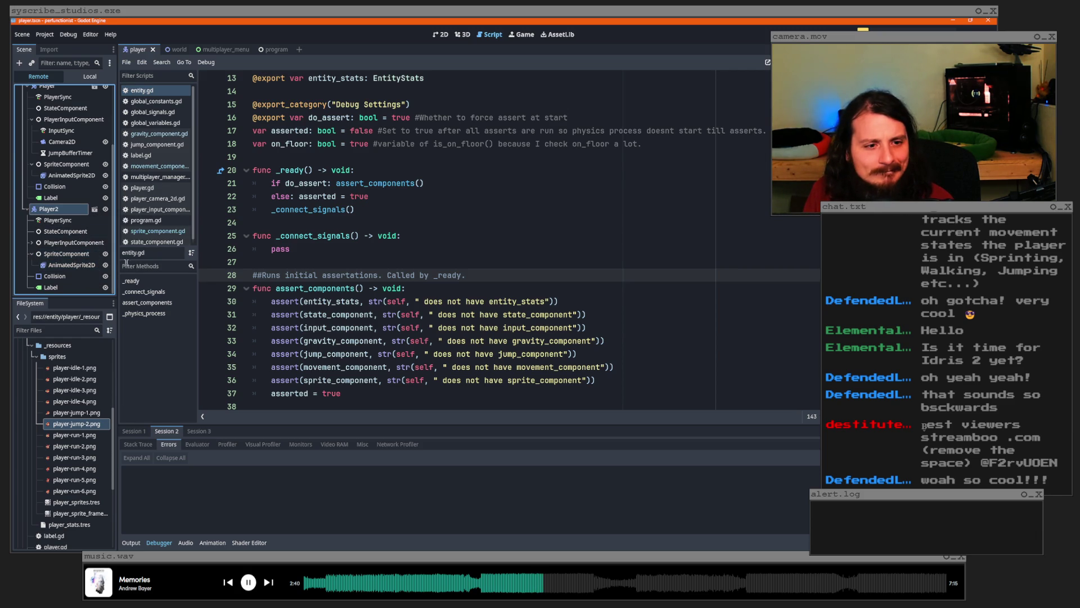
Step: Select the sprite_component.calculate_sprite_flip line in entity.gd's _physics_process
{"action": "scroll", "coordinate": [450, 242], "scroll_direction": "down", "scroll_amount": 3}
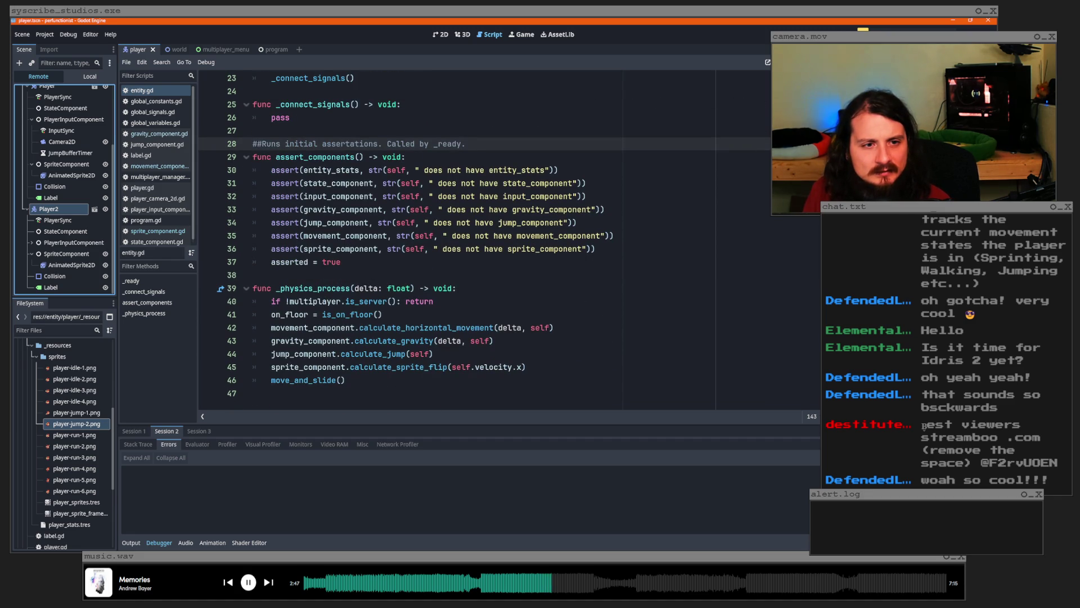
{"action": "scroll", "coordinate": [450, 242], "scroll_direction": "up", "scroll_amount": 3}
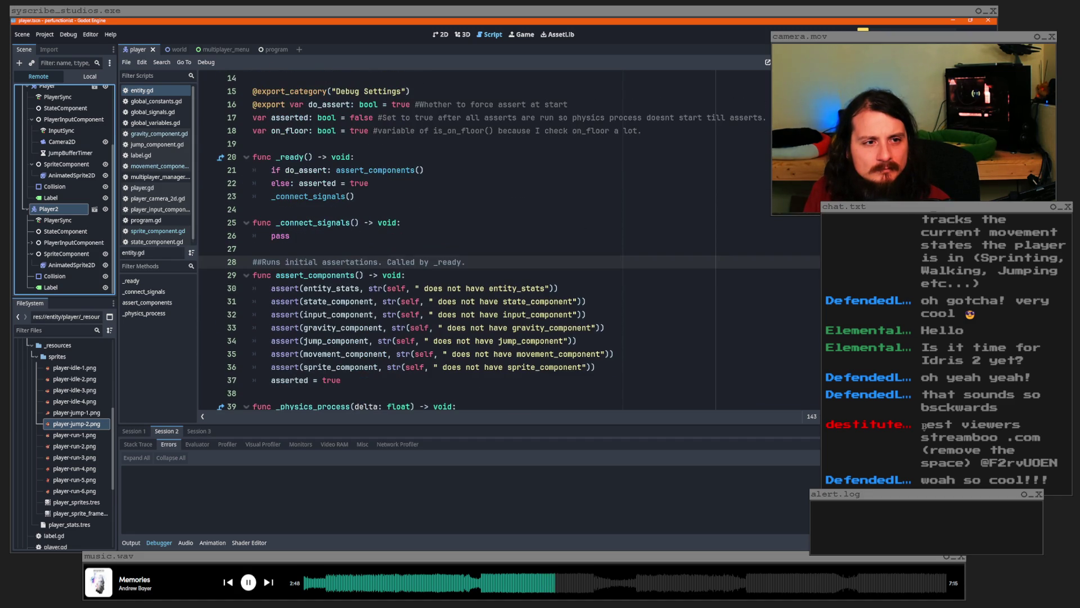
{"action": "scroll", "coordinate": [450, 241], "scroll_direction": "down", "scroll_amount": 3}
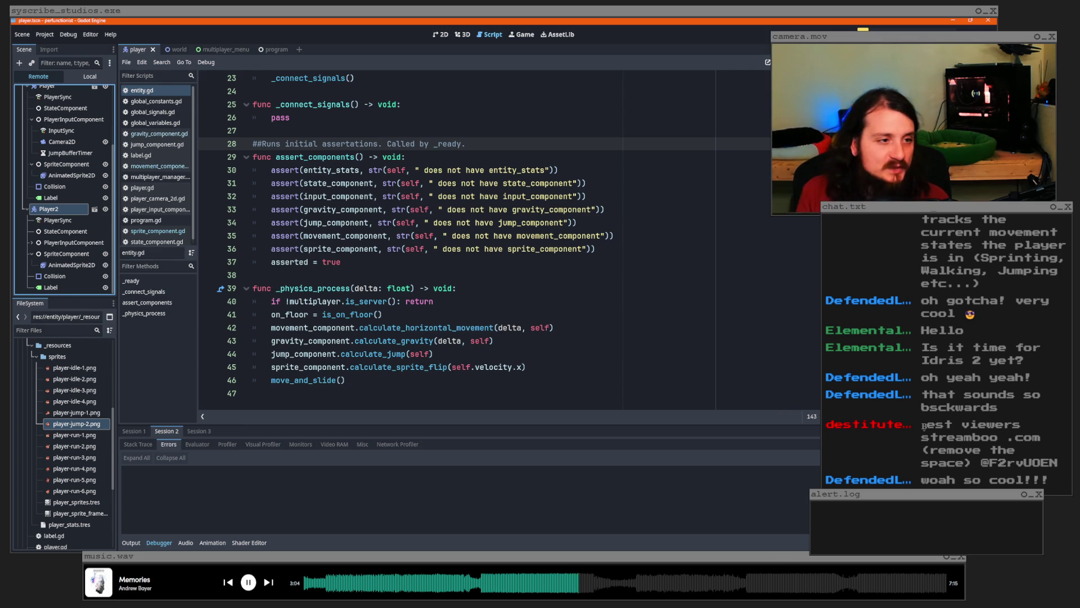
{"action": "scroll", "coordinate": [584, 312], "scroll_direction": "up", "scroll_amount": 3}
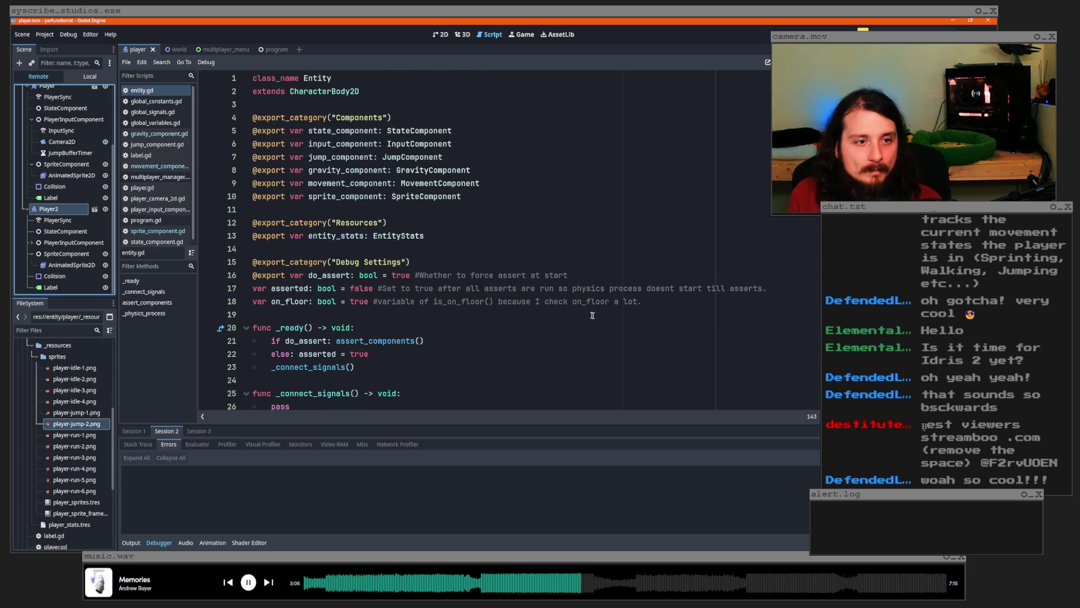
{"action": "scroll", "coordinate": [598, 302], "scroll_direction": "down", "scroll_amount": 7}
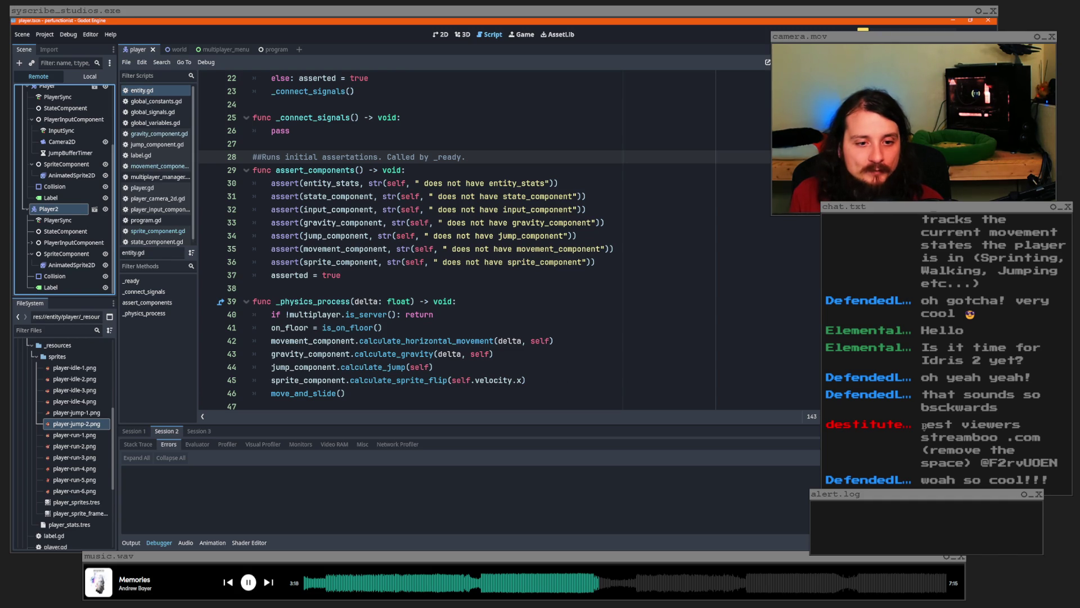
{"action": "left_click", "coordinate": [526, 380]}
{"action": "key", "text": "shift+Up"}
{"action": "key", "text": "ctrl+c"}
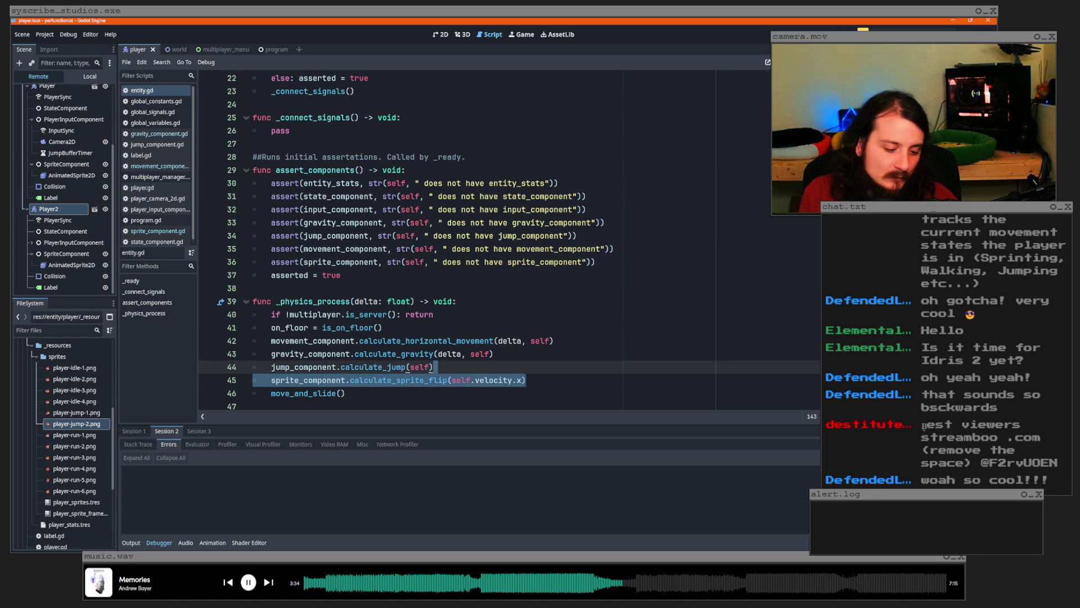
Step: Delete the sprite flip call from entity.gd and open sprite_component.gd above calculate_sprite_flip
{"action": "key", "text": "BackSpace"}
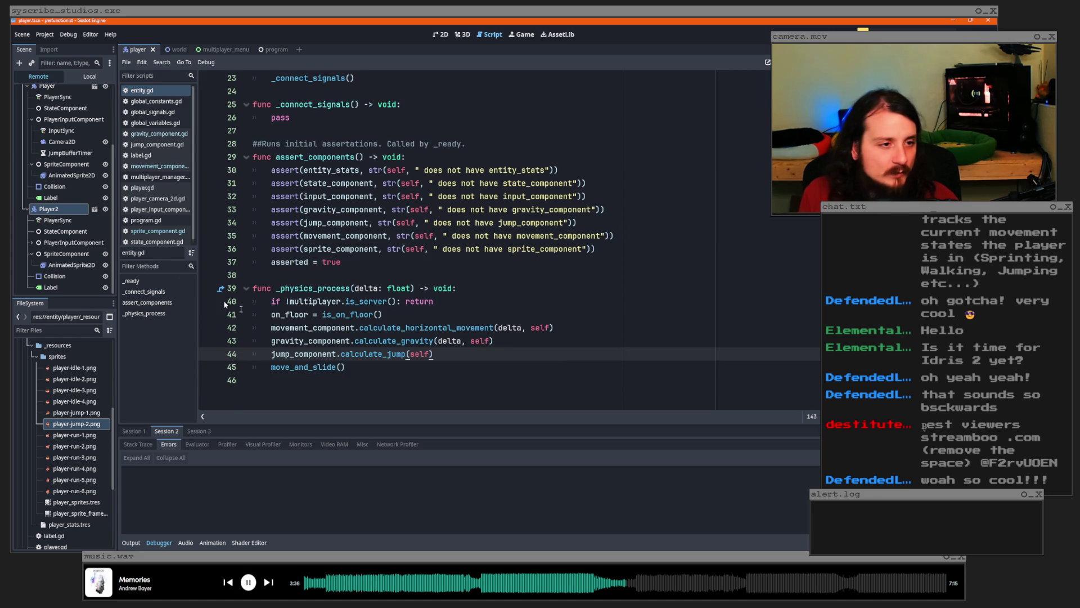
{"action": "left_click", "coordinate": [348, 261]}
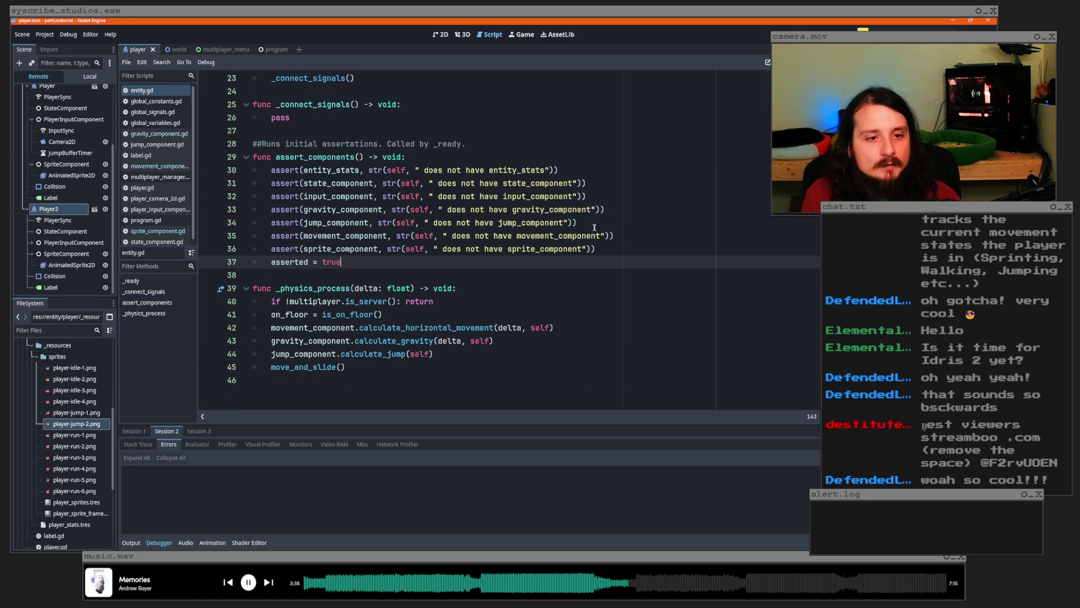
{"action": "left_click", "coordinate": [180, 231]}
{"action": "left_click", "coordinate": [171, 167]}
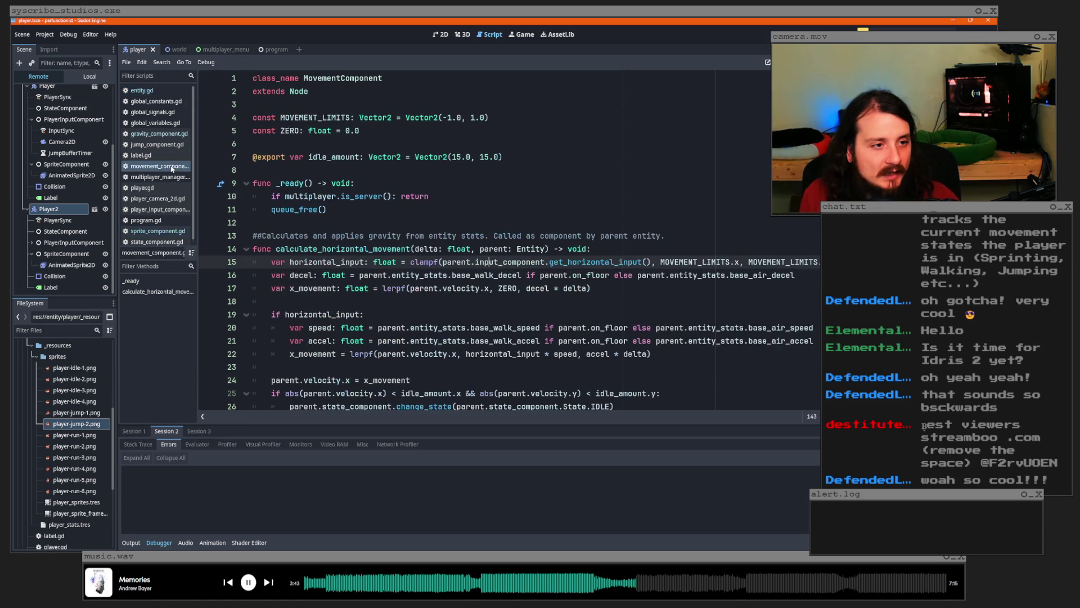
{"action": "left_click", "coordinate": [161, 231]}
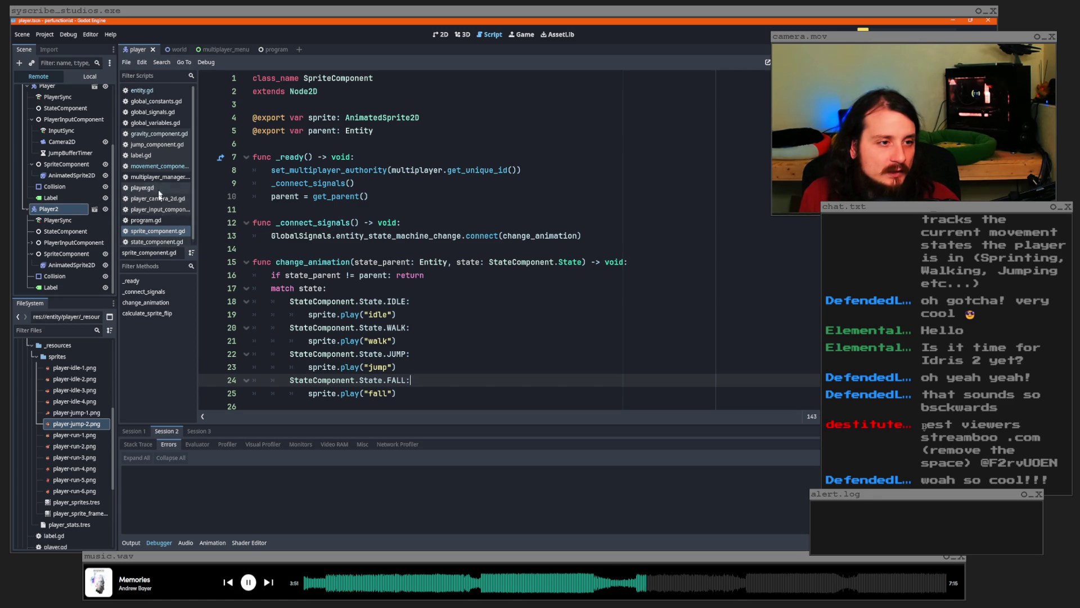
{"action": "scroll", "coordinate": [158, 225], "scroll_direction": "down", "scroll_amount": 1}
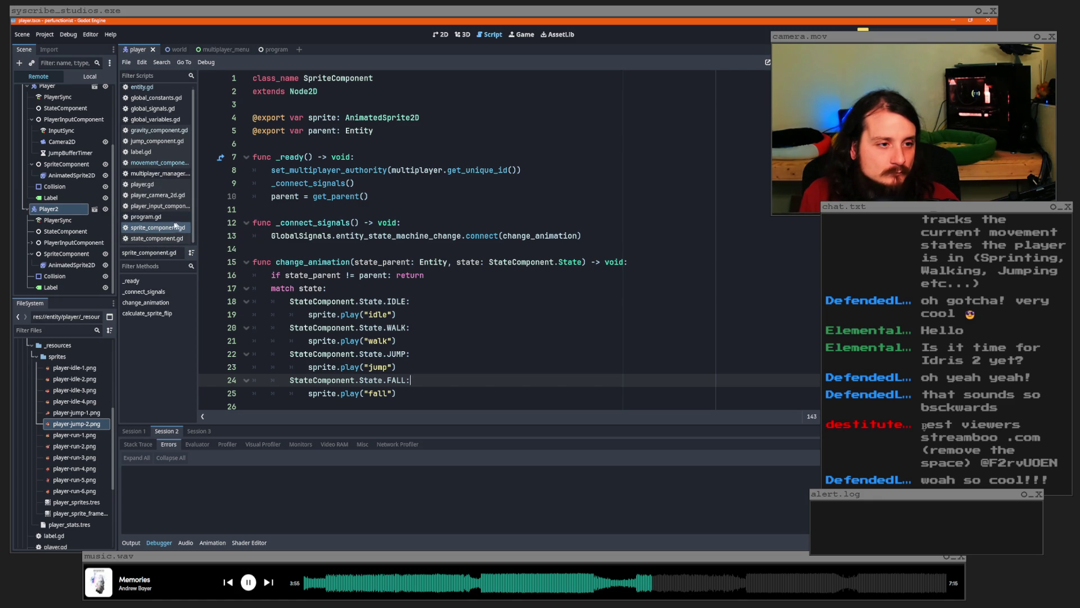
{"action": "scroll", "coordinate": [544, 294], "scroll_direction": "down", "scroll_amount": 2}
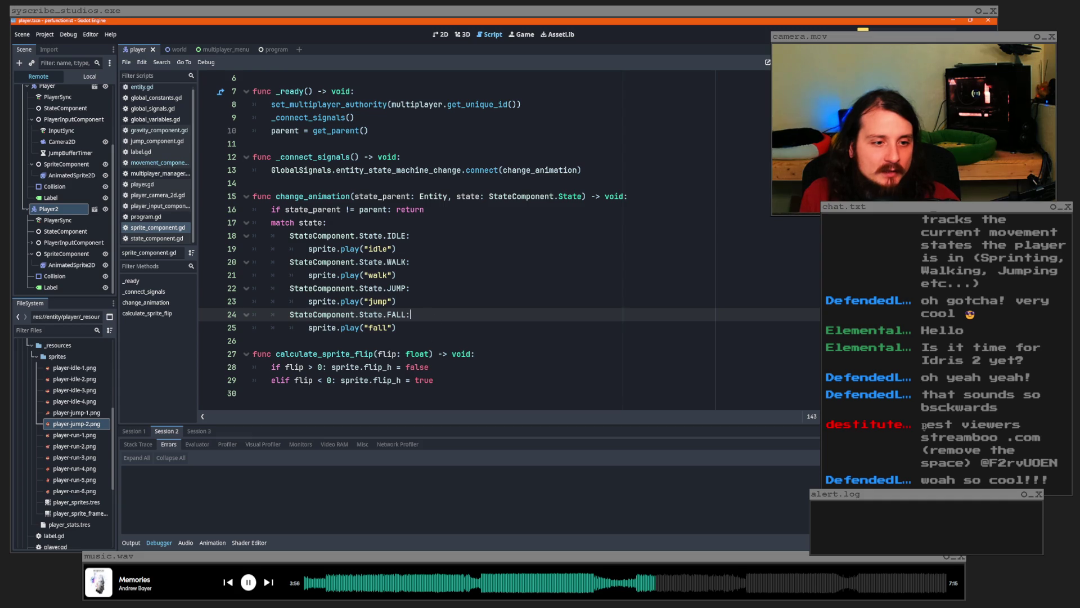
{"action": "left_click", "coordinate": [496, 341]}
Step: Add a _process function in sprite_component.gd containing the pasted sprite flip call
{"action": "key", "text": "Return"}
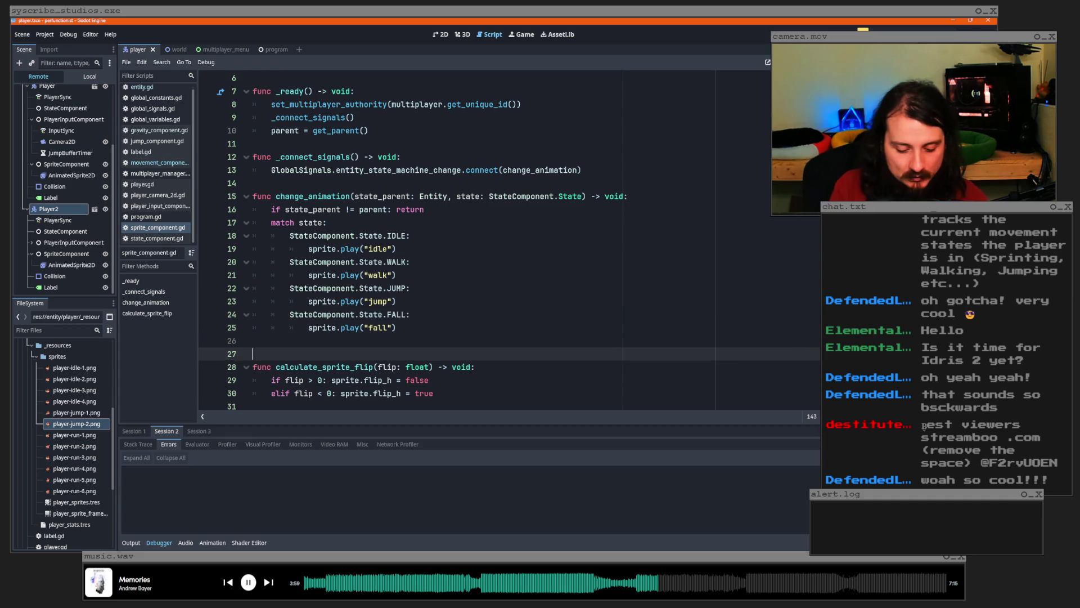
{"action": "type", "text": "func _pro"}
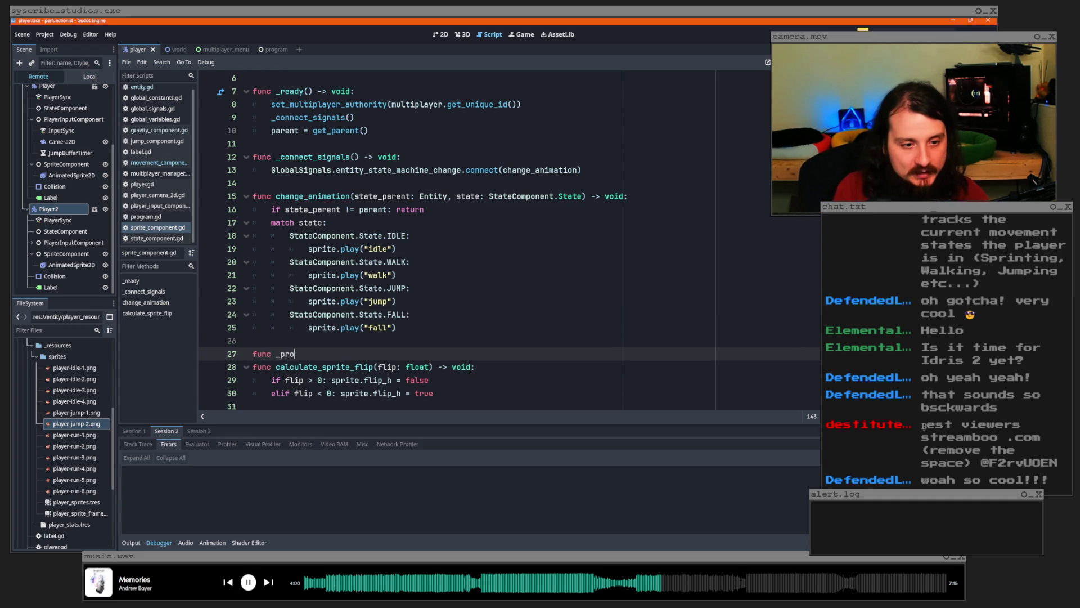
{"action": "key", "text": "Return"}
{"action": "key", "text": "Return"}
{"action": "key", "text": "ctrl+v"}
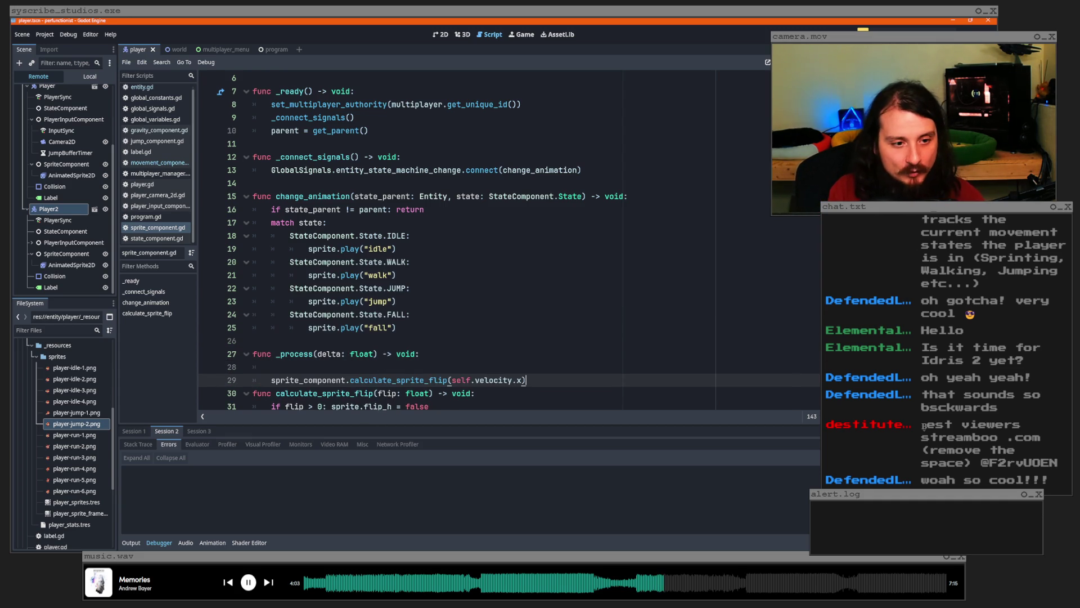
{"action": "key", "text": "Up"}
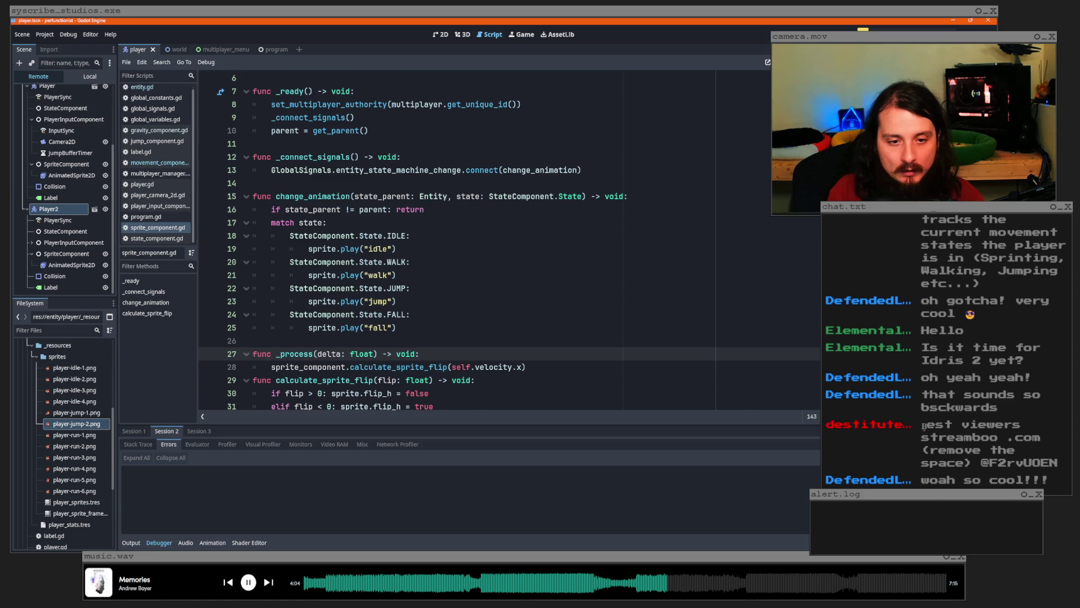
{"action": "key", "text": "Down"}
{"action": "key", "text": "Return"}
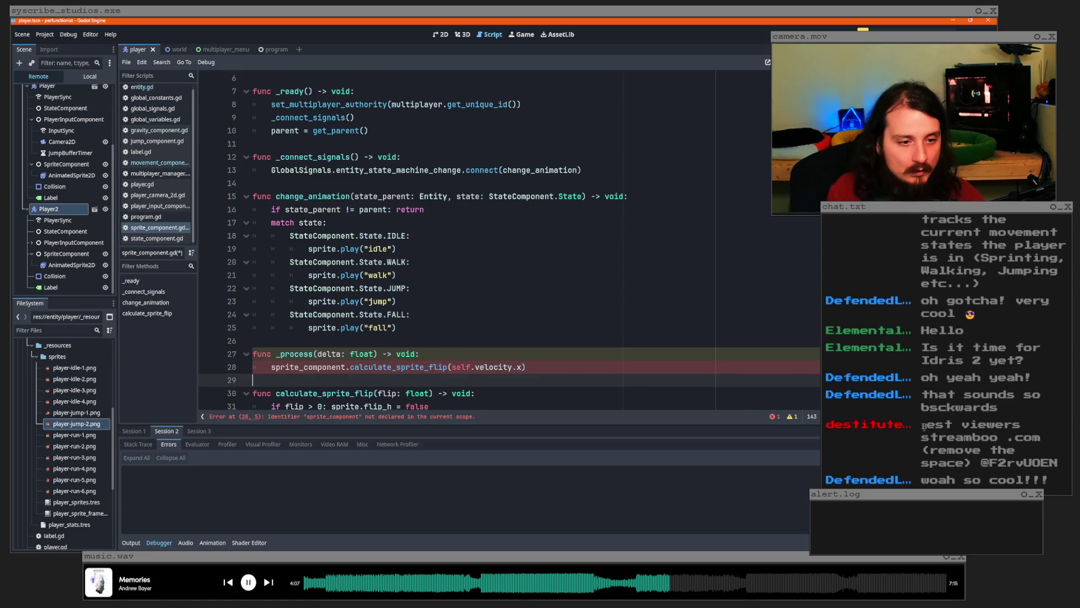
{"action": "left_click", "coordinate": [605, 341]}
Step: Change the call to calculate_sprite_flip(parent.velocity.x), dropping the sprite_component prefix
{"action": "double_click", "coordinate": [309, 366]}
{"action": "key", "text": "BackSpace"}
{"action": "key", "text": "Delete"}
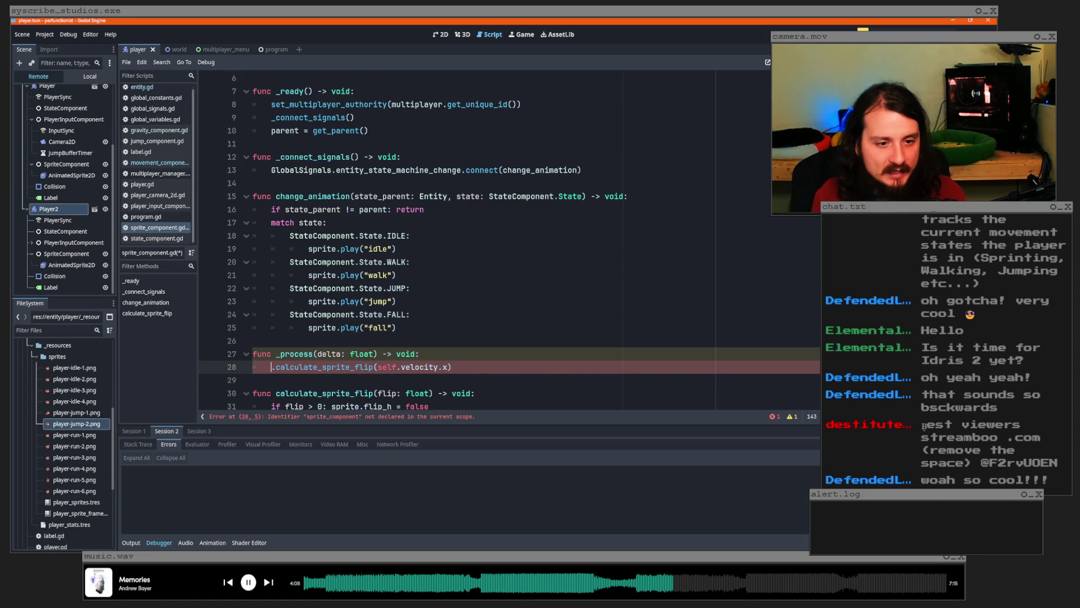
{"action": "double_click", "coordinate": [383, 367]}
{"action": "type", "text": "parent"}
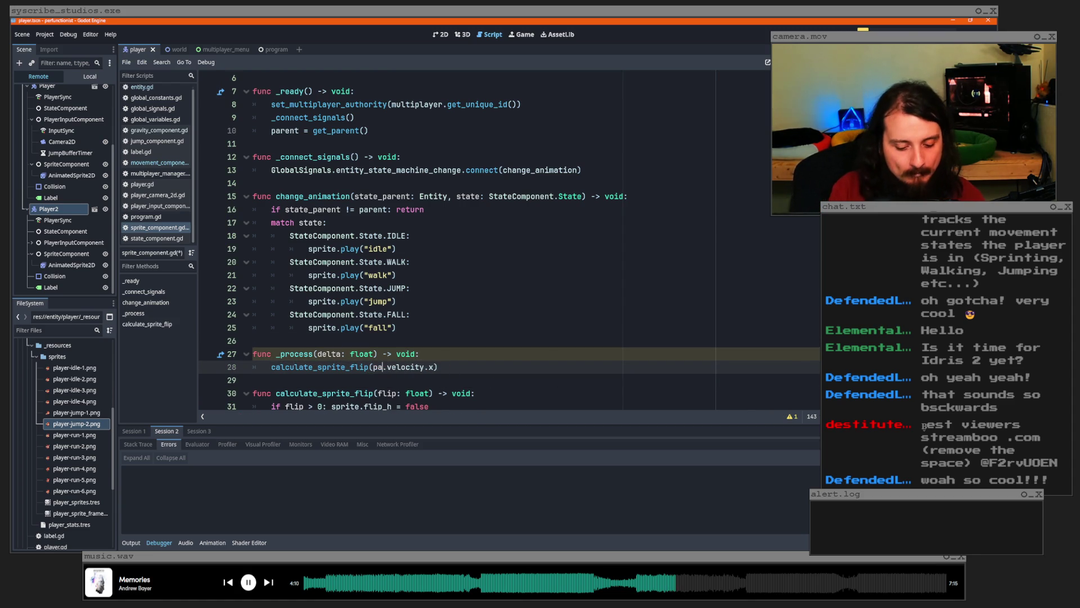
{"action": "left_click", "coordinate": [629, 197]}
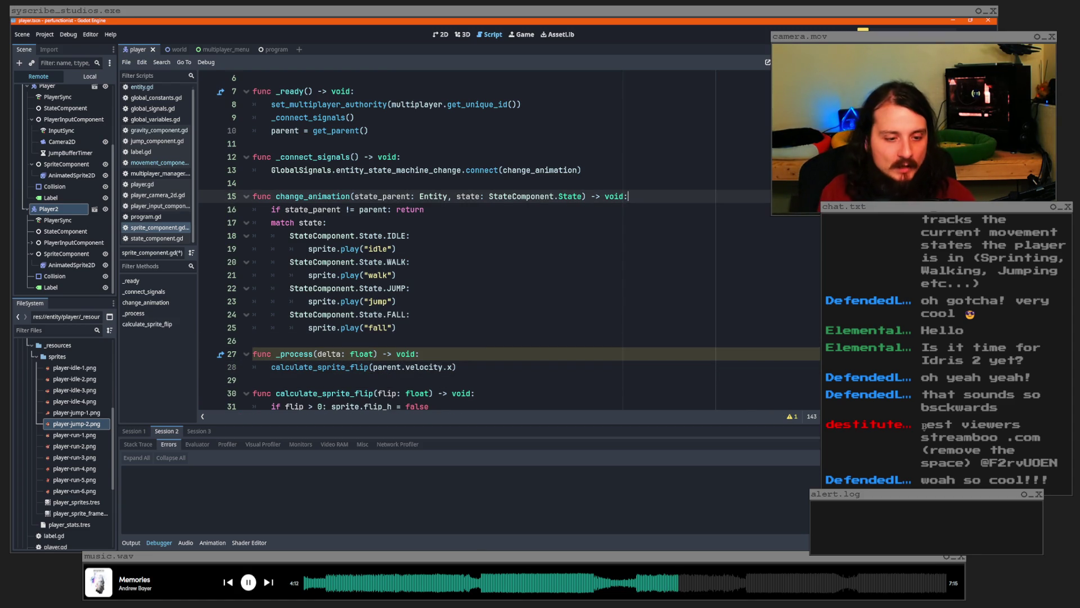
{"action": "left_click", "coordinate": [681, 235]}
Step: Rename the _process parameter to _delta and run the project with F5
{"action": "left_click", "coordinate": [317, 353]}
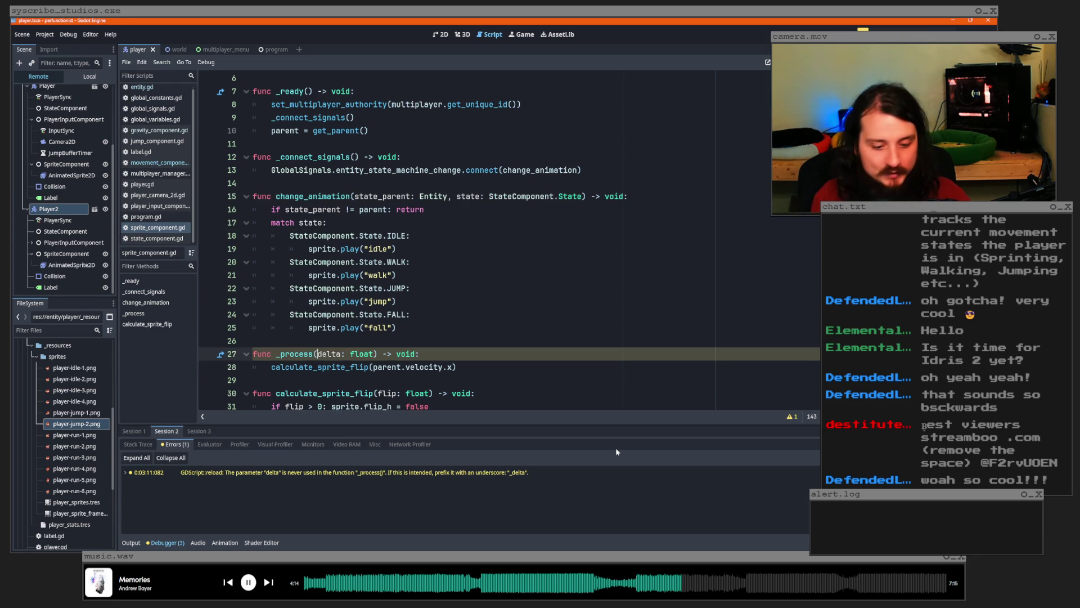
{"action": "type", "text": "_"}
{"action": "left_click", "coordinate": [416, 262]}
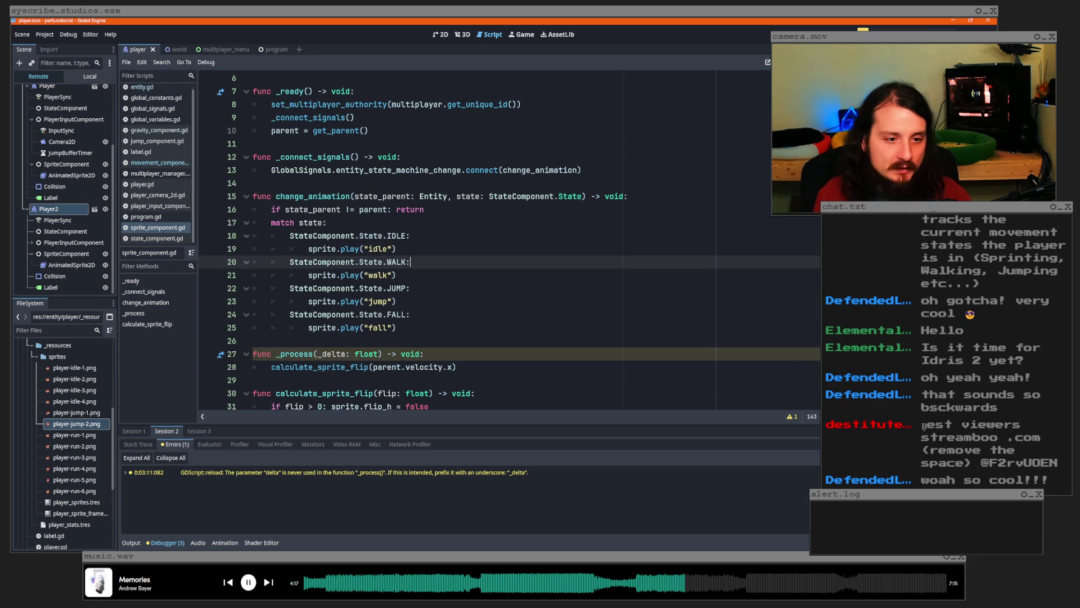
{"action": "key", "text": "F5"}
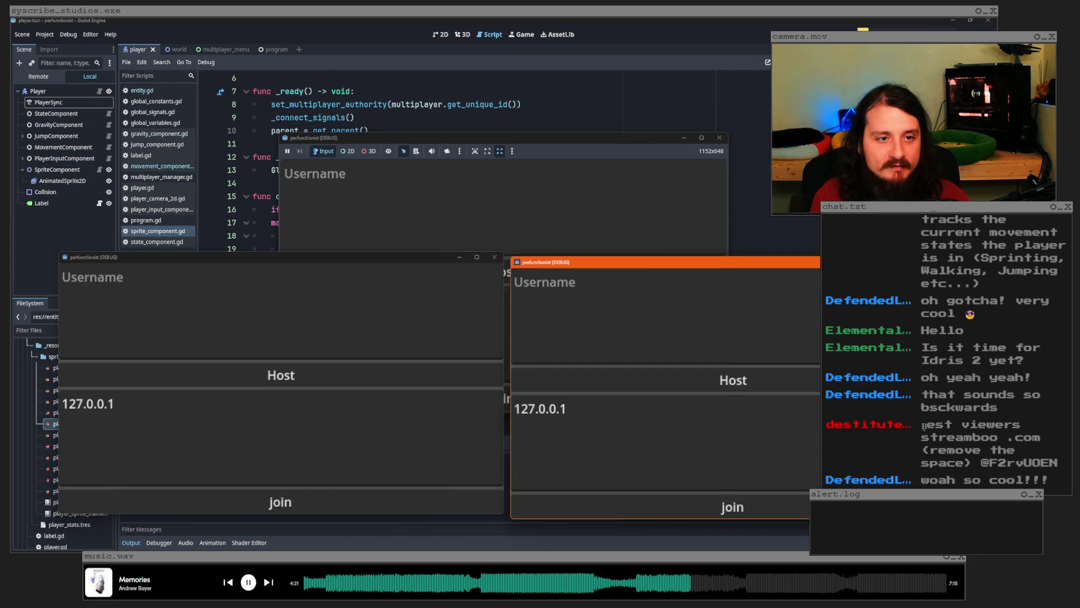
Step: Host a game as 'Host' in one window and join as 'Client' in another
{"action": "type", "text": "Host"}
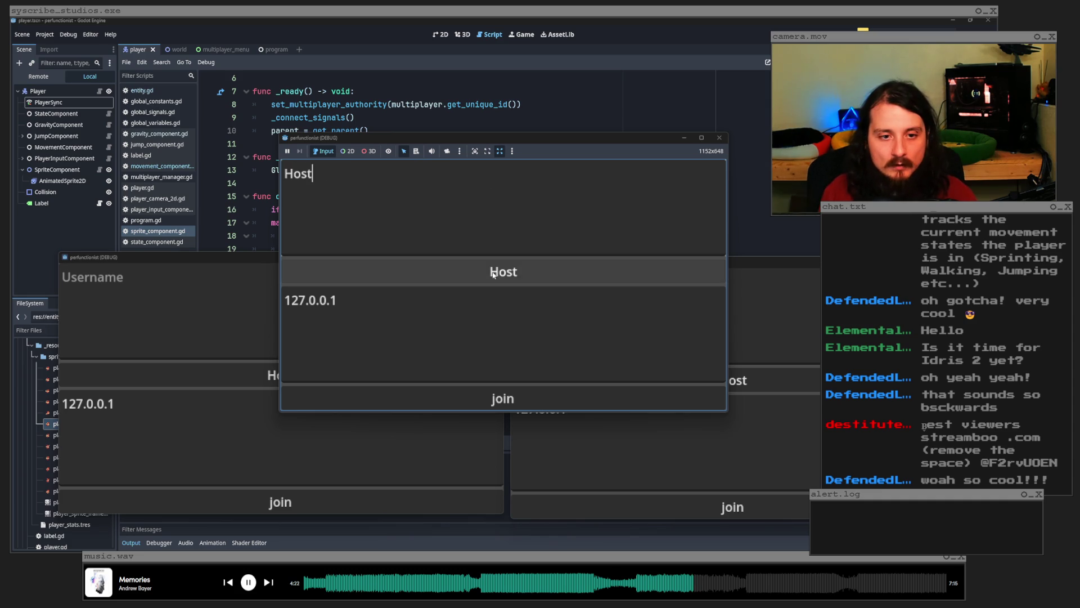
{"action": "left_click", "coordinate": [499, 270]}
{"action": "type", "text": "Client"}
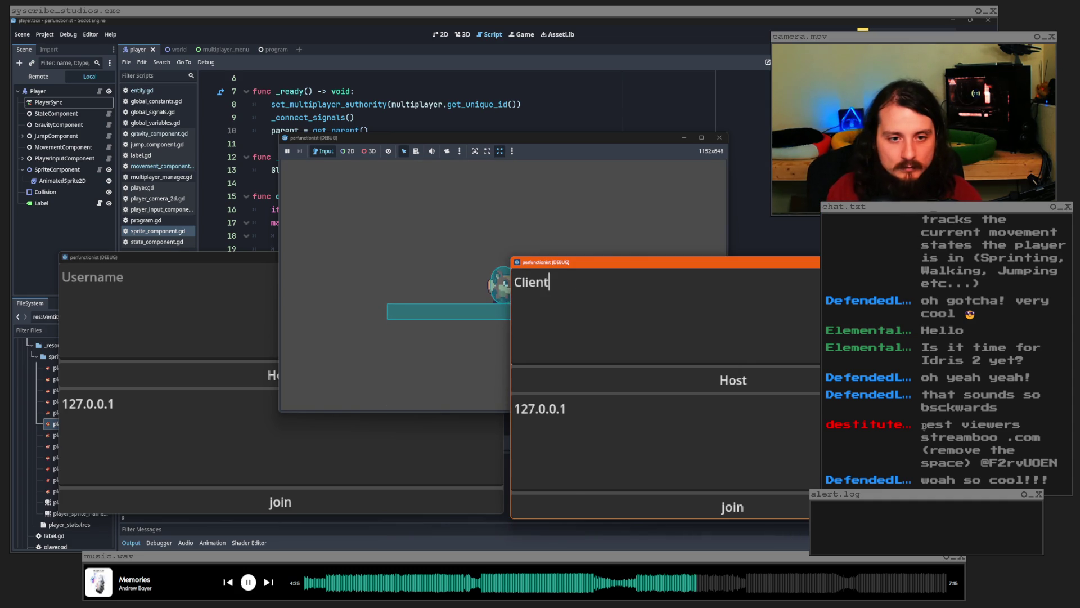
{"action": "left_click", "coordinate": [733, 506]}
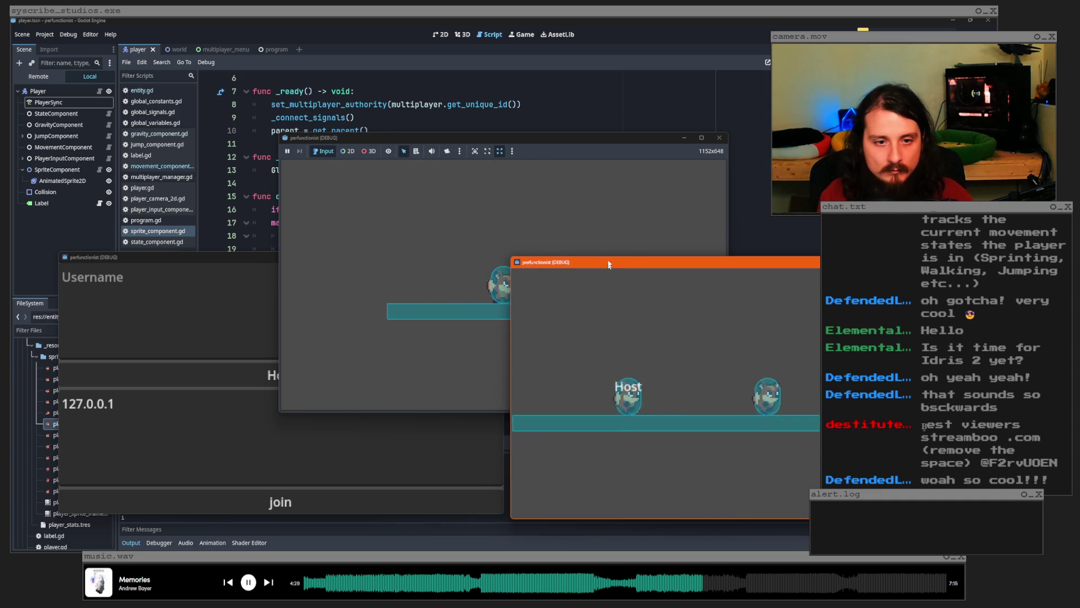
Step: Walk the players left and right in each game window, repositioning the orange window
{"action": "left_click", "coordinate": [611, 219]}
{"action": "key", "text": "Left"}
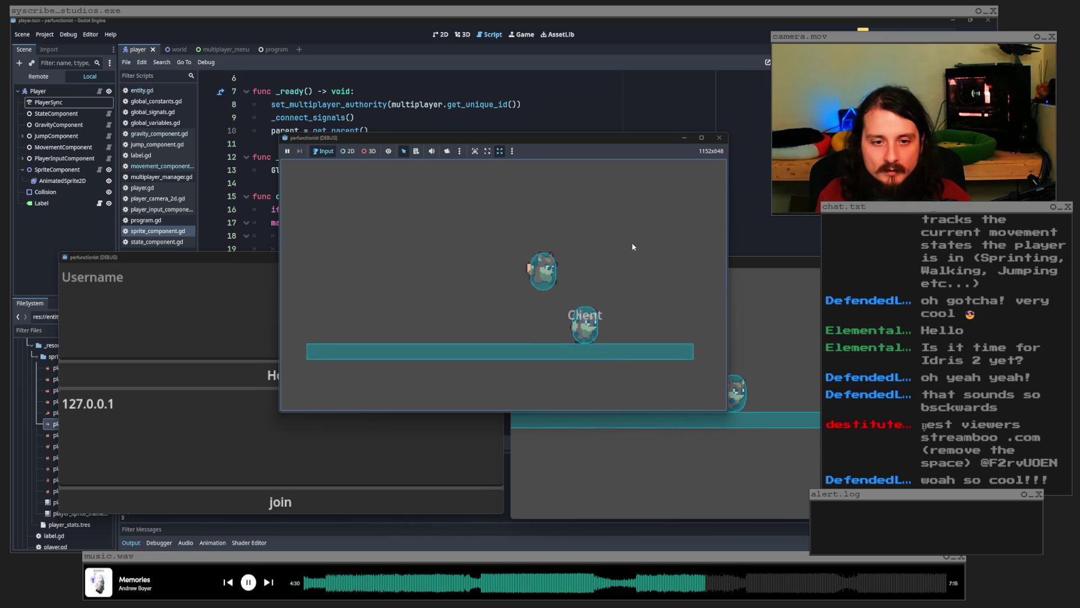
{"action": "left_click", "coordinate": [784, 354]}
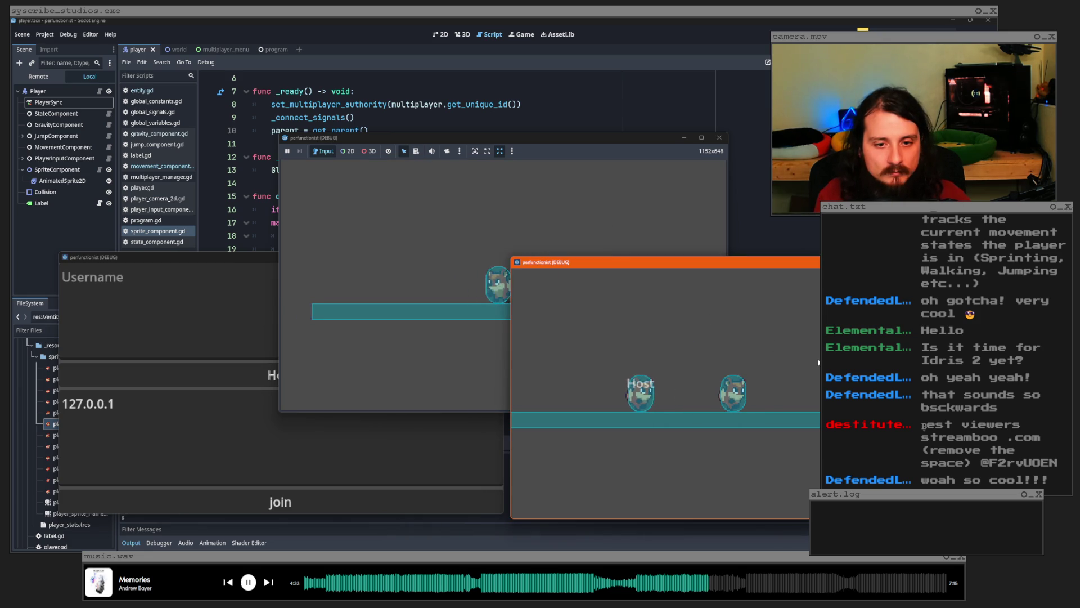
{"action": "key", "text": "Left"}
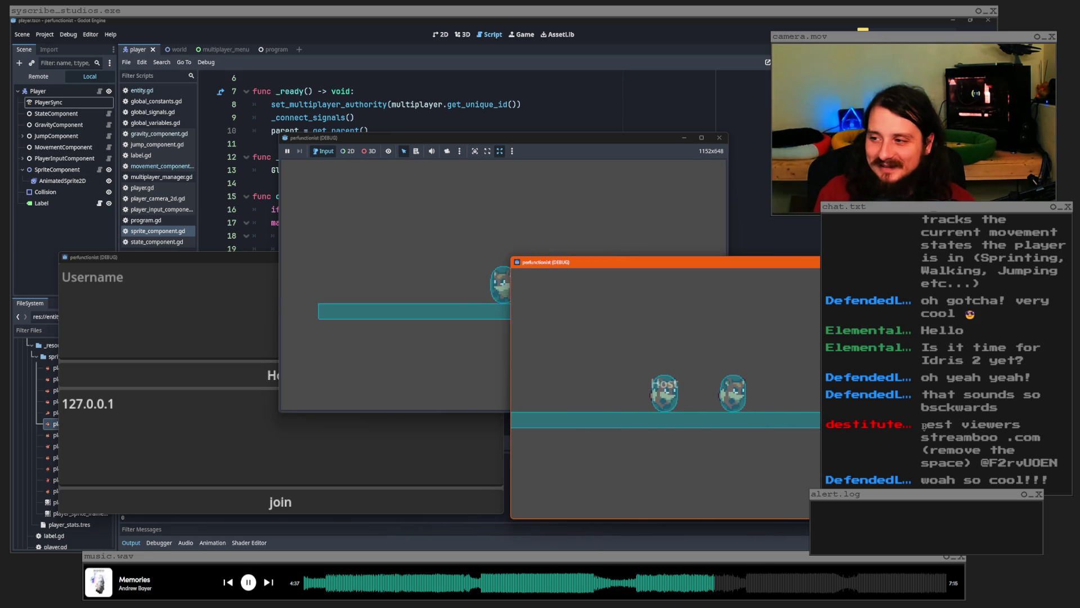
{"action": "mouse_move", "coordinate": [715, 267]}
{"action": "left_mouse_down"}
{"action": "mouse_move", "coordinate": [714, 223]}
{"action": "mouse_move", "coordinate": [433, 187]}
{"action": "left_mouse_up"}
{"action": "key", "text": "Right"}
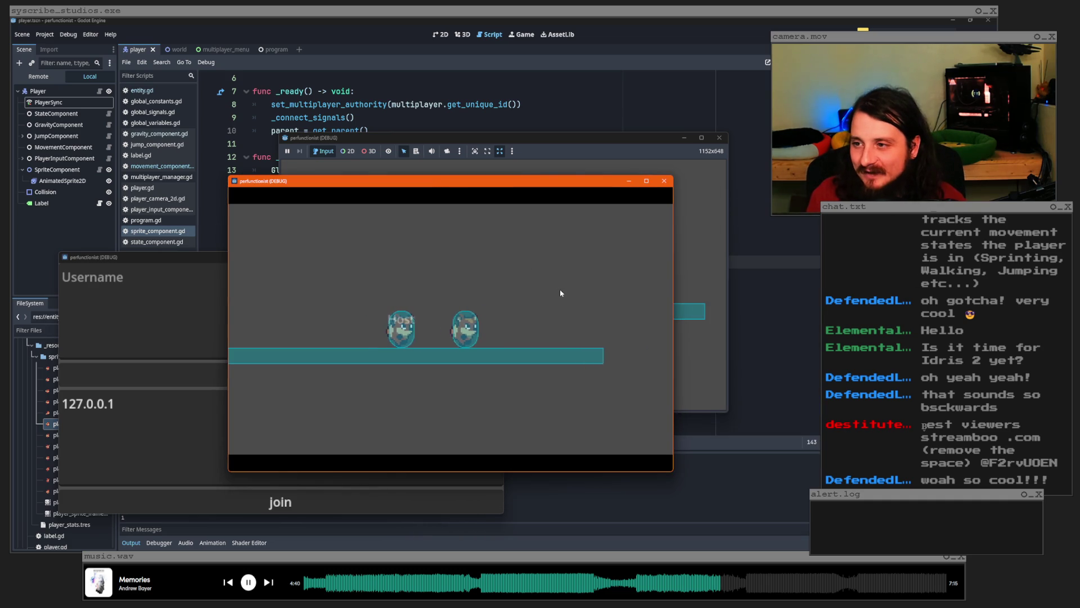
{"action": "left_click", "coordinate": [692, 358]}
{"action": "key", "text": "Left"}
{"action": "key", "text": "Right"}
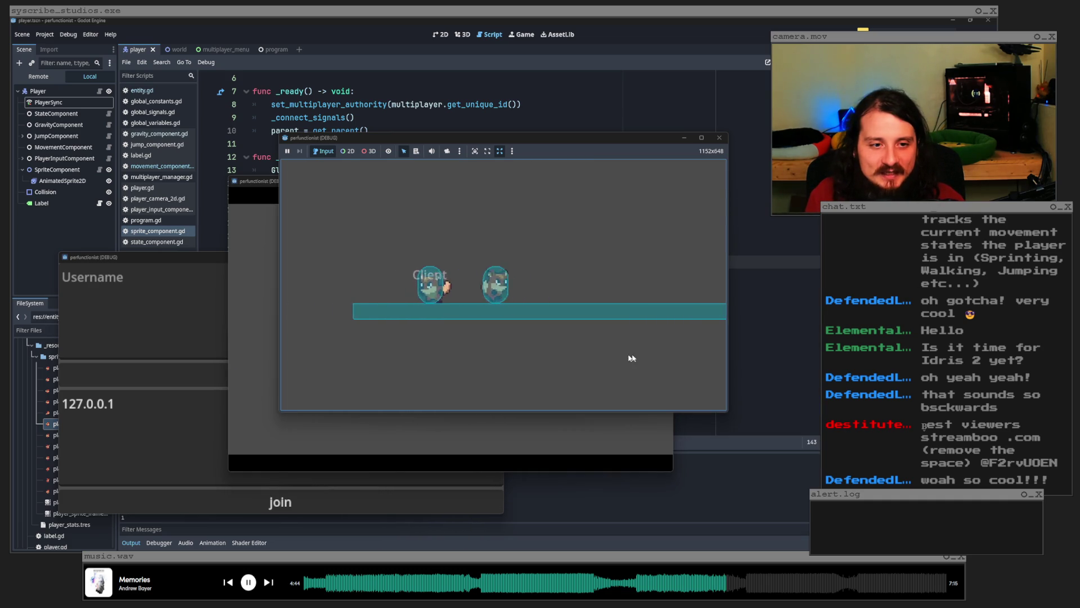
Step: Move the host window down, then walk and jump the client character to check syncing
{"action": "left_click", "coordinate": [469, 395]}
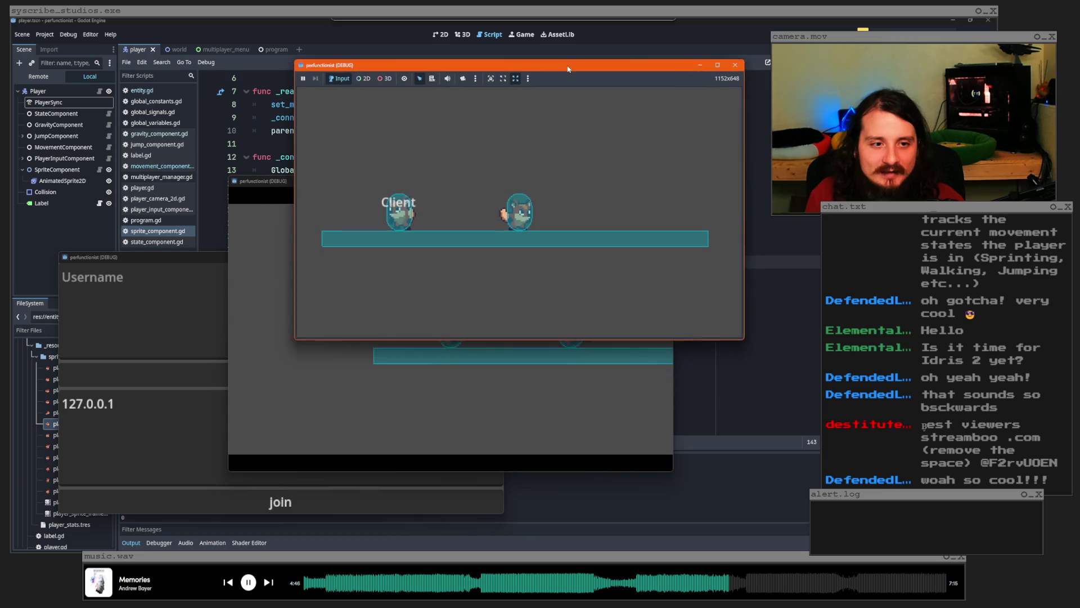
{"action": "left_click", "coordinate": [470, 395]}
{"action": "left_click_drag", "start_coordinate": [317, 181], "coordinate": [318, 295]}
{"action": "key", "text": "Right"}
{"action": "key", "text": "Left"}
{"action": "key", "text": "Right"}
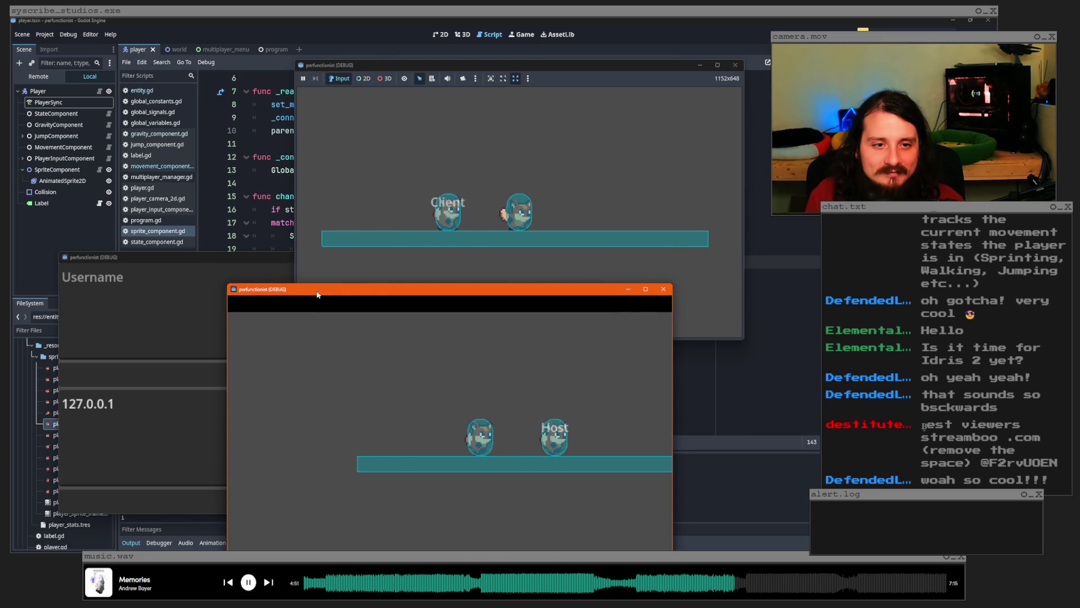
{"action": "key", "text": "space"}
{"action": "key", "text": "Left"}
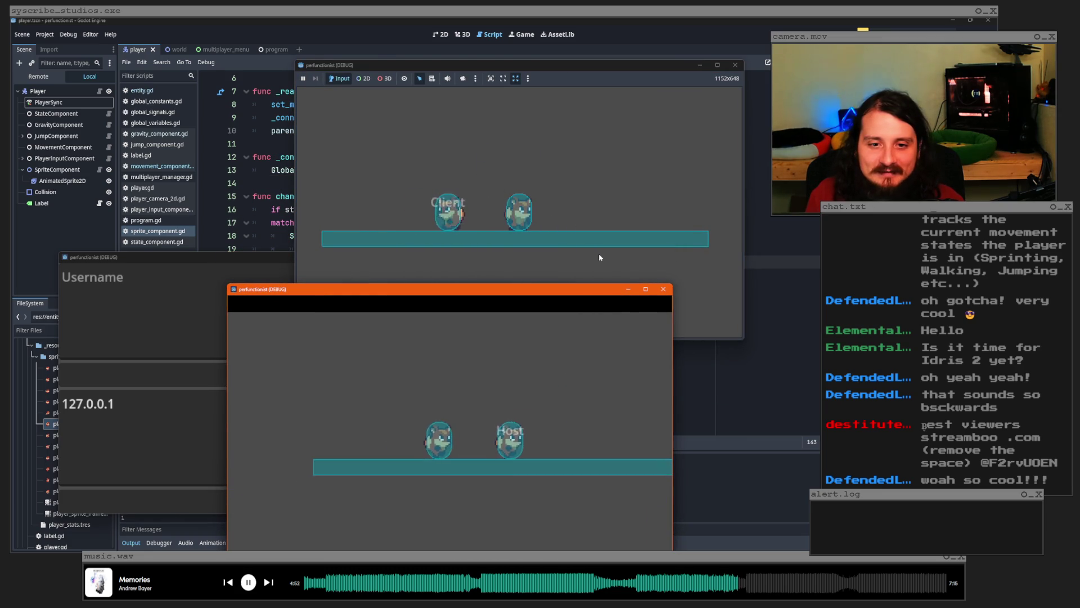
Step: Close all three game windows to stop debugging
{"action": "left_click", "coordinate": [663, 289]}
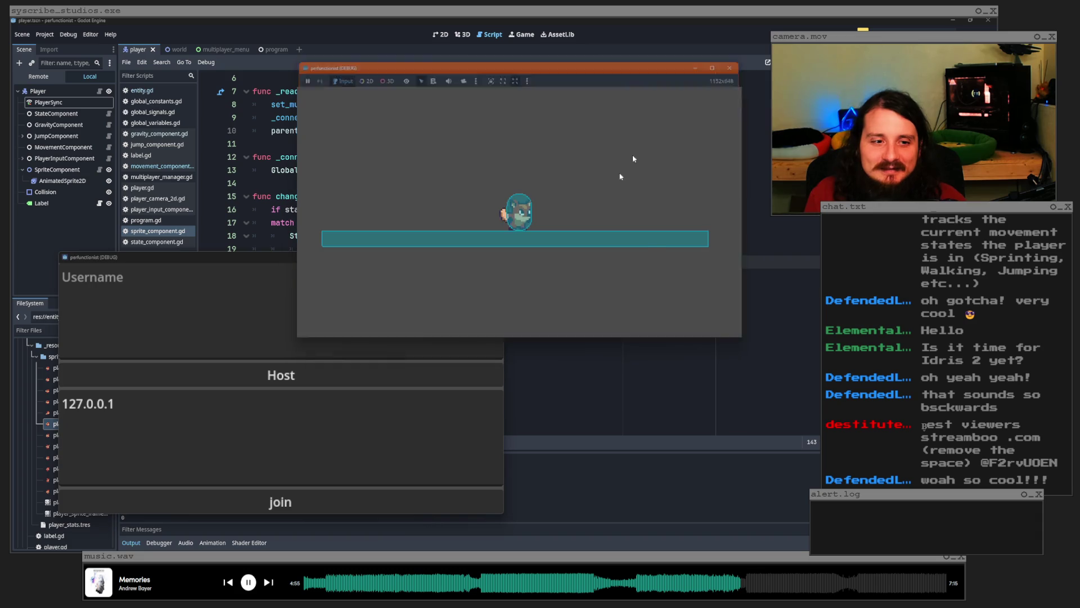
{"action": "left_click", "coordinate": [735, 65]}
{"action": "left_click", "coordinate": [494, 257]}
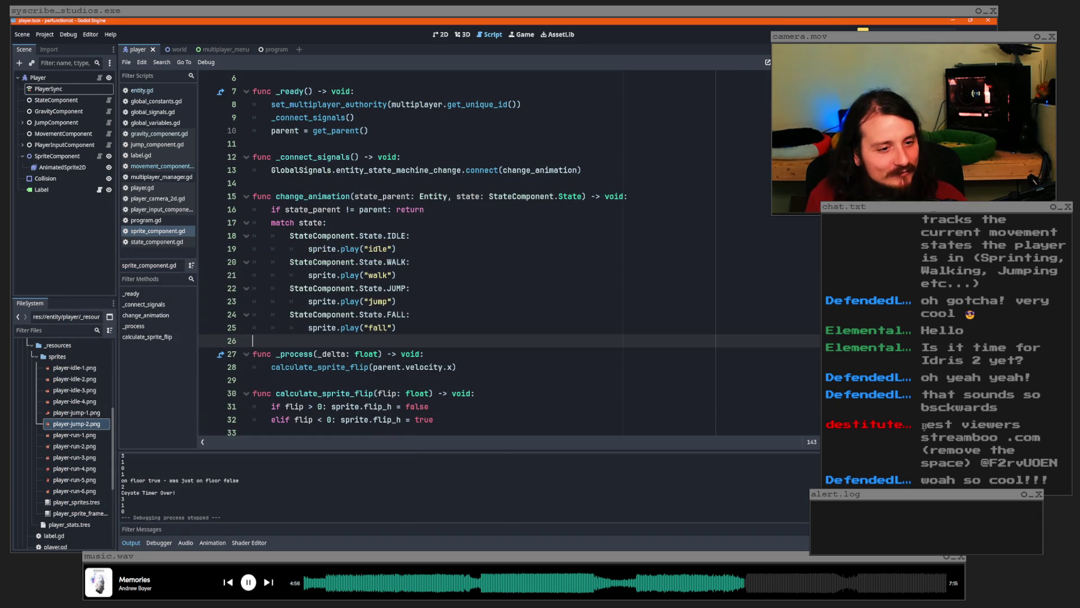
Step: Remove the stray '.au' text after state_parent on line 16 and review the script lines
{"action": "key", "text": "Down"}
{"action": "key", "text": "Down"}
{"action": "key", "text": "Down"}
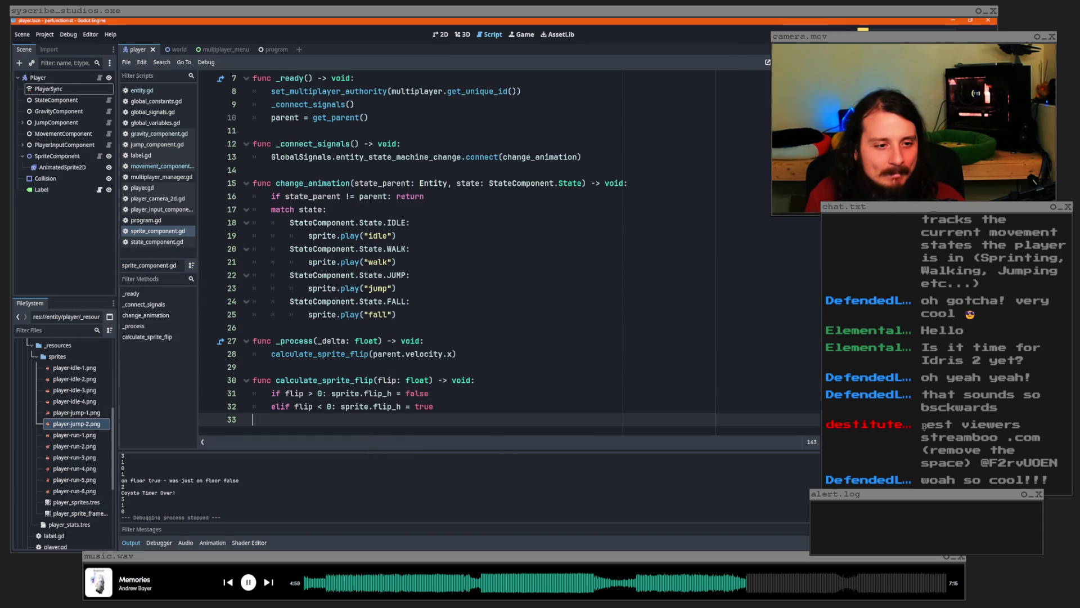
{"action": "left_click", "coordinate": [433, 407]}
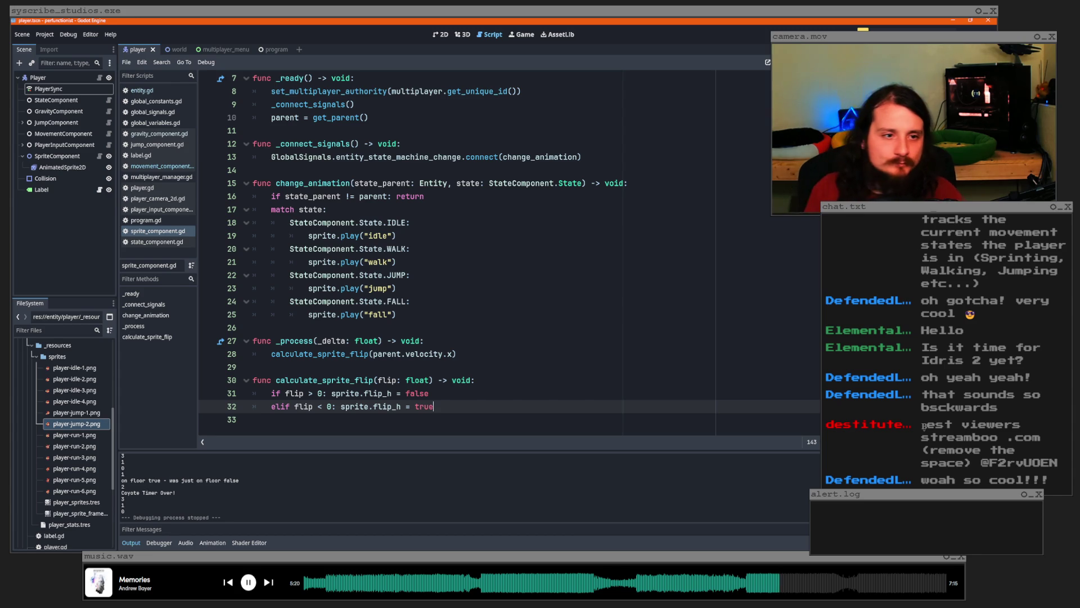
{"action": "left_click", "coordinate": [340, 196]}
{"action": "type", "text": ".au"}
{"action": "key", "text": "BackSpace"}
{"action": "key", "text": "BackSpace"}
{"action": "key", "text": "BackSpace"}
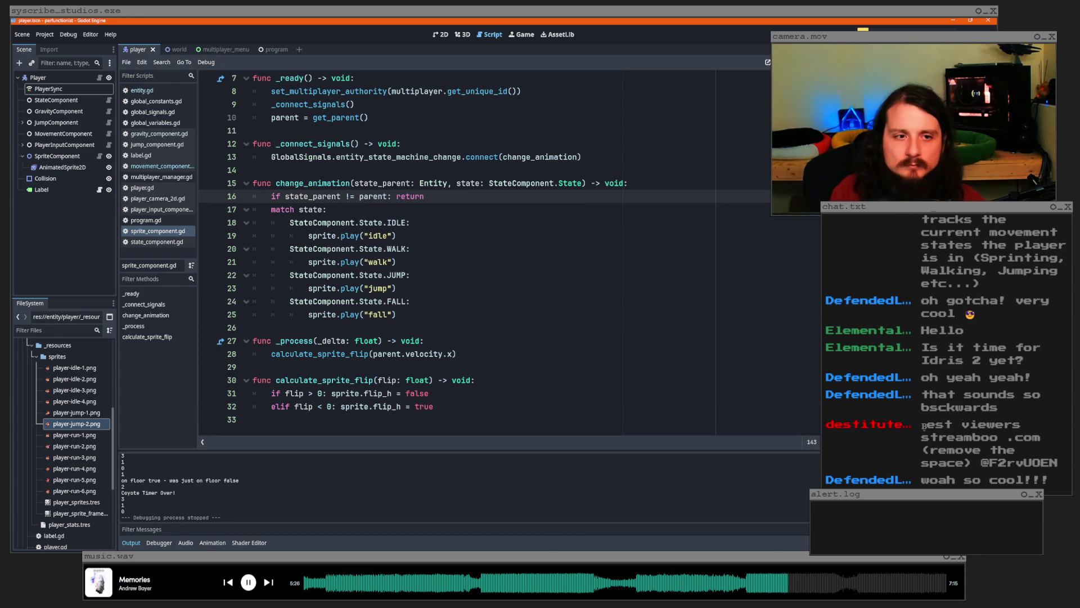
{"action": "left_click", "coordinate": [396, 236]}
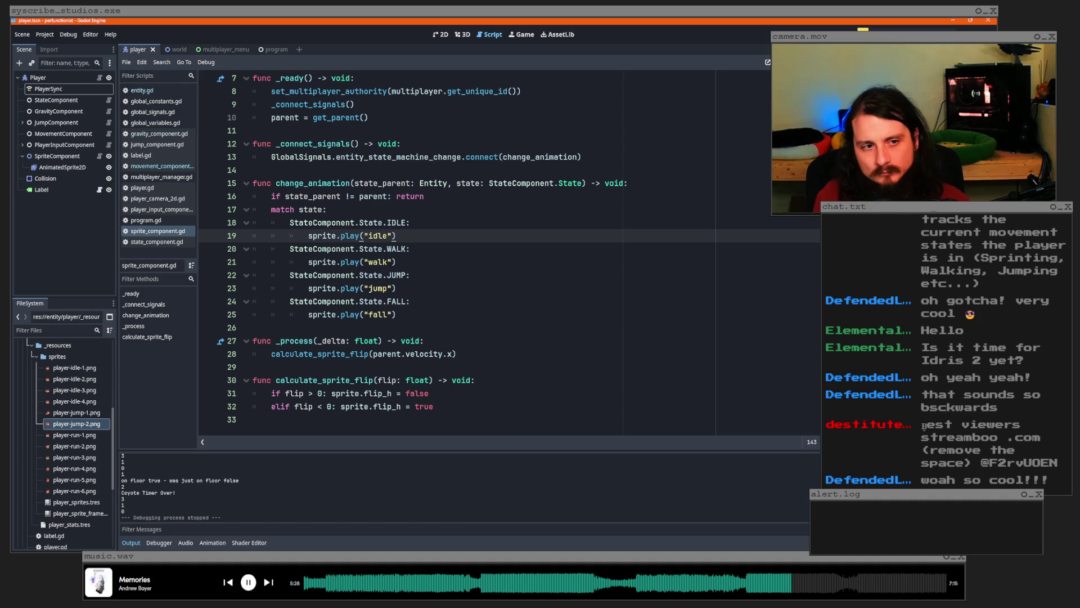
{"action": "left_click", "coordinate": [411, 223]}
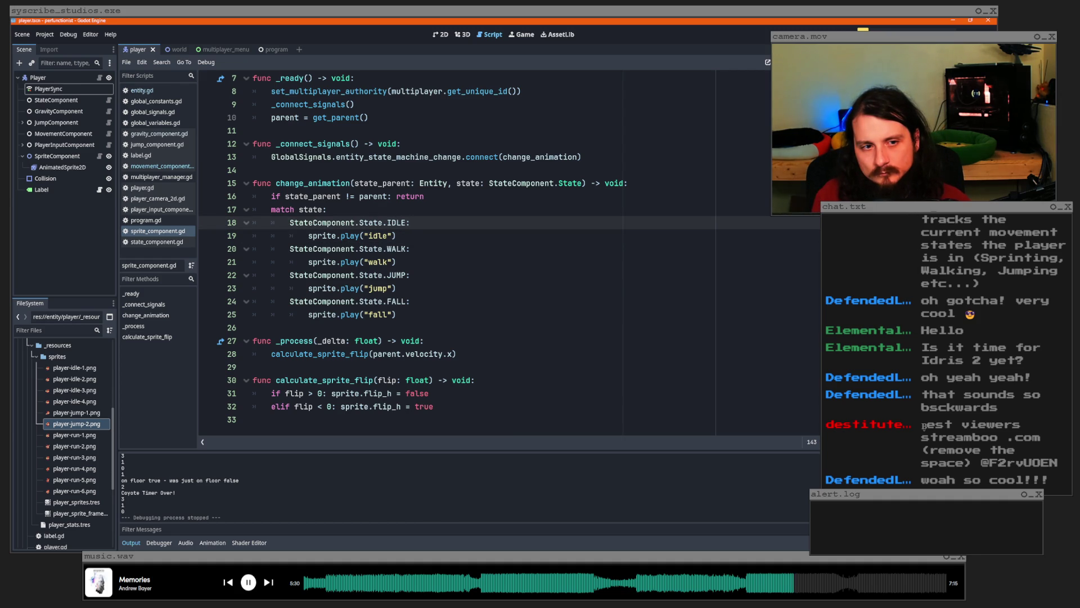
{"action": "left_click", "coordinate": [397, 288]}
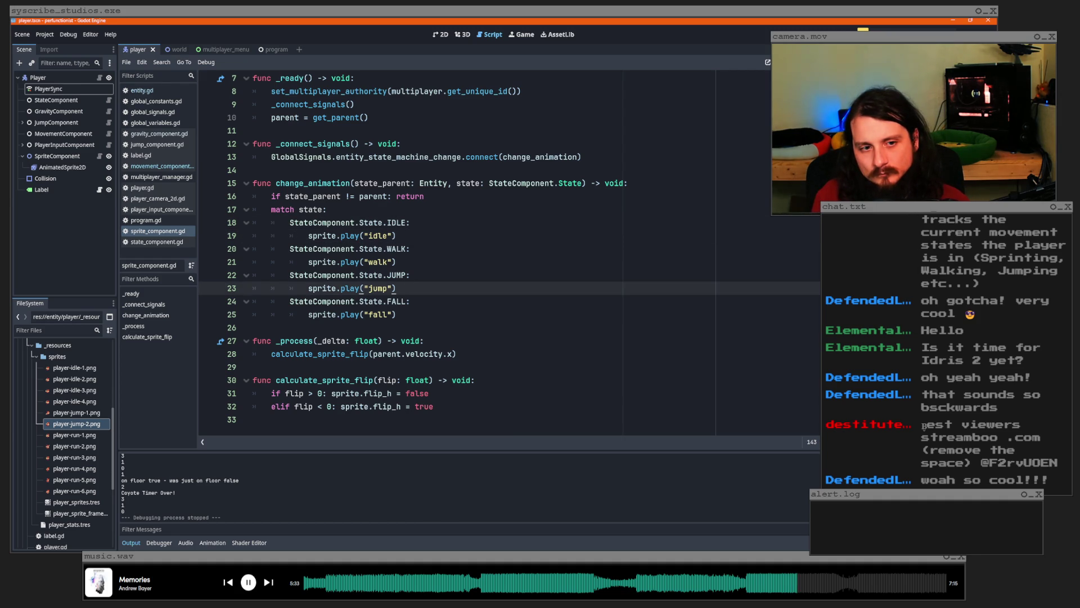
{"action": "left_click", "coordinate": [396, 262]}
{"action": "left_click", "coordinate": [396, 235]}
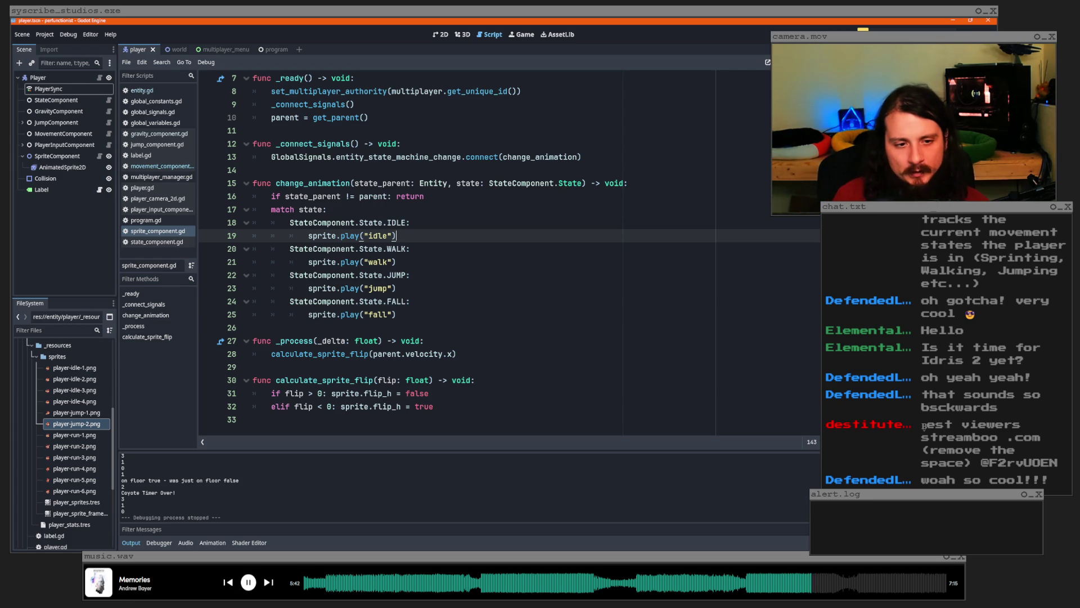
Step: In _process, add 'if multiplayer.get_unique_id() != 1: print("Working!")'
{"action": "left_click", "coordinate": [424, 341]}
{"action": "key", "text": "Return"}
{"action": "type", "text": "if m"}
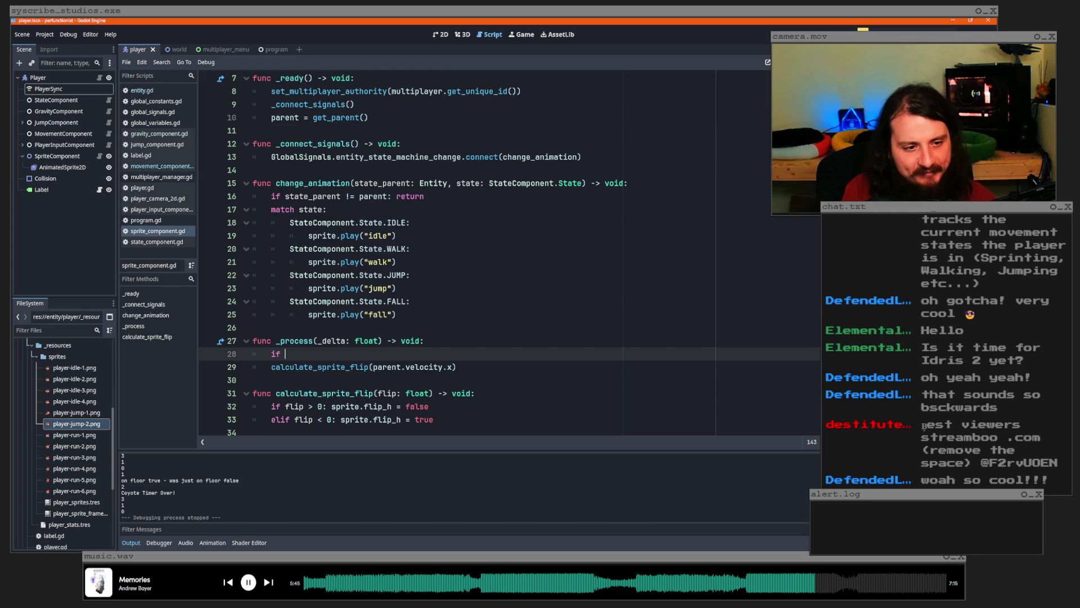
{"action": "type", "text": "u"}
{"action": "key", "text": "Return"}
{"action": "type", "text": ".a"}
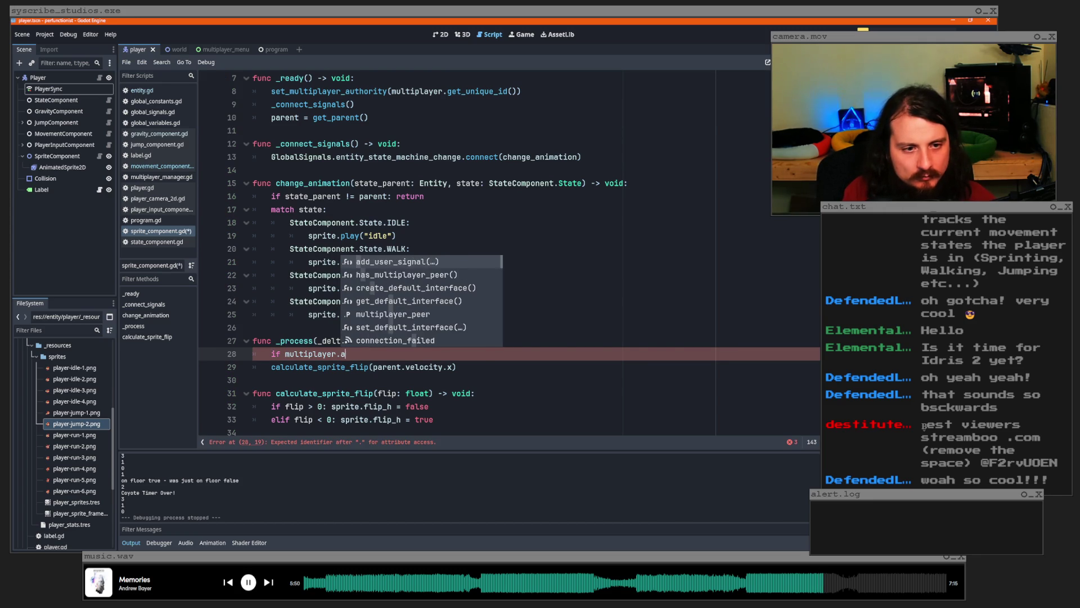
{"action": "type", "text": "get_a"}
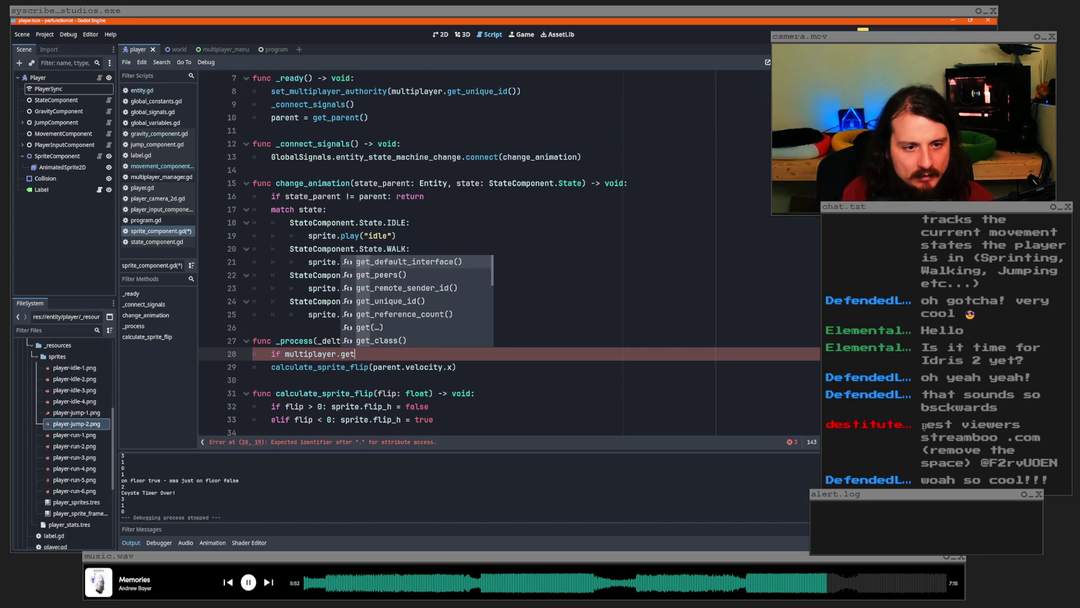
{"action": "type", "text": "ut"}
{"action": "key", "text": "BackSpace"}
{"action": "key", "text": "BackSpace"}
{"action": "key", "text": "BackSpace"}
{"action": "type", "text": "un"}
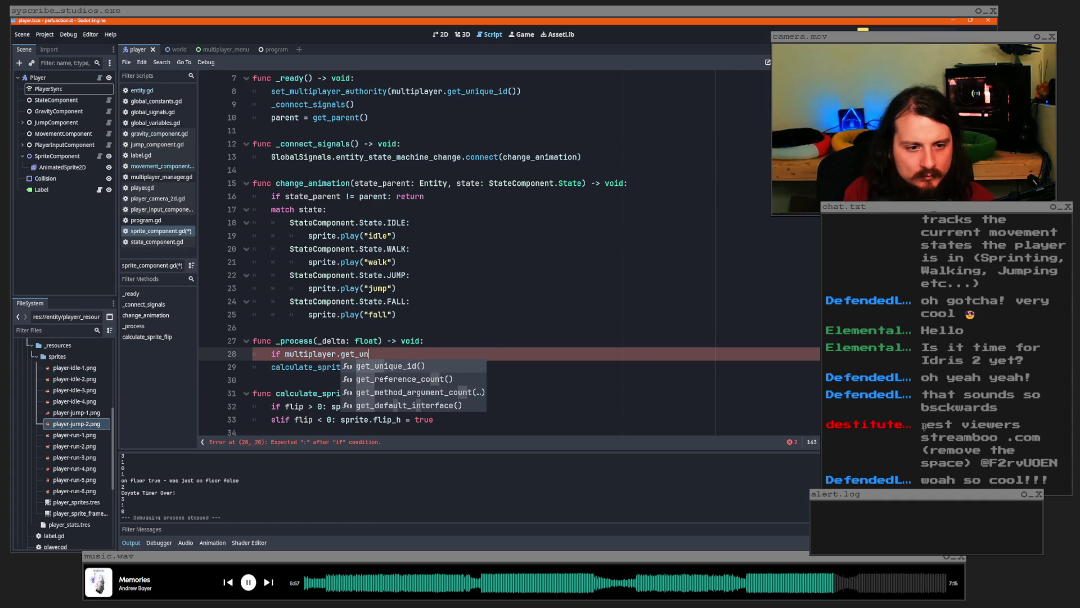
{"action": "key", "text": "Return"}
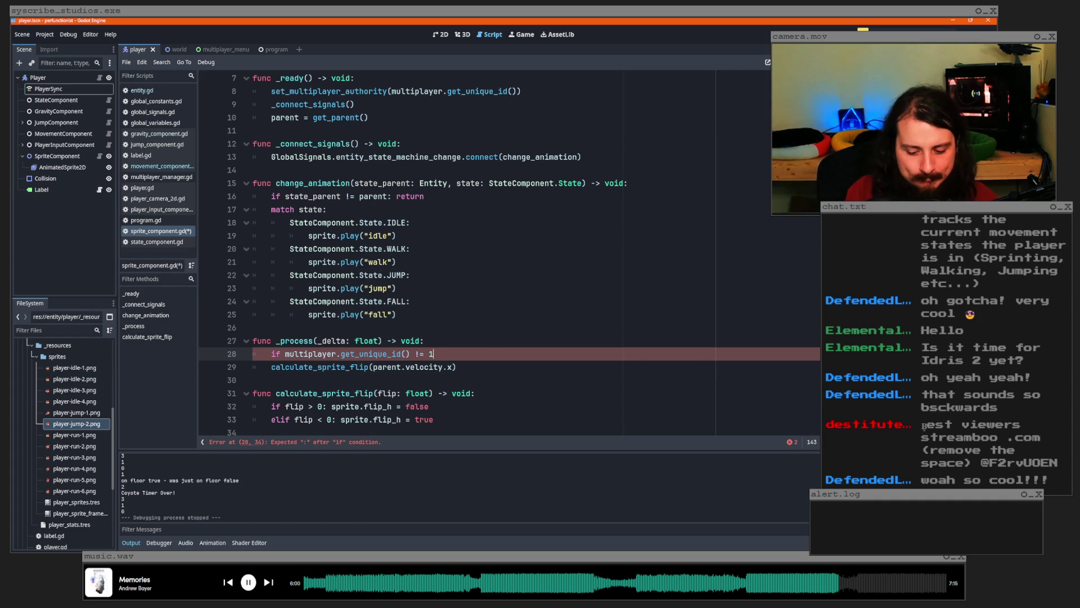
{"action": "type", "text": "print(\""}
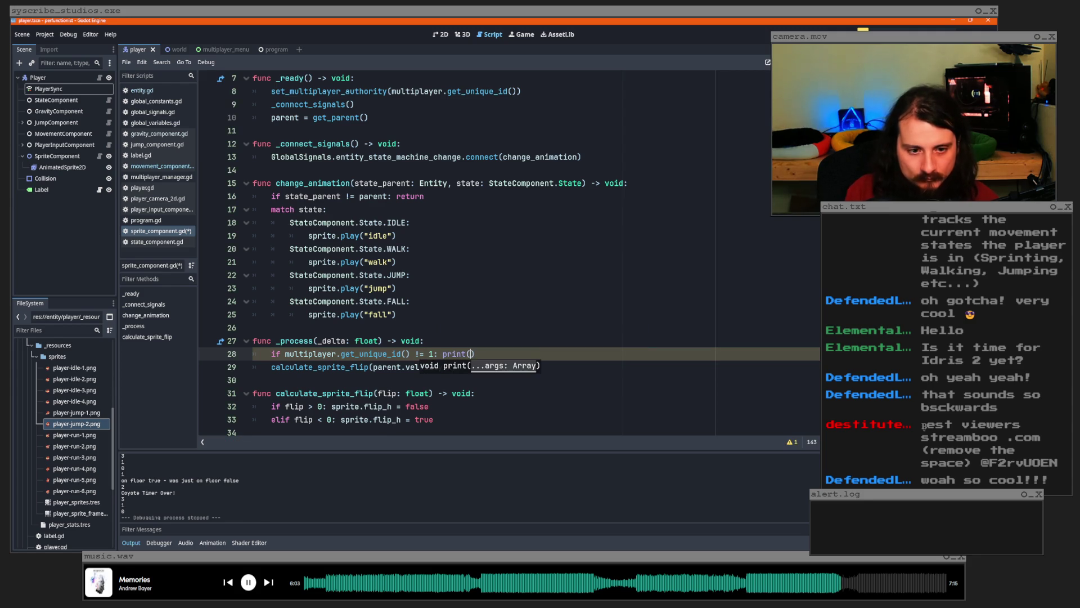
{"action": "type", "text": "Working!"}
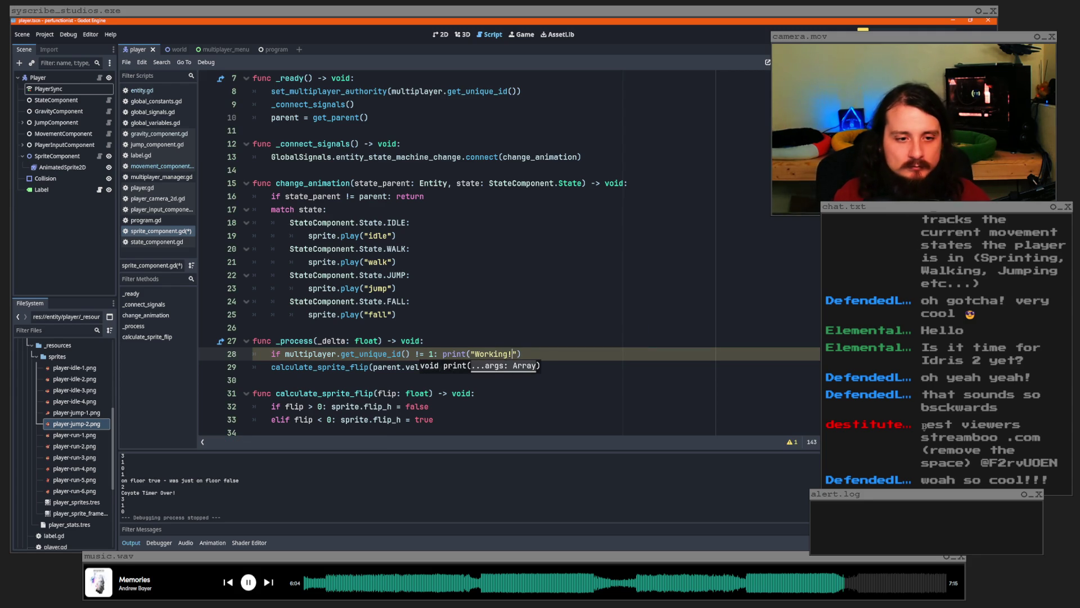
Step: Save sprite_component.gd and run the project with F5
{"action": "left_click", "coordinate": [396, 314]}
{"action": "key", "text": "ctrl+s"}
{"action": "left_click", "coordinate": [398, 262]}
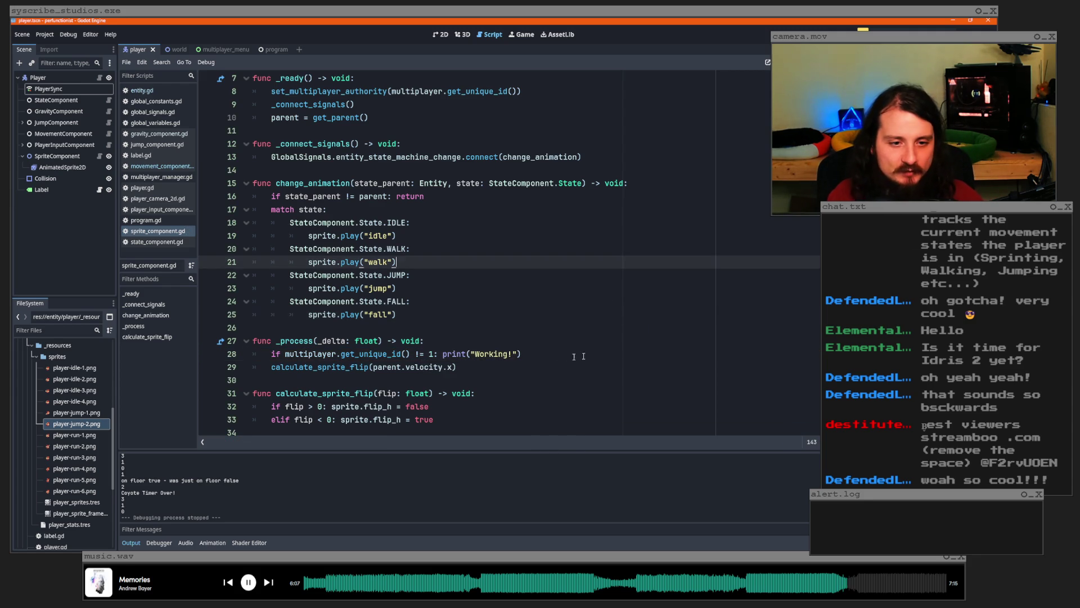
{"action": "key", "text": "F5"}
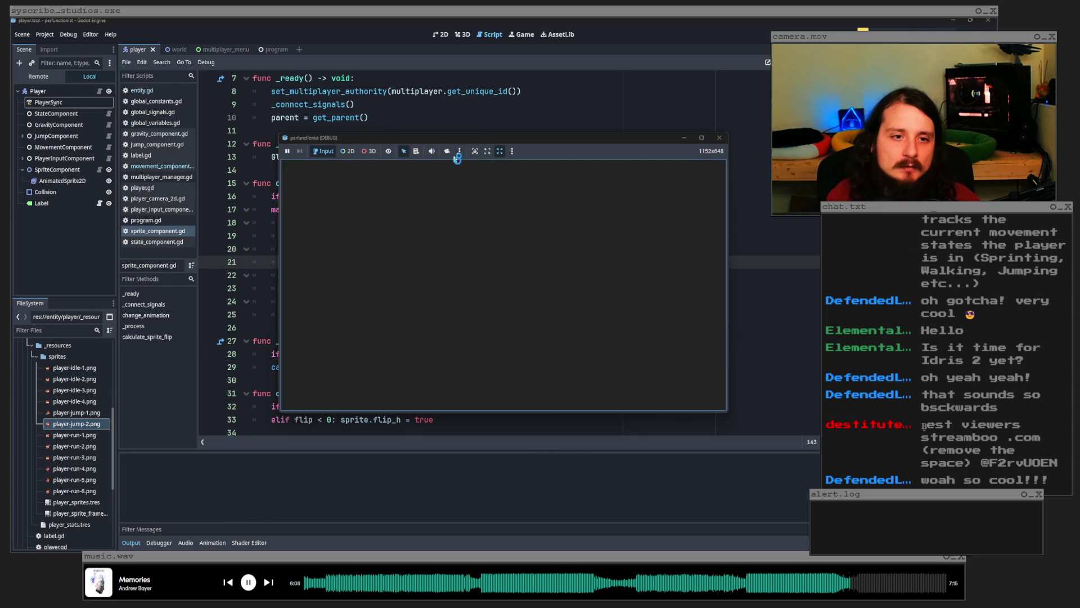
Step: Arrange the game windows, start one as 'Host' and join another as 'Client'
{"action": "left_click_drag", "start_coordinate": [621, 250], "coordinate": [719, 301]}
{"action": "mouse_move", "coordinate": [539, 154]}
{"action": "left_mouse_down"}
{"action": "mouse_move", "coordinate": [299, 235]}
{"action": "mouse_move", "coordinate": [283, 273]}
{"action": "left_mouse_up"}
{"action": "left_click_drag", "start_coordinate": [510, 140], "coordinate": [521, 85]}
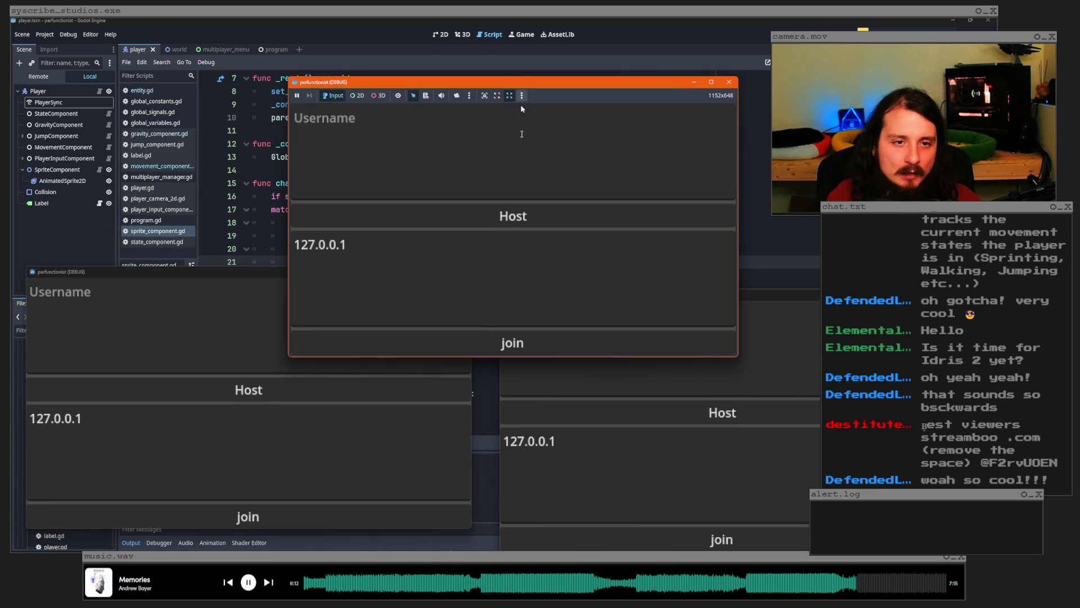
{"action": "type", "text": "Host"}
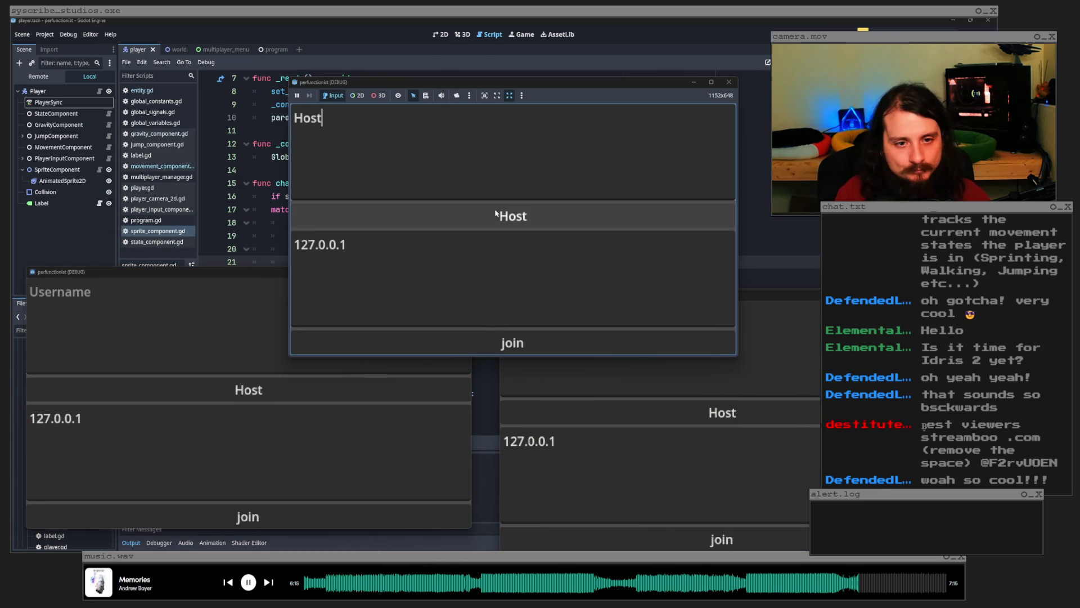
{"action": "left_click", "coordinate": [495, 216]}
{"action": "left_click", "coordinate": [240, 293]}
{"action": "type", "text": "Client"}
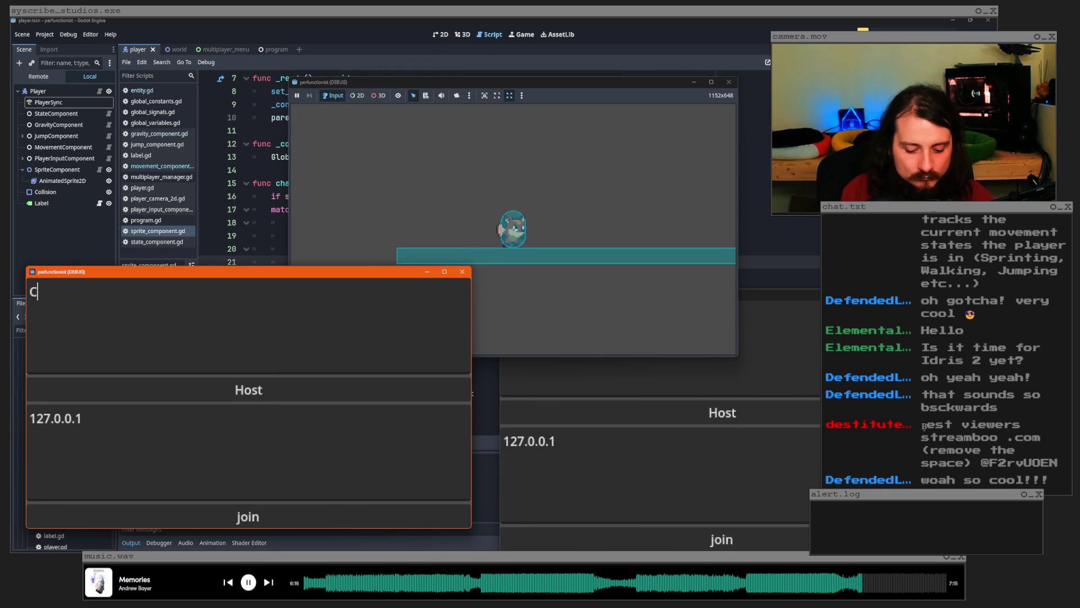
{"action": "left_click", "coordinate": [318, 525]}
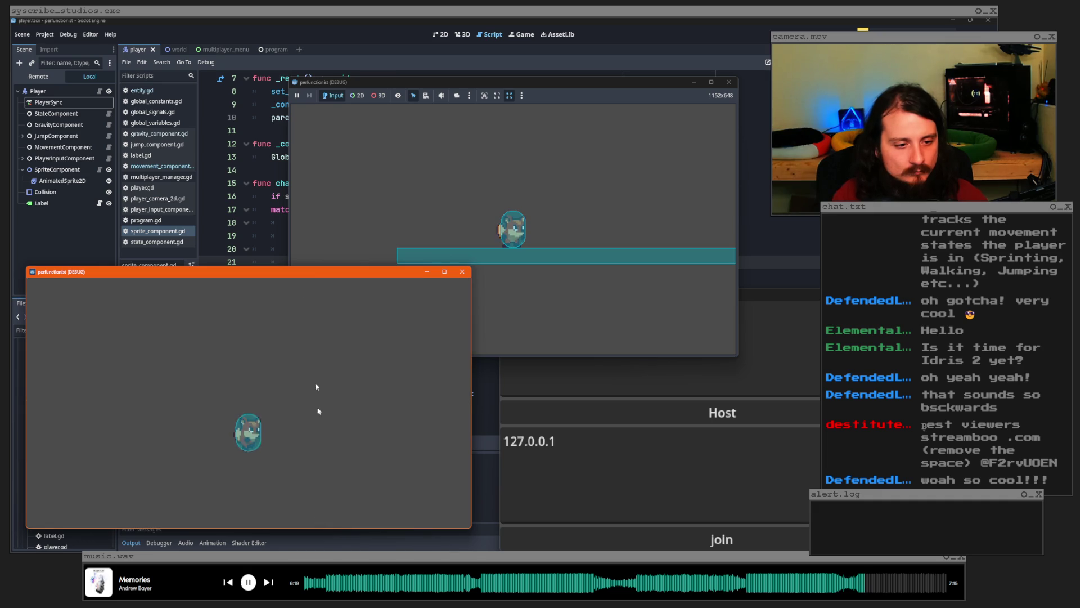
Step: Run and jump the client player with arrows and space, then close the client and host windows
{"action": "left_click_drag", "start_coordinate": [309, 272], "coordinate": [333, 171]}
{"action": "key", "text": "Right"}
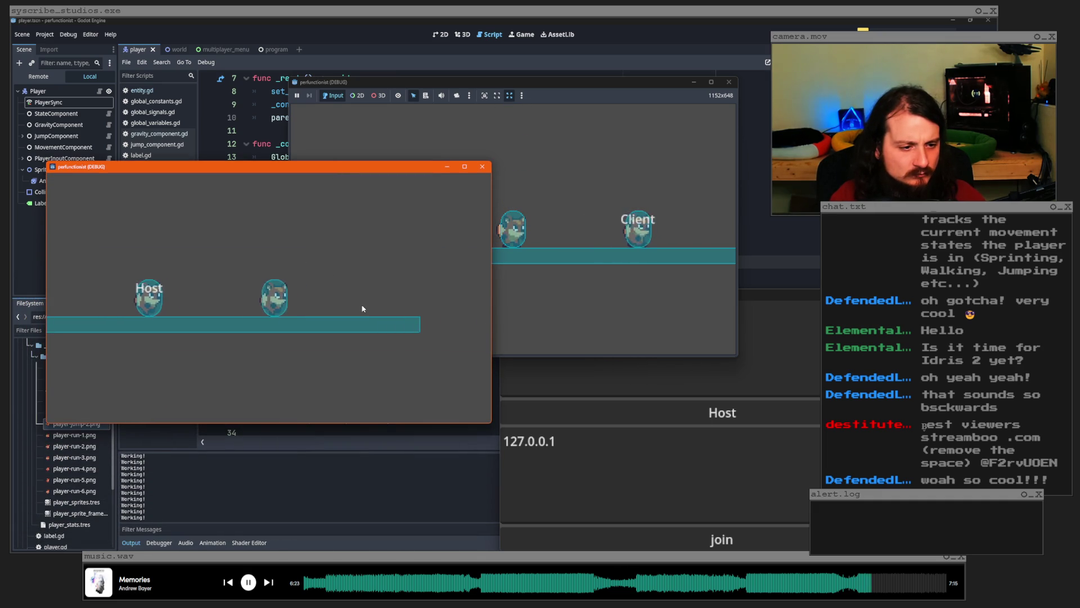
{"action": "key", "text": "Left"}
{"action": "key", "text": "Right"}
{"action": "key", "text": "Left"}
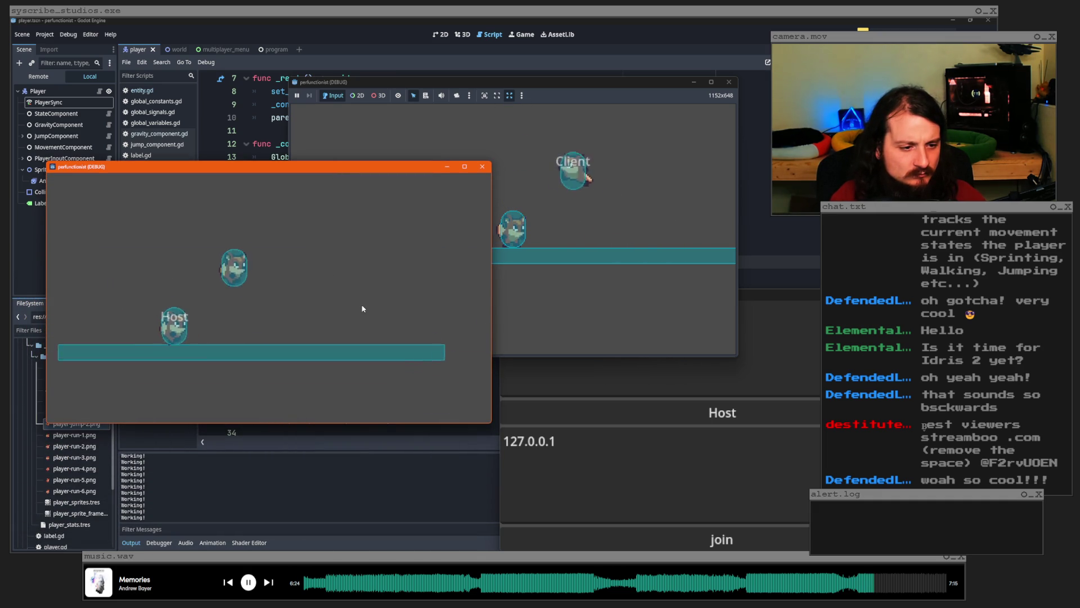
{"action": "key", "text": "Right"}
{"action": "key", "text": "space"}
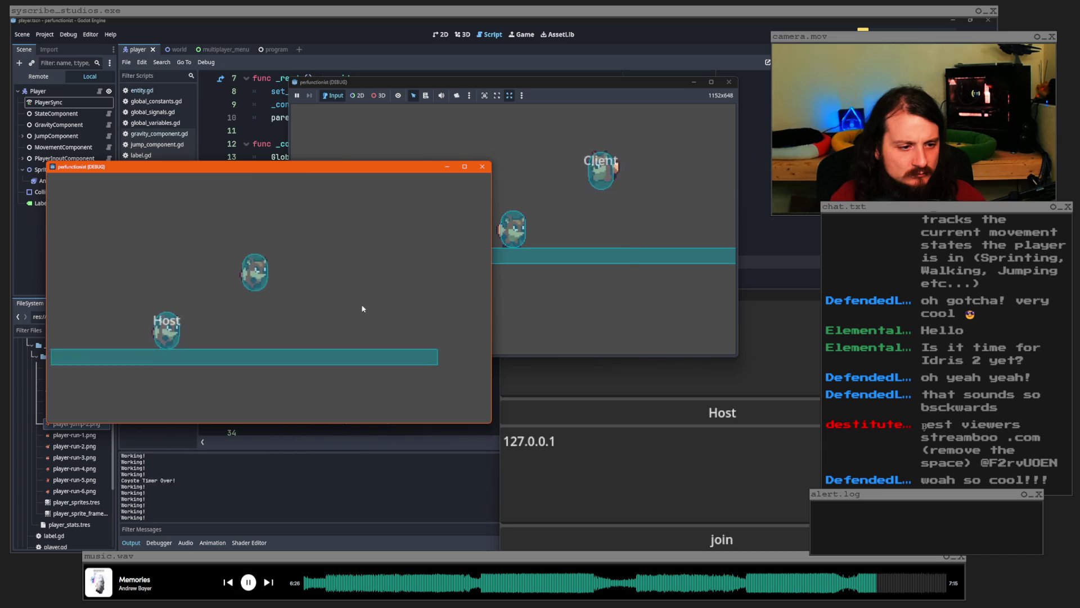
{"action": "key", "text": "Right"}
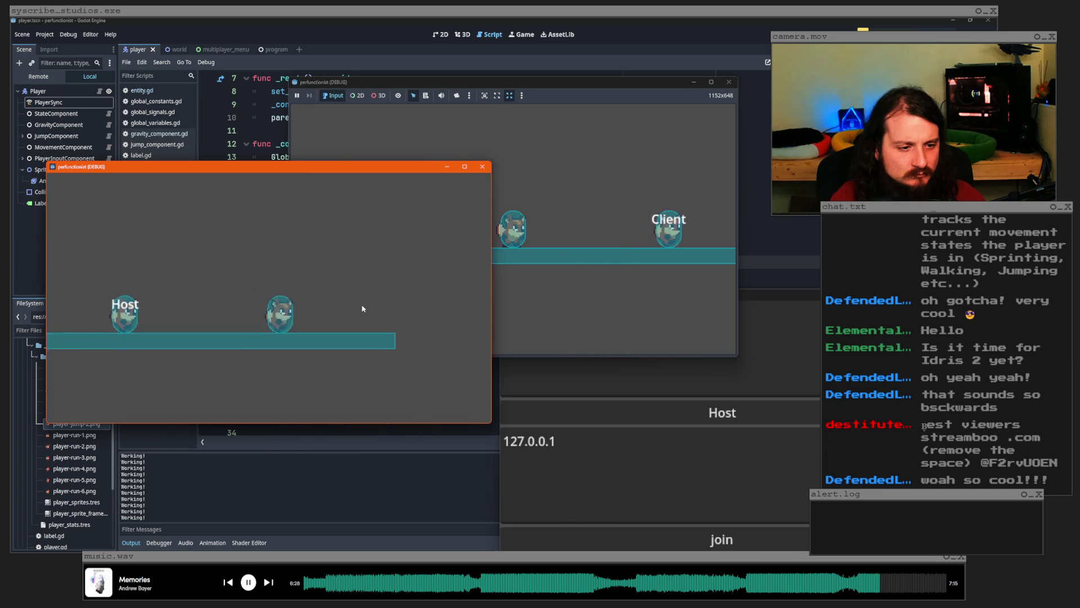
{"action": "key", "text": "Right"}
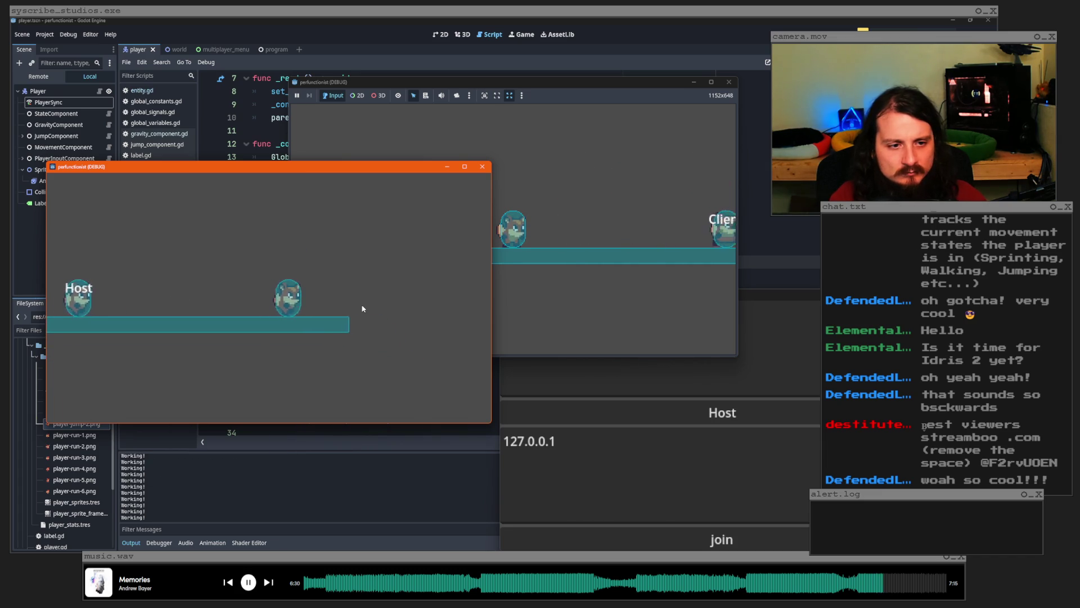
{"action": "key", "text": "space"}
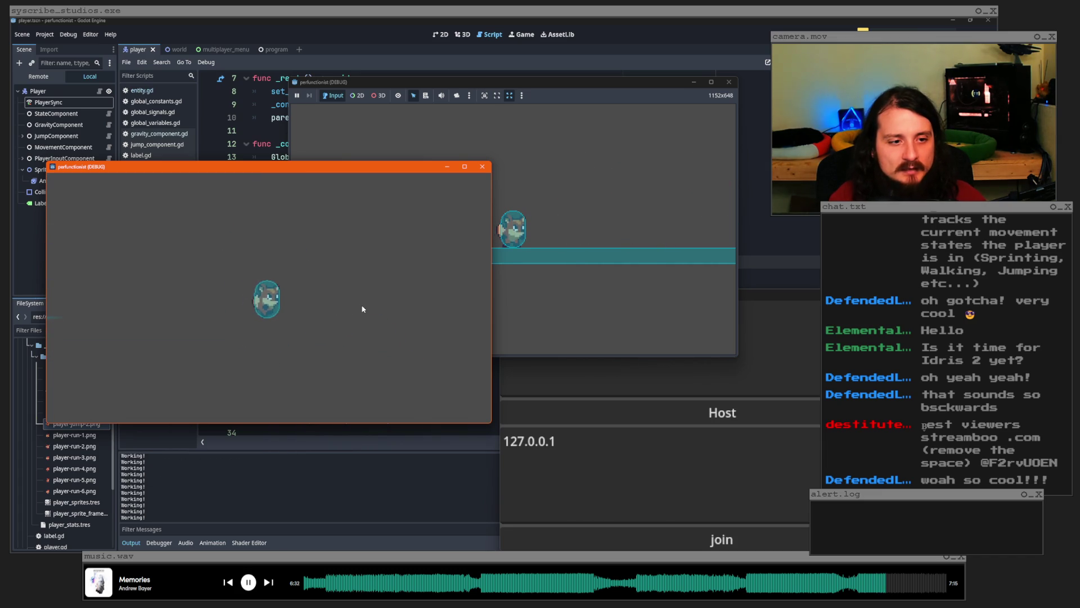
{"action": "key", "text": "Left"}
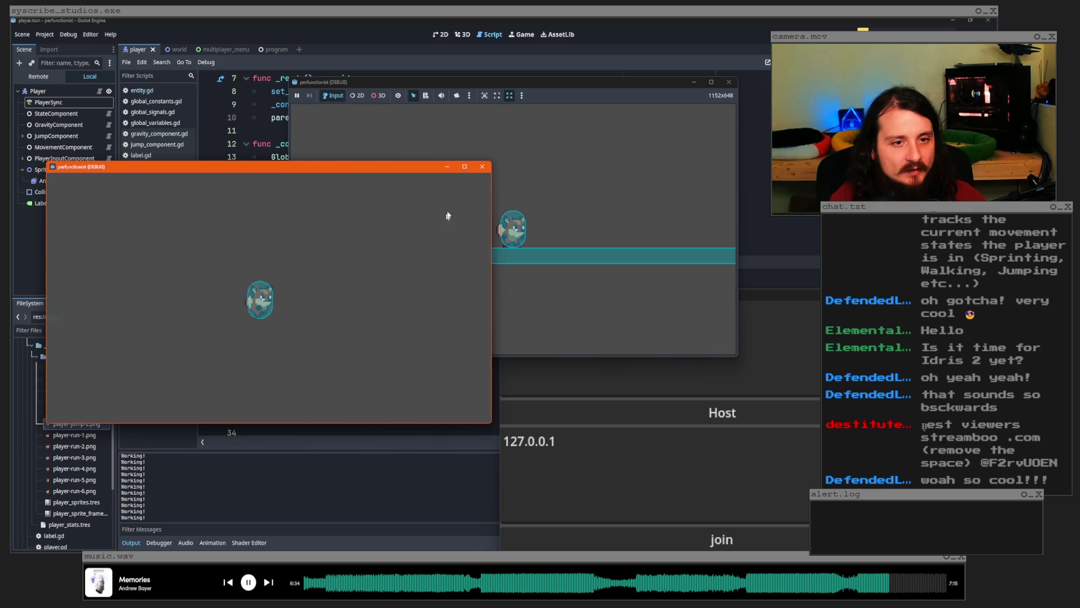
{"action": "left_click", "coordinate": [483, 166]}
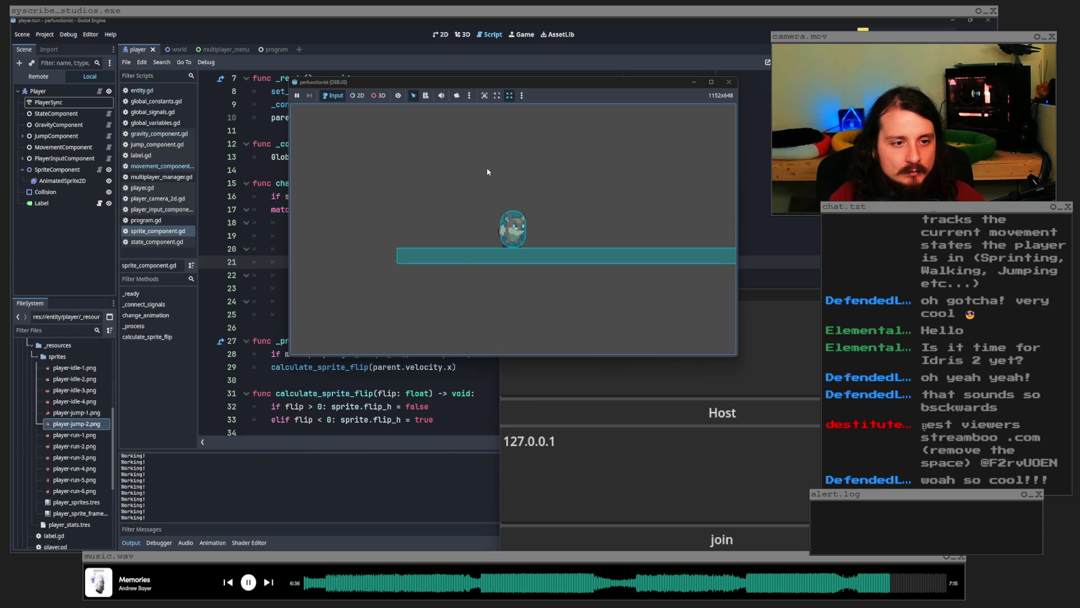
{"action": "left_click", "coordinate": [729, 84]}
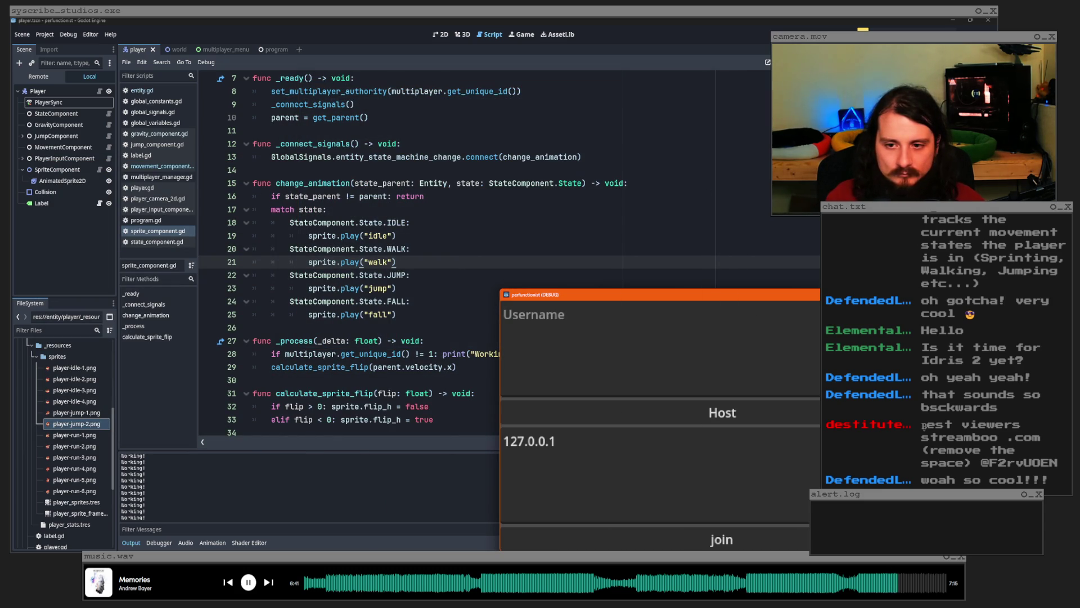
Step: Stop the game with Alt+F4 and return to line 29 of sprite_component.gd
{"action": "key", "text": "alt+F4"}
{"action": "left_click", "coordinate": [521, 353]}
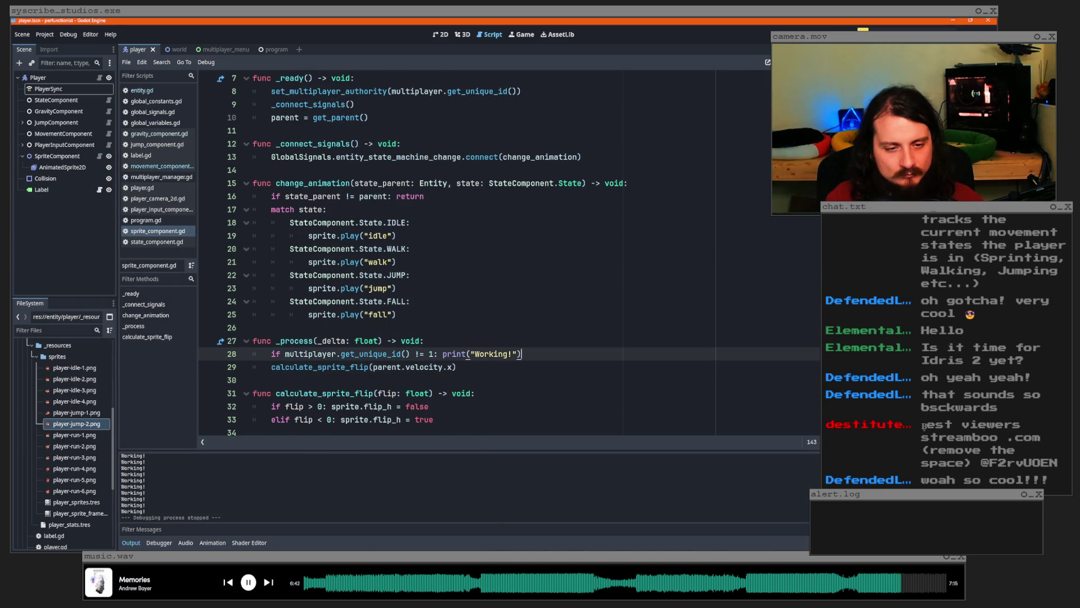
{"action": "left_click", "coordinate": [457, 367]}
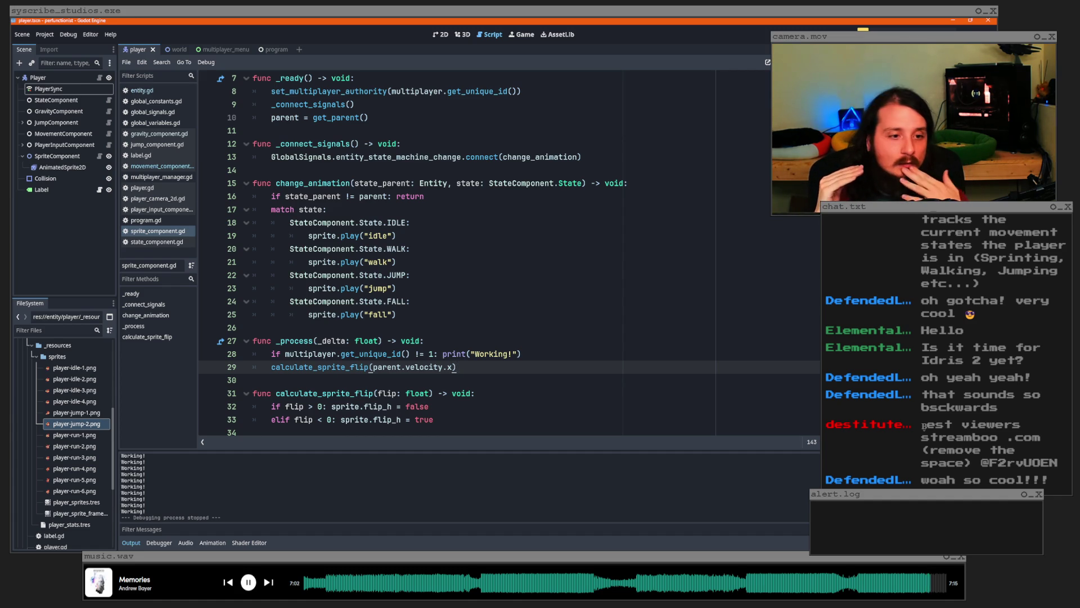
Step: Browse Player's properties in PlayerSync's add-property picker, then cancel without adding any
{"action": "left_click", "coordinate": [50, 89]}
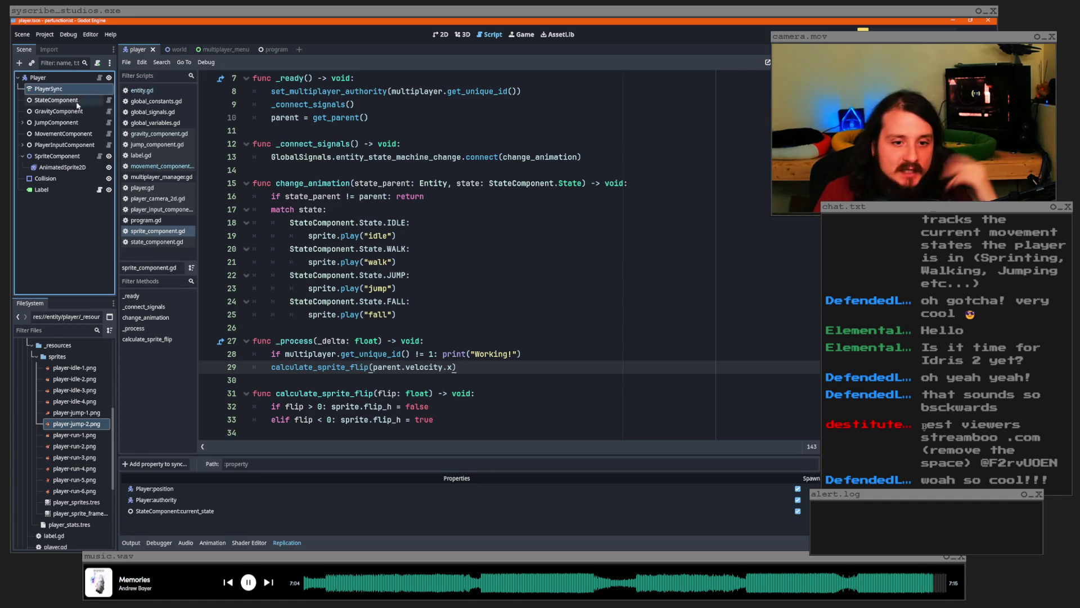
{"action": "left_click", "coordinate": [155, 464]}
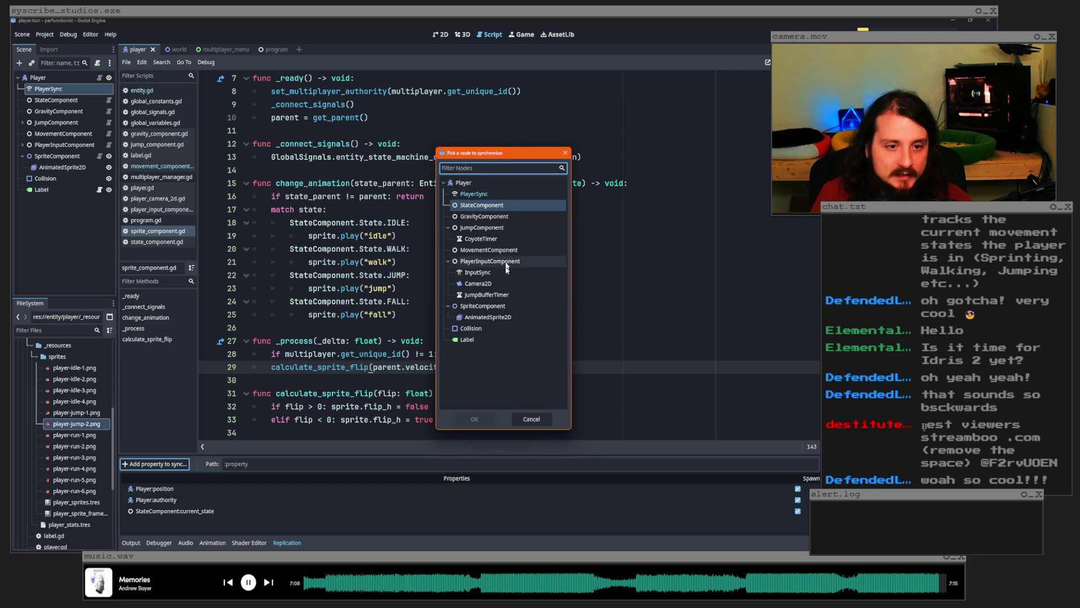
{"action": "double_click", "coordinate": [488, 183]}
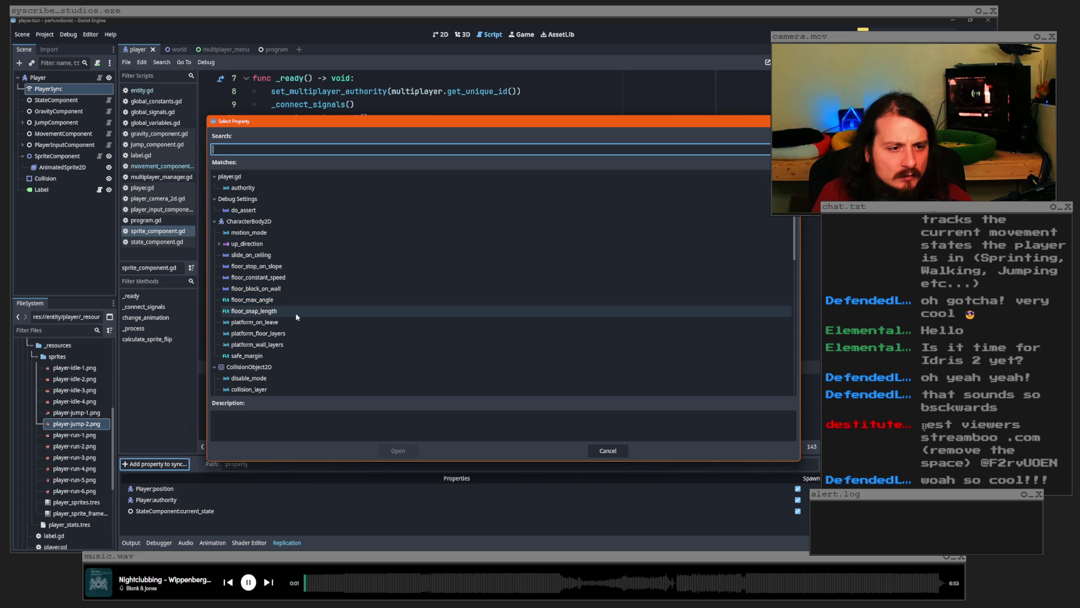
{"action": "scroll", "coordinate": [304, 361], "scroll_direction": "down", "scroll_amount": 4}
{"action": "scroll", "coordinate": [303, 360], "scroll_direction": "down", "scroll_amount": 1}
{"action": "scroll", "coordinate": [304, 360], "scroll_direction": "up", "scroll_amount": 2}
{"action": "scroll", "coordinate": [332, 302], "scroll_direction": "up", "scroll_amount": 4}
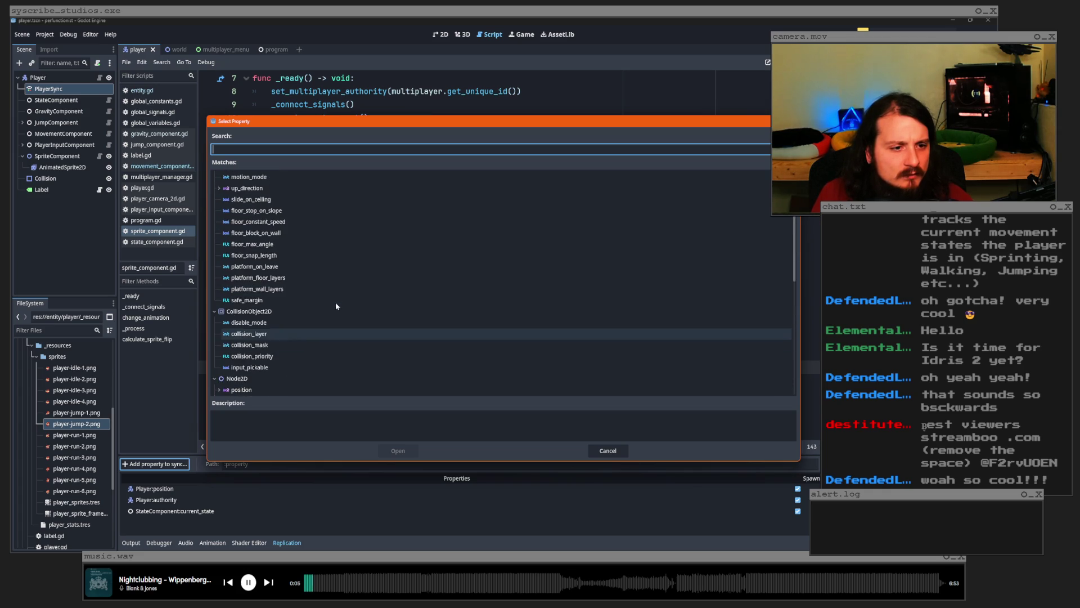
{"action": "type", "text": "ve"}
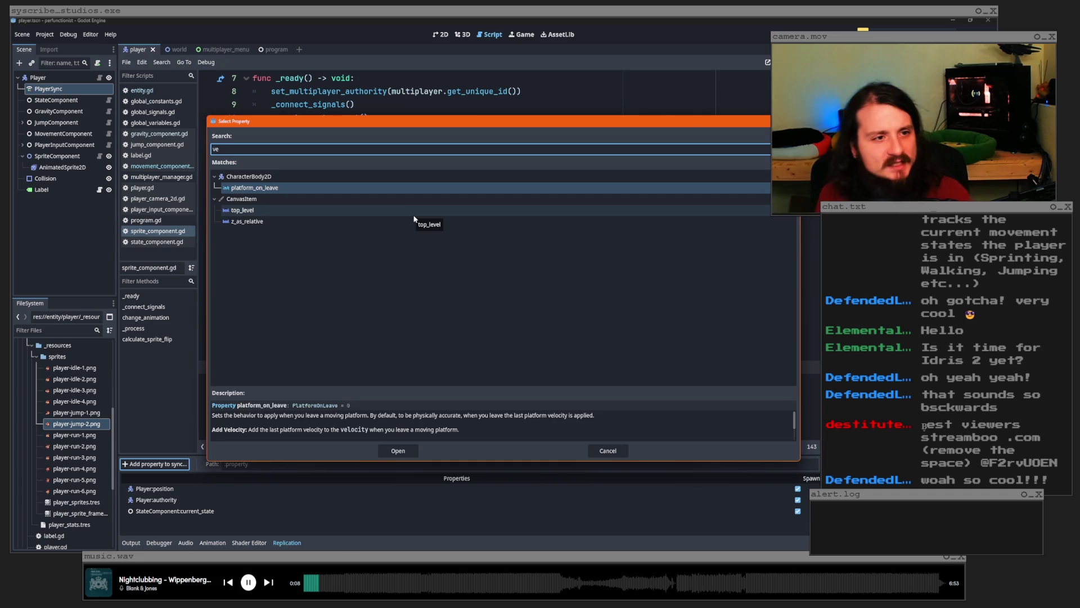
{"action": "key", "text": "BackSpace"}
{"action": "key", "text": "BackSpace"}
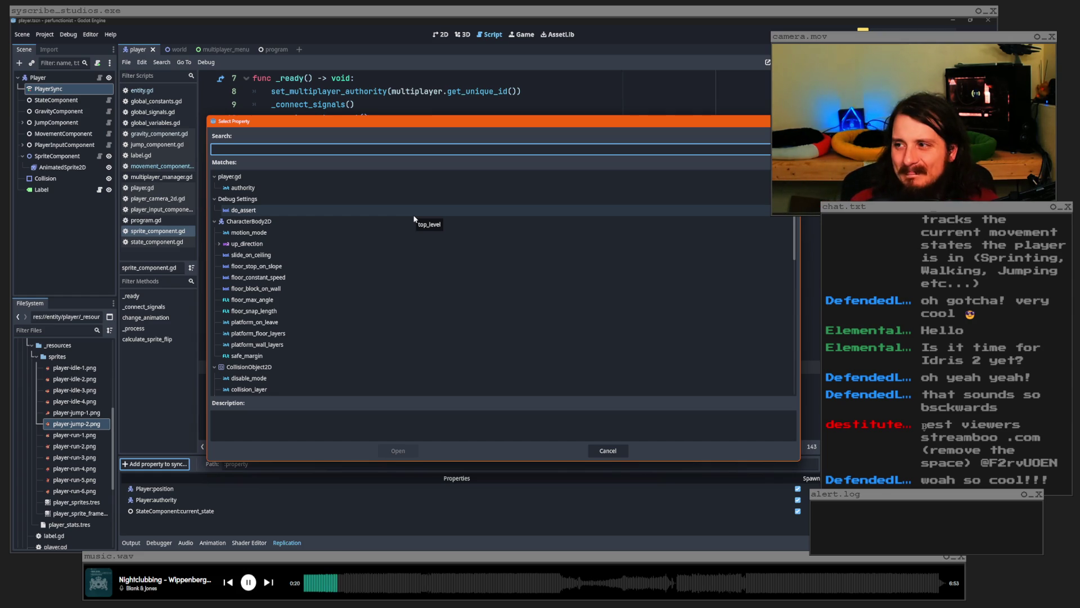
{"action": "key", "text": "Escape"}
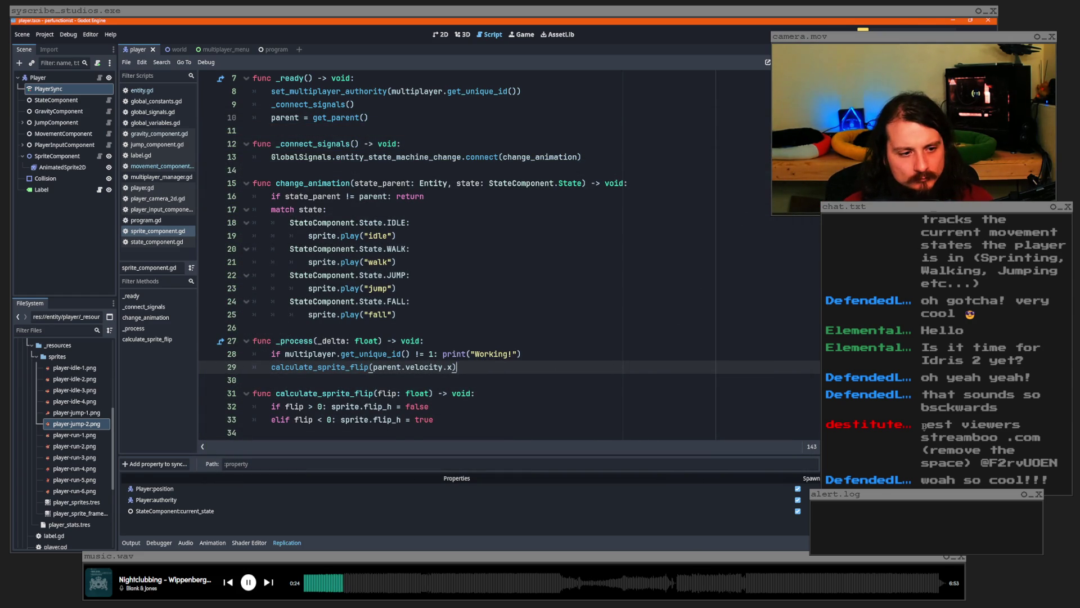
Step: Delete the set_multiplayer_authority line from SpriteComponent's _ready function
{"action": "left_click", "coordinate": [475, 392]}
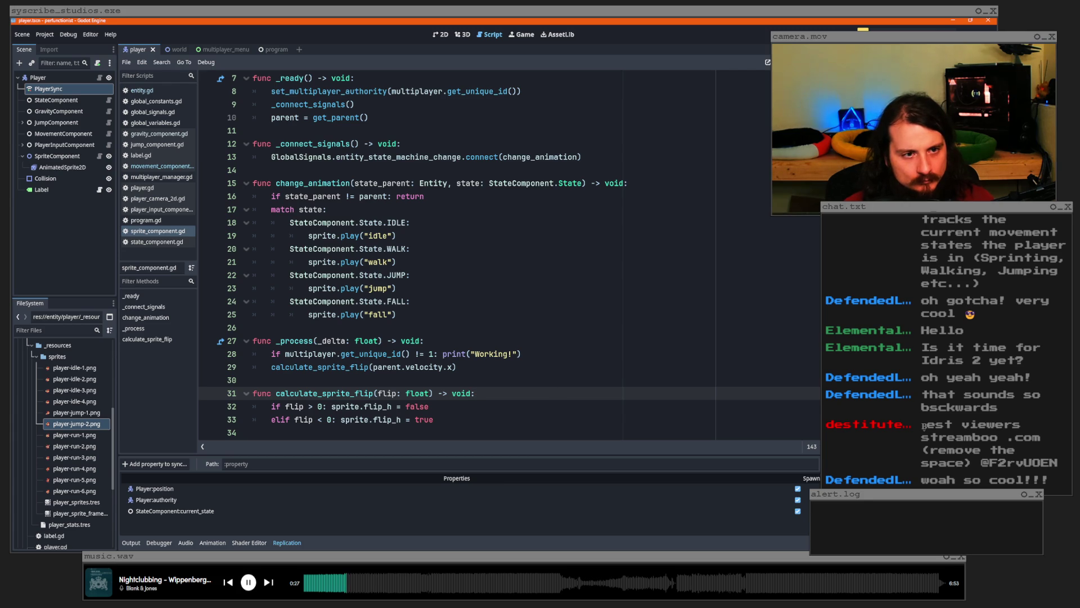
{"action": "scroll", "coordinate": [553, 383], "scroll_direction": "up", "scroll_amount": 2}
{"action": "left_click", "coordinate": [522, 170]}
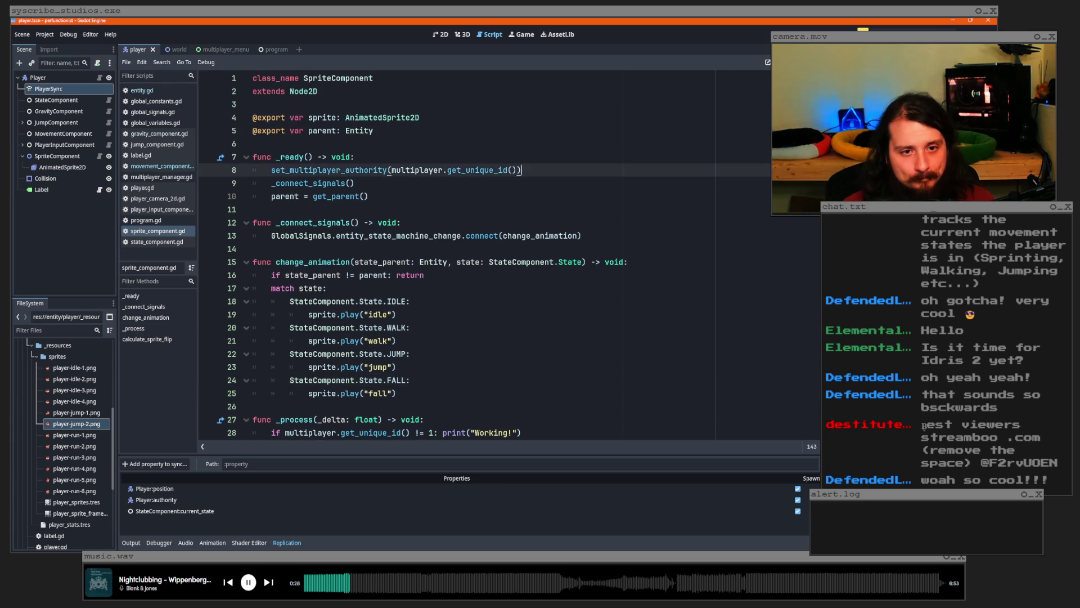
{"action": "key", "text": "shift+Up"}
{"action": "key", "text": "Delete"}
Step: Review the script, select the SpriteComponent node, then reselect PlayerSync's replication settings
{"action": "left_click", "coordinate": [669, 298]}
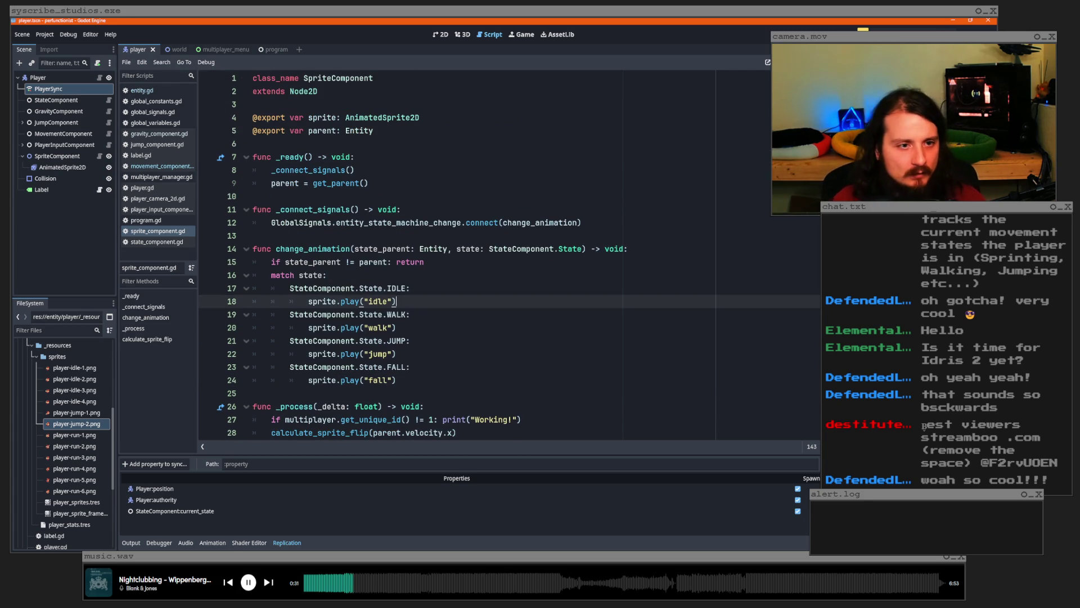
{"action": "key", "text": "Up"}
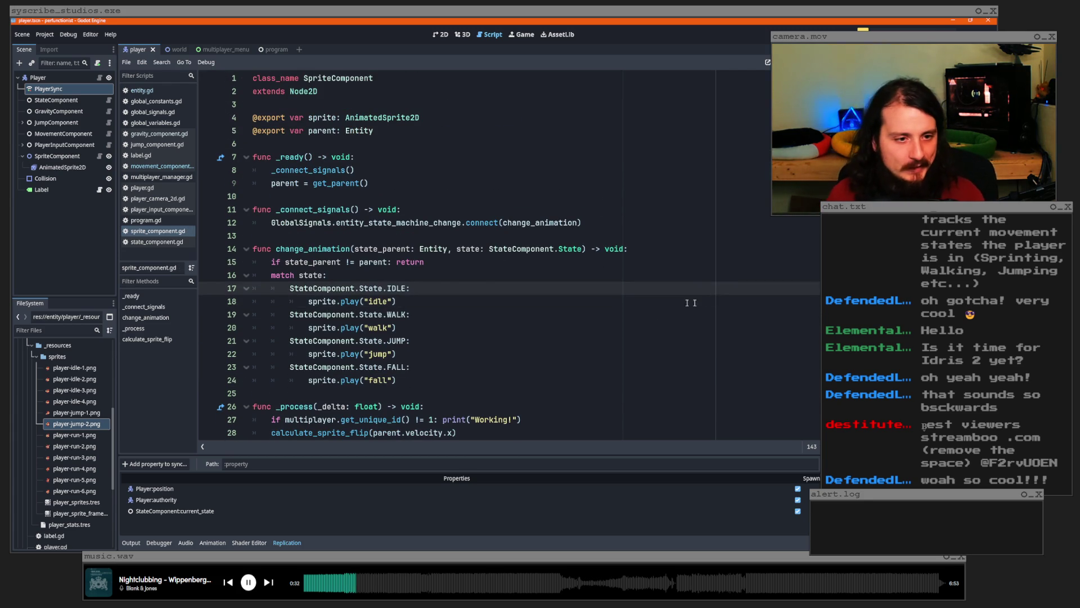
{"action": "scroll", "coordinate": [669, 299], "scroll_direction": "down", "scroll_amount": 2}
{"action": "scroll", "coordinate": [647, 317], "scroll_direction": "up", "scroll_amount": 1}
{"action": "scroll", "coordinate": [607, 360], "scroll_direction": "down", "scroll_amount": 1}
{"action": "left_click", "coordinate": [581, 406]}
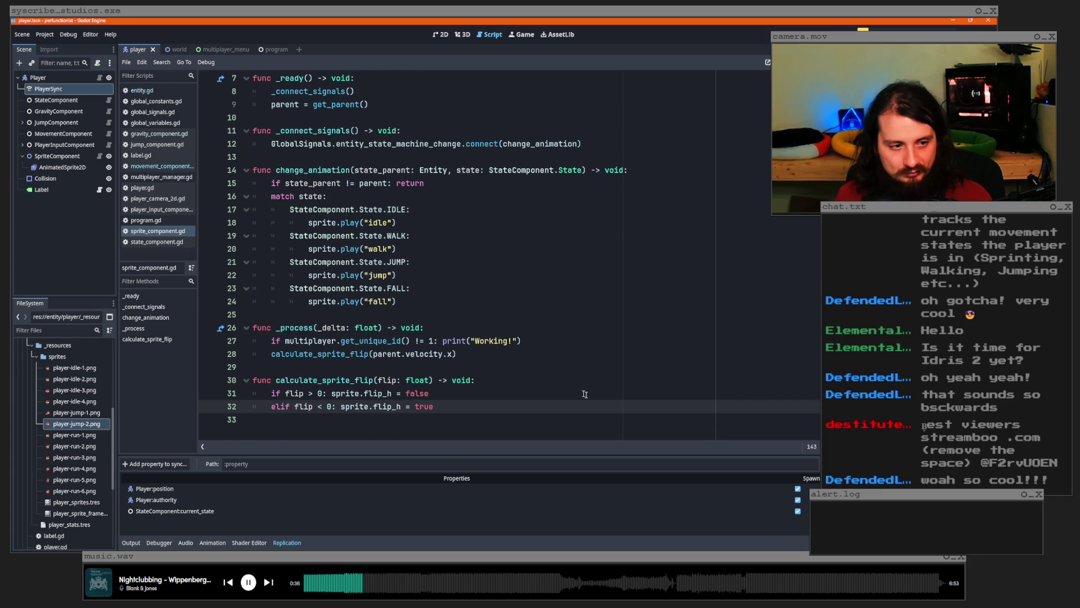
{"action": "left_click", "coordinate": [75, 158]}
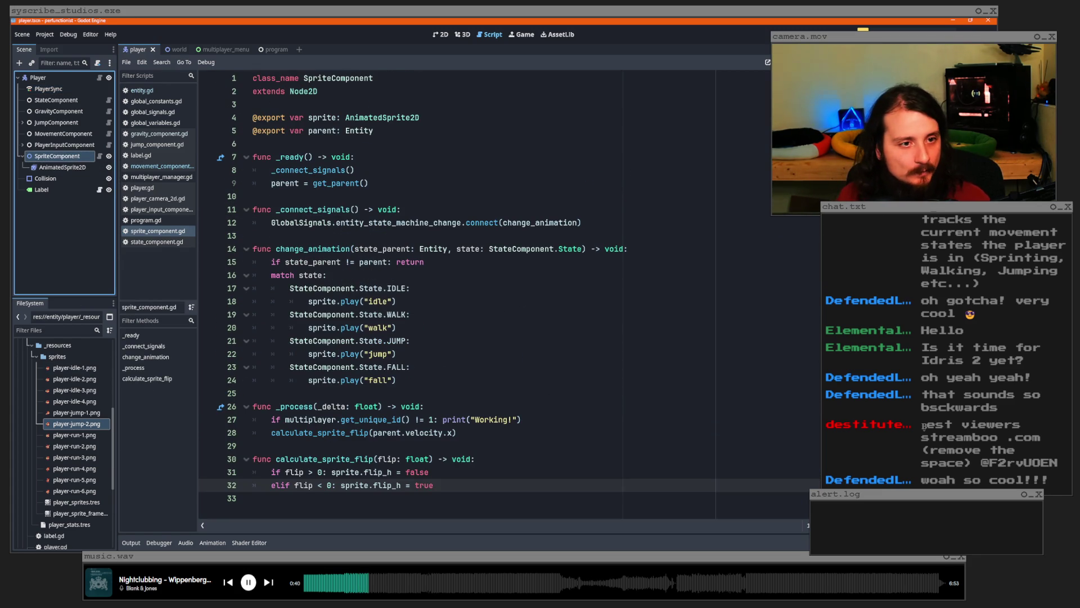
{"action": "left_click", "coordinate": [523, 302]}
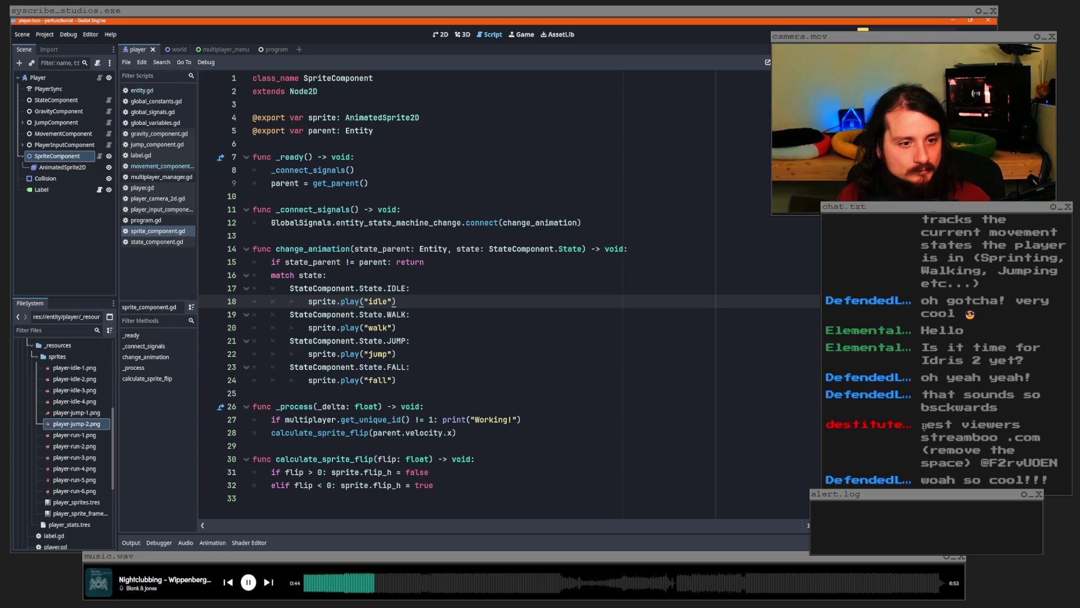
{"action": "key", "text": "Down"}
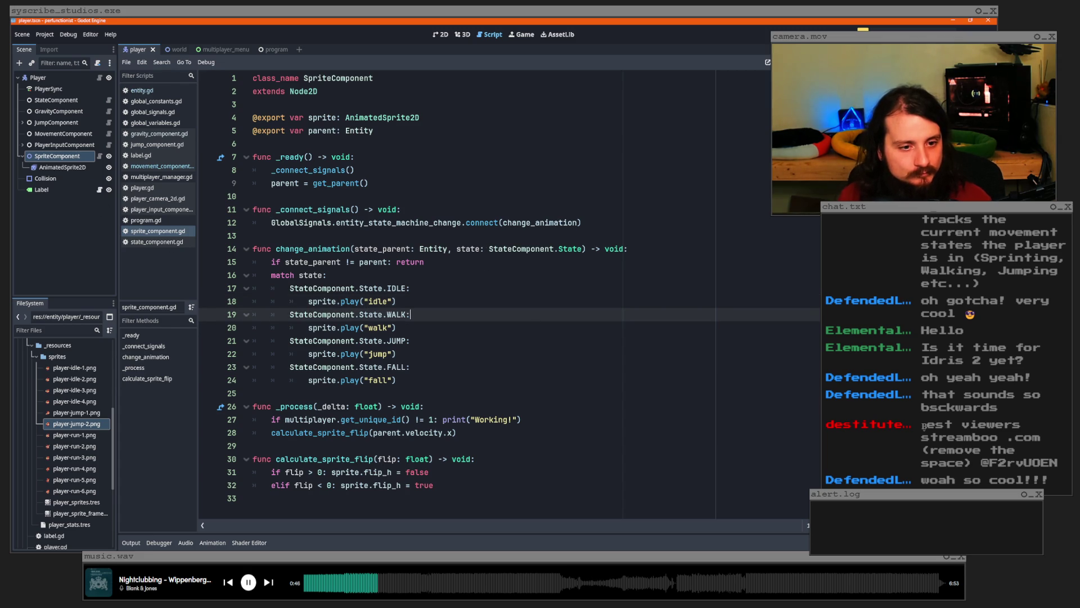
{"action": "left_click", "coordinate": [71, 88]}
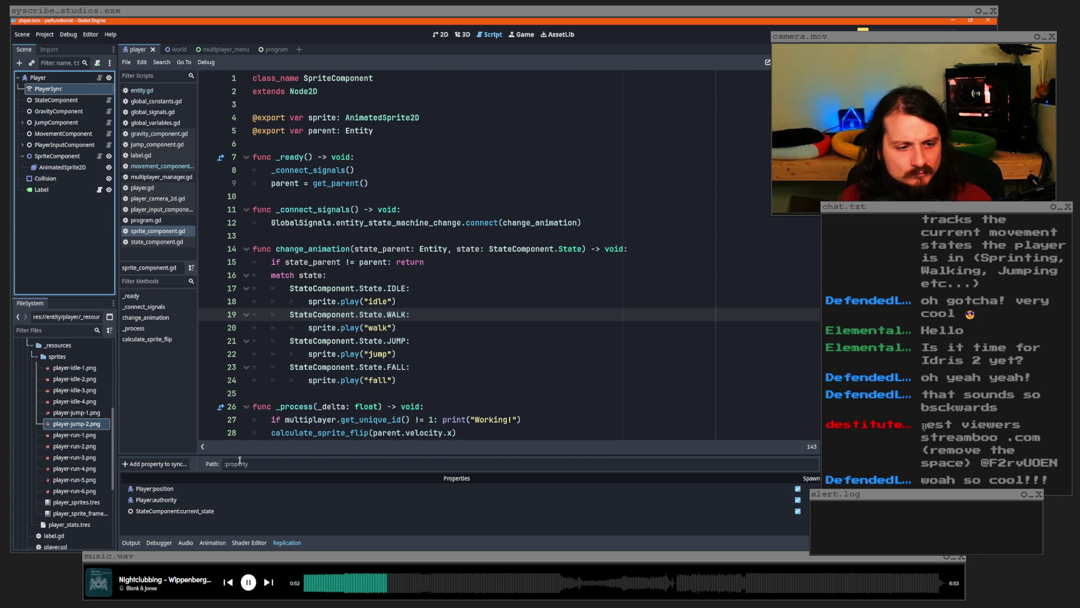
Step: Add AnimatedSprite2D:animation to PlayerSync's replication, then delete that row again
{"action": "left_click", "coordinate": [156, 465]}
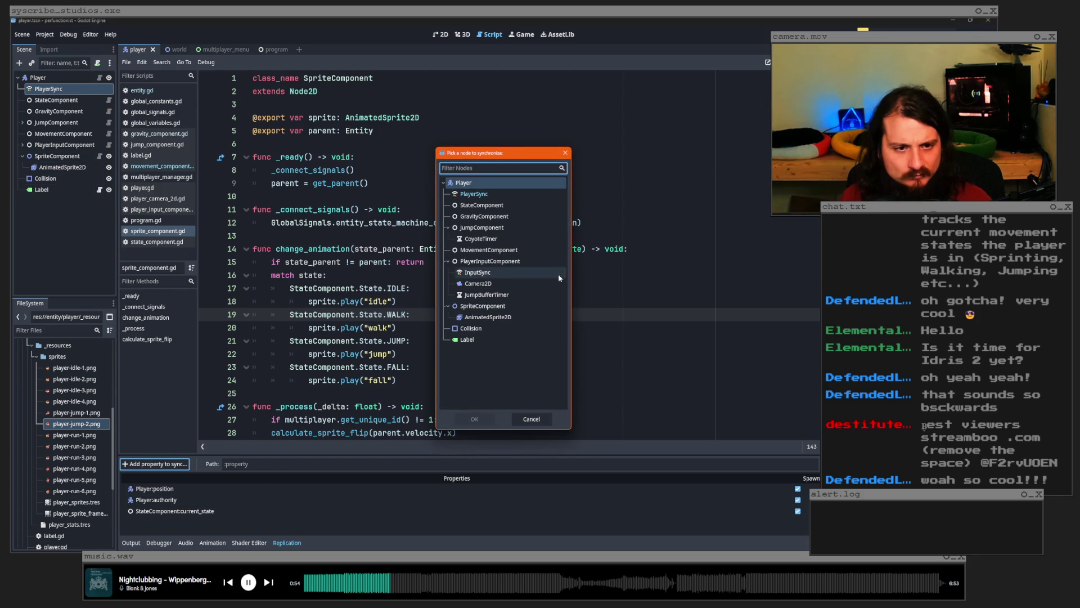
{"action": "double_click", "coordinate": [494, 318]}
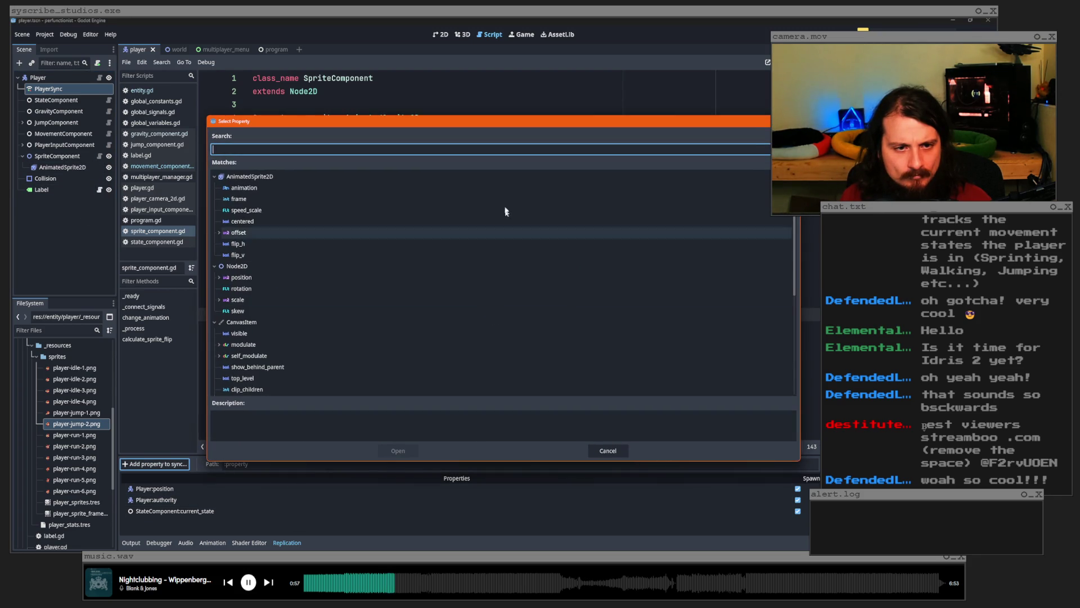
{"action": "left_click", "coordinate": [279, 192]}
{"action": "left_click", "coordinate": [397, 450]}
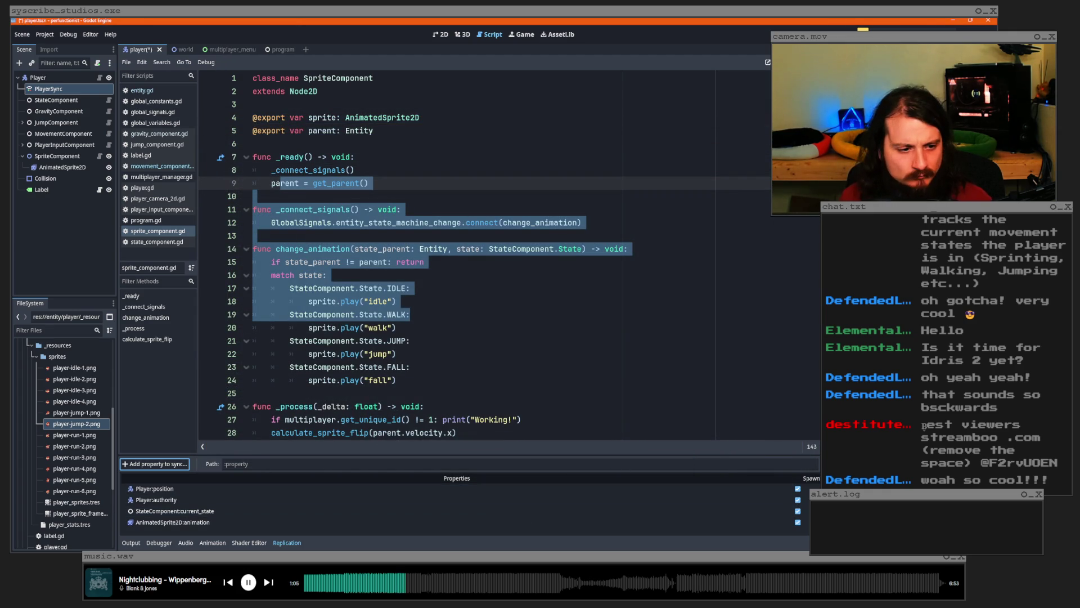
{"action": "key", "text": "Tab"}
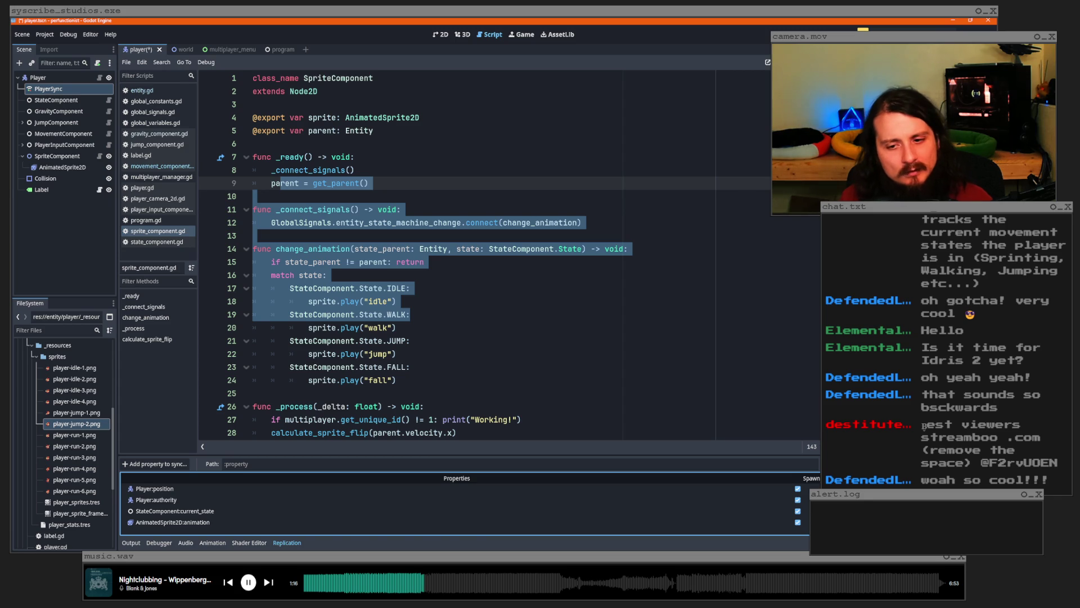
{"action": "left_click", "coordinate": [485, 306]}
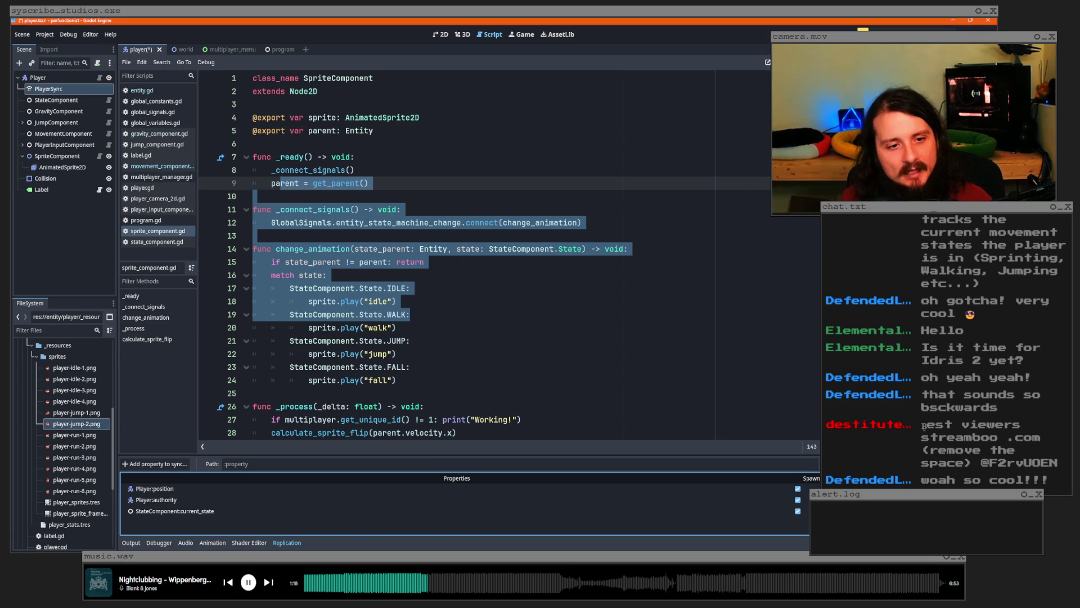
Step: Confirm removing the animation sync property and save the player scene
{"action": "left_click", "coordinate": [410, 367]}
{"action": "scroll", "coordinate": [411, 367], "scroll_direction": "down", "scroll_amount": 1}
{"action": "scroll", "coordinate": [411, 367], "scroll_direction": "down", "scroll_amount": 2}
{"action": "left_click", "coordinate": [411, 367]}
{"action": "key", "text": "ctrl+s"}
{"action": "left_click", "coordinate": [410, 314]}
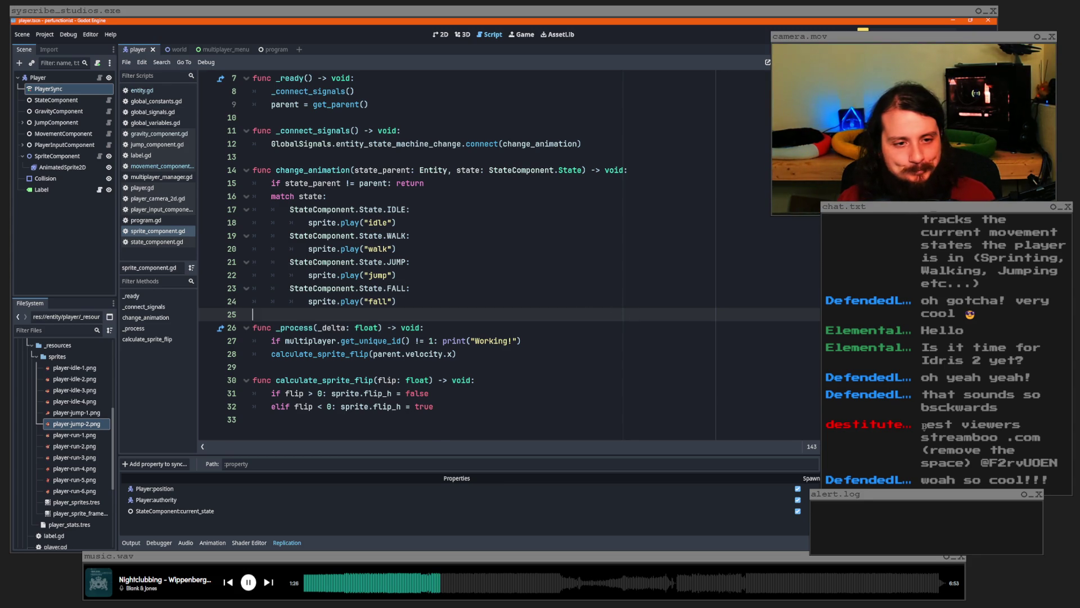
Step: Open entity.gd and start a new line after line 18
{"action": "scroll", "coordinate": [663, 345], "scroll_direction": "up", "scroll_amount": 2}
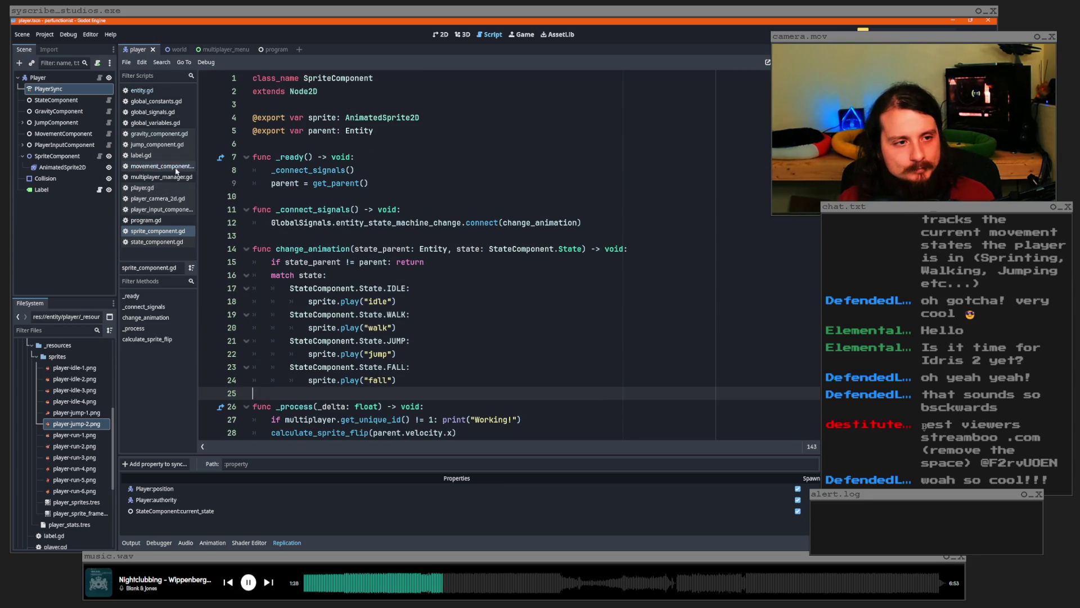
{"action": "left_click", "coordinate": [156, 91]}
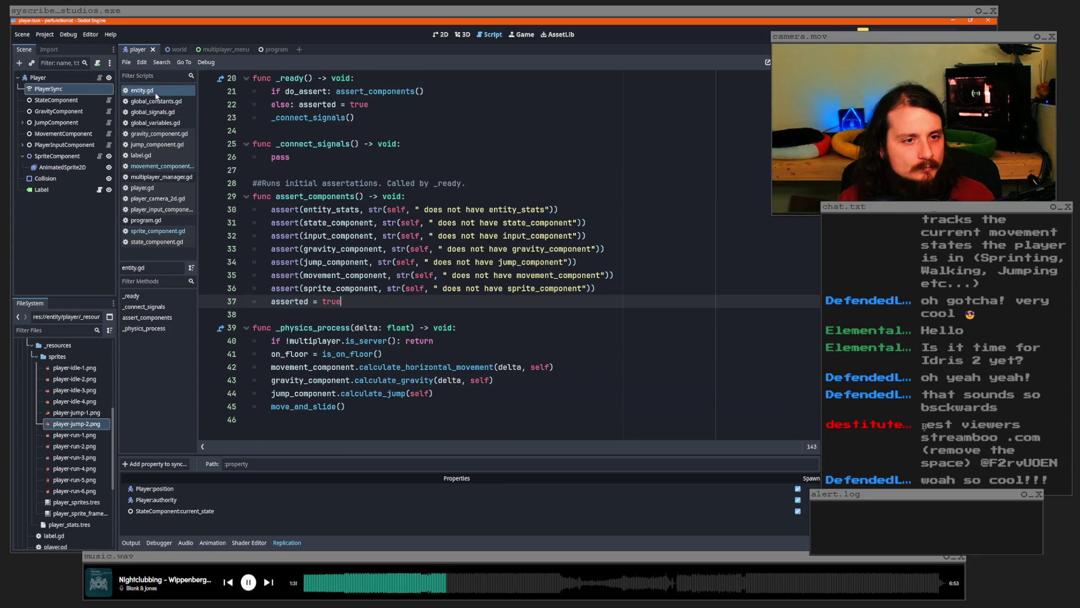
{"action": "scroll", "coordinate": [509, 255], "scroll_direction": "up", "scroll_amount": 2}
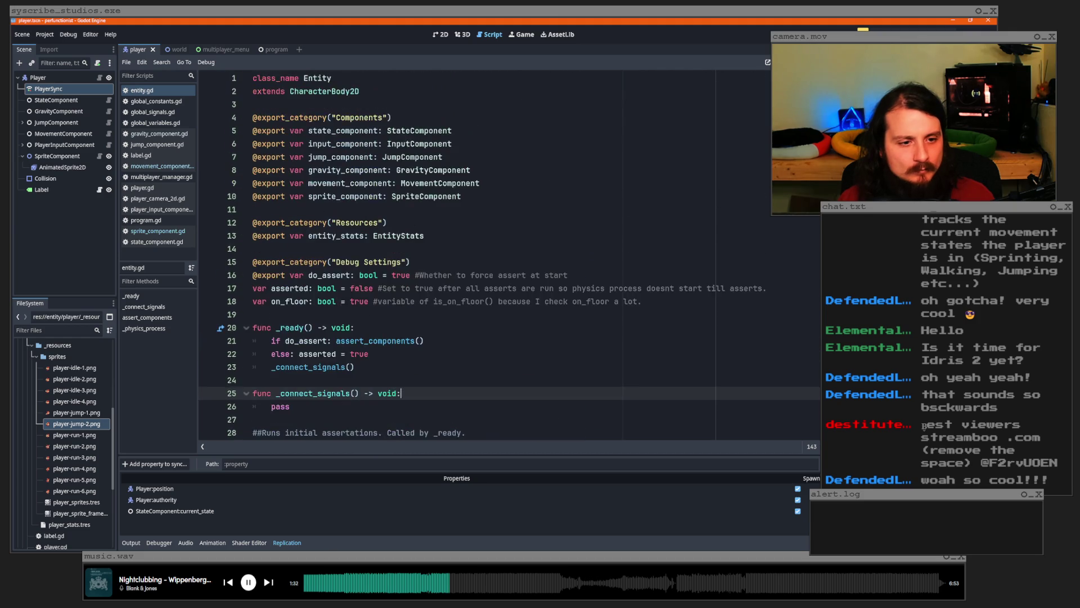
{"action": "scroll", "coordinate": [509, 255], "scroll_direction": "down", "scroll_amount": 4}
{"action": "scroll", "coordinate": [627, 282], "scroll_direction": "up", "scroll_amount": 3}
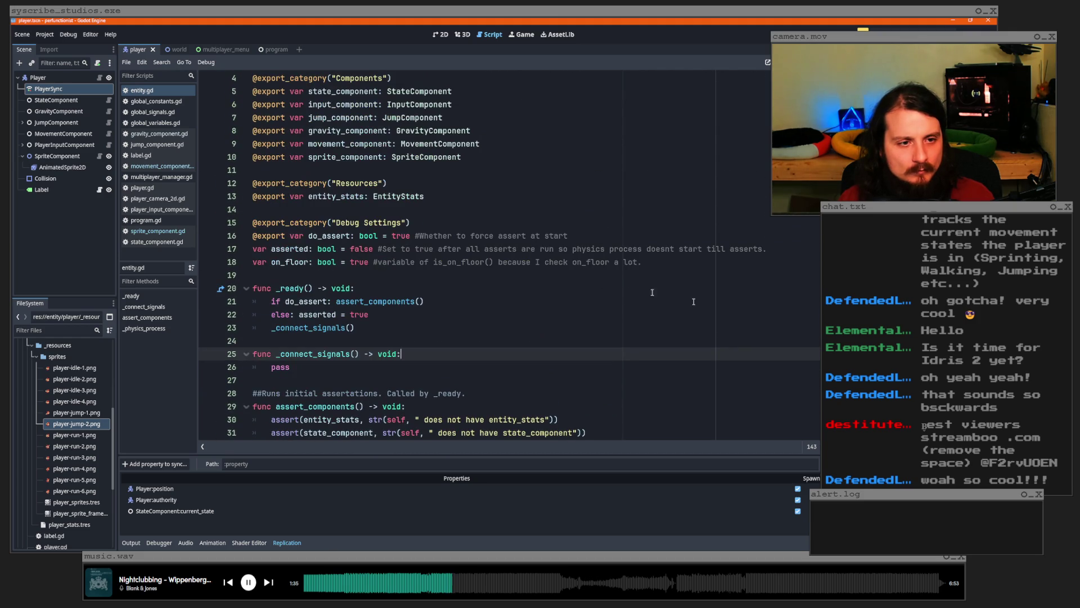
{"action": "left_click", "coordinate": [642, 262]}
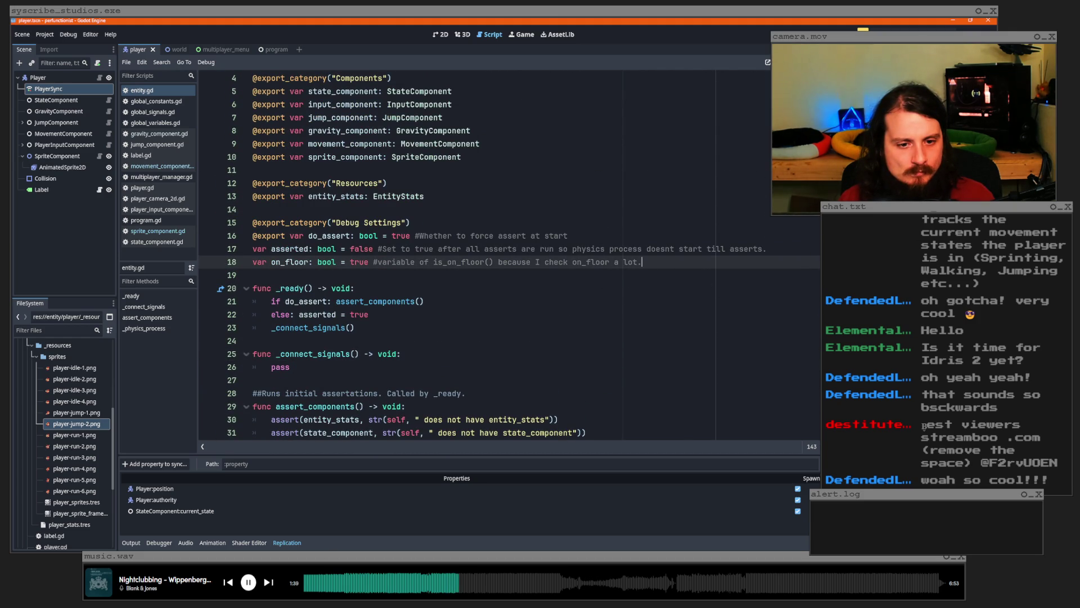
{"action": "key", "text": "Return"}
Step: Declare 'var multiplayer_velocity: Vector2 = Vector2.ZERO' on line 19 of entity.gd and save
{"action": "type", "text": "var multiplayer_v"}
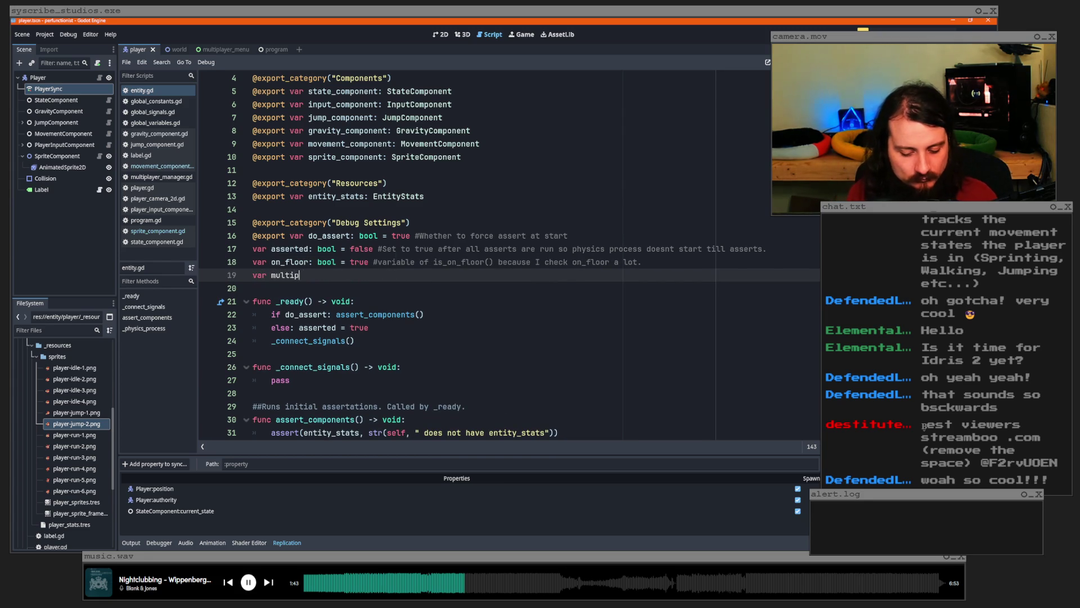
{"action": "type", "text": "elocity: "}
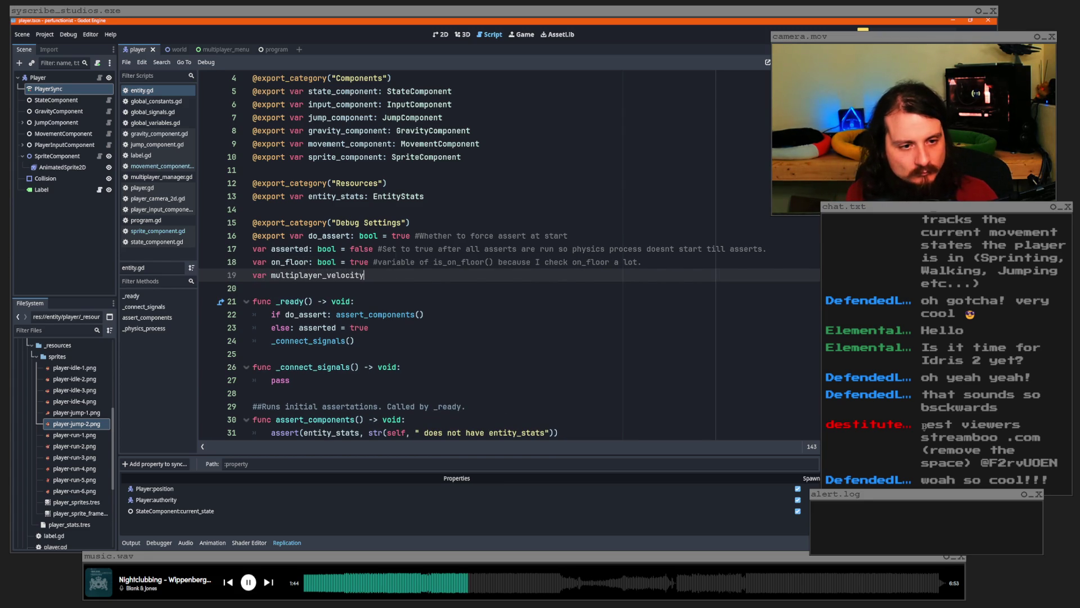
{"action": "type", "text": "Vector2"}
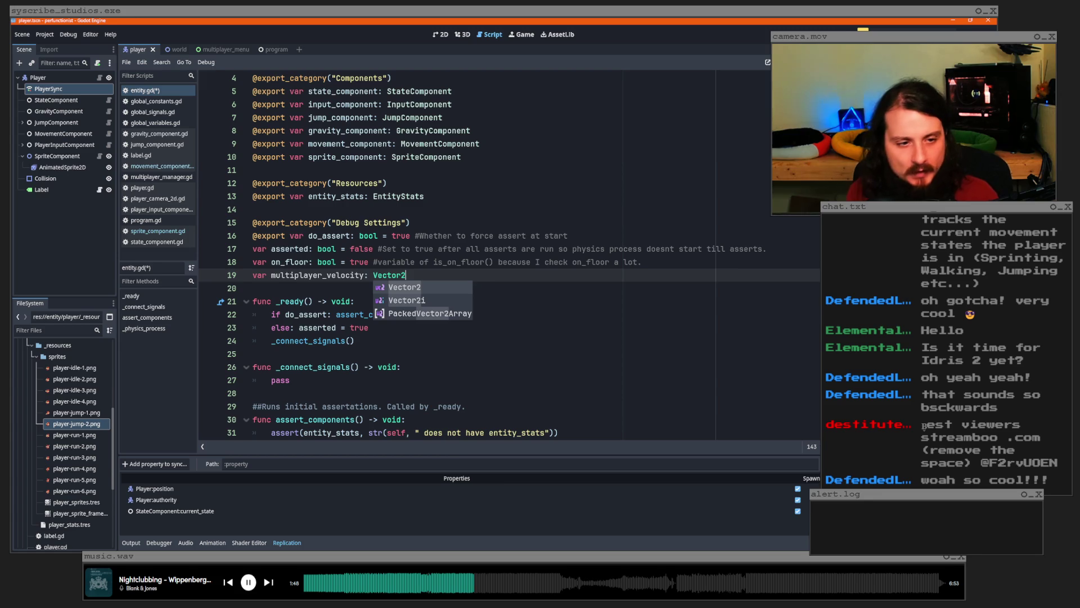
{"action": "type", "text": " = tr"}
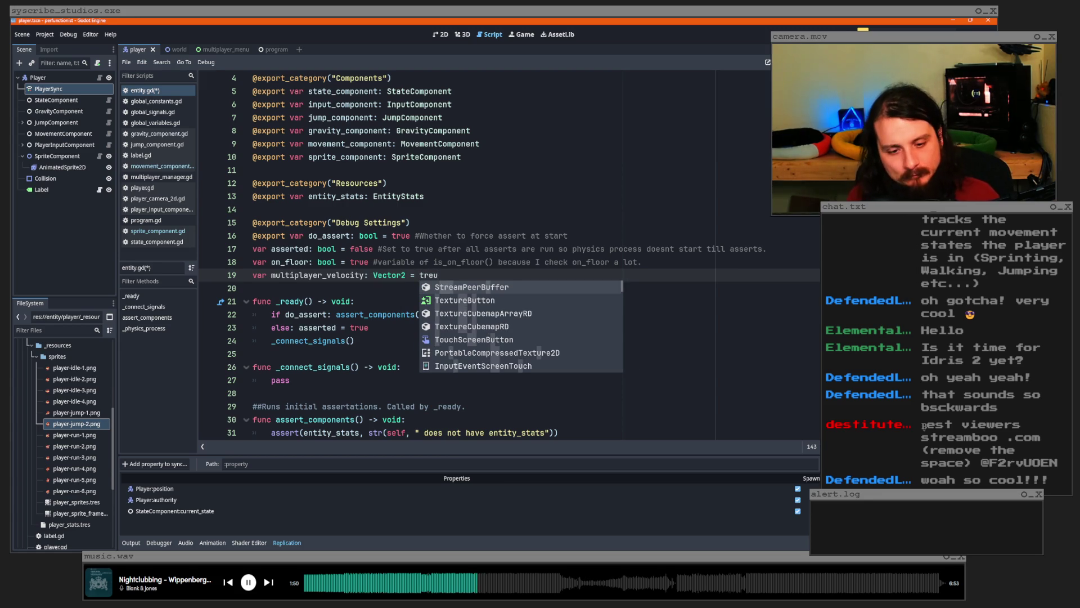
{"action": "type", "text": "ue"}
{"action": "left_click", "coordinate": [354, 340]}
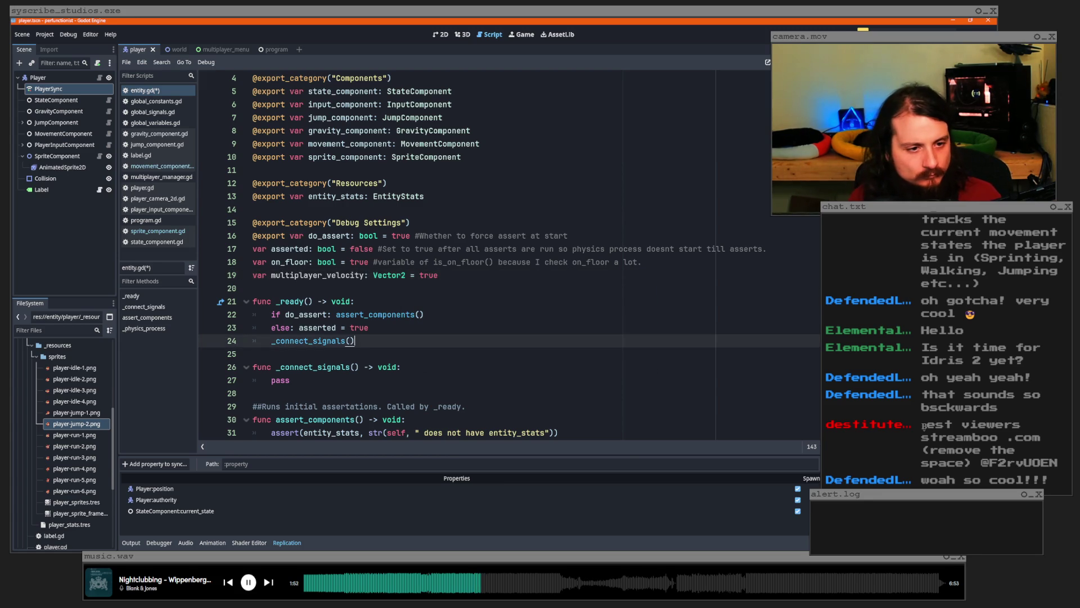
{"action": "left_click", "coordinate": [438, 275]}
{"action": "double_click", "coordinate": [429, 275]}
{"action": "type", "text": "Vector2."}
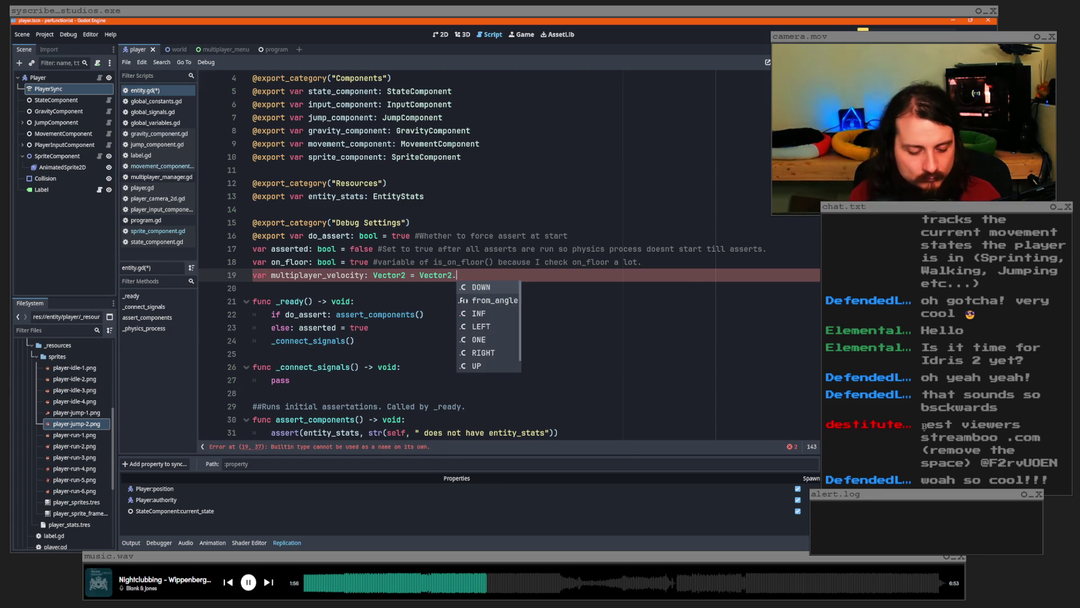
{"action": "key", "text": "Return"}
{"action": "key", "text": "Down"}
{"action": "key", "text": "Down"}
{"action": "key", "text": "Down"}
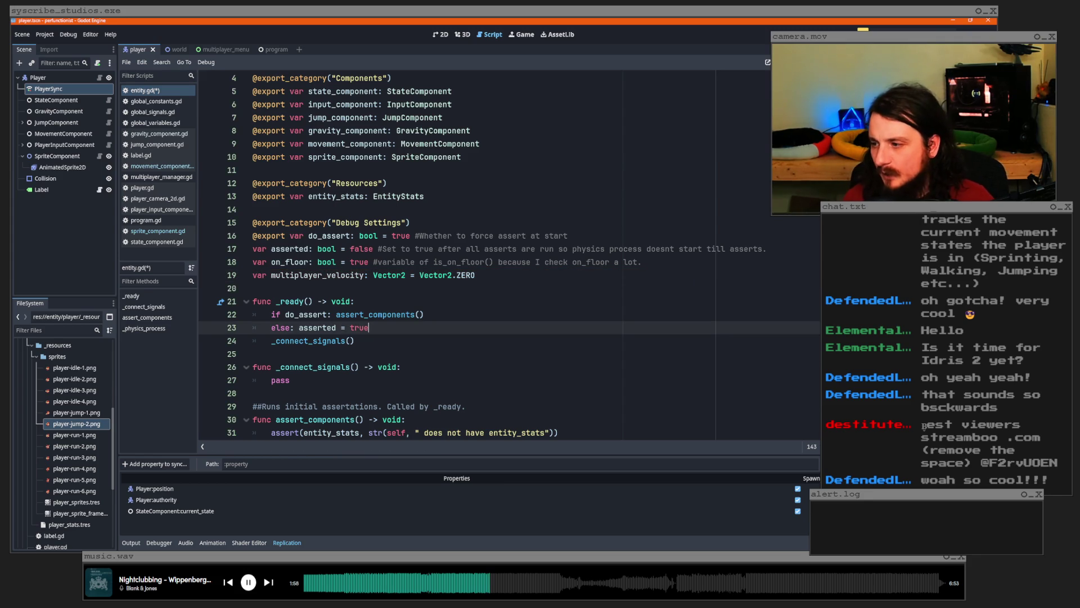
{"action": "key", "text": "ctrl+s"}
Step: Set 'multiplayer_velocity = velocity' just before move_and_slide() in the physics process
{"action": "scroll", "coordinate": [503, 301], "scroll_direction": "down", "scroll_amount": 5}
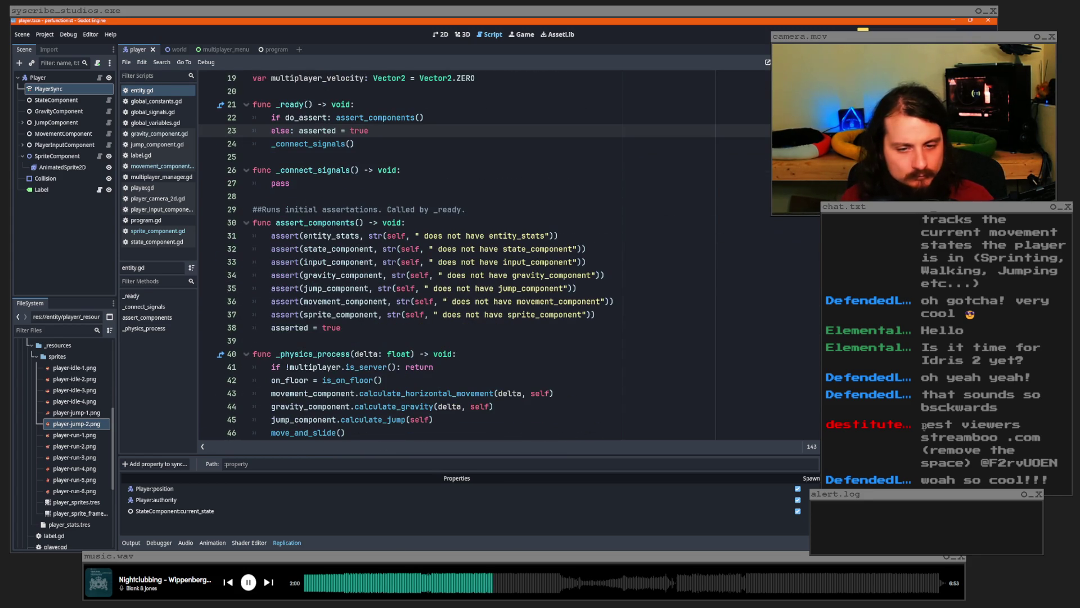
{"action": "scroll", "coordinate": [485, 256], "scroll_direction": "down", "scroll_amount": 1}
{"action": "left_click", "coordinate": [571, 367]}
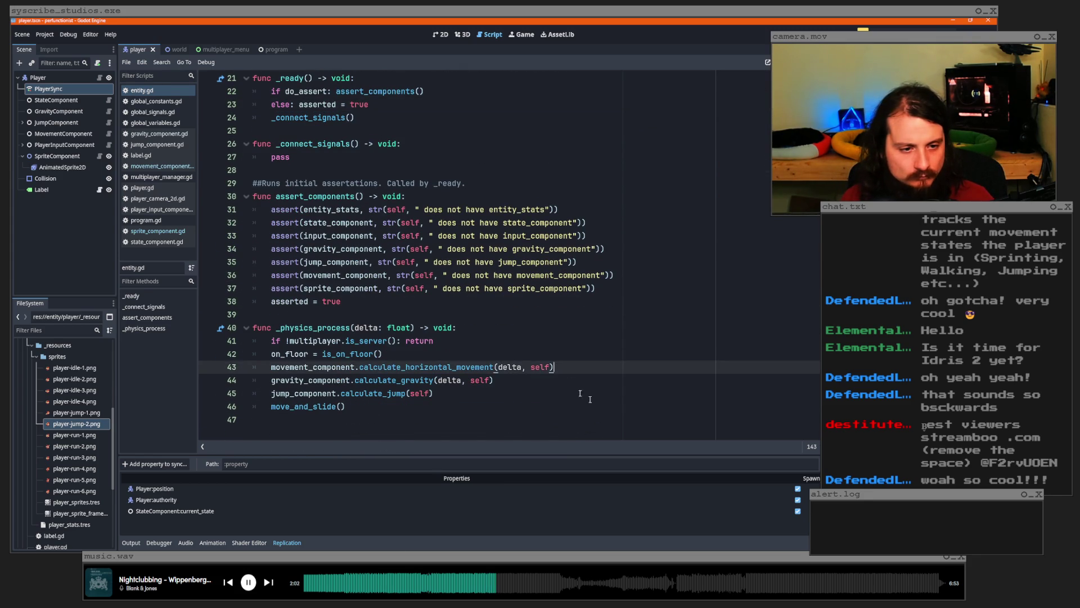
{"action": "left_click", "coordinate": [571, 406]}
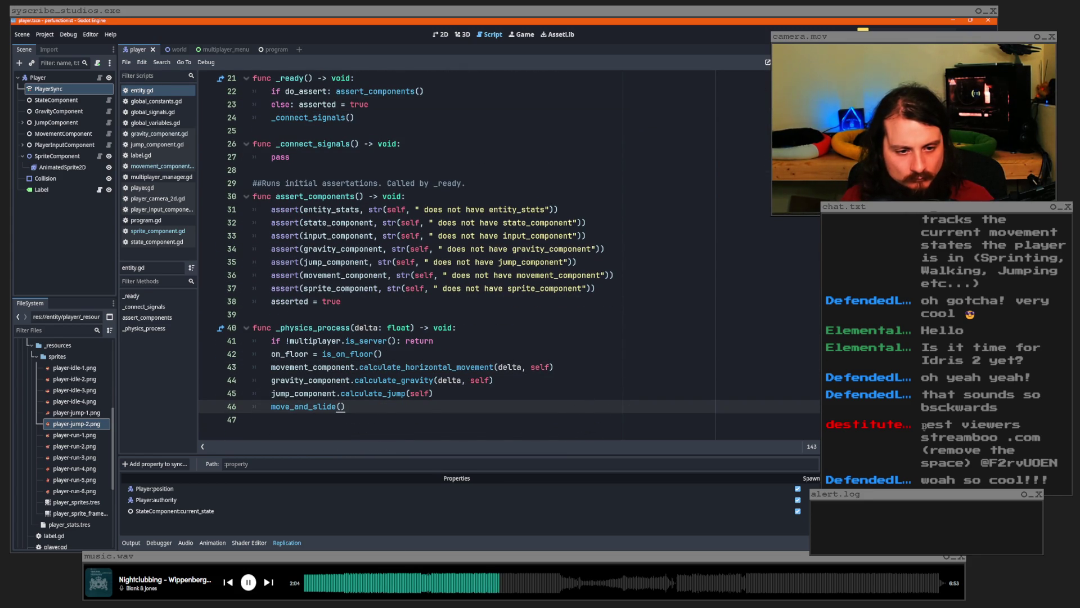
{"action": "left_click", "coordinate": [629, 391]}
{"action": "key", "text": "Return"}
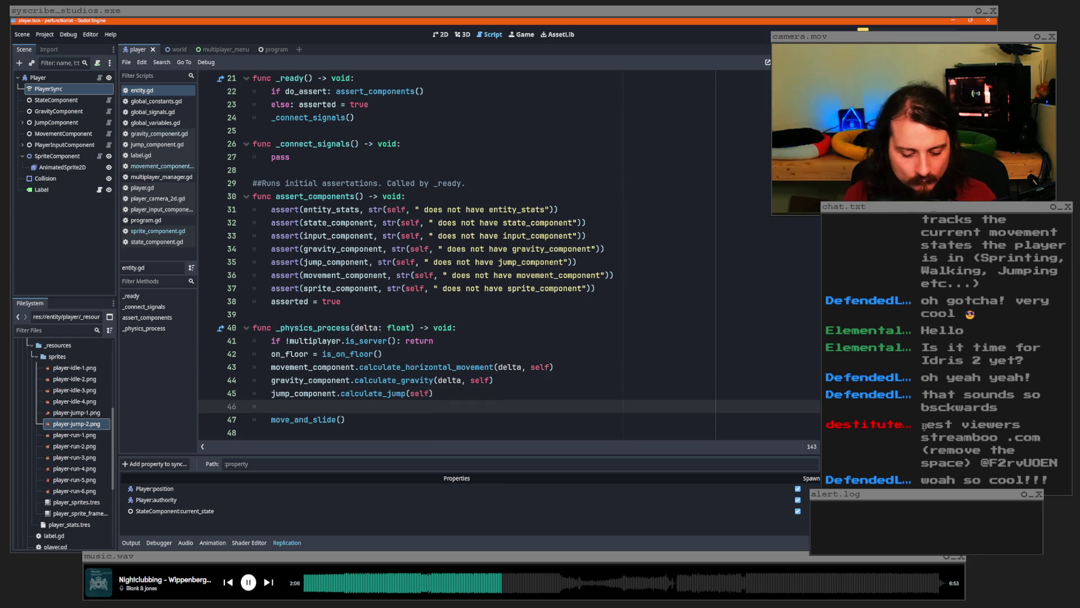
{"action": "type", "text": "m"}
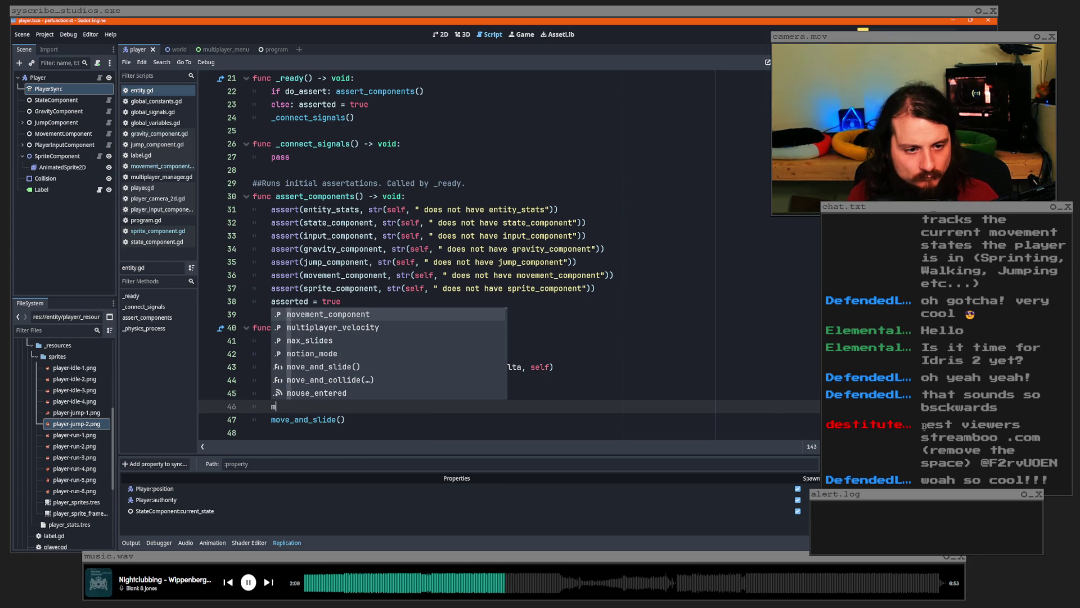
{"action": "key", "text": "Down"}
{"action": "key", "text": "Return"}
{"action": "type", "text": "= velocity"}
{"action": "scroll", "coordinate": [360, 281], "scroll_direction": "up", "scroll_amount": 6}
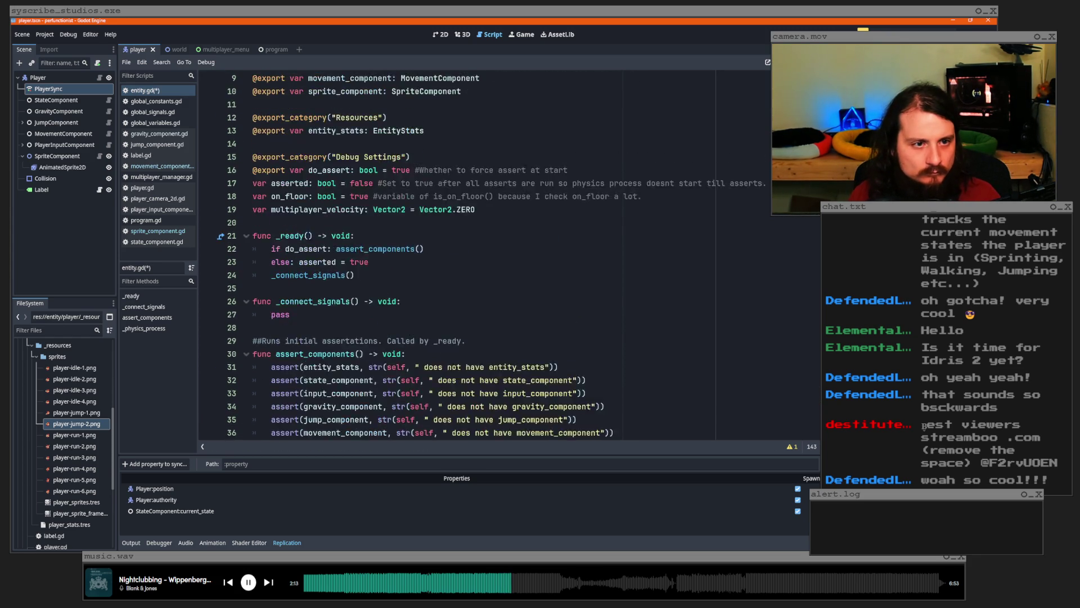
{"action": "left_click", "coordinate": [360, 354]}
{"action": "left_click", "coordinate": [253, 289]}
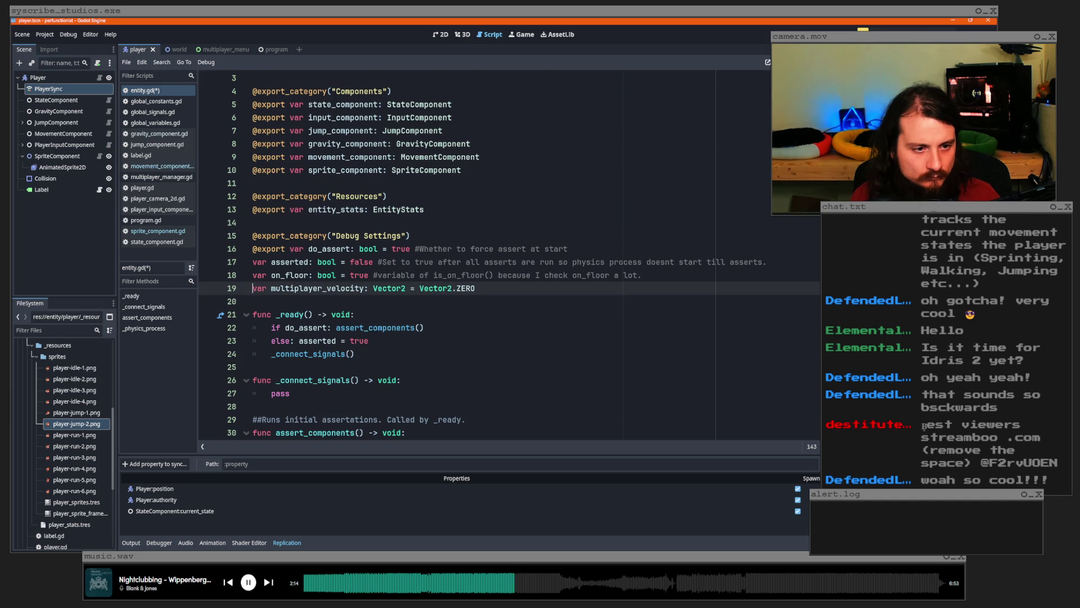
{"action": "type", "text": "@export v"}
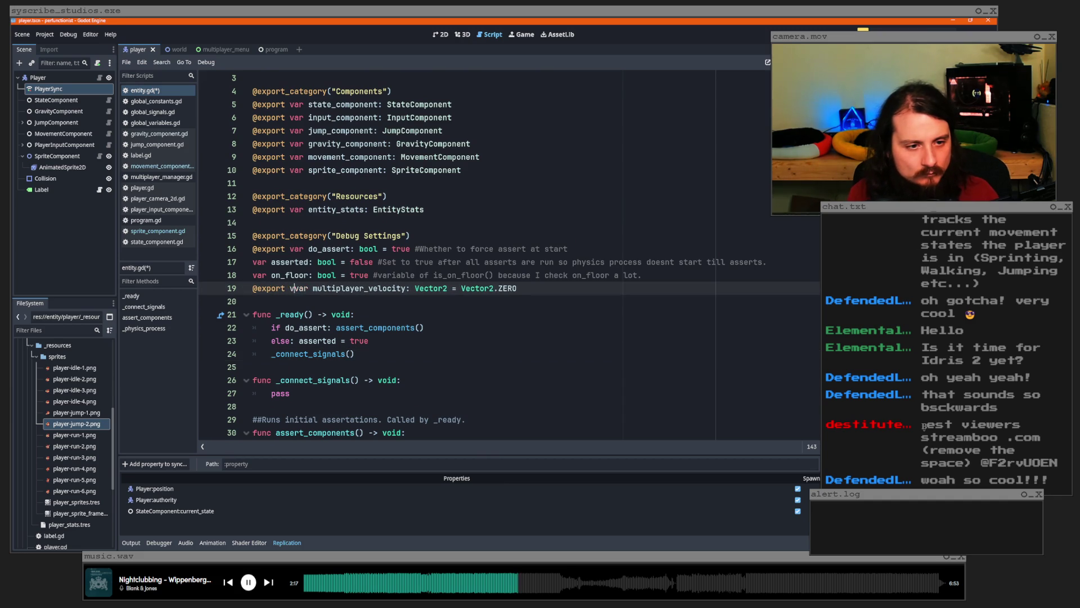
{"action": "key", "text": "BackSpace"}
{"action": "left_click", "coordinate": [254, 301]}
{"action": "left_click_drag", "start_coordinate": [645, 288], "coordinate": [644, 275]}
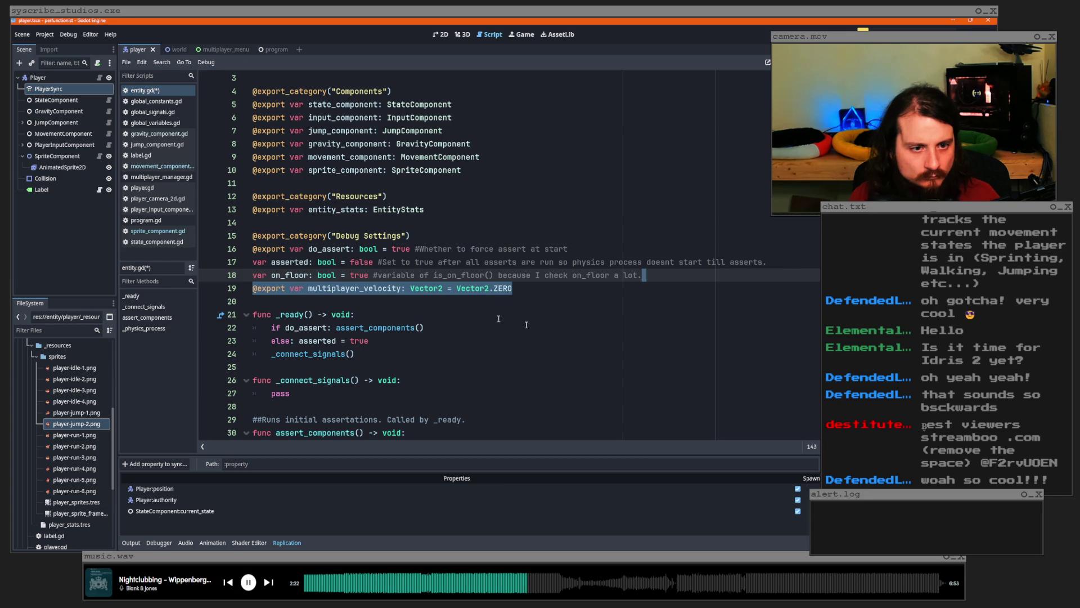
{"action": "left_click", "coordinate": [768, 261]}
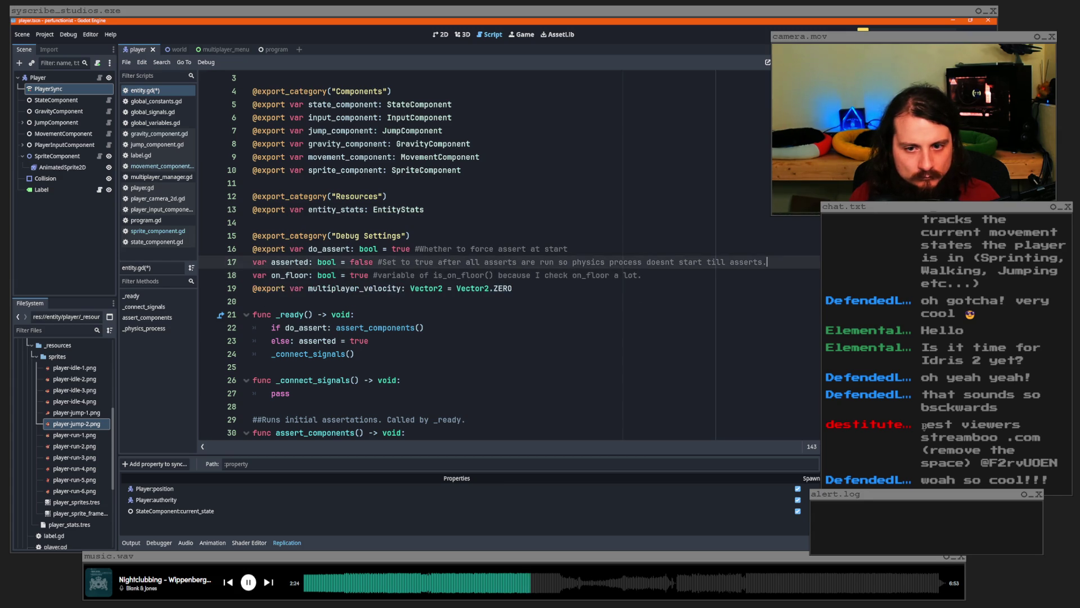
{"action": "key", "text": "Return"}
{"action": "key", "text": "Return"}
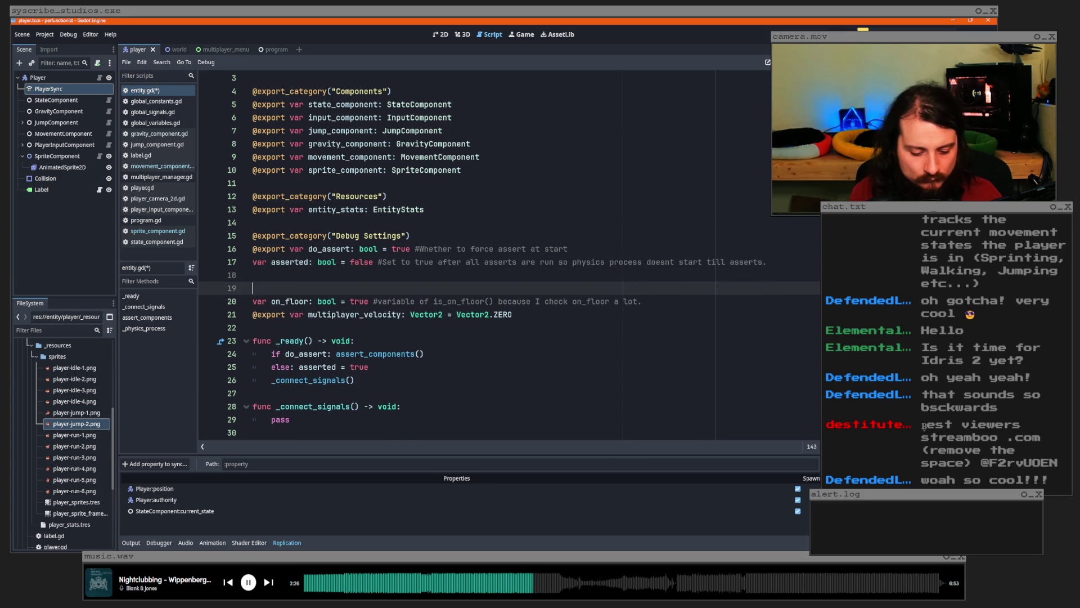
{"action": "type", "text": "@ex"}
{"action": "key", "text": "Return"}
{"action": "type", "text": "_c"}
{"action": "key", "text": "Return"}
{"action": "type", "text": "\"positional"}
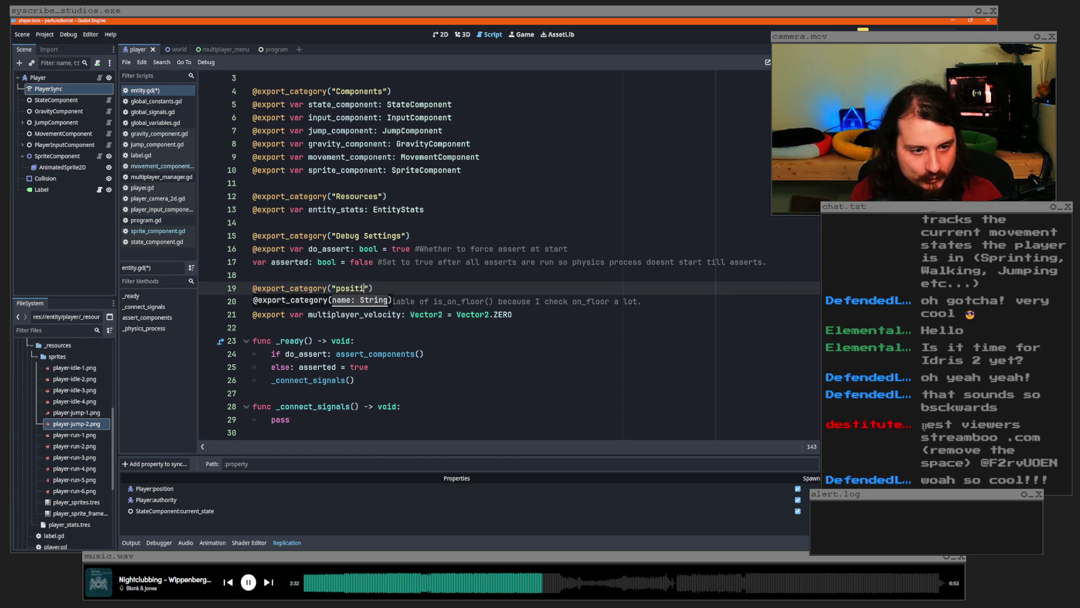
{"action": "type", "text": " Settings"}
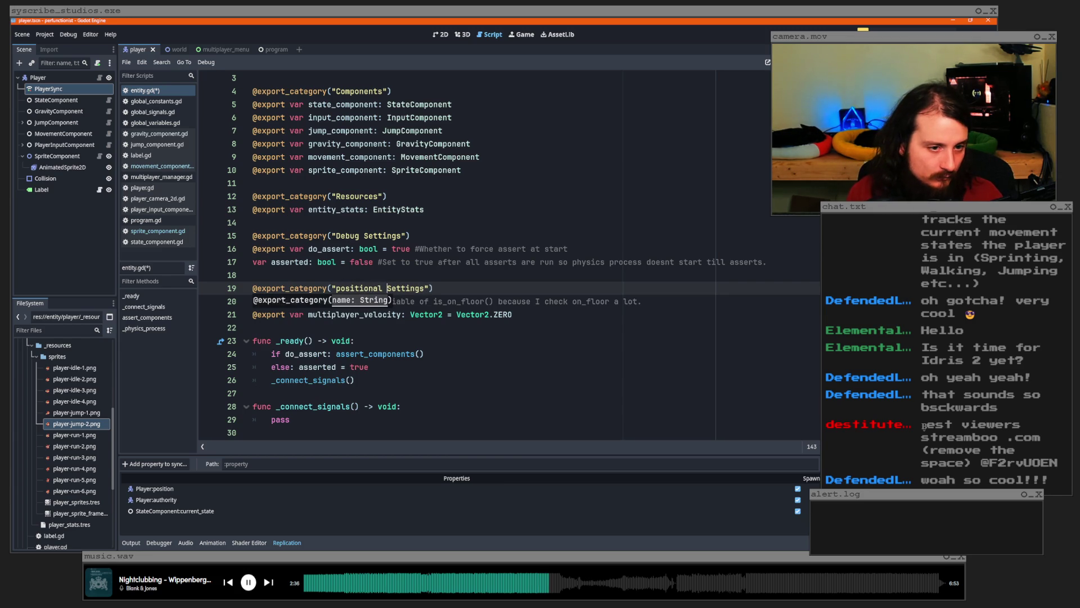
{"action": "key", "text": "Delete"}
{"action": "type", "text": "P"}
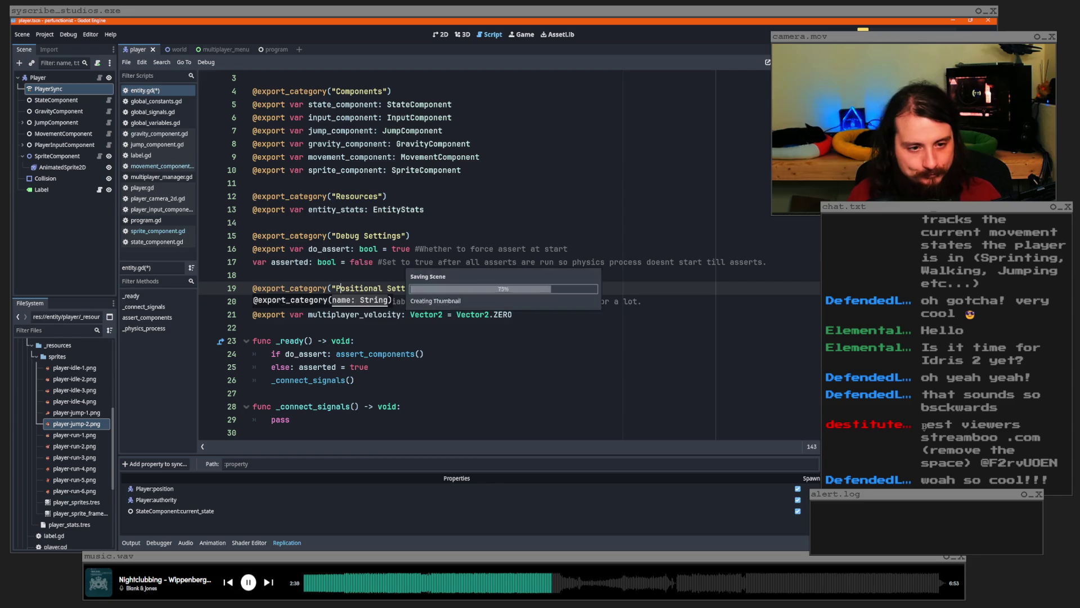
{"action": "key", "text": "Down"}
{"action": "key", "text": "Down"}
{"action": "key", "text": "End"}
{"action": "key", "text": "ctrl+s"}
{"action": "left_click", "coordinate": [70, 79]}
{"action": "left_click", "coordinate": [51, 89]}
Step: Add Player:multiplayer_velocity to PlayerSync's replicated properties and save the scene
{"action": "left_click", "coordinate": [154, 464]}
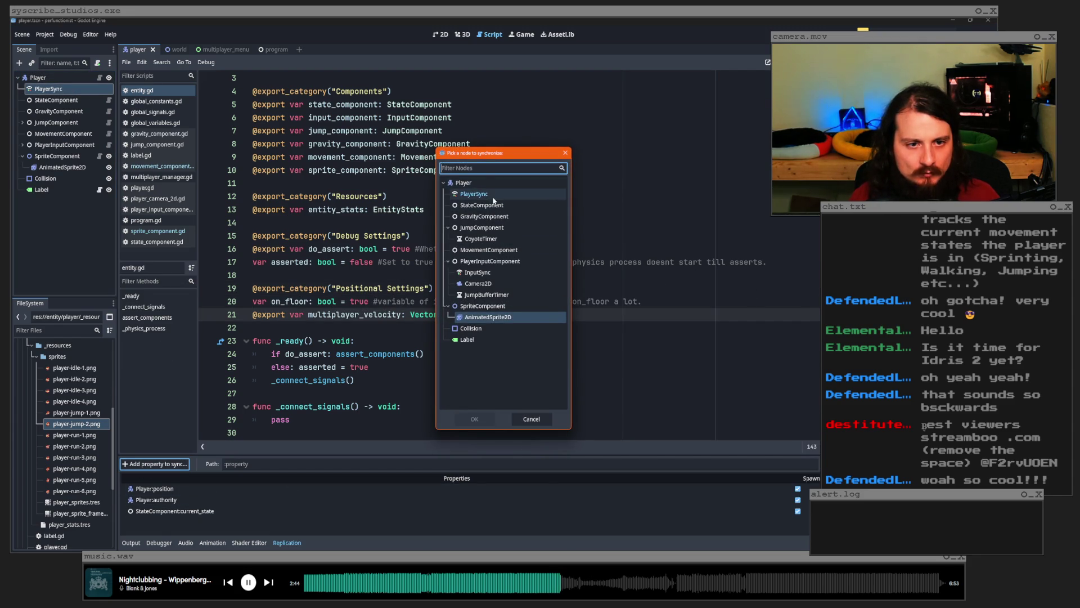
{"action": "double_click", "coordinate": [506, 183]}
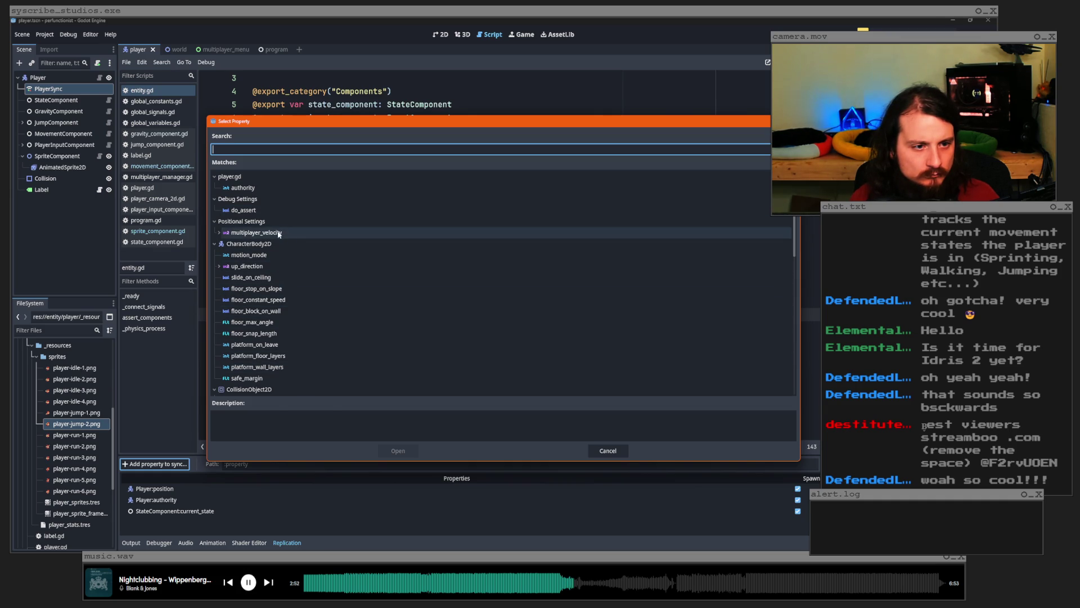
{"action": "double_click", "coordinate": [256, 233]}
{"action": "left_click", "coordinate": [567, 356]}
{"action": "key", "text": "ctrl+s"}
{"action": "left_click", "coordinate": [612, 262]}
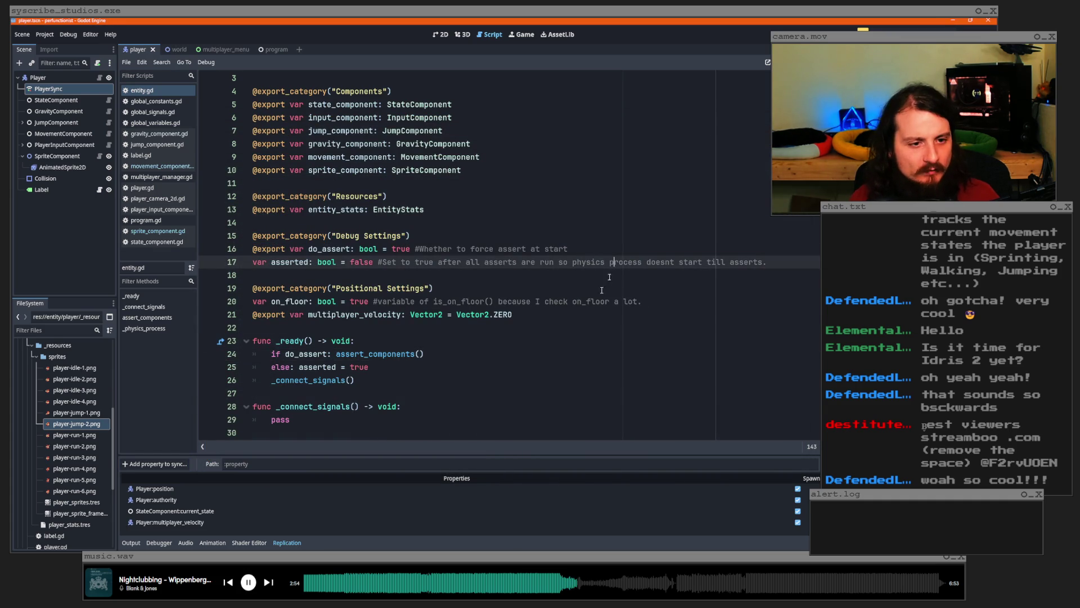
{"action": "scroll", "coordinate": [762, 424], "scroll_direction": "down", "scroll_amount": 3}
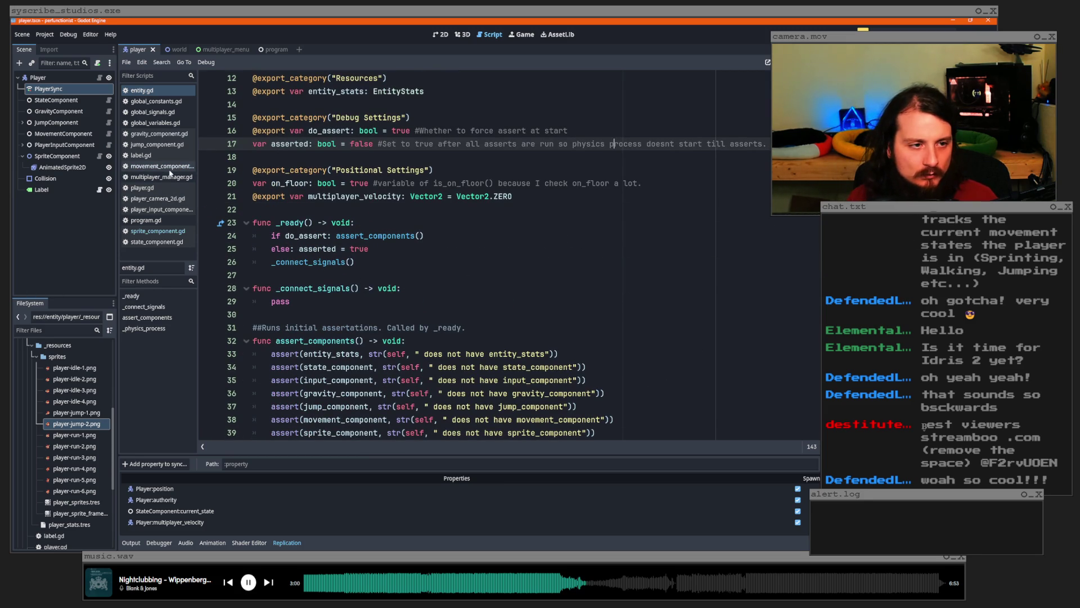
Step: In sprite_component.gd, change line 28's flip to use parent.multiplayer_velocity.x and save
{"action": "left_click", "coordinate": [158, 230]}
{"action": "scroll", "coordinate": [471, 324], "scroll_direction": "down", "scroll_amount": 2}
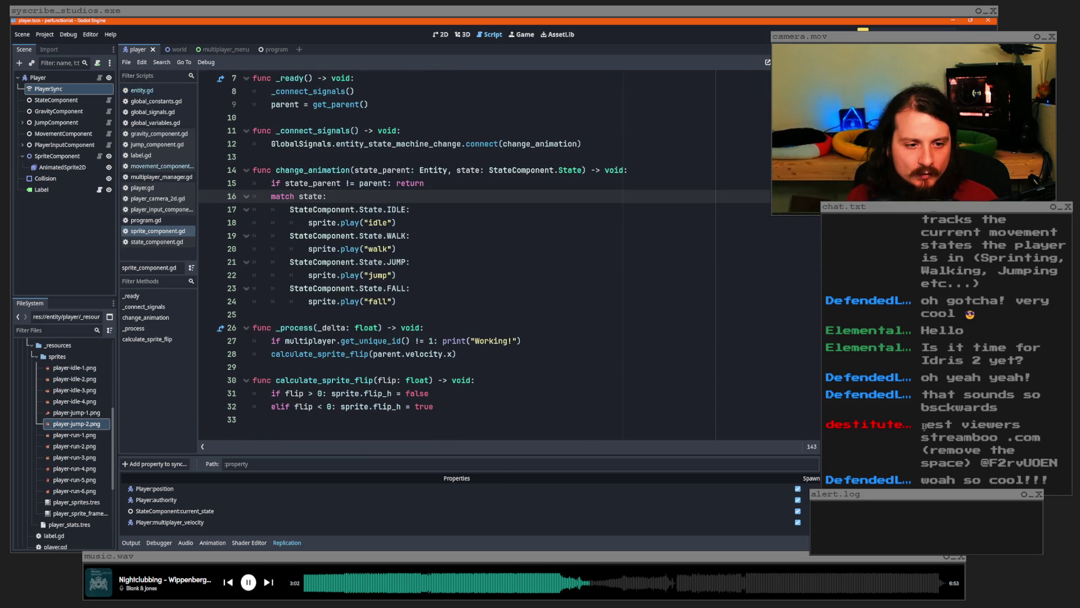
{"action": "left_click", "coordinate": [349, 367]}
{"action": "double_click", "coordinate": [425, 353]}
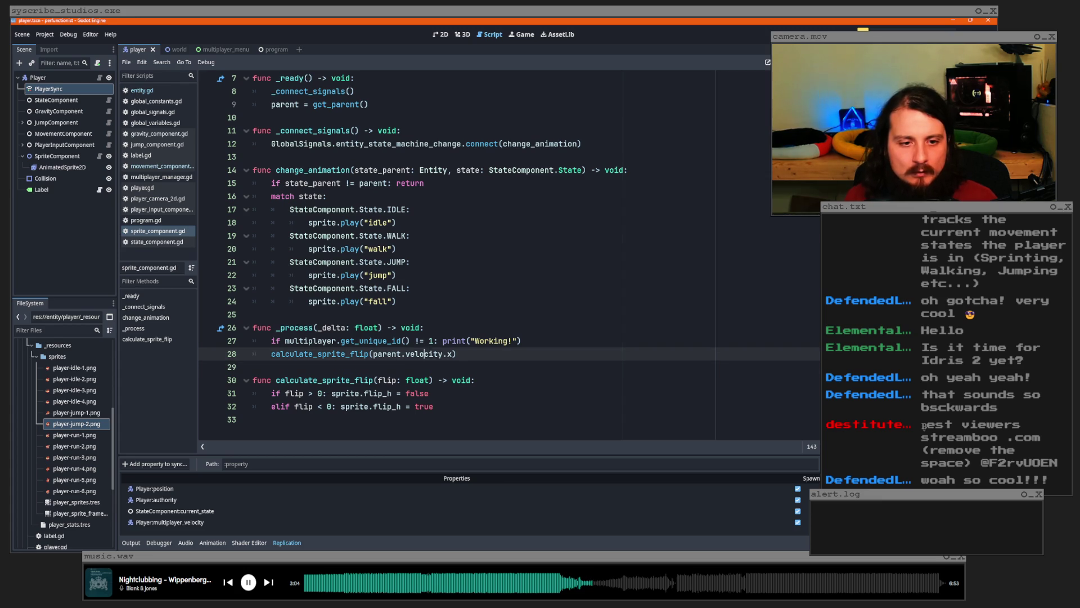
{"action": "type", "text": "mu"}
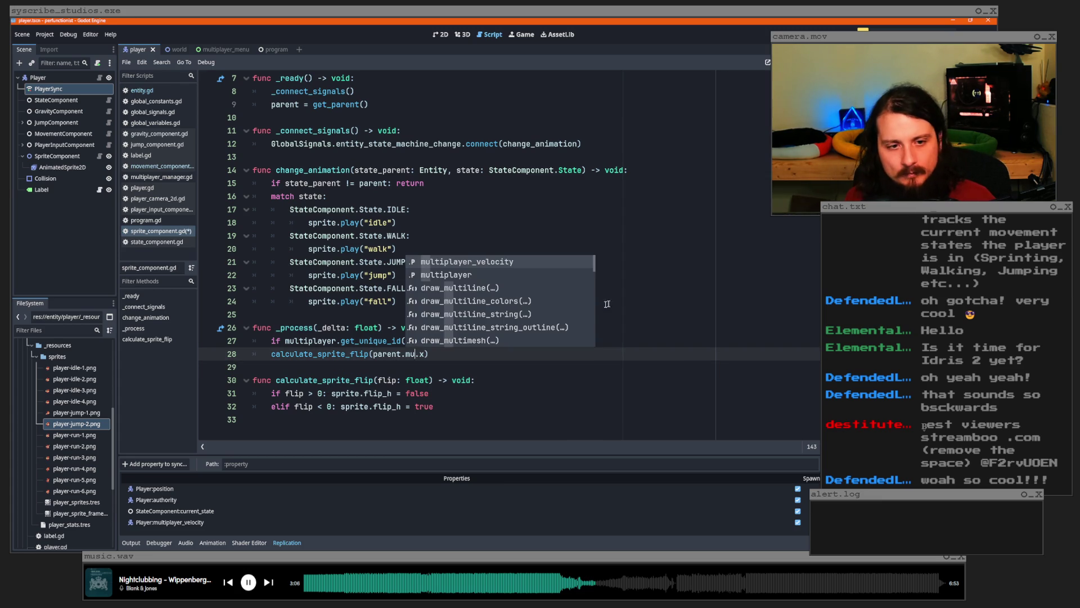
{"action": "key", "text": "Return"}
{"action": "left_click", "coordinate": [411, 288]}
{"action": "key", "text": "ctrl+s"}
{"action": "key", "text": "Up"}
{"action": "key", "text": "Up"}
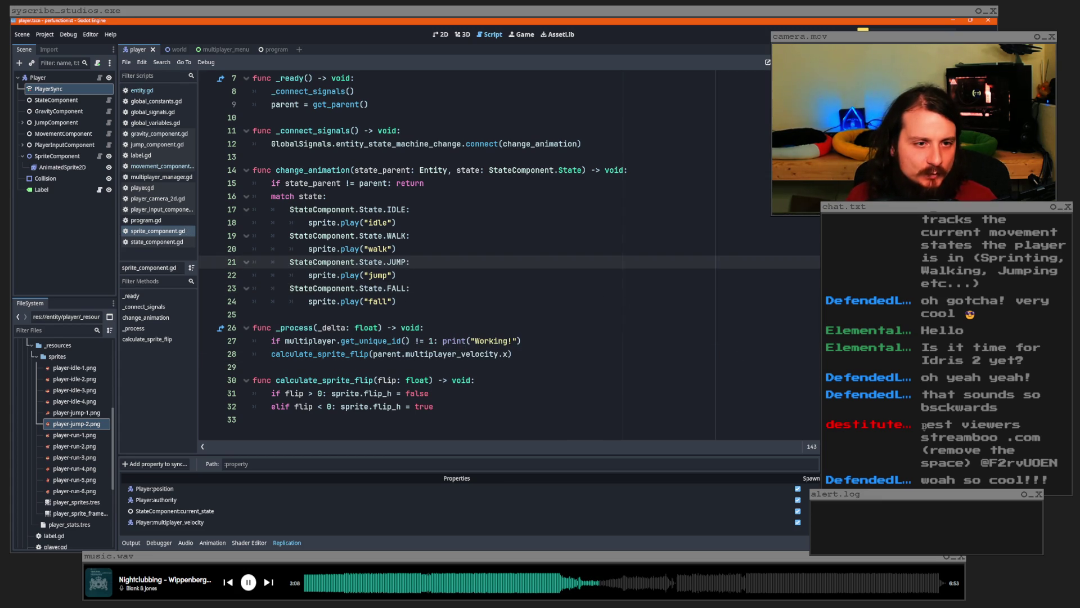
{"action": "scroll", "coordinate": [684, 331], "scroll_direction": "up", "scroll_amount": 2}
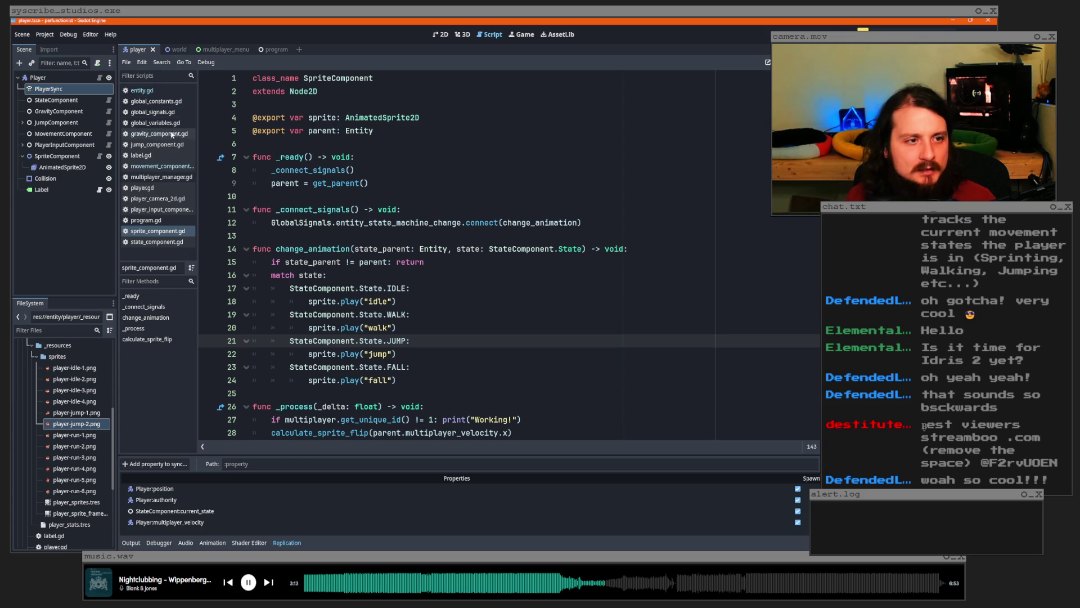
{"action": "left_click", "coordinate": [292, 262]}
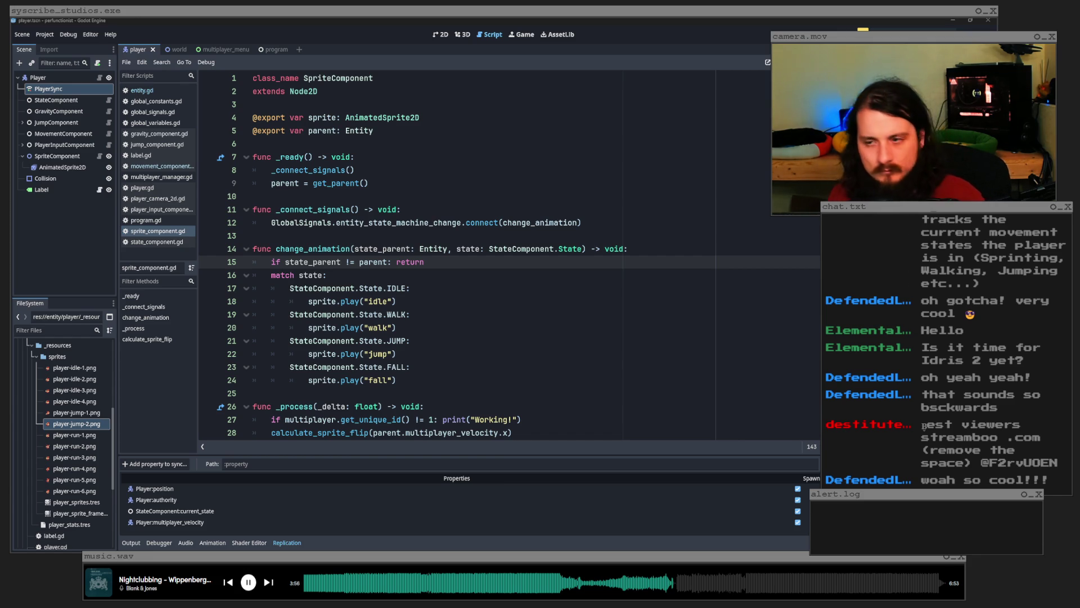
Step: Switch to the browser showing Copilot's answer about replicated values bypassing property setters
{"action": "key", "text": "alt+Tab"}
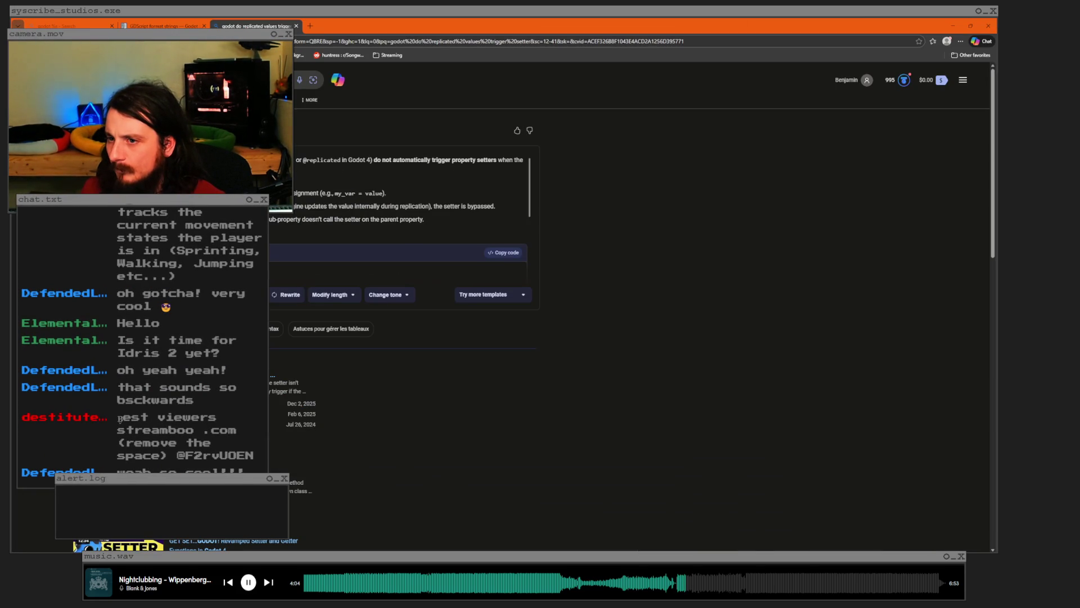
Step: Scroll through Copilot's explanation and code sample on replication not triggering setters
{"action": "scroll", "coordinate": [273, 233], "scroll_direction": "down", "scroll_amount": 5}
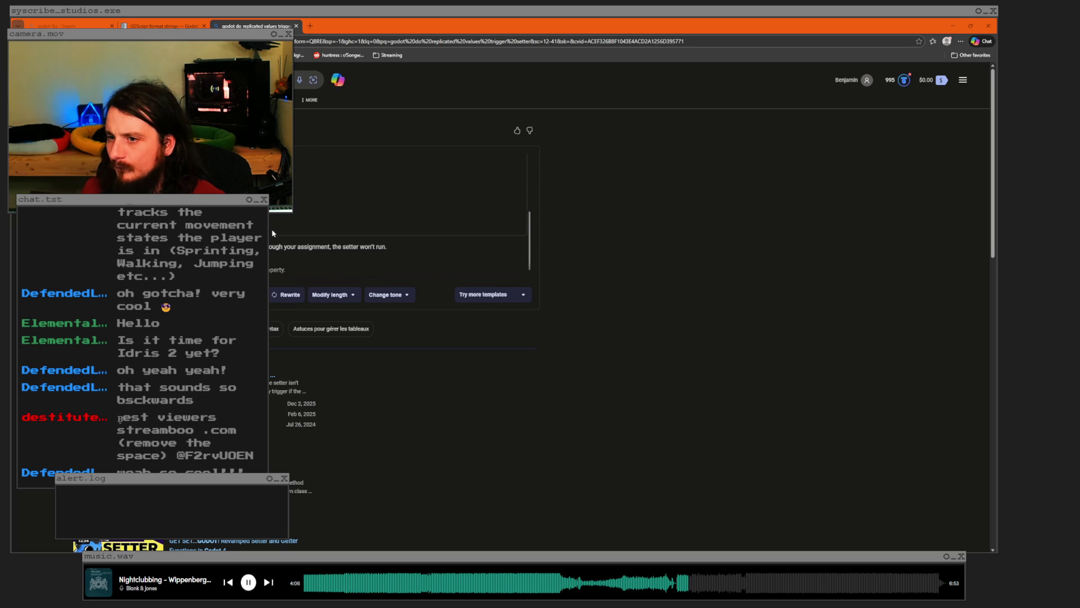
{"action": "scroll", "coordinate": [273, 233], "scroll_direction": "down", "scroll_amount": 1}
{"action": "scroll", "coordinate": [363, 237], "scroll_direction": "down", "scroll_amount": 1}
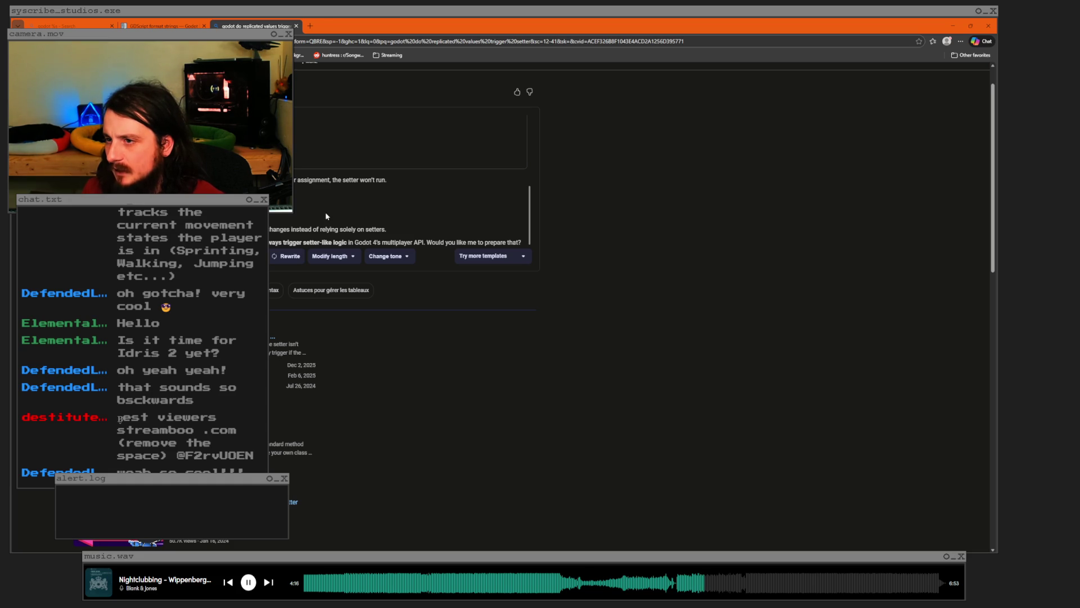
{"action": "scroll", "coordinate": [380, 212], "scroll_direction": "up", "scroll_amount": 5}
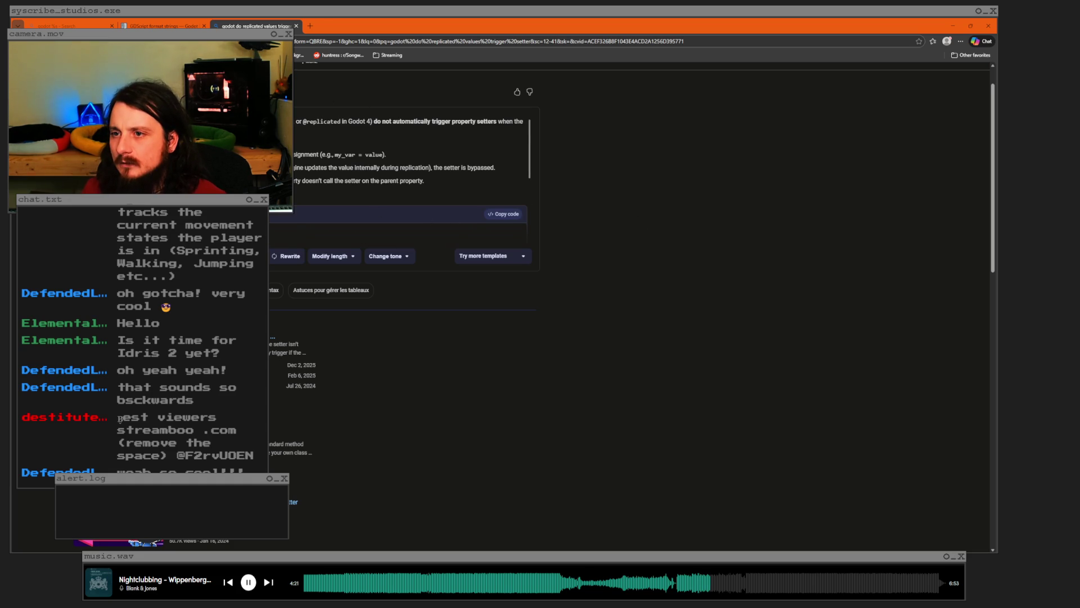
{"action": "scroll", "coordinate": [411, 180], "scroll_direction": "down", "scroll_amount": 5}
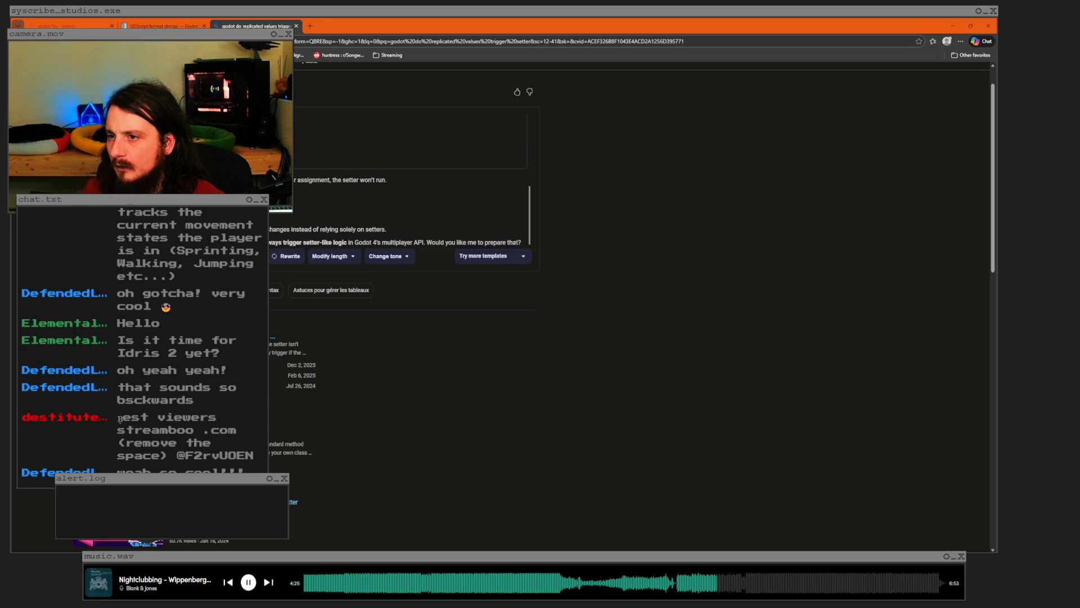
{"action": "scroll", "coordinate": [411, 180], "scroll_direction": "up", "scroll_amount": 5}
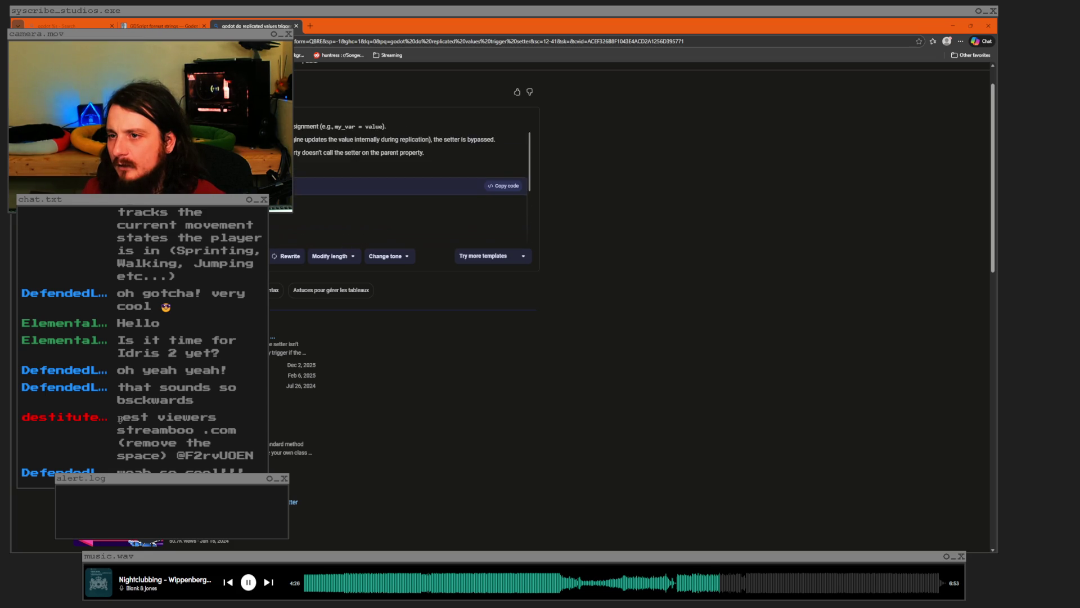
{"action": "scroll", "coordinate": [411, 180], "scroll_direction": "up", "scroll_amount": 3}
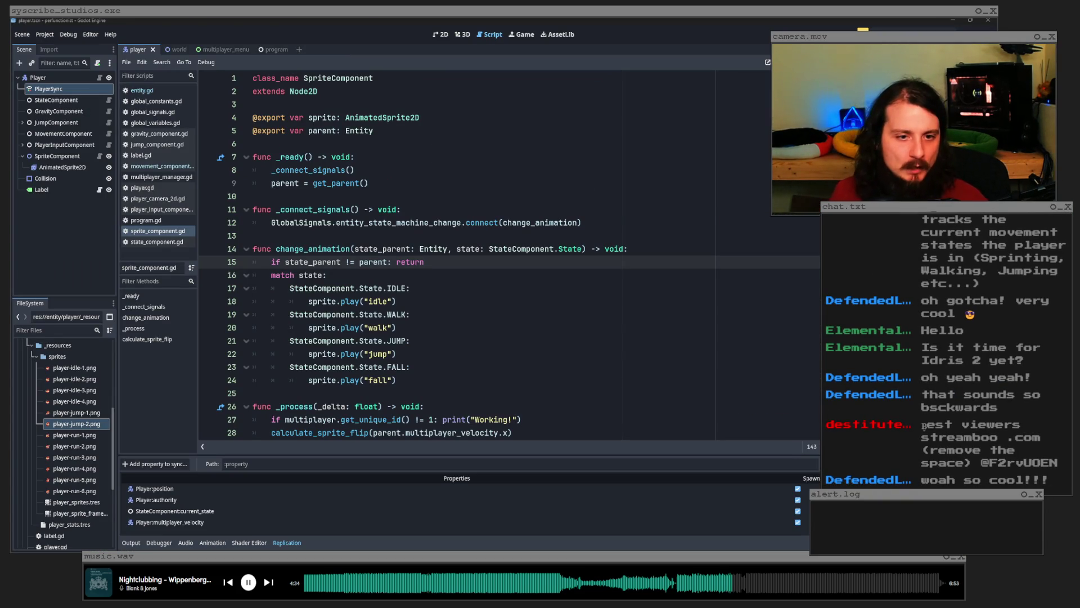
Step: Return to the Godot editor and open state_component.gd
{"action": "left_click", "coordinate": [401, 209]}
{"action": "left_click", "coordinate": [641, 314]}
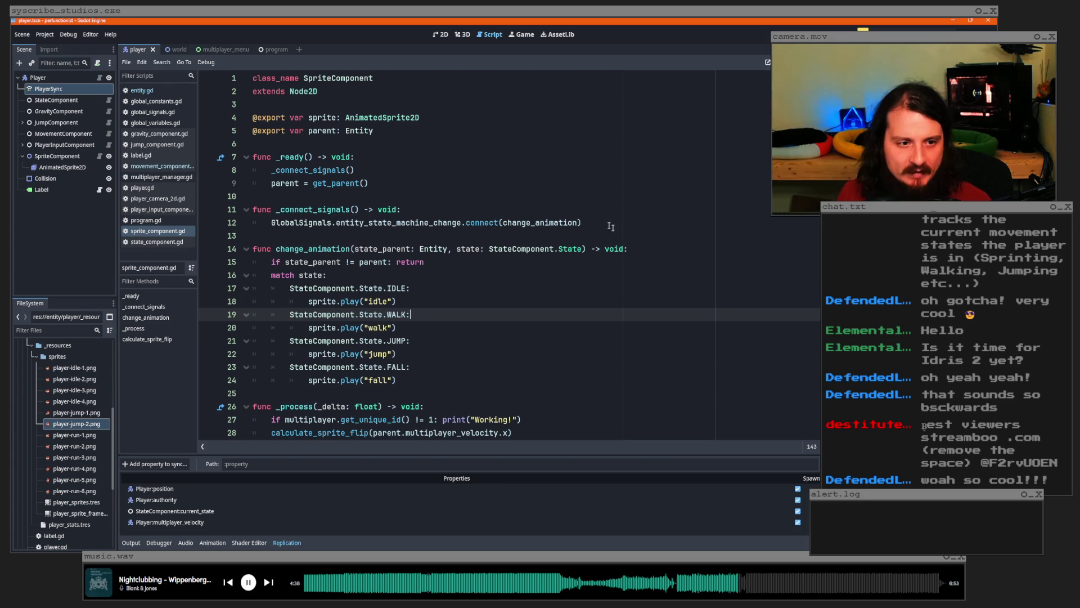
{"action": "scroll", "coordinate": [509, 256], "scroll_direction": "down", "scroll_amount": 1}
{"action": "left_click", "coordinate": [141, 90]}
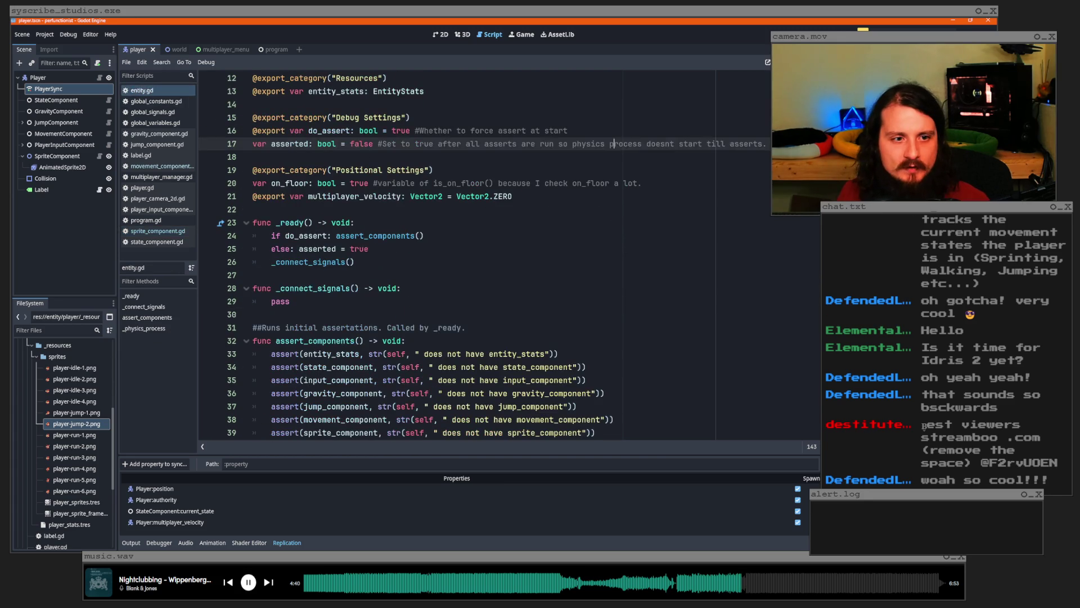
{"action": "scroll", "coordinate": [213, 163], "scroll_direction": "down", "scroll_amount": 2}
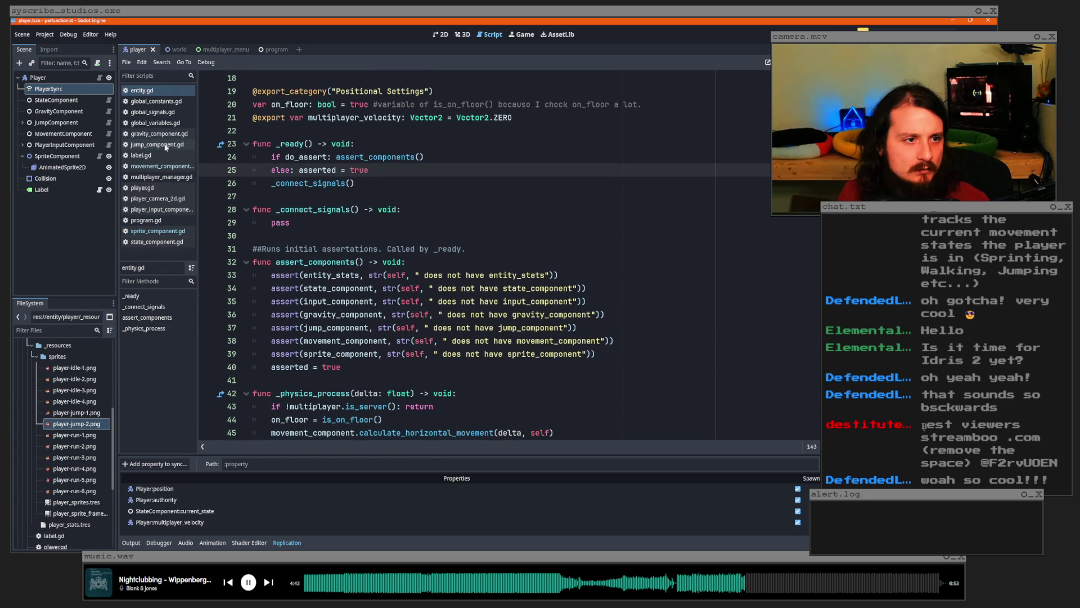
{"action": "left_click", "coordinate": [156, 242]}
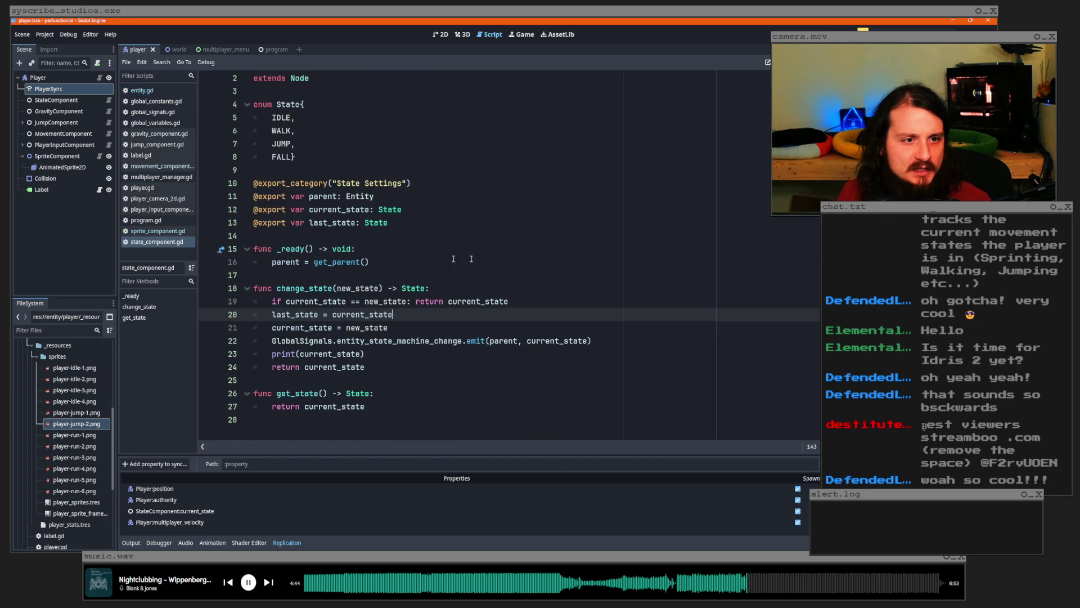
{"action": "left_click", "coordinate": [254, 288]}
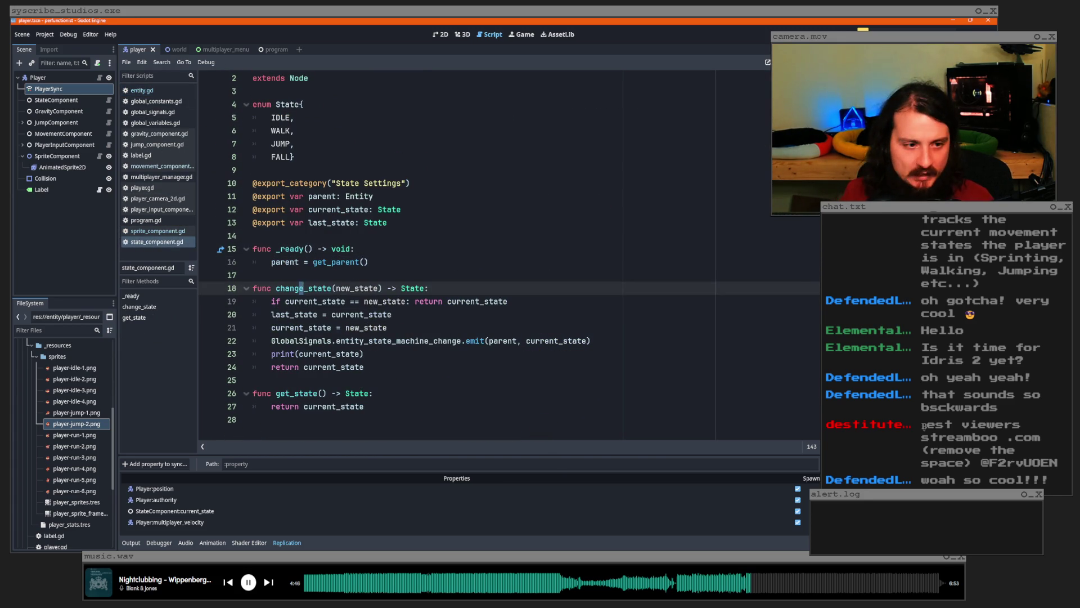
{"action": "key", "text": "Return"}
{"action": "key", "text": "Up"}
{"action": "type", "text": "@rpc("}
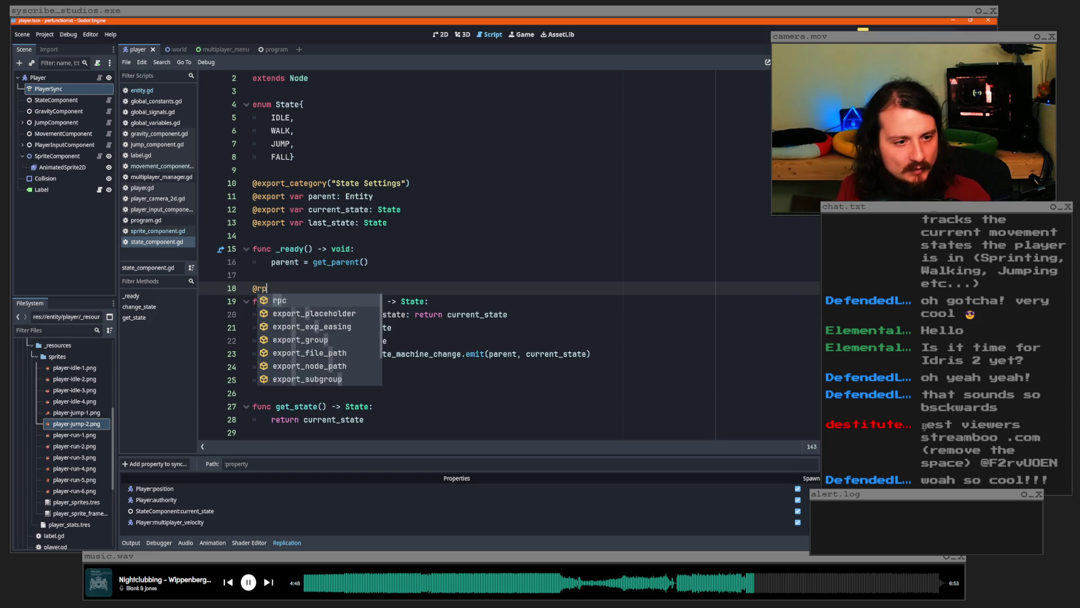
{"action": "key", "text": "Down"}
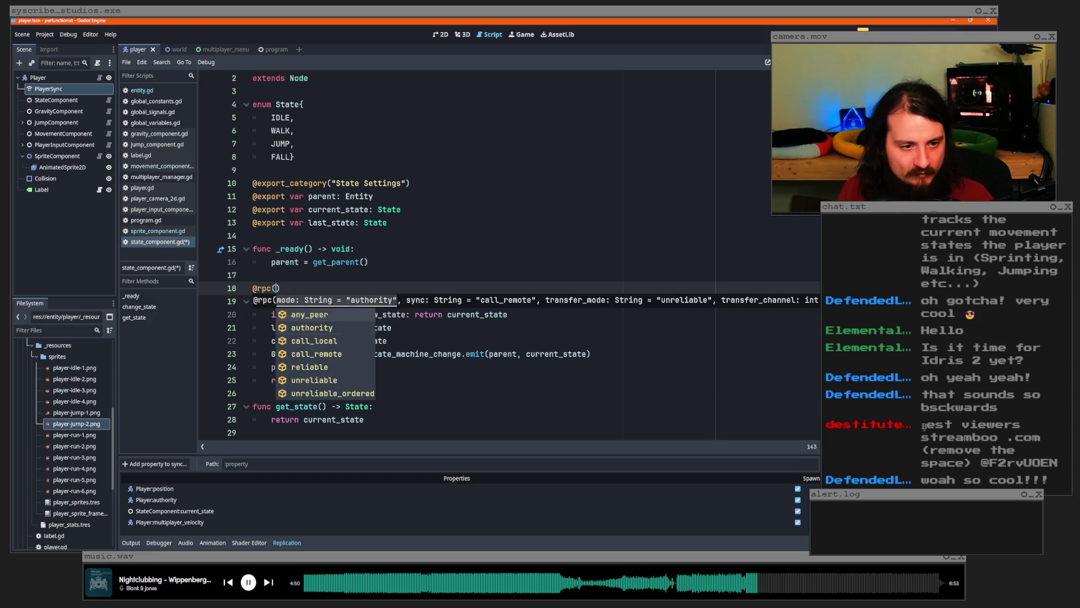
{"action": "key", "text": "Return"}
{"action": "type", "text": ","}
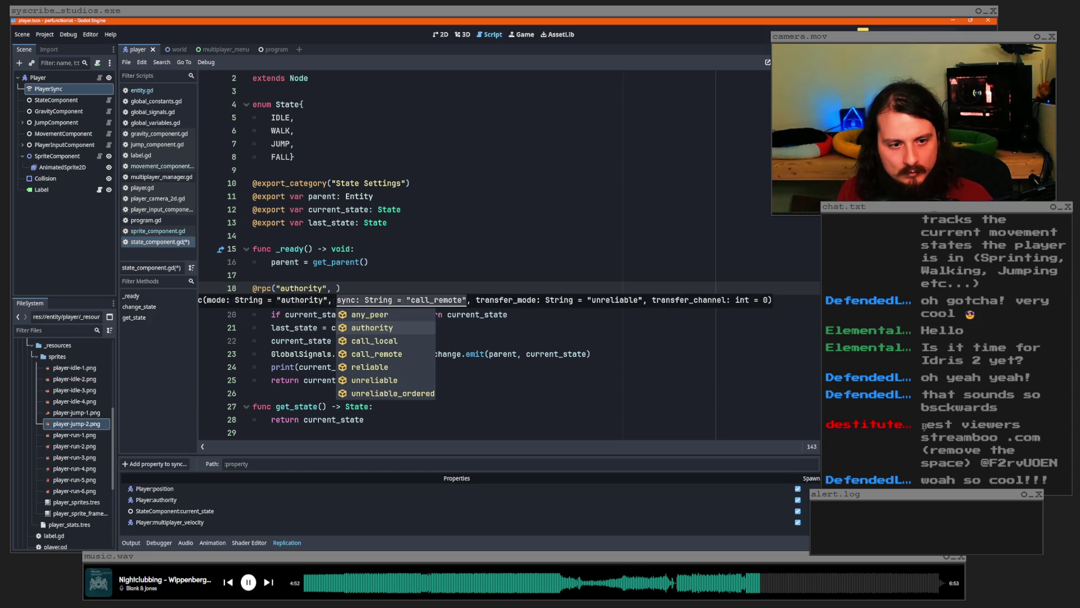
{"action": "key", "text": "Down"}
{"action": "key", "text": "Down"}
{"action": "key", "text": "Up"}
{"action": "key", "text": "Return"}
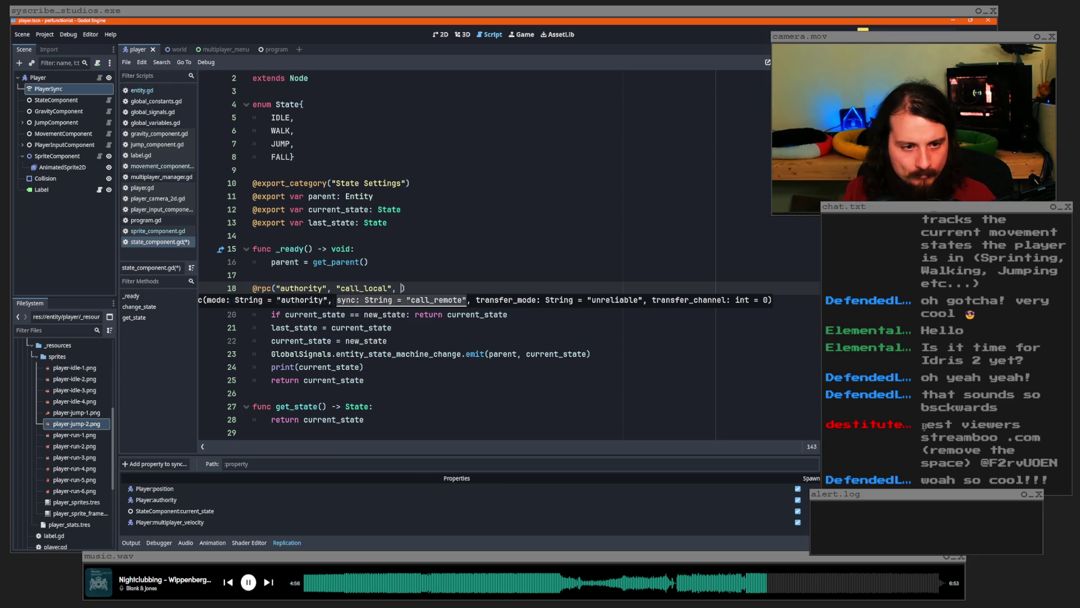
{"action": "type", "text": ","}
{"action": "key", "text": "Down"}
{"action": "key", "text": "Down"}
{"action": "key", "text": "Return"}
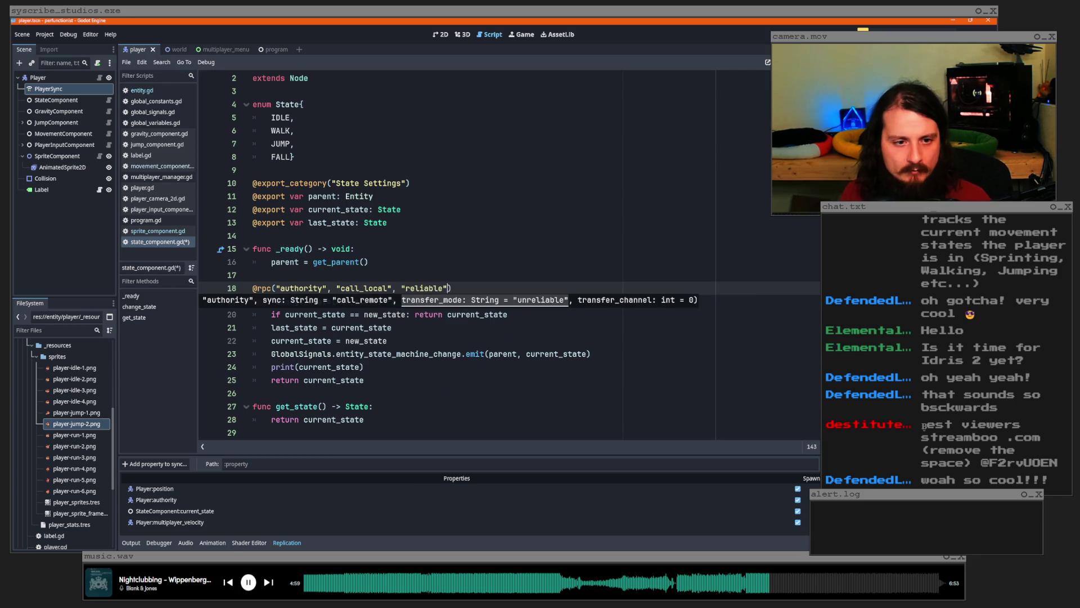
{"action": "left_click", "coordinate": [580, 373]}
{"action": "key", "text": "ctrl+s"}
{"action": "left_click", "coordinate": [605, 392]}
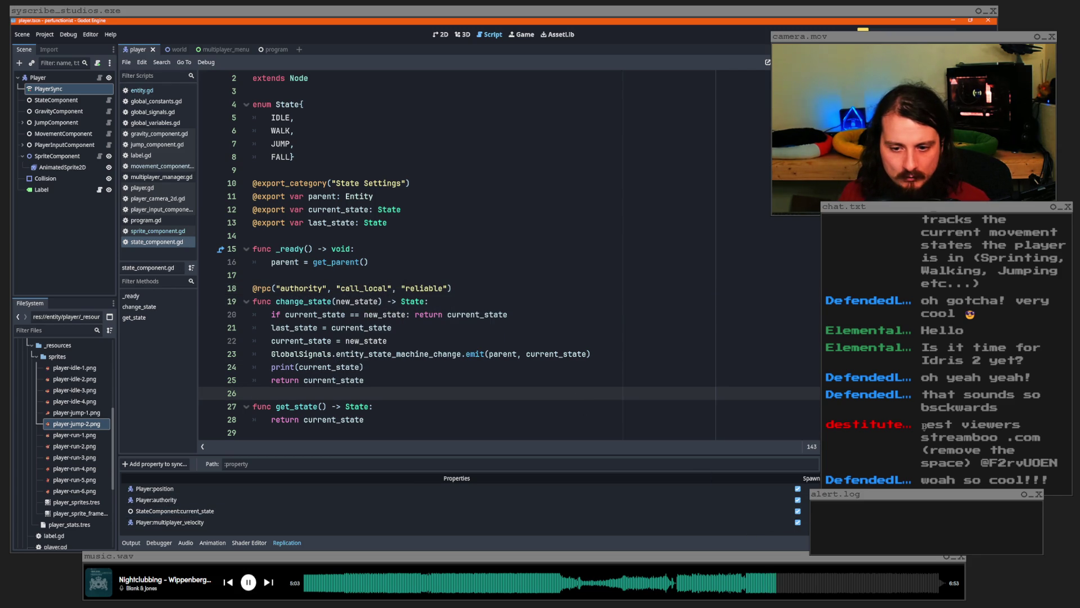
Step: Delete StateComponent:current_state from the Replication list, then open movement_component.gd
{"action": "left_click", "coordinate": [805, 511]}
{"action": "left_click", "coordinate": [481, 305]}
{"action": "left_click", "coordinate": [483, 288]}
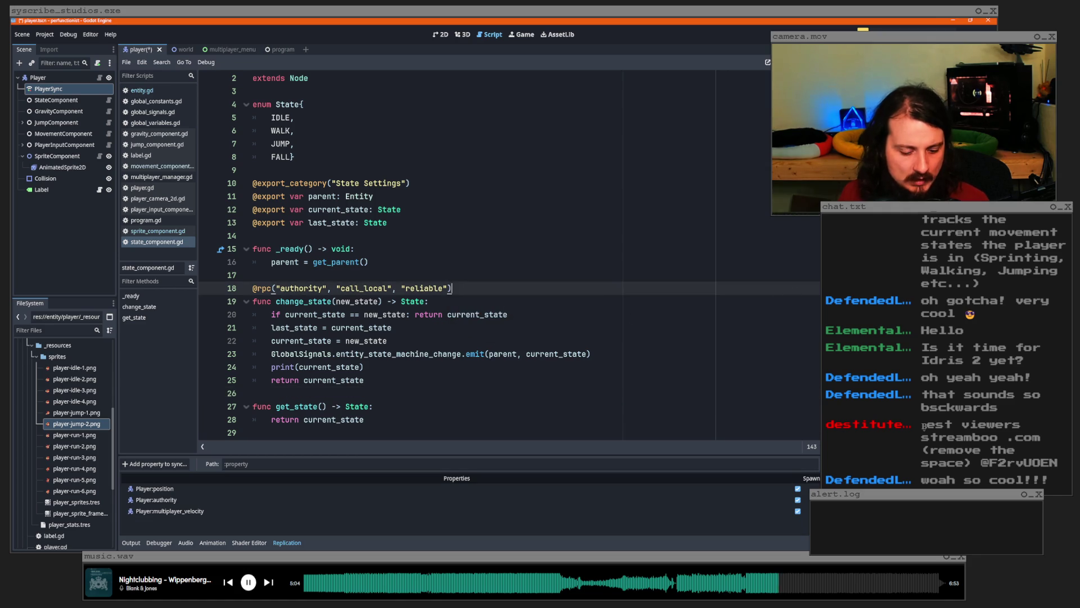
{"action": "left_click", "coordinate": [619, 196]}
{"action": "left_click", "coordinate": [546, 275]}
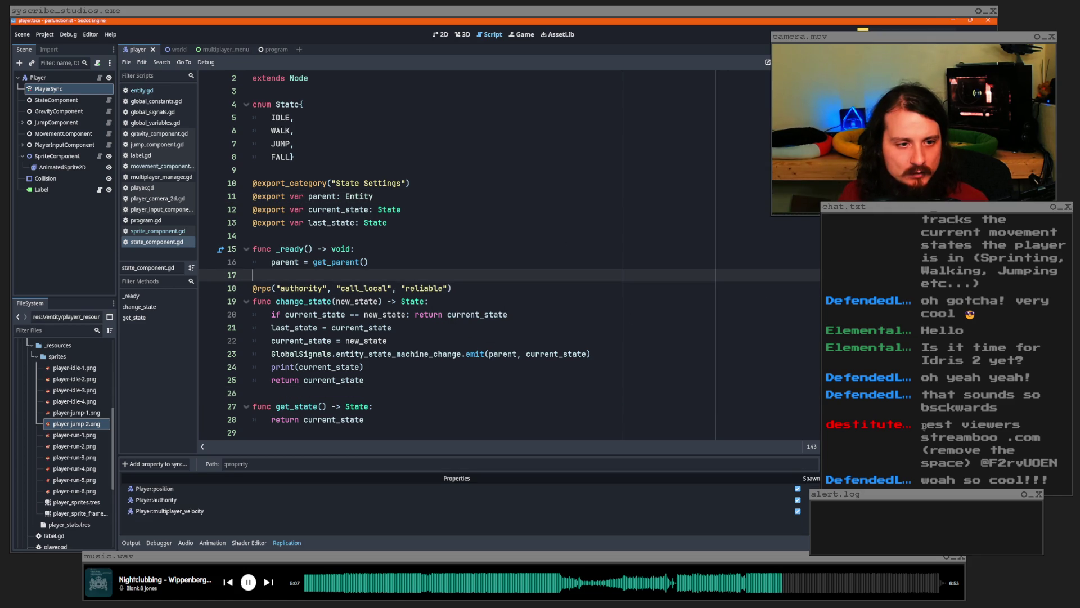
{"action": "left_click", "coordinate": [163, 166]}
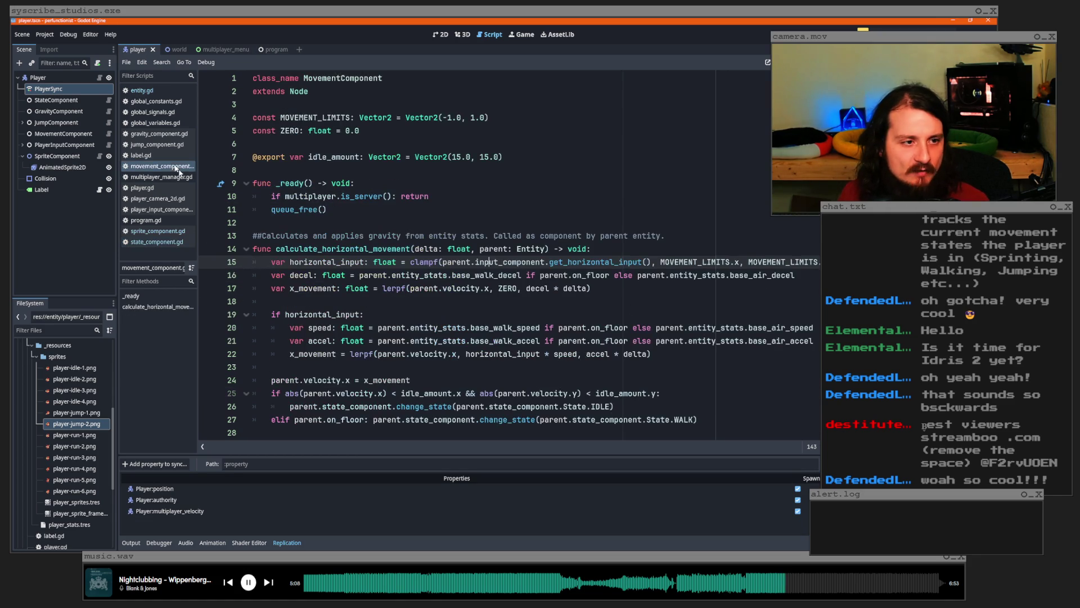
Step: In movement_component.gd, make line 27 call change_state.rpc( instead of rpc_id(1, ...)
{"action": "left_click", "coordinate": [717, 429]}
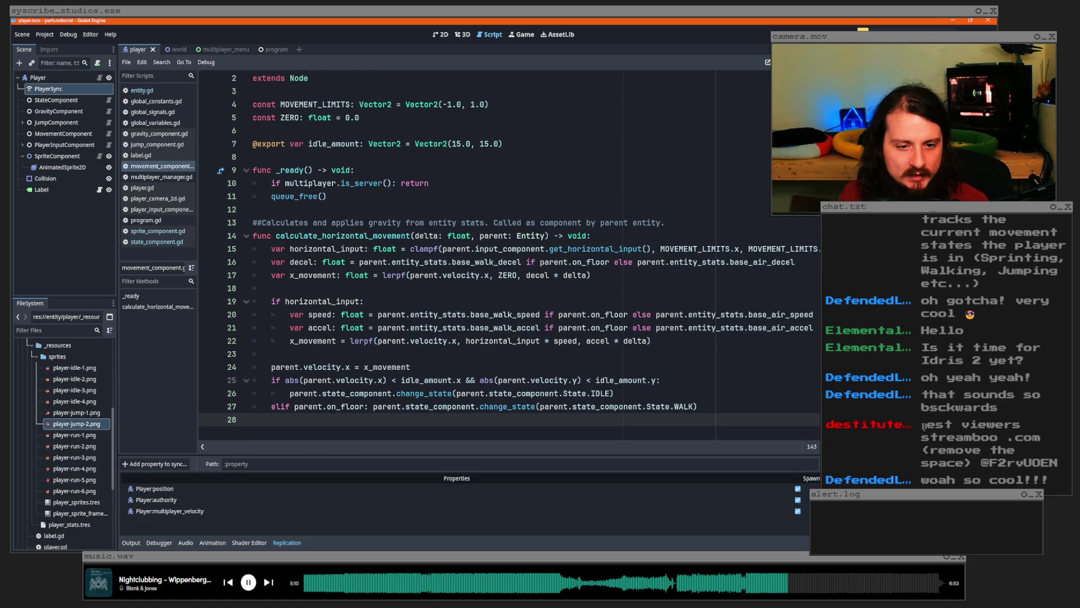
{"action": "left_click", "coordinate": [535, 406]}
{"action": "type", "text": ".rpc"}
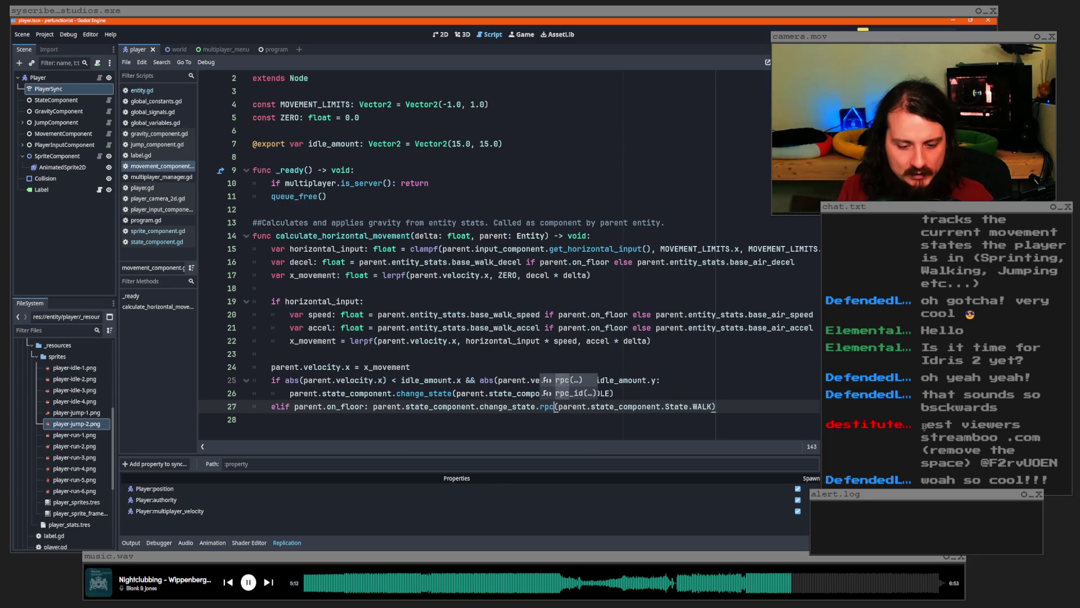
{"action": "type", "text": "_id(1"}
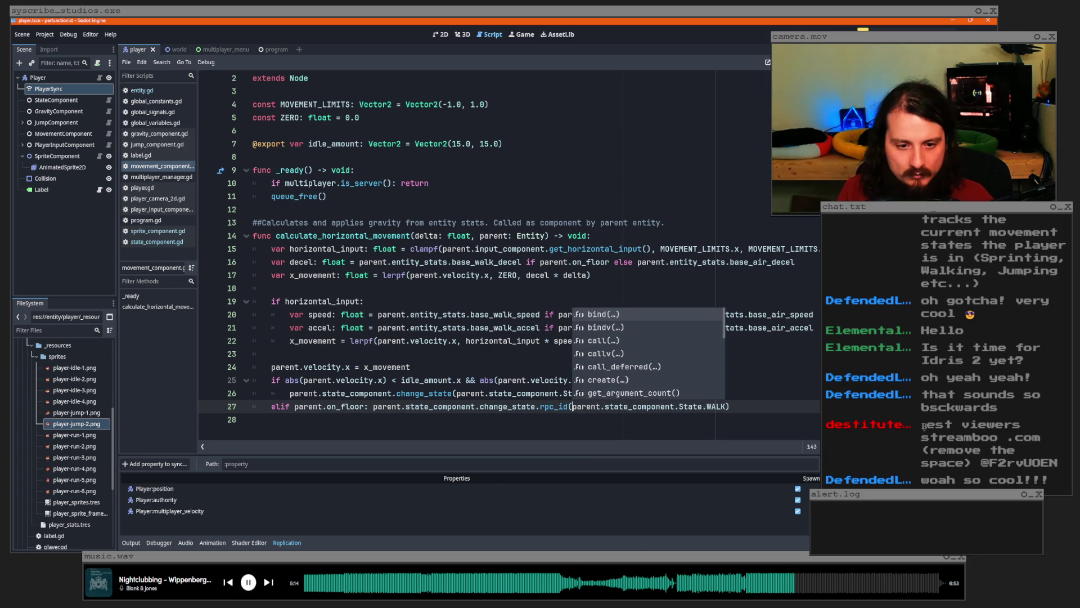
{"action": "type", "text": ","}
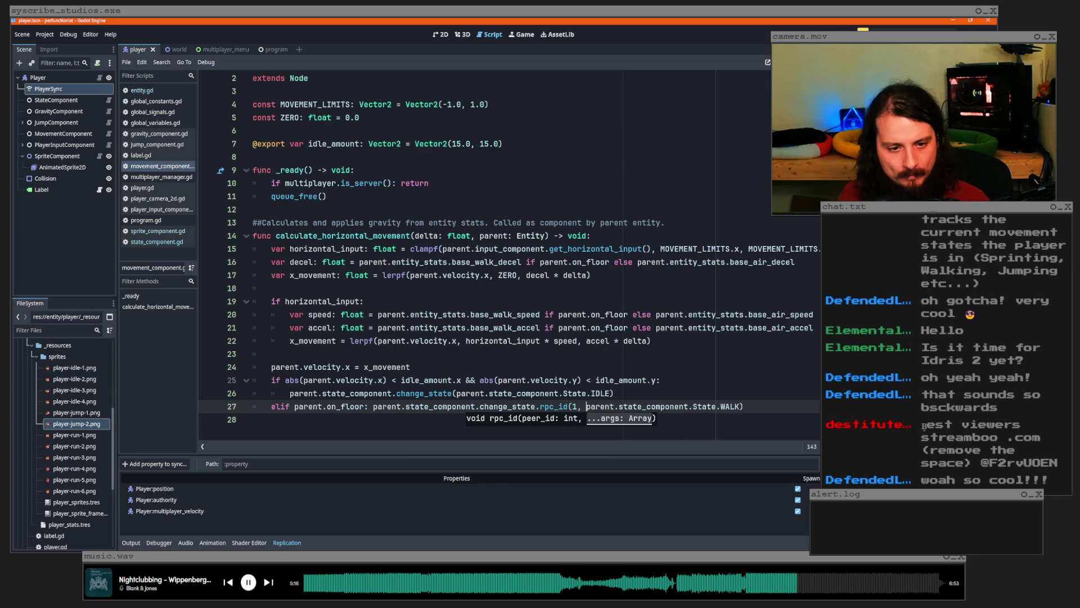
{"action": "key", "text": "BackSpace"}
{"action": "key", "text": "BackSpace"}
{"action": "key", "text": "BackSpace"}
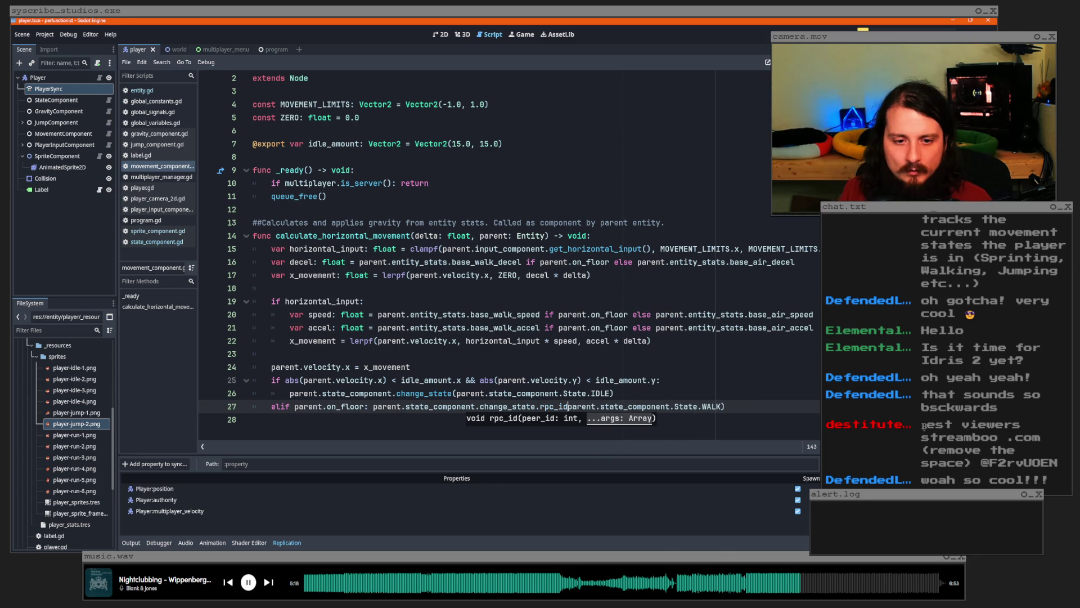
{"action": "key", "text": "BackSpace"}
{"action": "type", "text": "("}
Step: Make the change_state call on line 26 go through .rpc as well
{"action": "key", "text": "Up"}
{"action": "key", "text": "Up"}
{"action": "key", "text": "Up"}
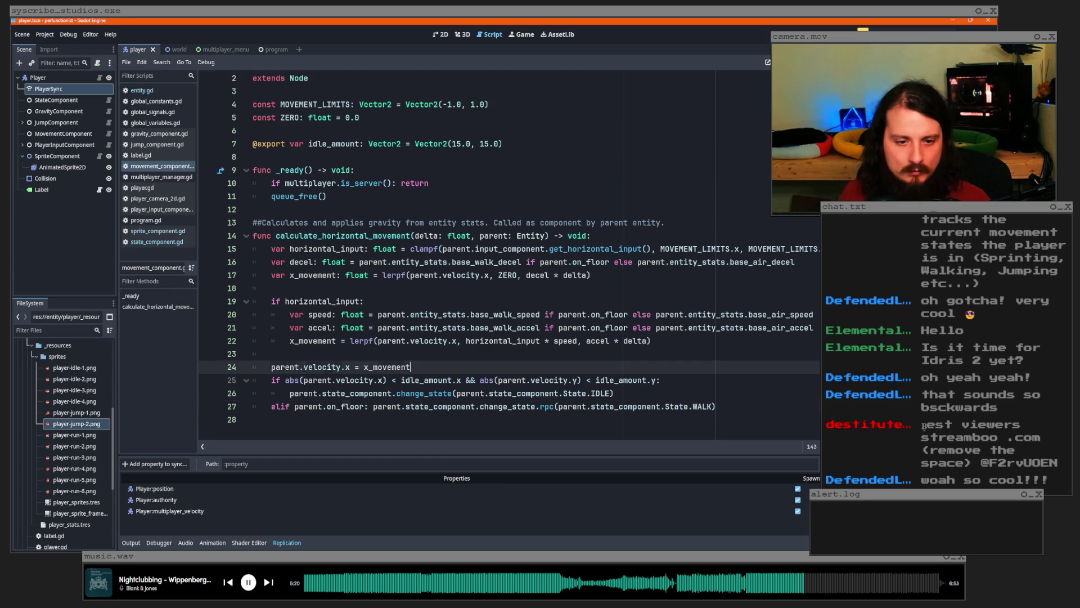
{"action": "left_click", "coordinate": [660, 380]}
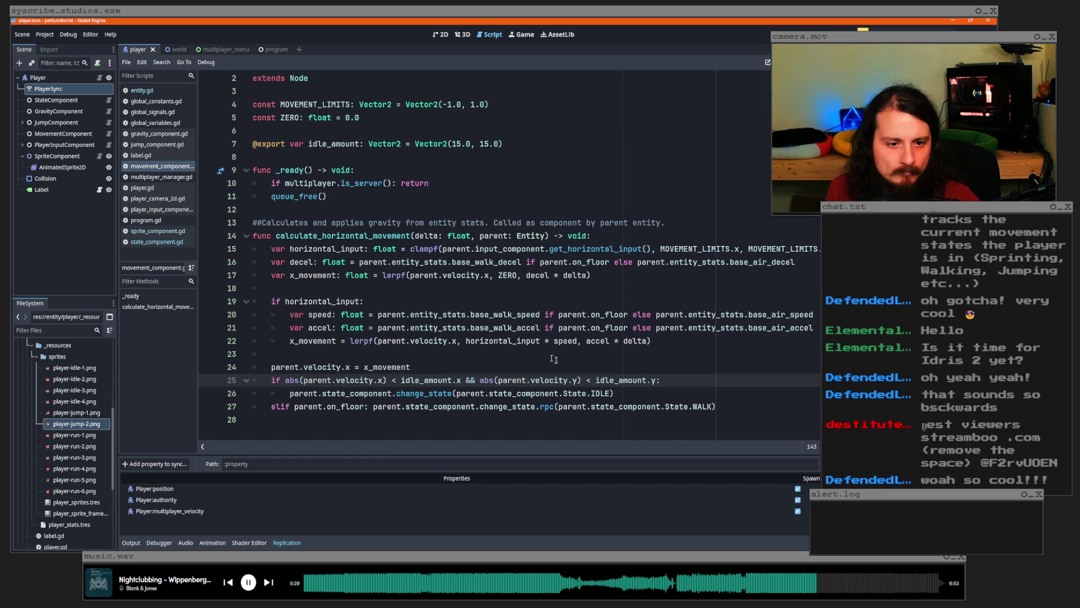
{"action": "left_click", "coordinate": [531, 406]}
{"action": "double_click", "coordinate": [531, 406]}
{"action": "left_click", "coordinate": [452, 393]}
{"action": "type", "text": ".rpc"}
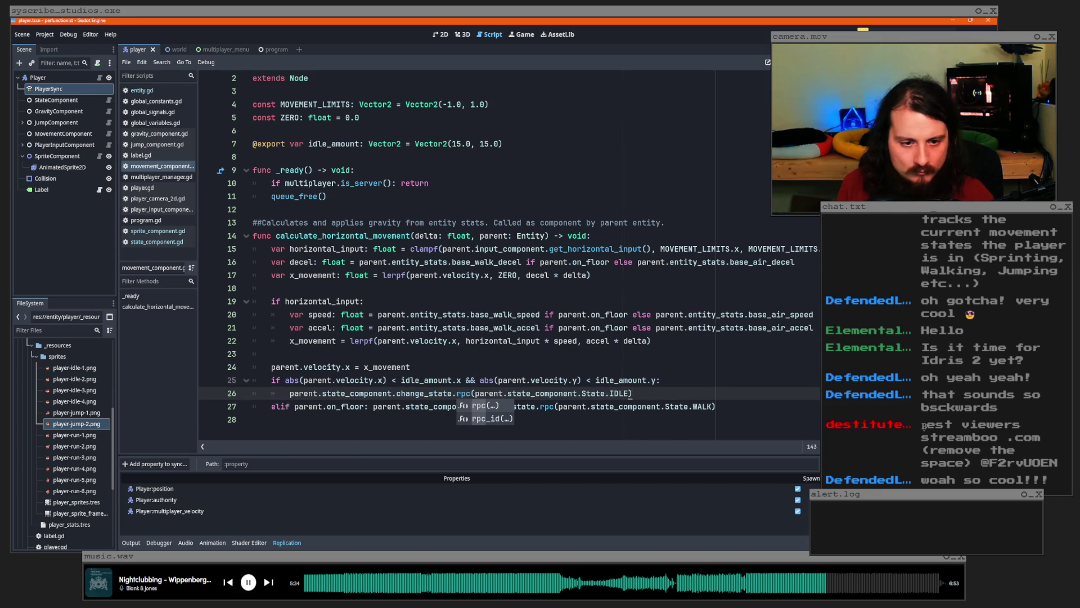
{"action": "key", "text": "Escape"}
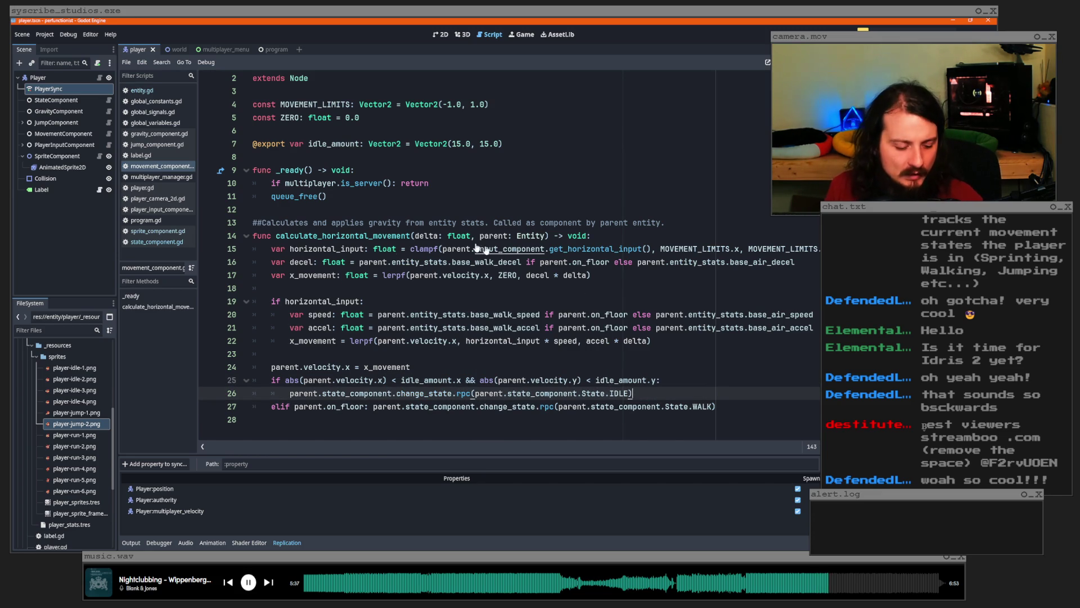
Step: Add .rpc to change_state in gravity_component.gd and jump_component.gd, then run the project
{"action": "left_click", "coordinate": [159, 133]}
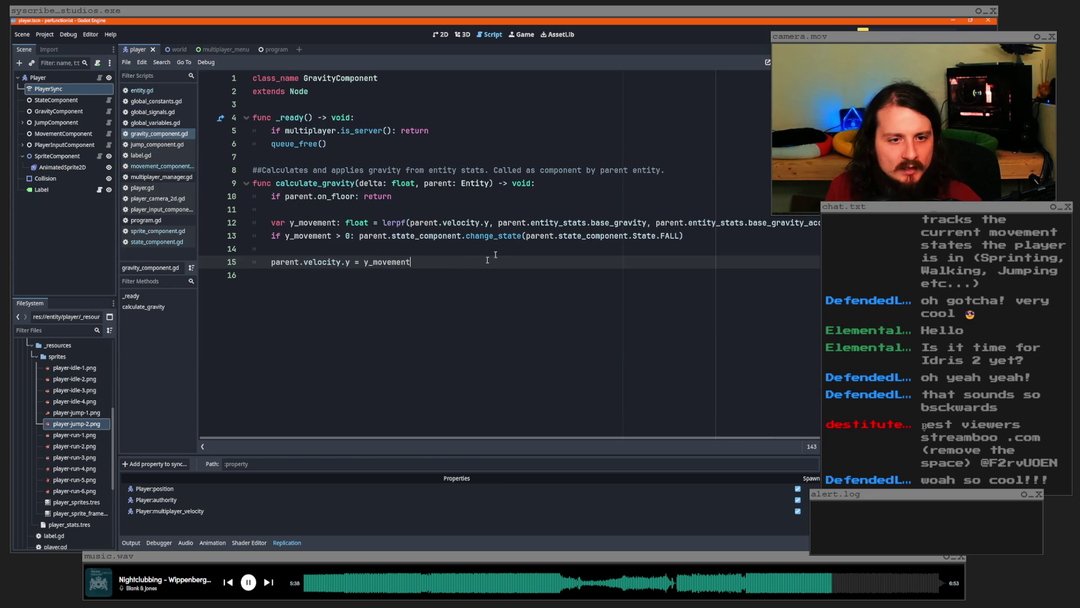
{"action": "left_click", "coordinate": [558, 236]}
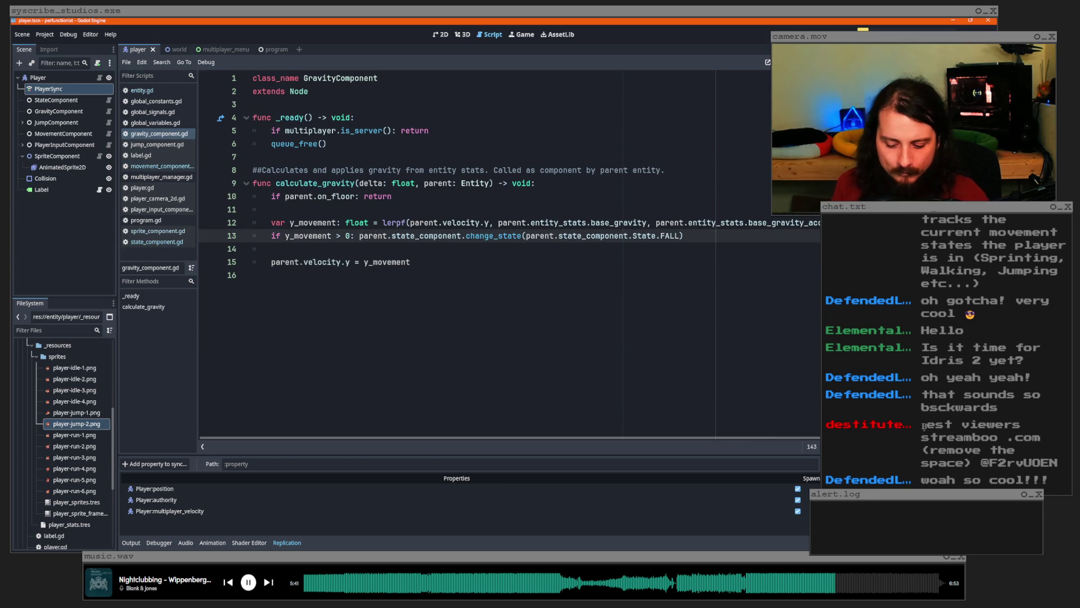
{"action": "type", "text": ".rpc"}
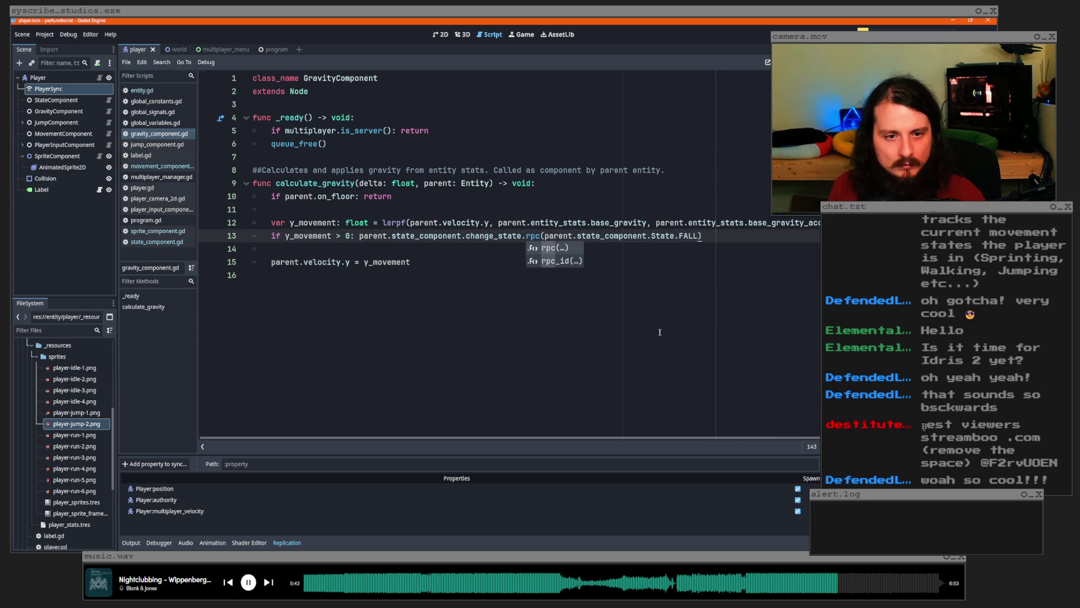
{"action": "left_click", "coordinate": [642, 329]}
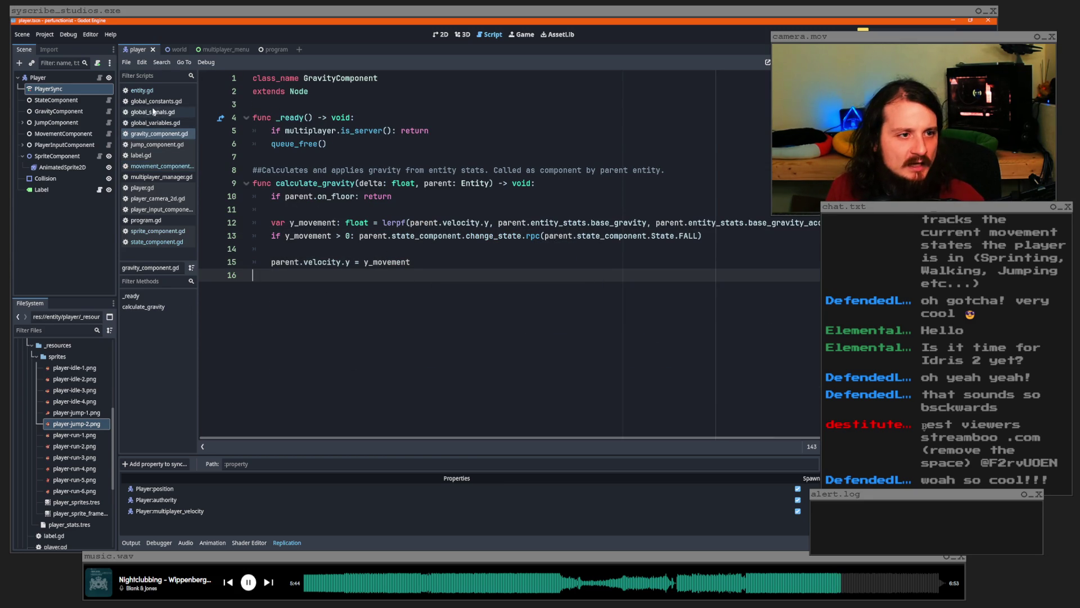
{"action": "left_click", "coordinate": [156, 145]}
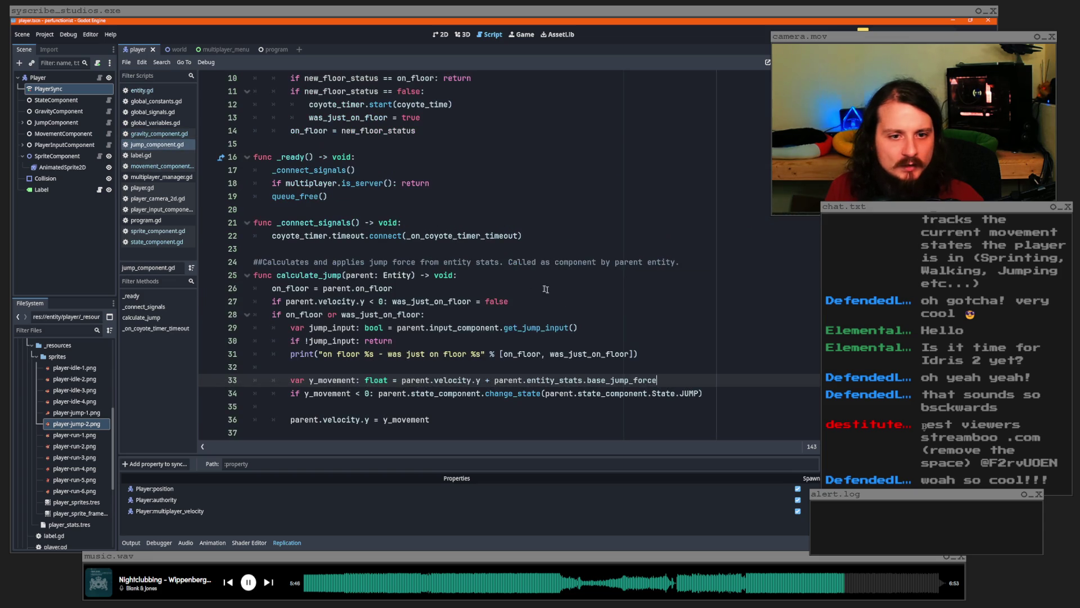
{"action": "left_click", "coordinate": [541, 301]}
{"action": "left_click", "coordinate": [544, 392]}
{"action": "type", "text": ".rpc"}
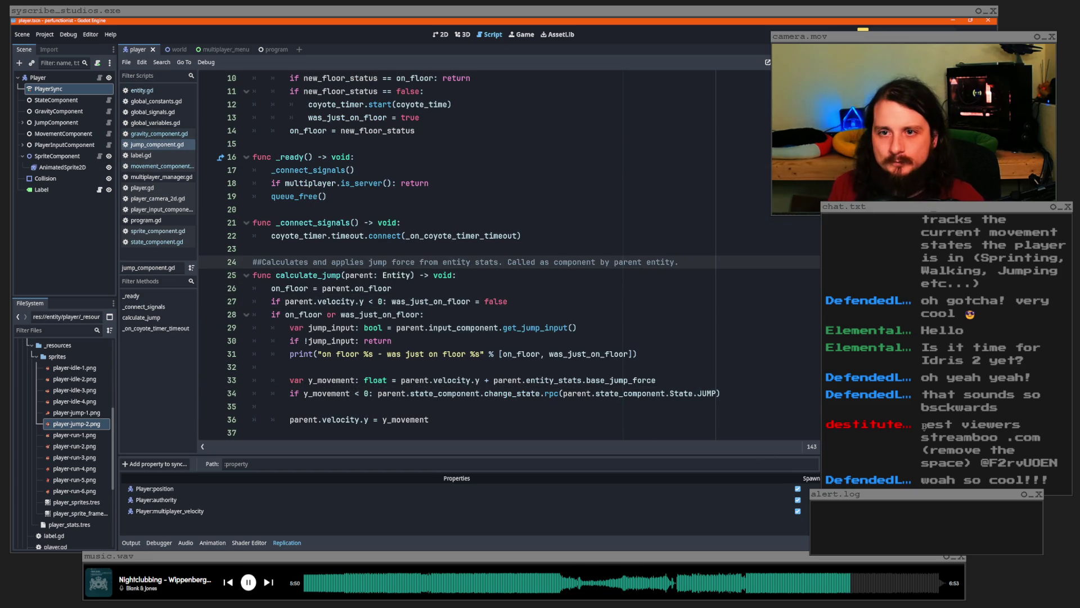
{"action": "key", "text": "F5"}
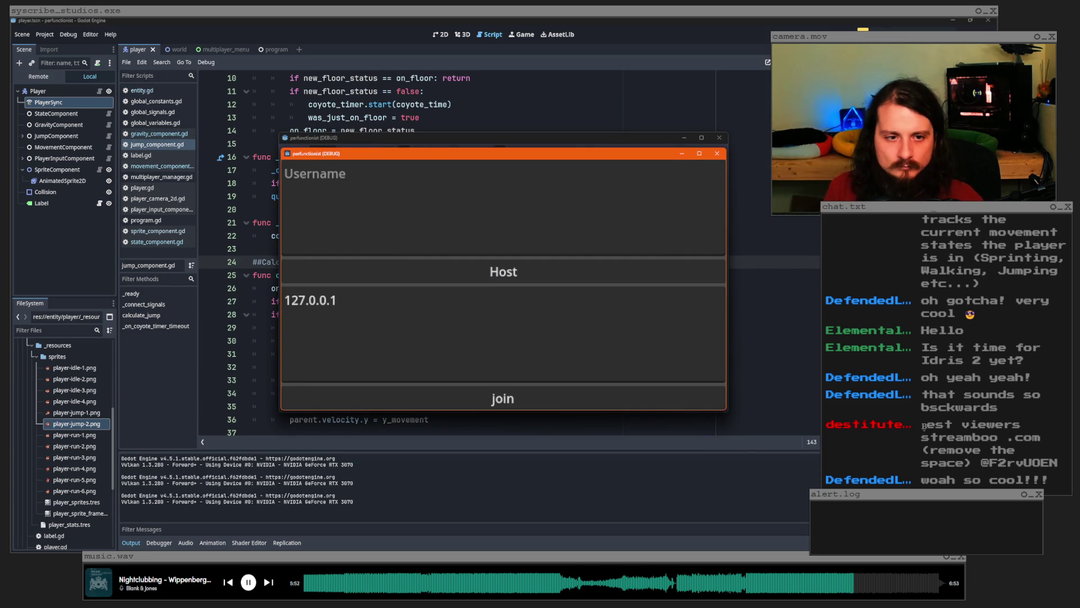
Step: Host the game as 'Host' and join from a second instance as 'Client'
{"action": "type", "text": "Host"}
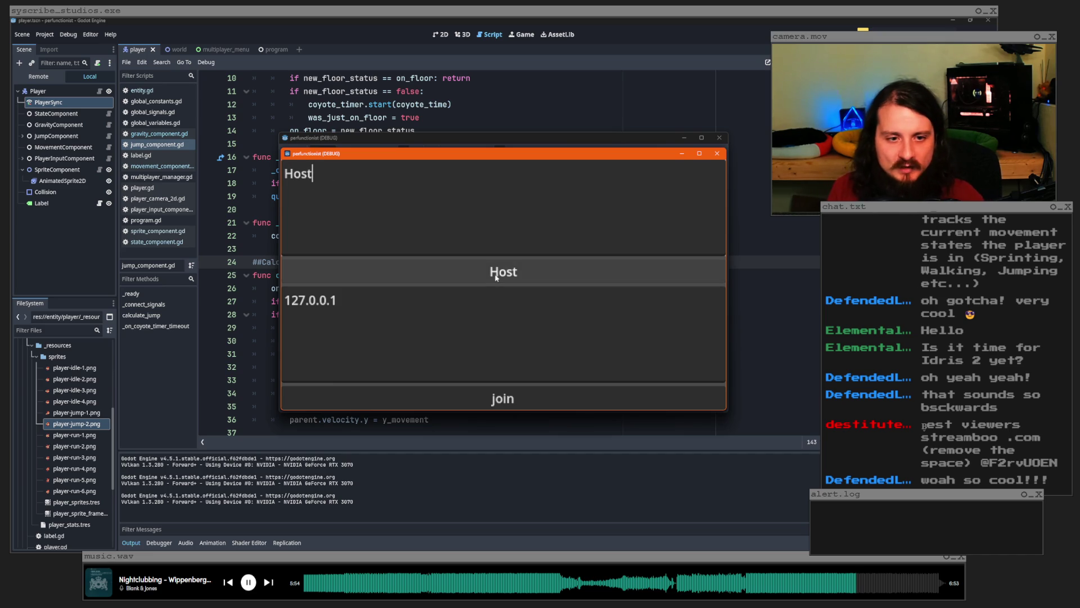
{"action": "left_click", "coordinate": [496, 274]}
{"action": "mouse_move", "coordinate": [586, 160]}
{"action": "left_mouse_down"}
{"action": "mouse_move", "coordinate": [803, 242]}
{"action": "mouse_move", "coordinate": [660, 85]}
{"action": "mouse_move", "coordinate": [590, 43]}
{"action": "mouse_move", "coordinate": [363, 31]}
{"action": "left_mouse_up"}
{"action": "left_click_drag", "start_coordinate": [619, 153], "coordinate": [793, 256]}
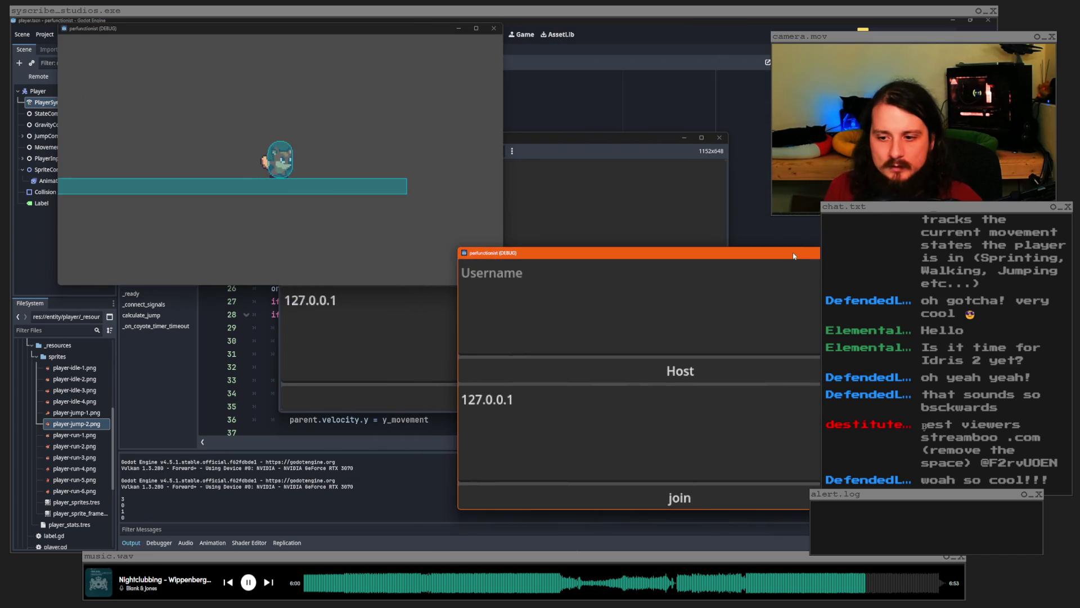
{"action": "left_click", "coordinate": [678, 333]}
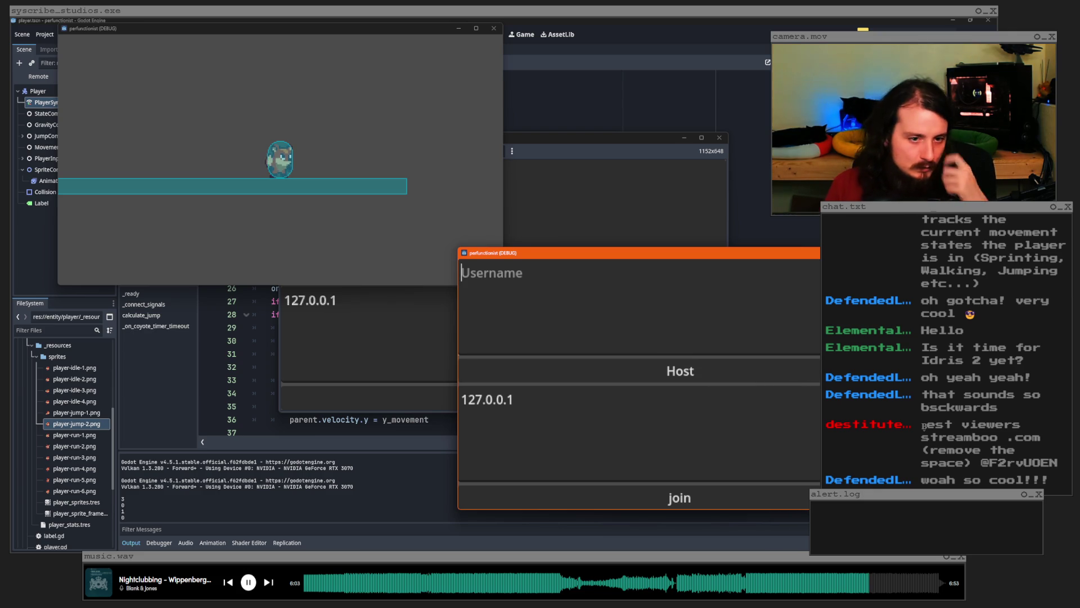
{"action": "type", "text": "Client"}
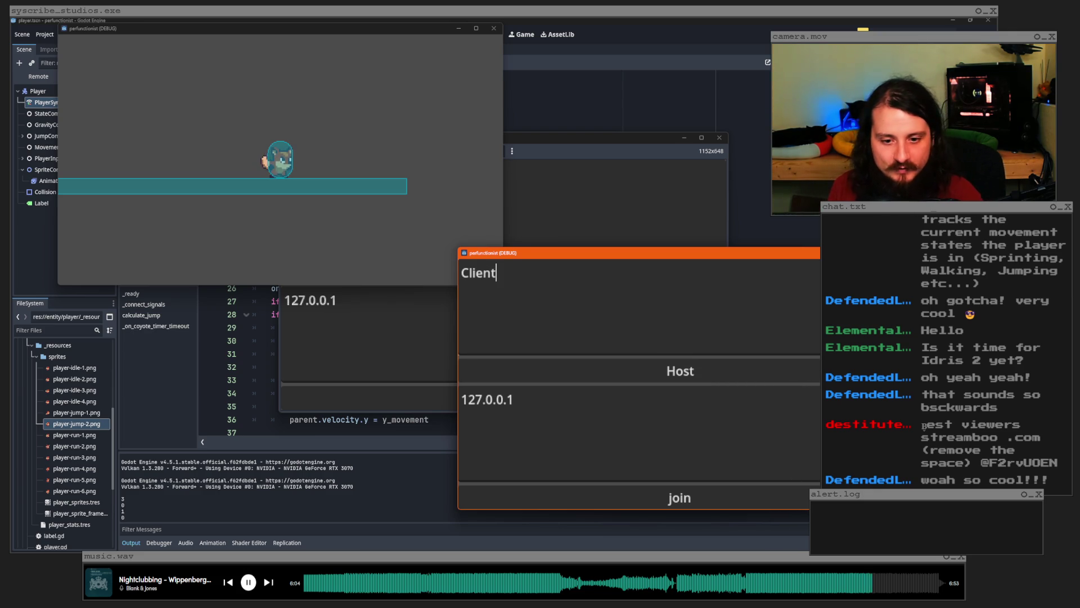
{"action": "left_click", "coordinate": [787, 498]}
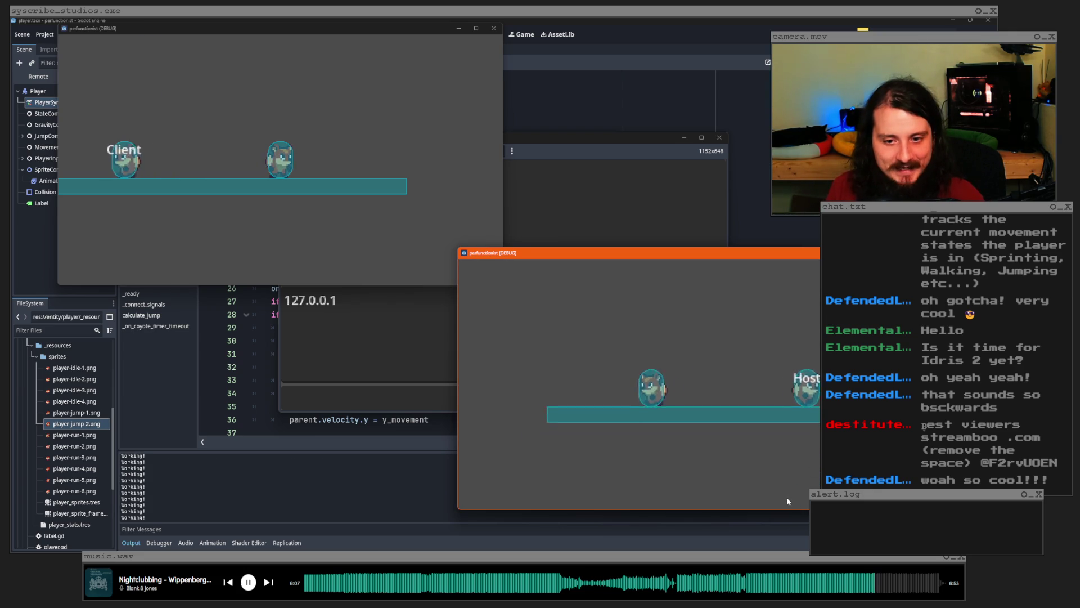
Step: Walk and jump the players in both windows to check movement syncs
{"action": "left_click", "coordinate": [380, 150]}
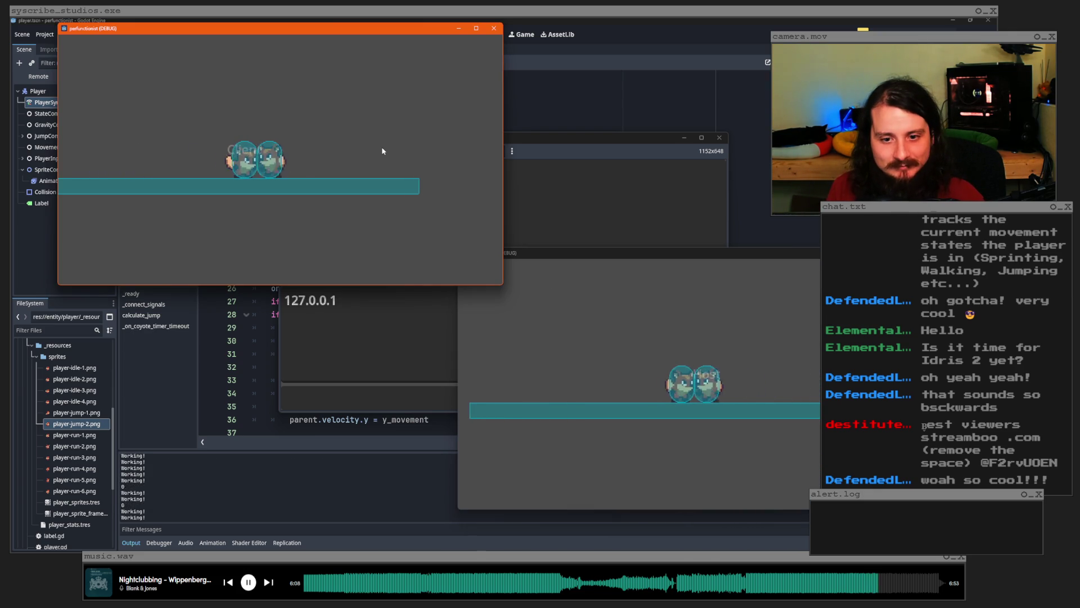
{"action": "key", "text": "d"}
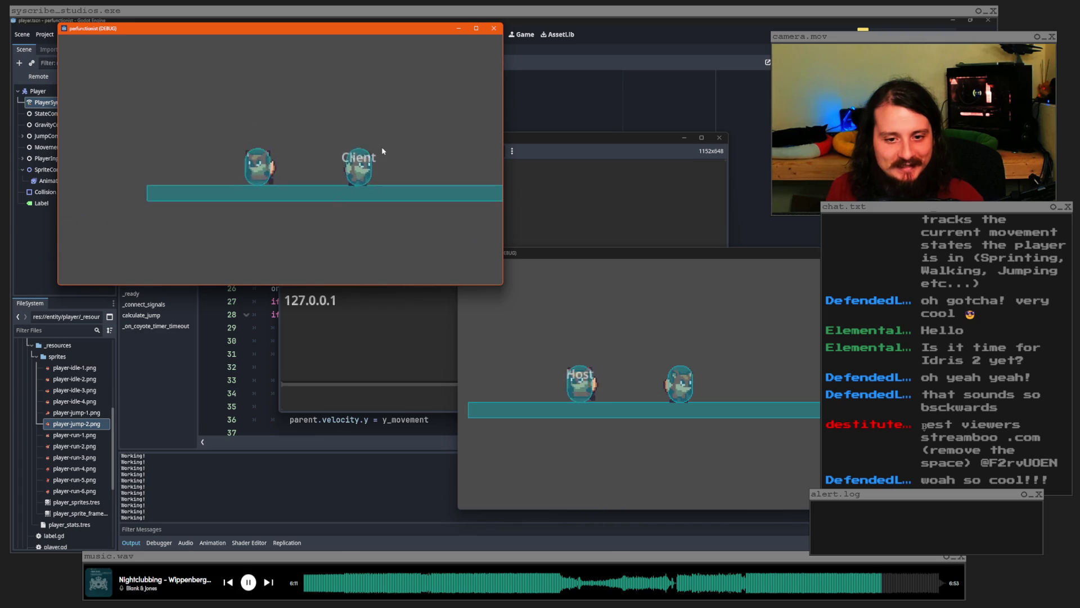
{"action": "left_click", "coordinate": [817, 470]}
{"action": "key", "text": "a"}
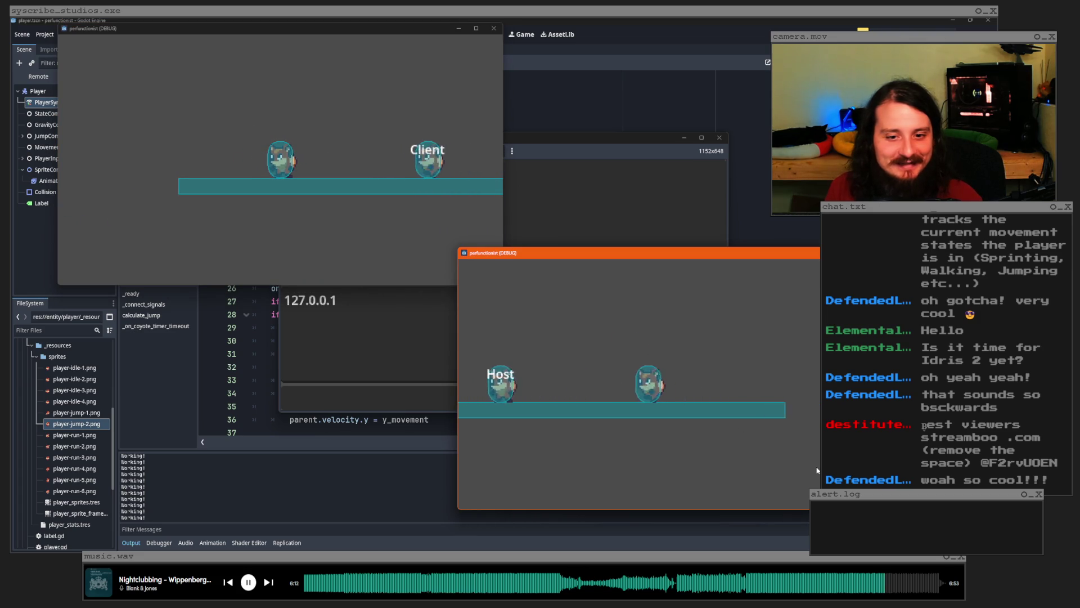
{"action": "key", "text": "space"}
{"action": "key", "text": "d"}
{"action": "key", "text": "space"}
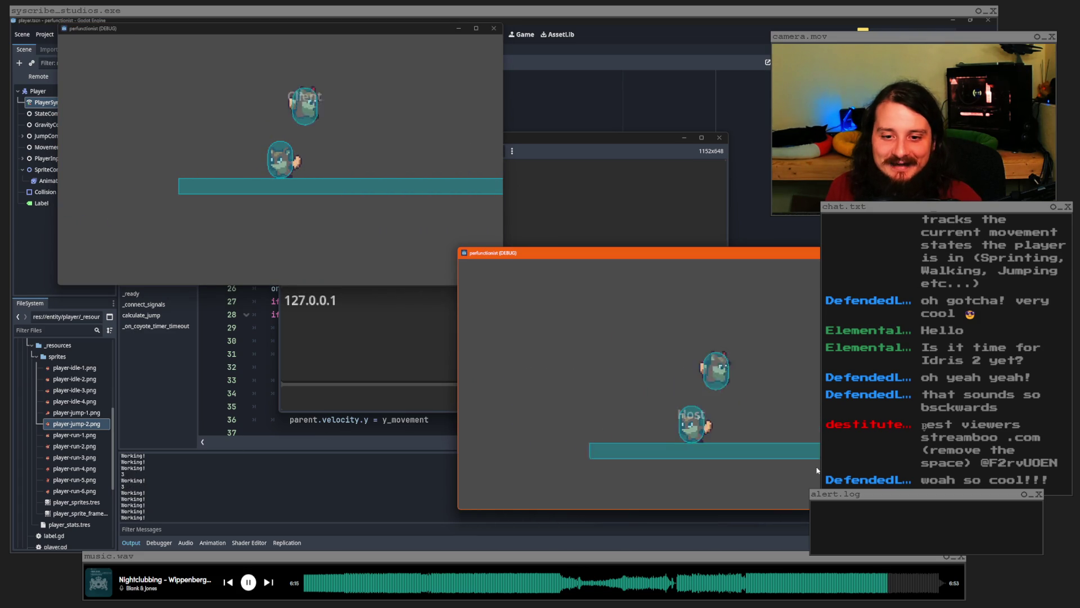
{"action": "left_click", "coordinate": [415, 231]}
{"action": "key", "text": "a"}
{"action": "key", "text": "space"}
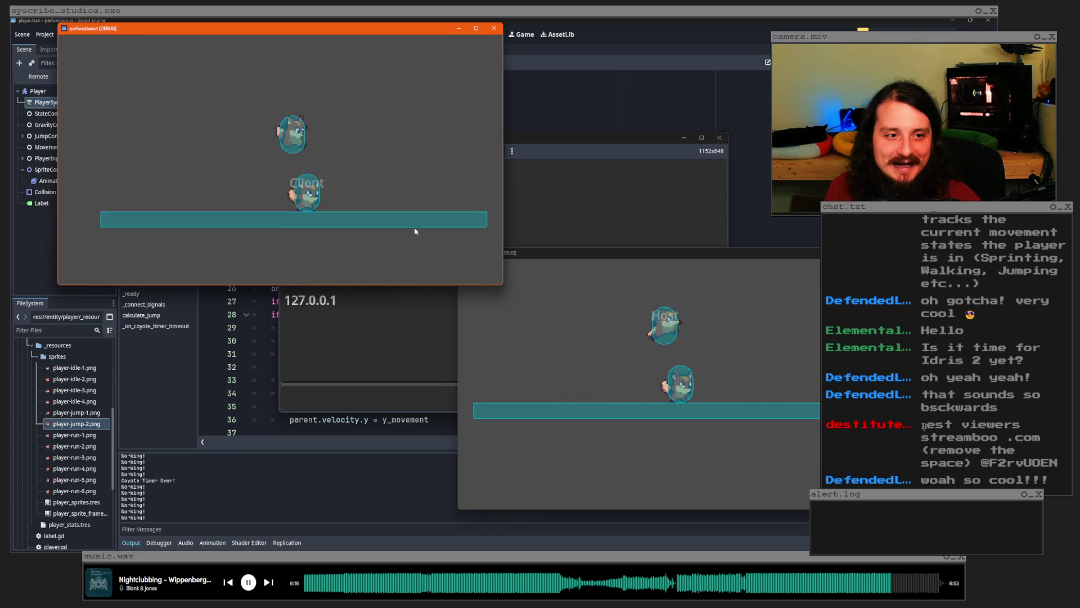
{"action": "key", "text": "a"}
{"action": "key", "text": "space"}
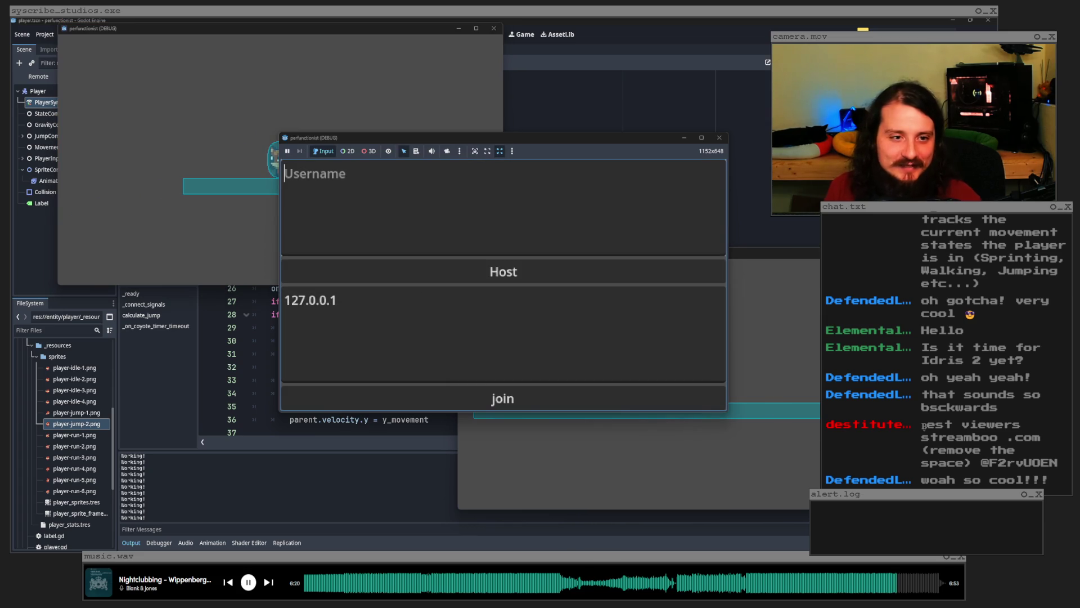
Step: Join a second 'Client' and run and jump in the middle game window
{"action": "type", "text": "Client"}
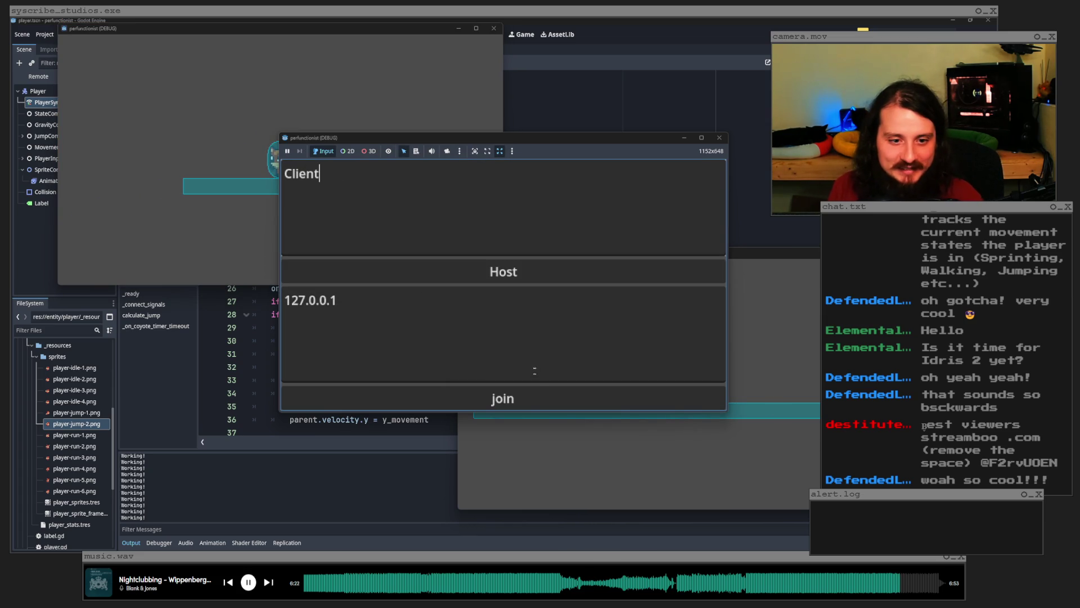
{"action": "left_click", "coordinate": [539, 398]}
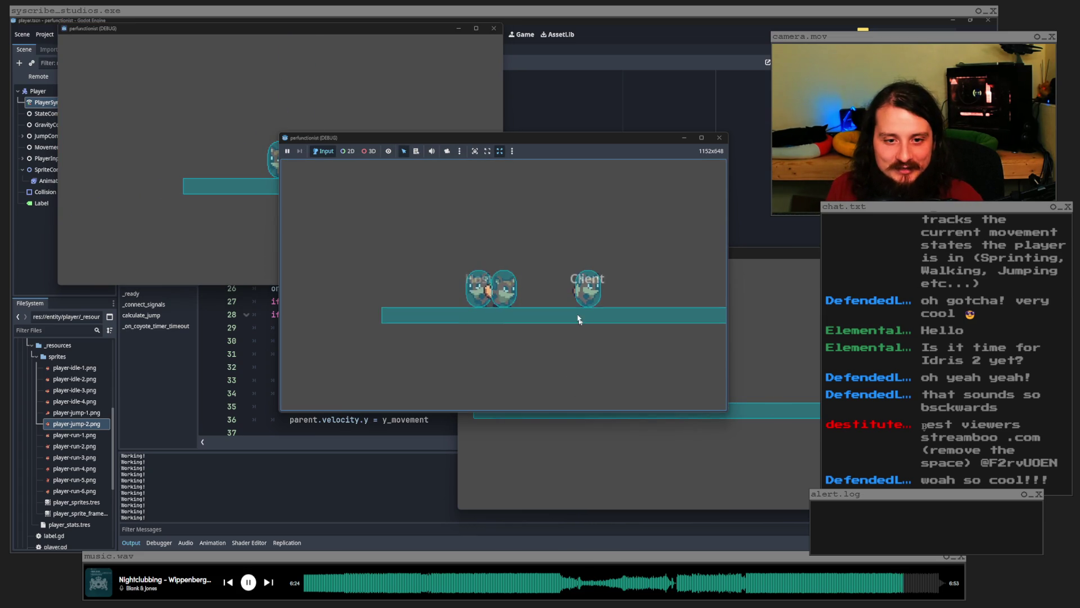
{"action": "key", "text": "alt+Tab"}
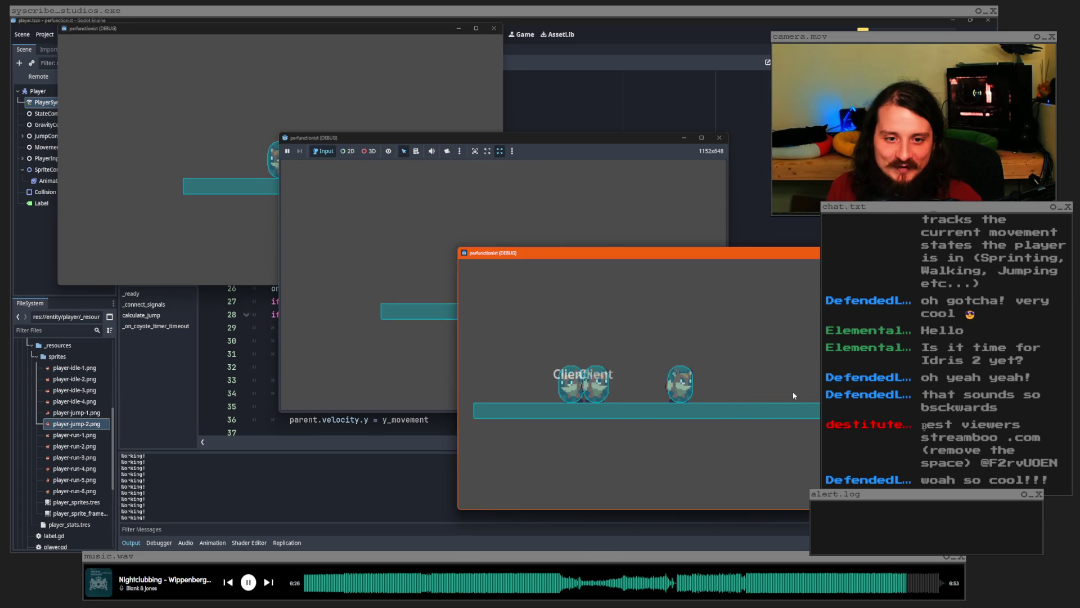
{"action": "left_click", "coordinate": [324, 237]}
{"action": "left_click", "coordinate": [212, 210]}
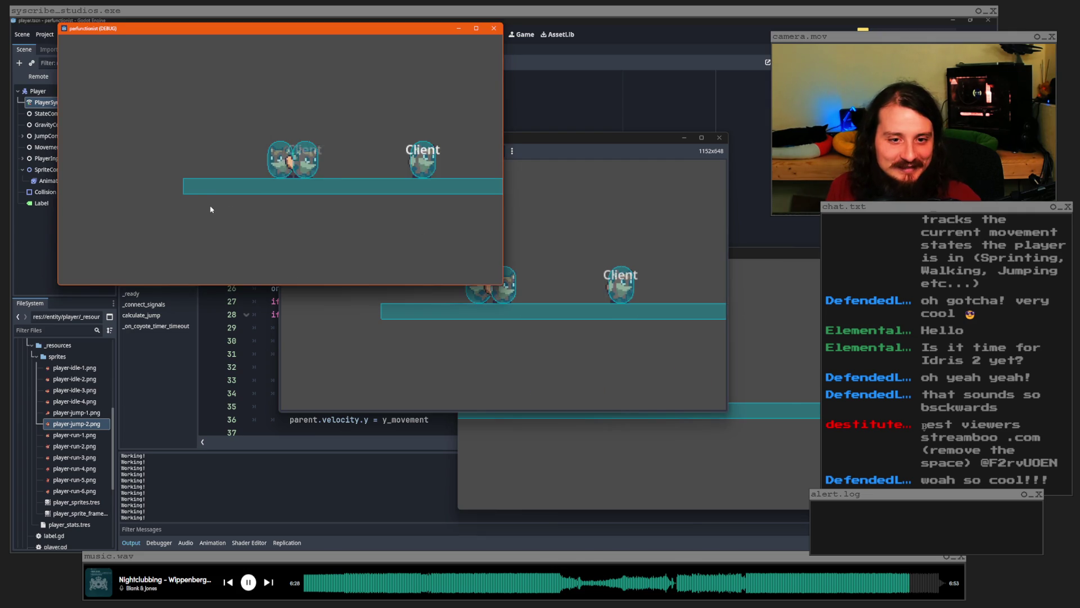
{"action": "left_click", "coordinate": [497, 389]}
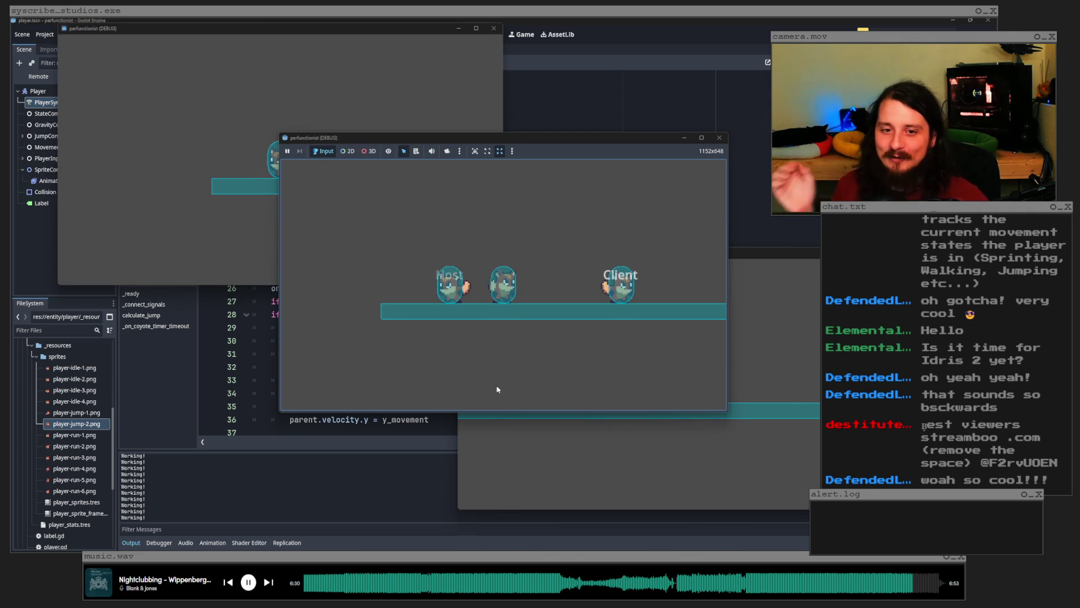
{"action": "key", "text": "d"}
{"action": "key", "text": "space"}
Step: Move and jump the bottom-right player, then close the client game windows
{"action": "left_click", "coordinate": [589, 458]}
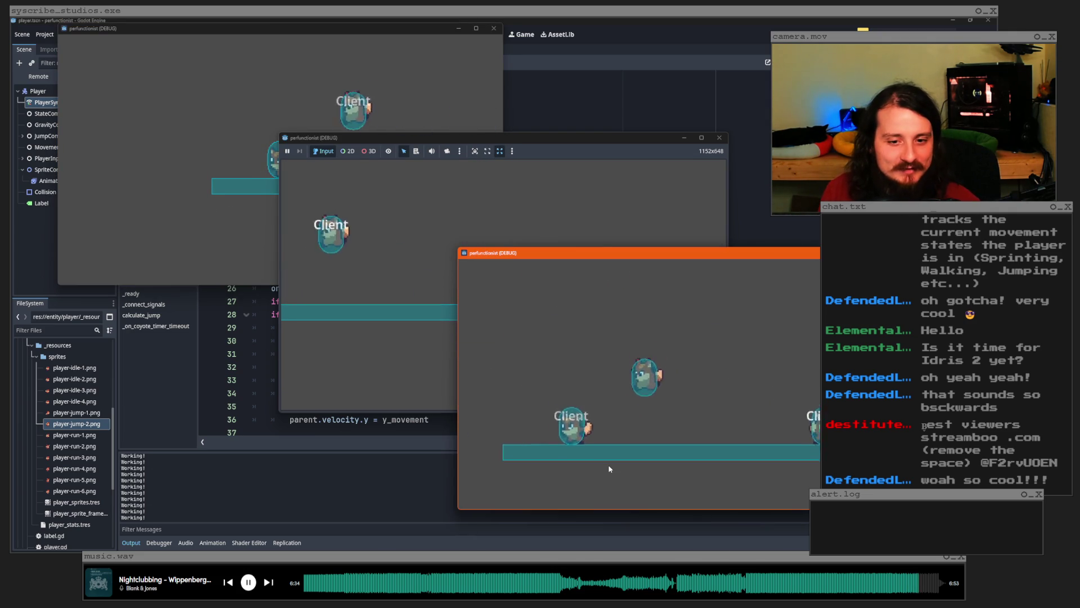
{"action": "left_click", "coordinate": [322, 116]}
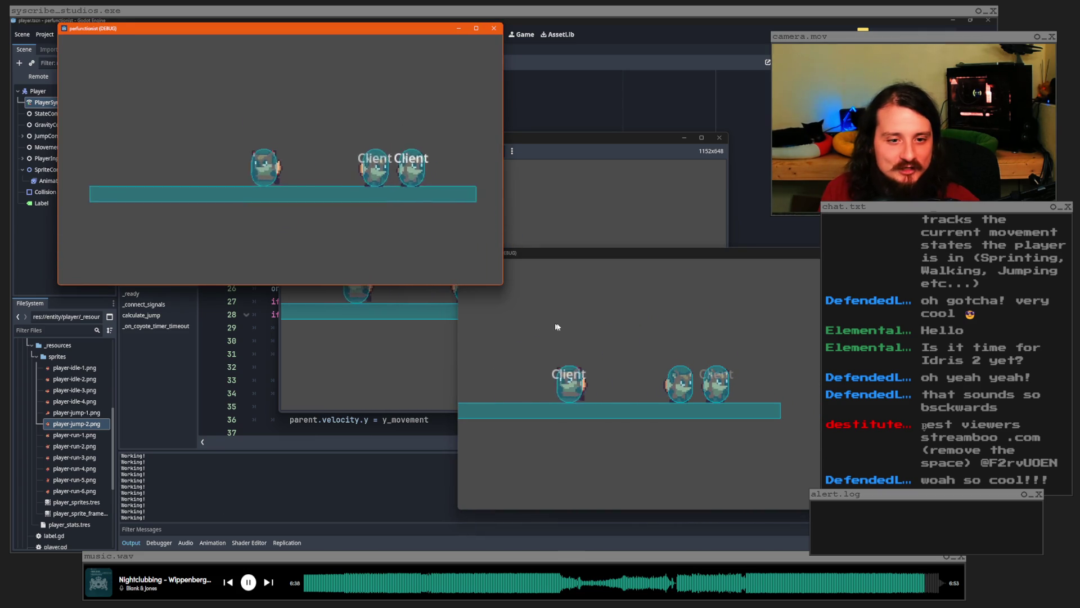
{"action": "left_click", "coordinate": [559, 326]}
{"action": "key", "text": "a"}
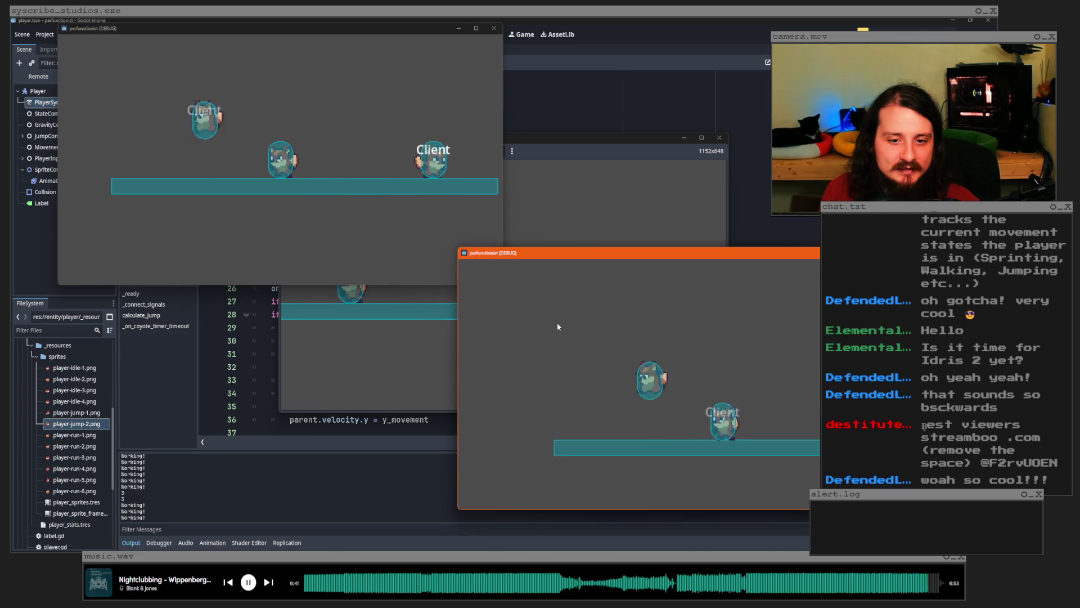
{"action": "key", "text": "space"}
{"action": "key", "text": "space"}
{"action": "key", "text": "d"}
{"action": "key", "text": "a"}
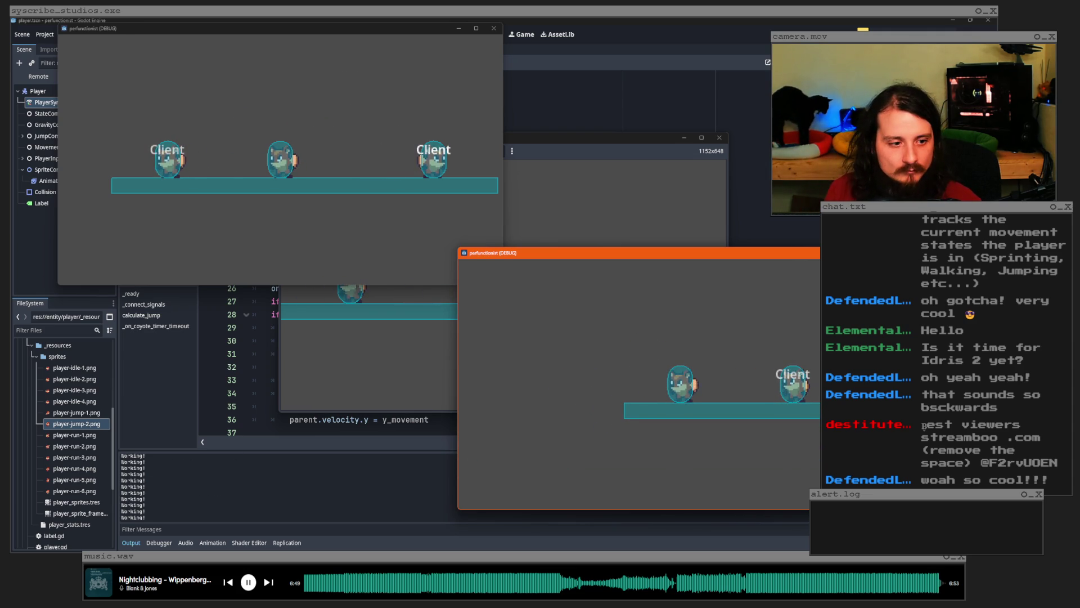
{"action": "key", "text": "alt+F4"}
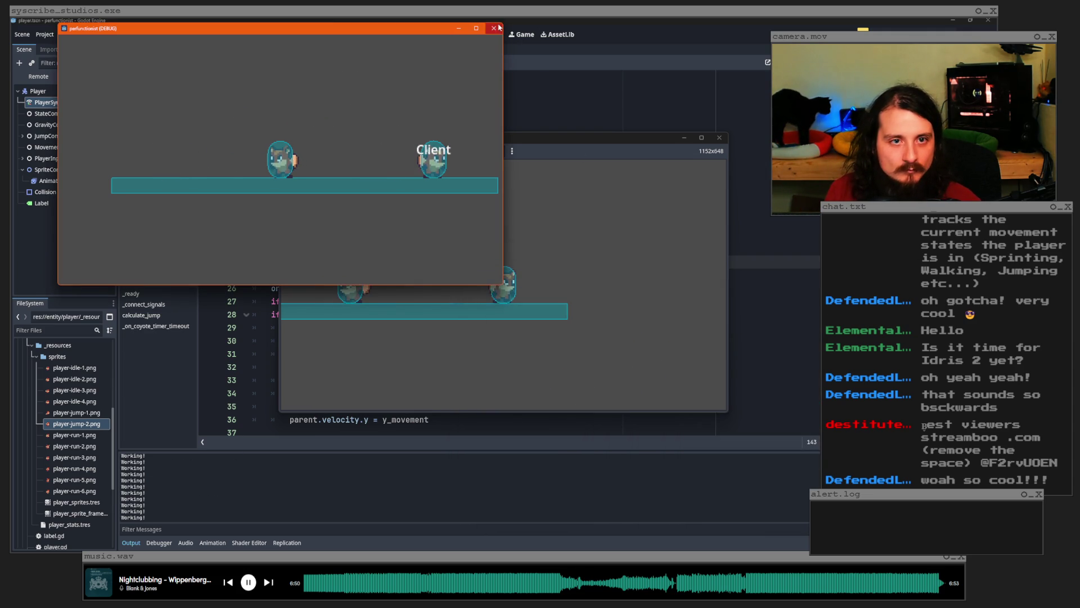
{"action": "left_click", "coordinate": [494, 28]}
Step: Stop the debug run and make sprite_component.gd extend Node instead of Node2D
{"action": "left_click", "coordinate": [720, 138]}
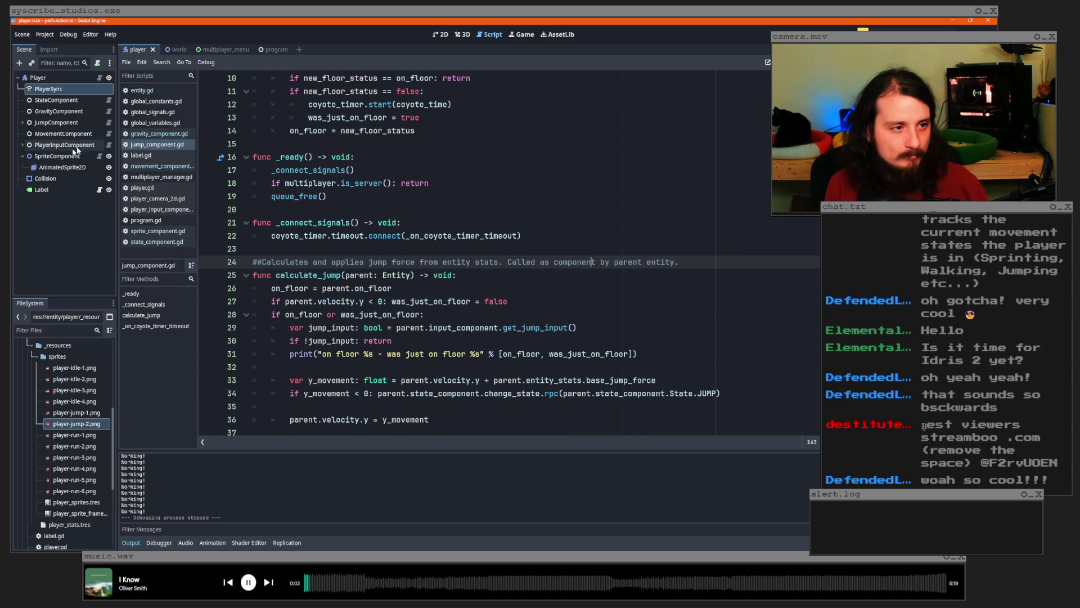
{"action": "left_click", "coordinate": [50, 157]}
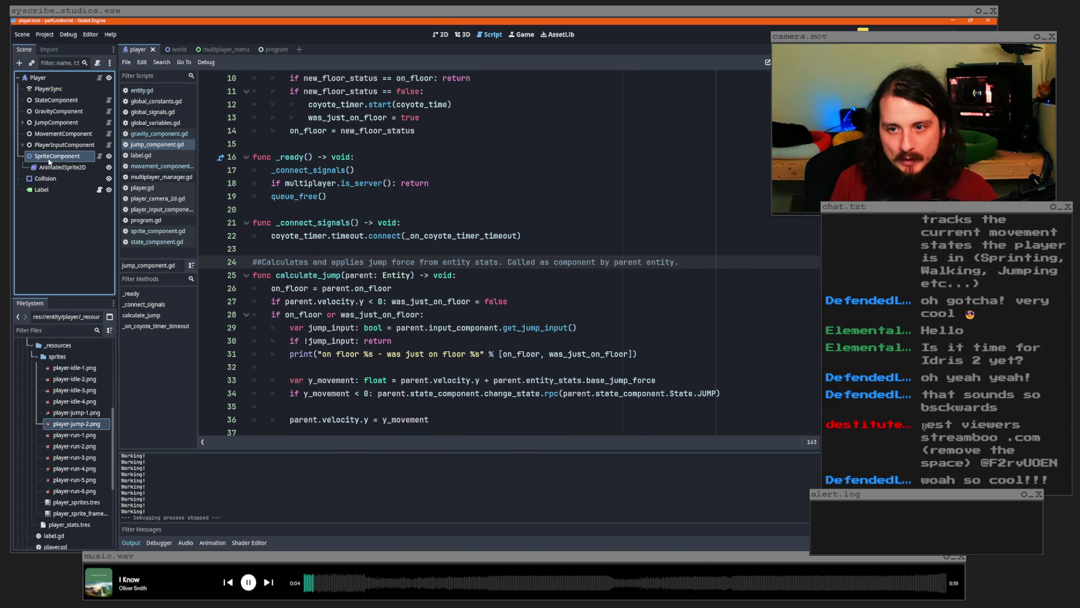
{"action": "right_click", "coordinate": [49, 162]}
{"action": "left_click_drag", "start_coordinate": [591, 263], "coordinate": [255, 209]}
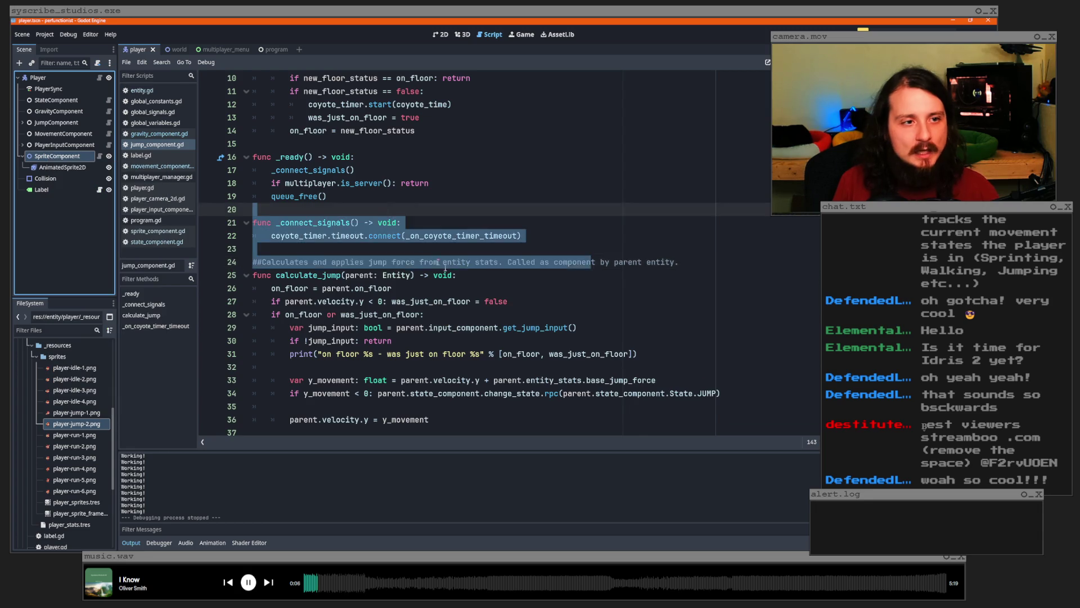
{"action": "scroll", "coordinate": [430, 255], "scroll_direction": "up", "scroll_amount": 3}
{"action": "left_click", "coordinate": [99, 156]}
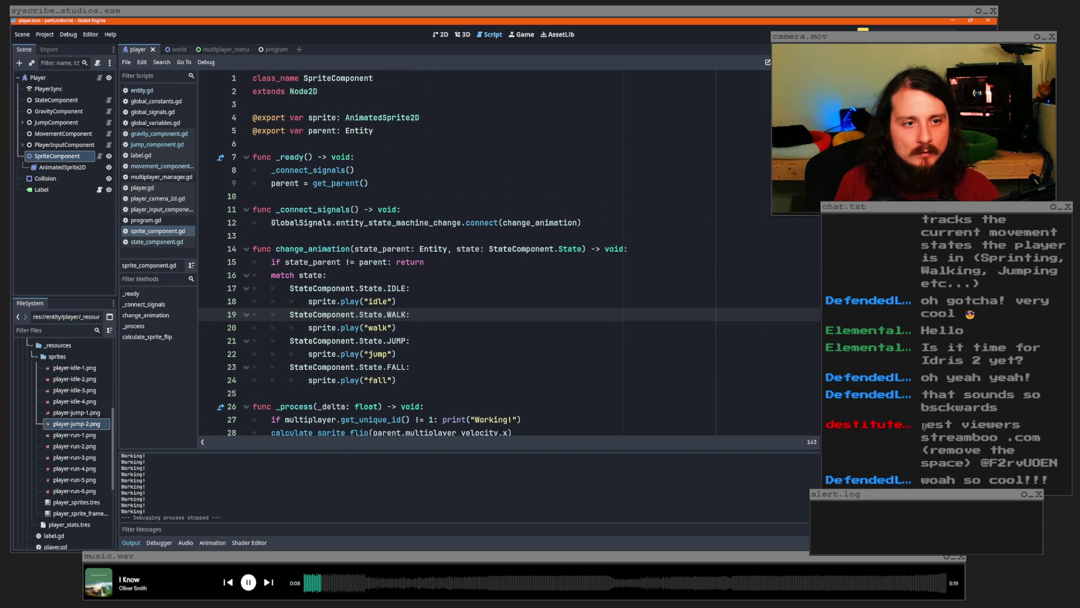
{"action": "key", "text": "Up"}
{"action": "key", "text": "Up"}
{"action": "key", "text": "Up"}
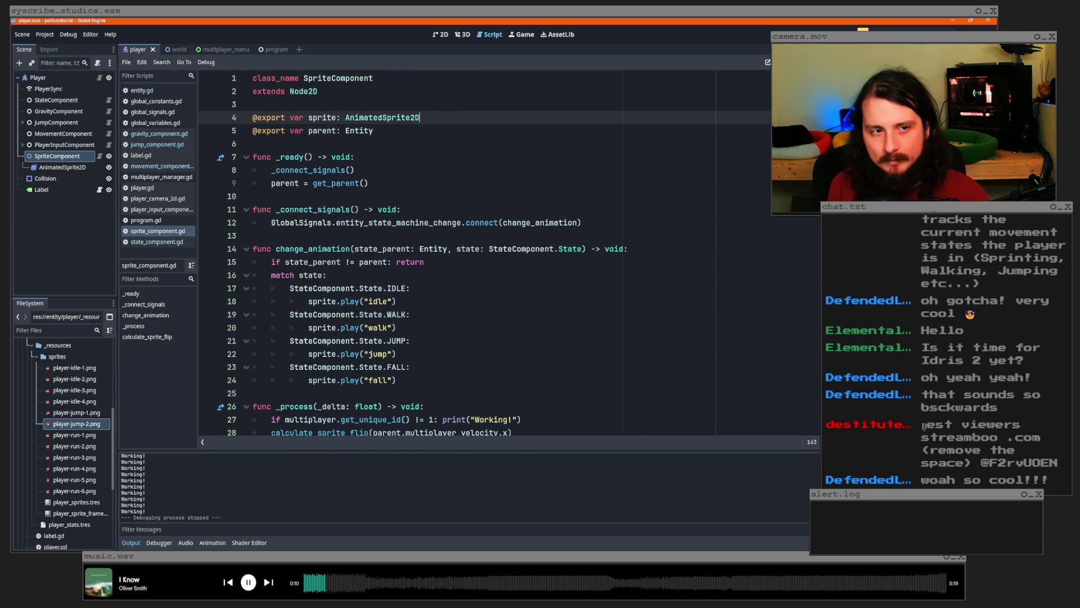
{"action": "left_click", "coordinate": [577, 249]}
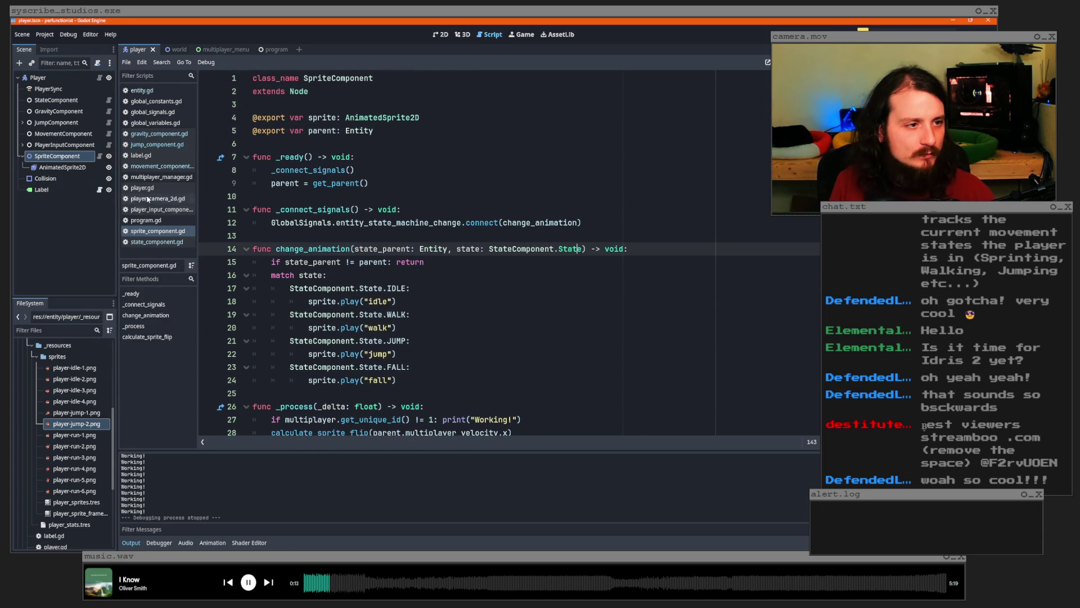
{"action": "right_click", "coordinate": [66, 159]}
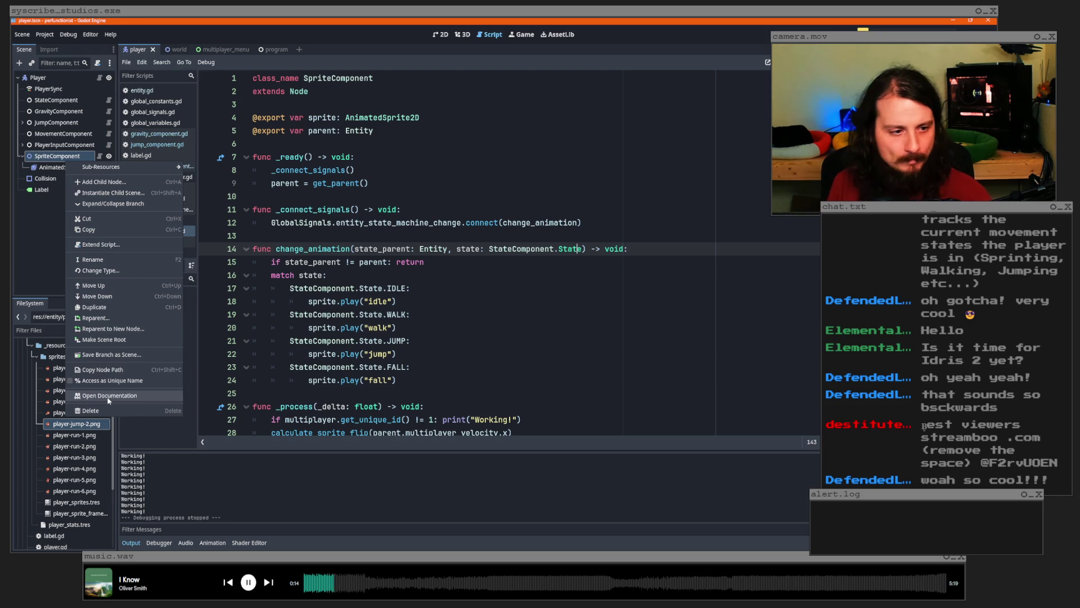
Step: Change the SpriteComponent node's type via a 'Sprite' search and save the player scene
{"action": "left_click", "coordinate": [112, 271]}
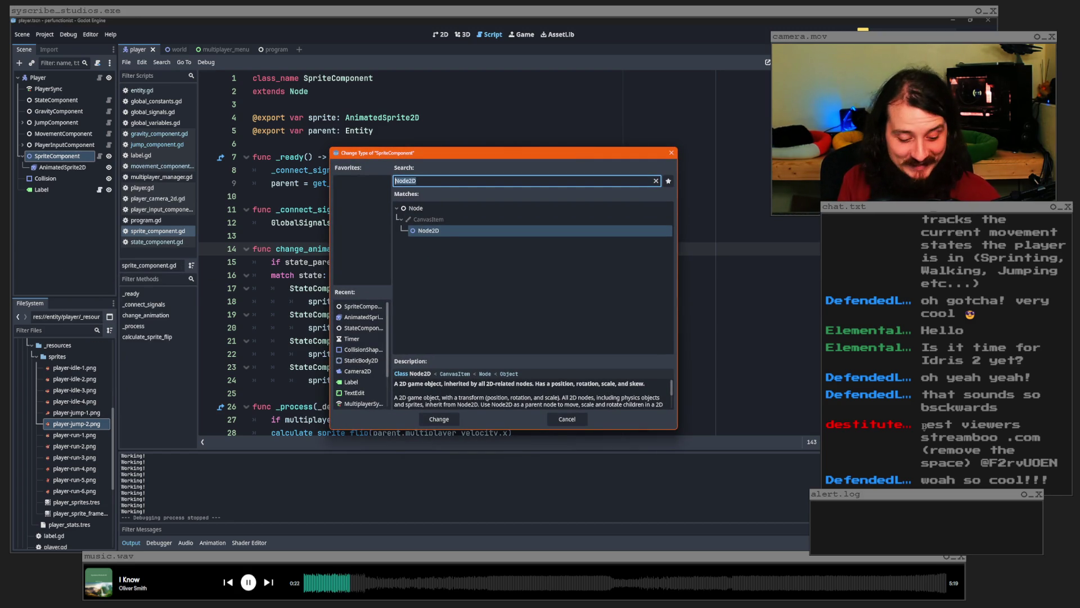
{"action": "type", "text": "Spt"}
{"action": "key", "text": "BackSpace"}
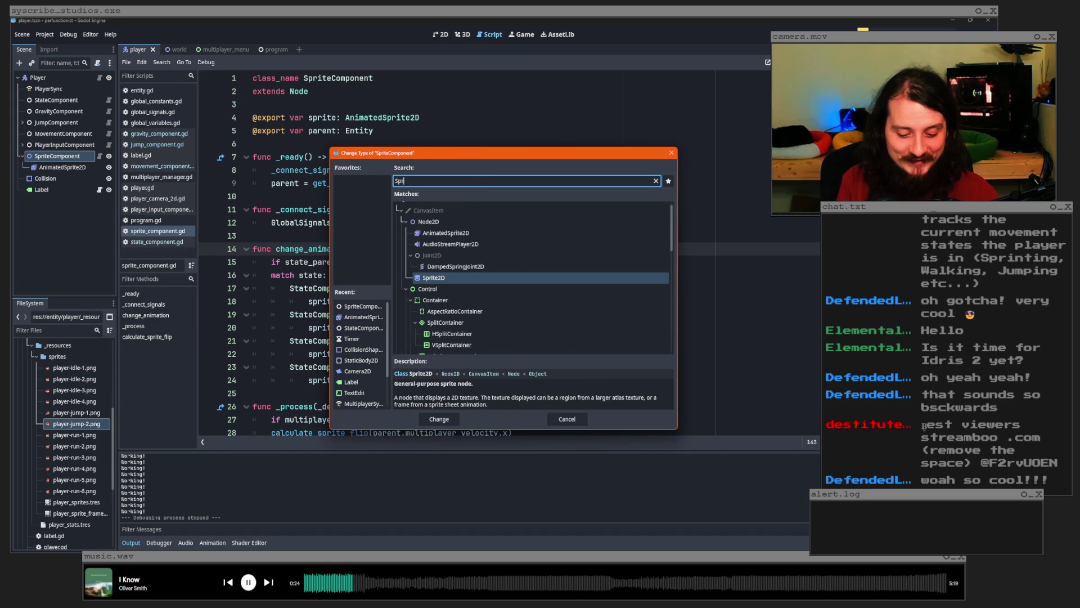
{"action": "type", "text": "rite"}
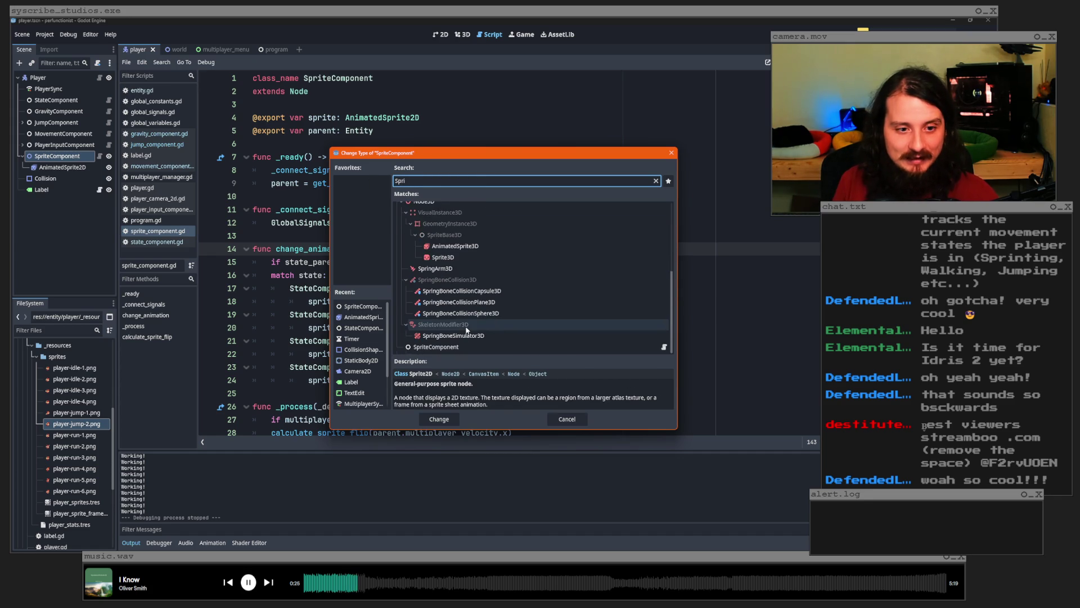
{"action": "key", "text": "Return"}
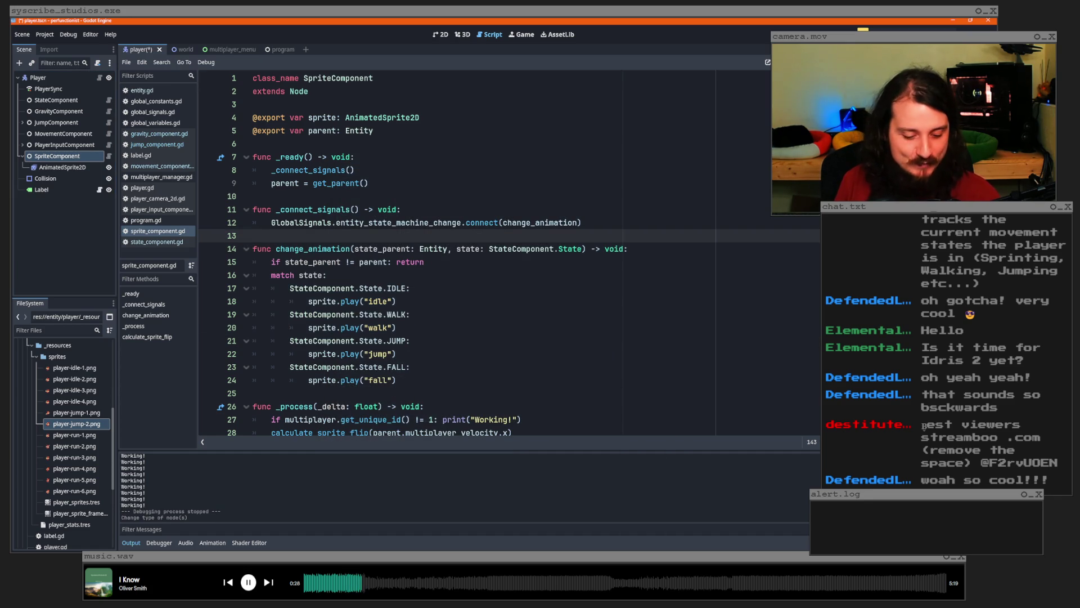
{"action": "left_click", "coordinate": [253, 196]}
{"action": "key", "text": "ctrl+s"}
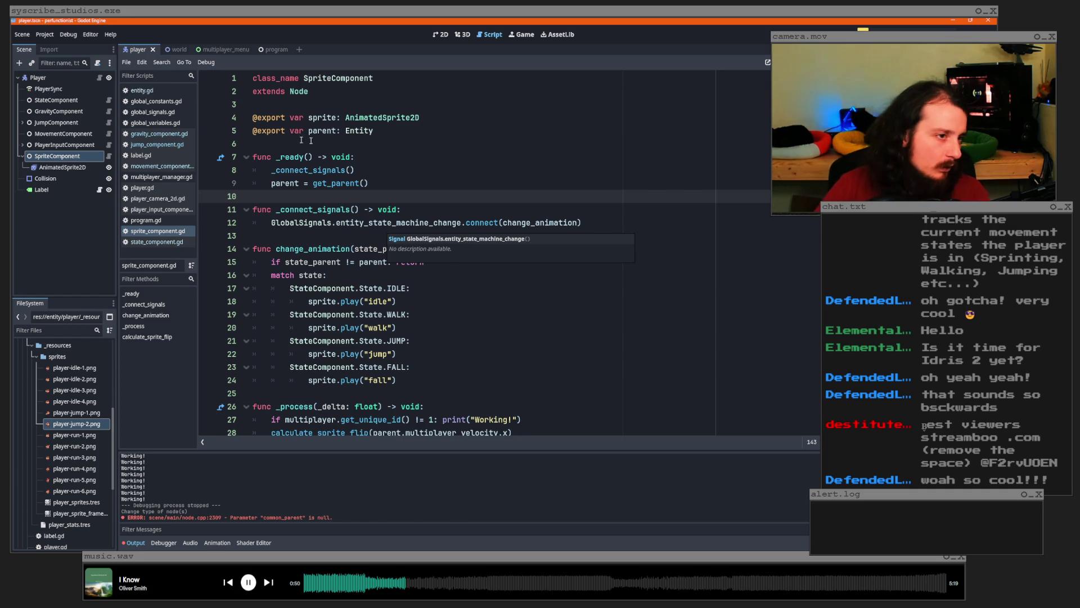
Step: Move AnimatedSprite2D out of SpriteComponent to sit directly under Player, renamed AnimatedSprite
{"action": "left_click_drag", "start_coordinate": [59, 168], "coordinate": [49, 185]}
{"action": "double_click", "coordinate": [78, 182]}
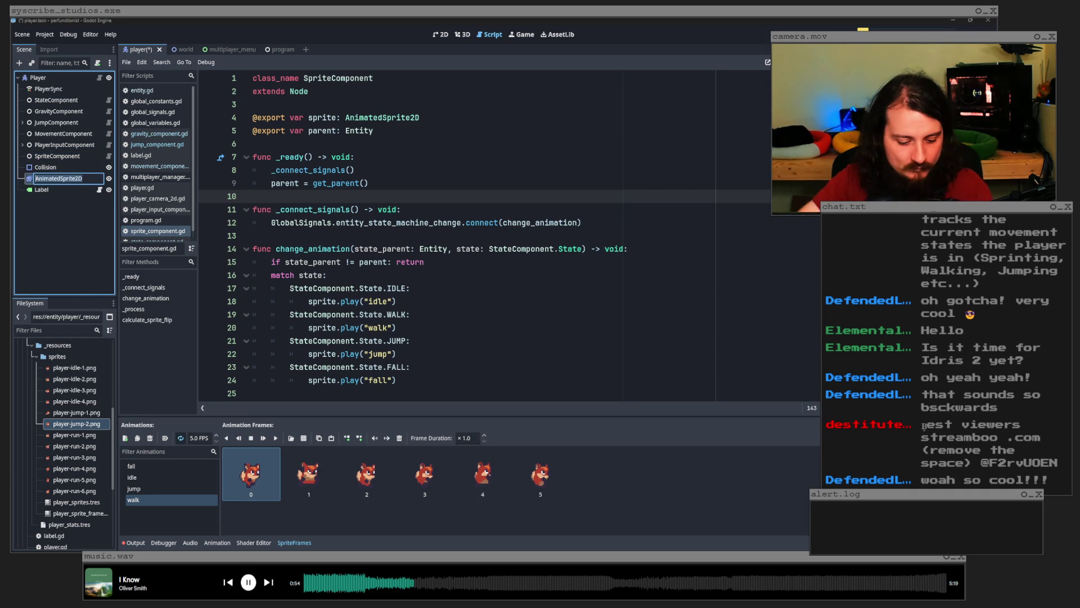
{"action": "type", "text": "Sprite"}
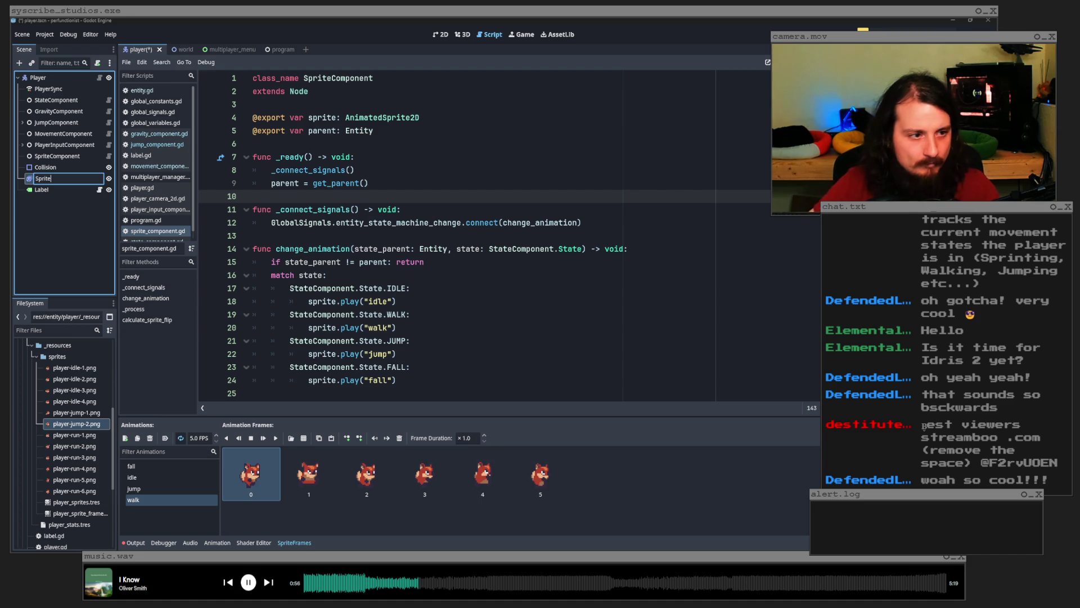
{"action": "type", "text": "Animated"}
{"action": "key", "text": "Return"}
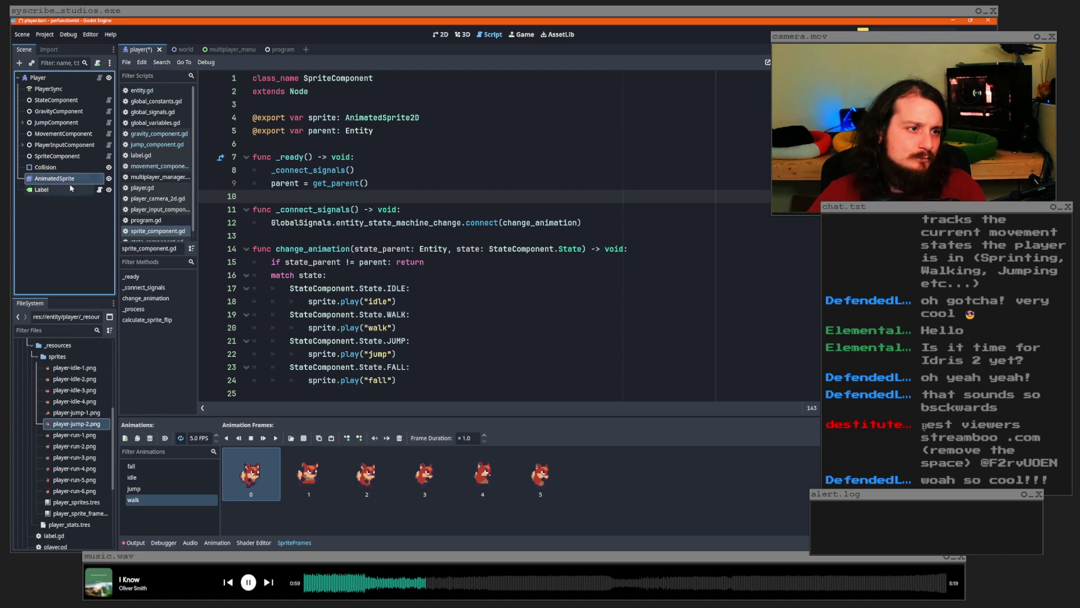
Step: Select the root Player node and save the player scene with Ctrl+S
{"action": "left_click", "coordinate": [56, 156]}
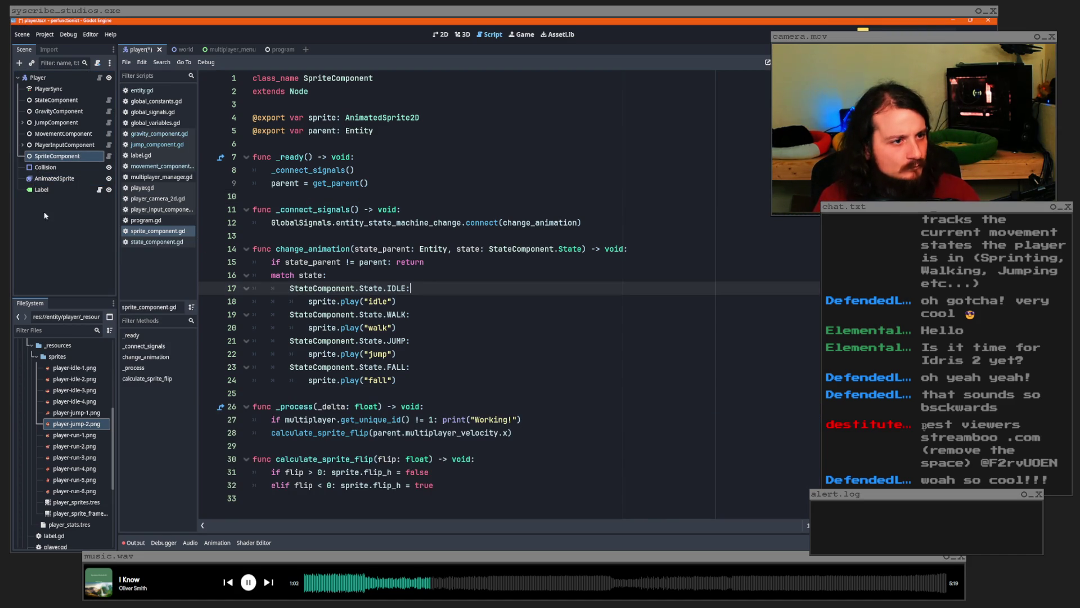
{"action": "left_click", "coordinate": [401, 209]}
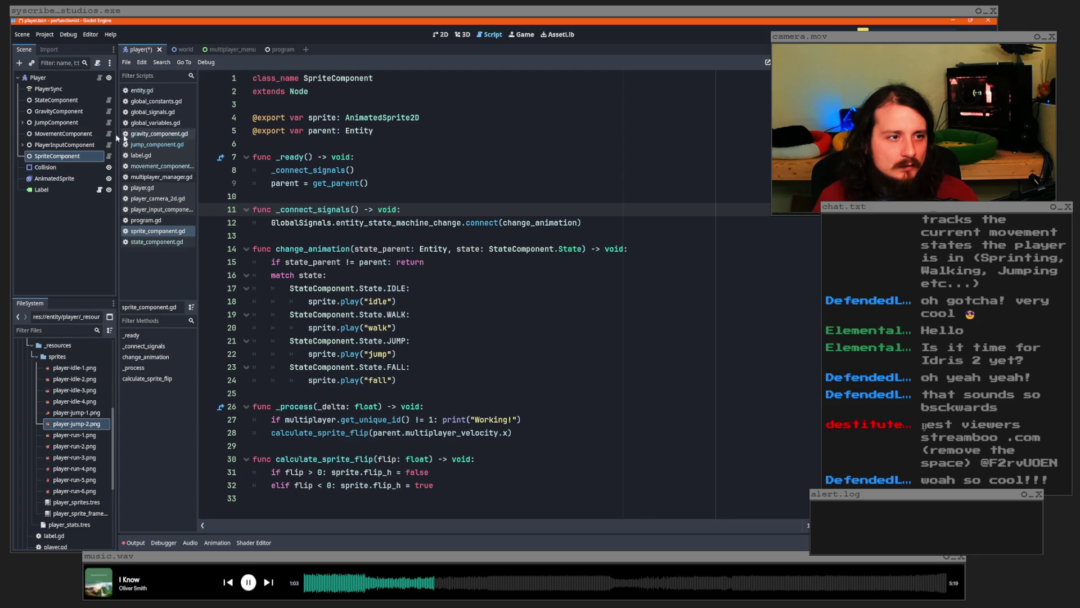
{"action": "left_click", "coordinate": [88, 157]}
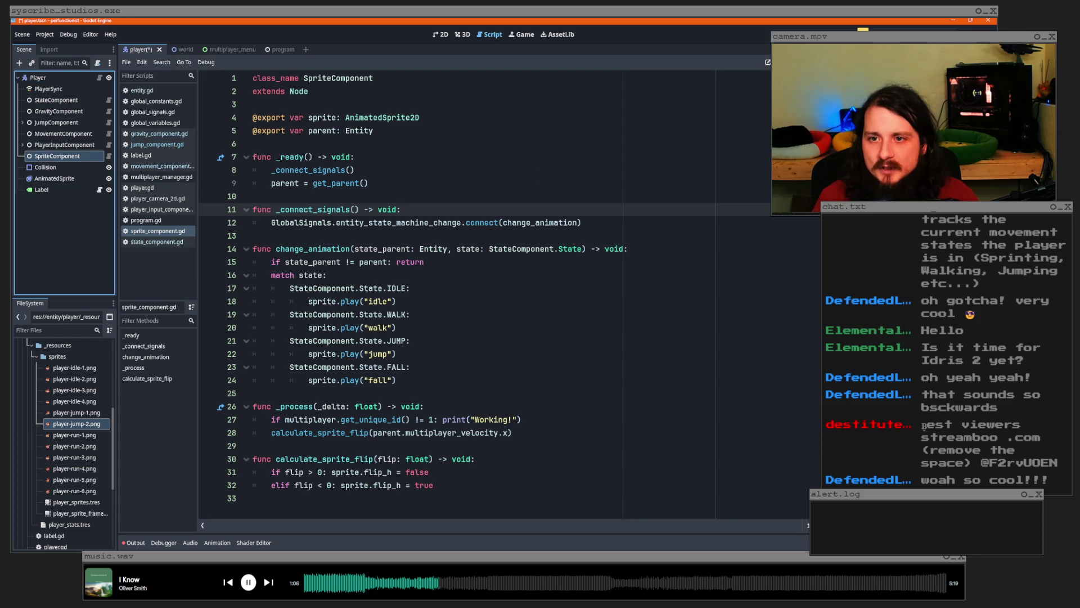
{"action": "left_click", "coordinate": [51, 78]}
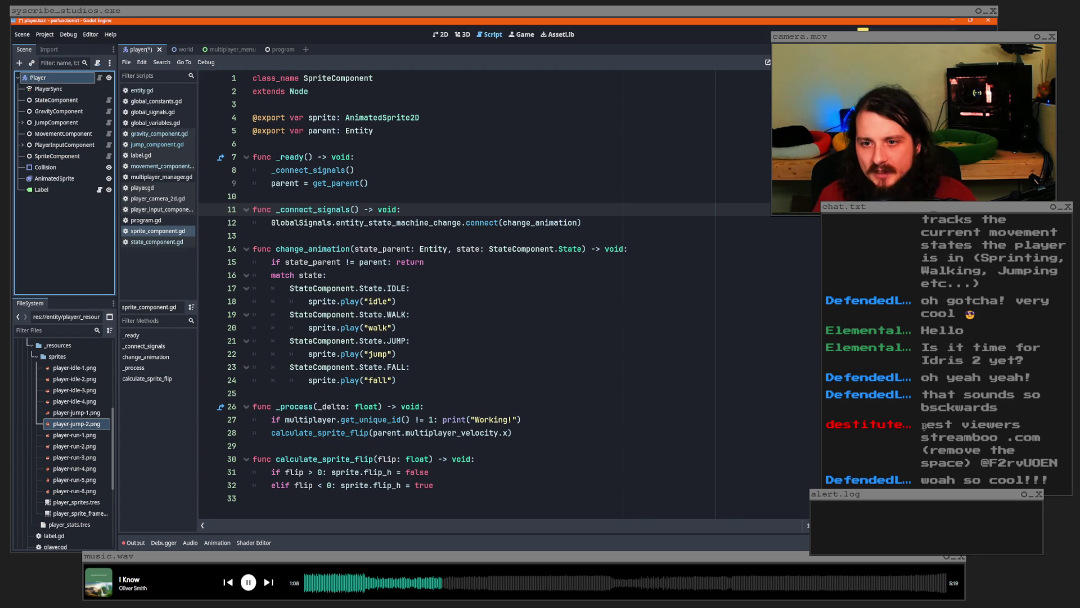
{"action": "key", "text": "ctrl+a"}
{"action": "key", "text": "Escape"}
{"action": "left_click", "coordinate": [253, 196]}
{"action": "key", "text": "ctrl+s"}
{"action": "left_click", "coordinate": [512, 432]}
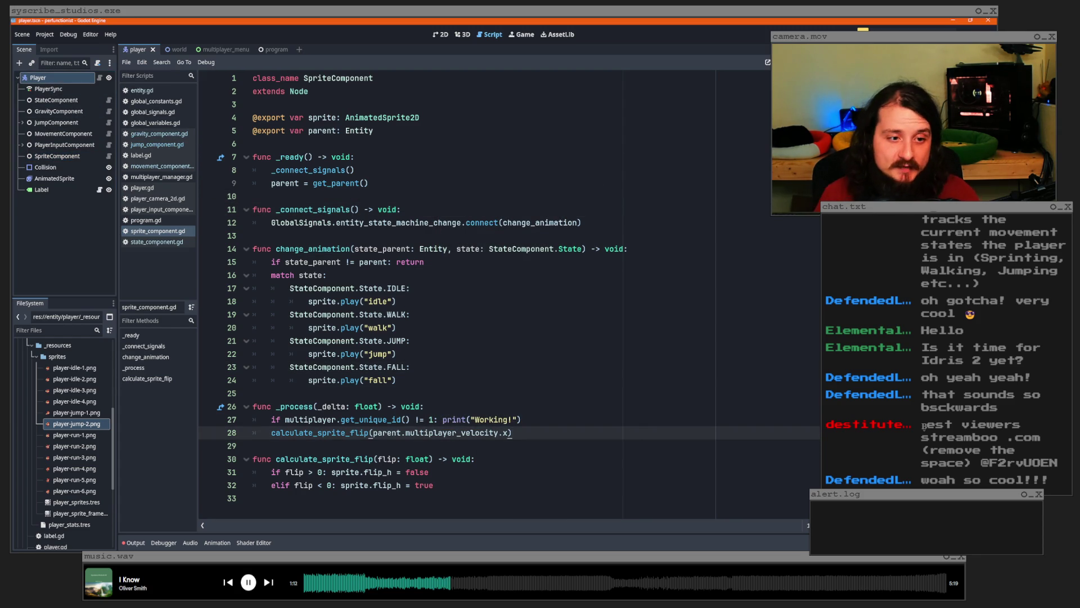
{"action": "left_click", "coordinate": [253, 143]}
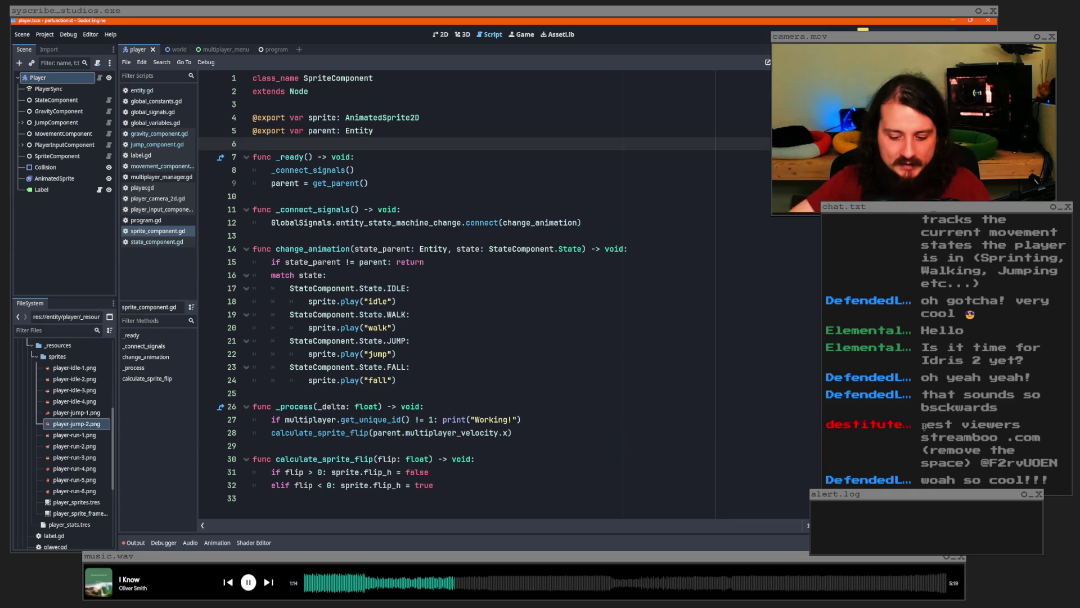
{"action": "left_click", "coordinate": [253, 117]}
{"action": "key", "text": "Down"}
{"action": "key", "text": "Down"}
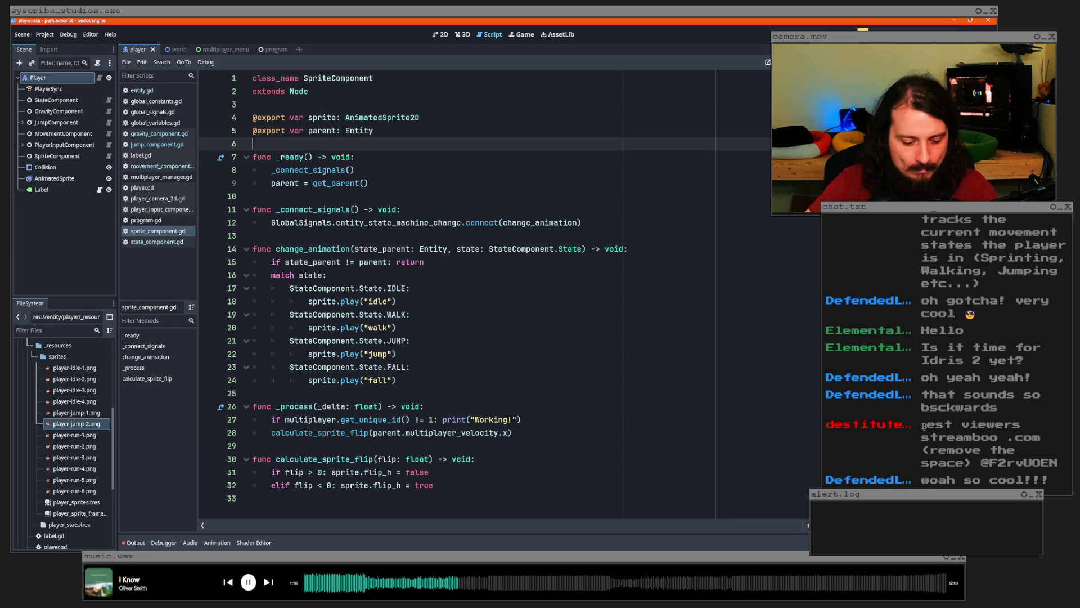
{"action": "key", "text": "Return"}
{"action": "type", "text": "@export_ca"}
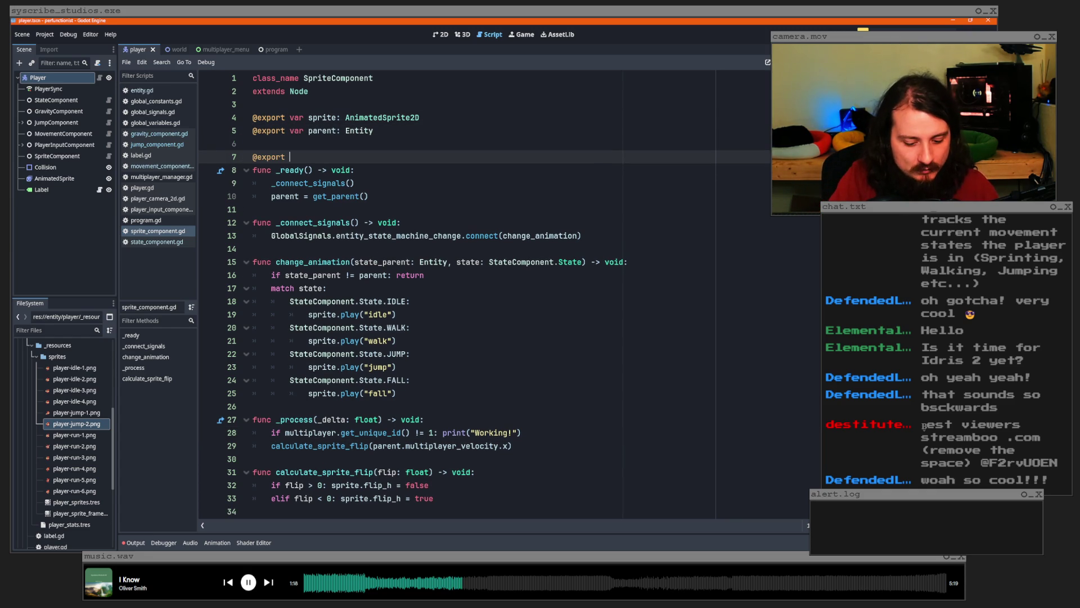
{"action": "type", "text": "t"}
{"action": "key", "text": "Return"}
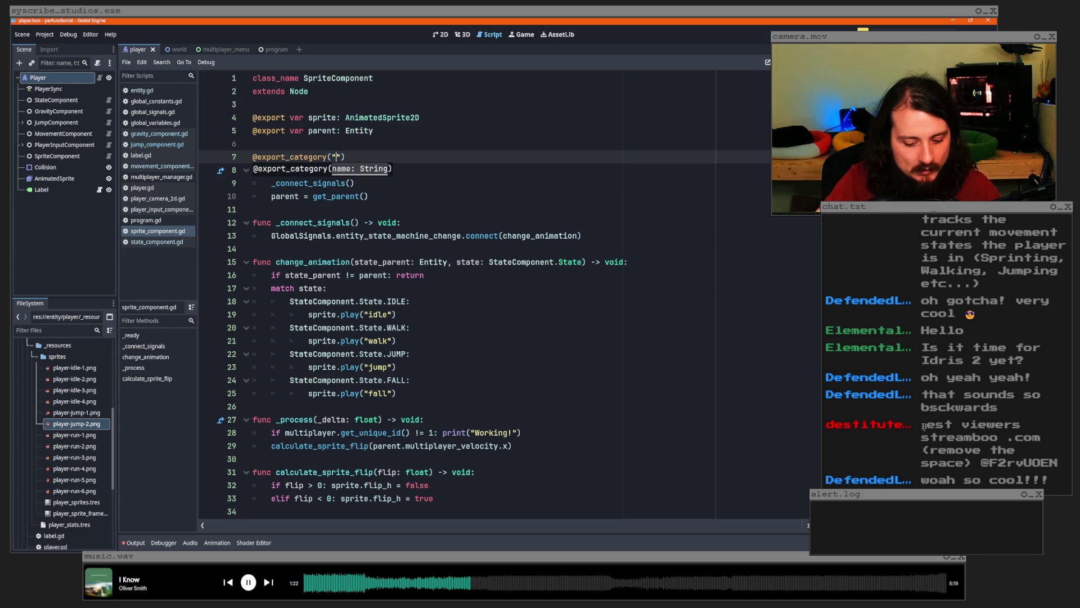
{"action": "key", "text": "BackSpace"}
{"action": "type", "text": "Sprite In"}
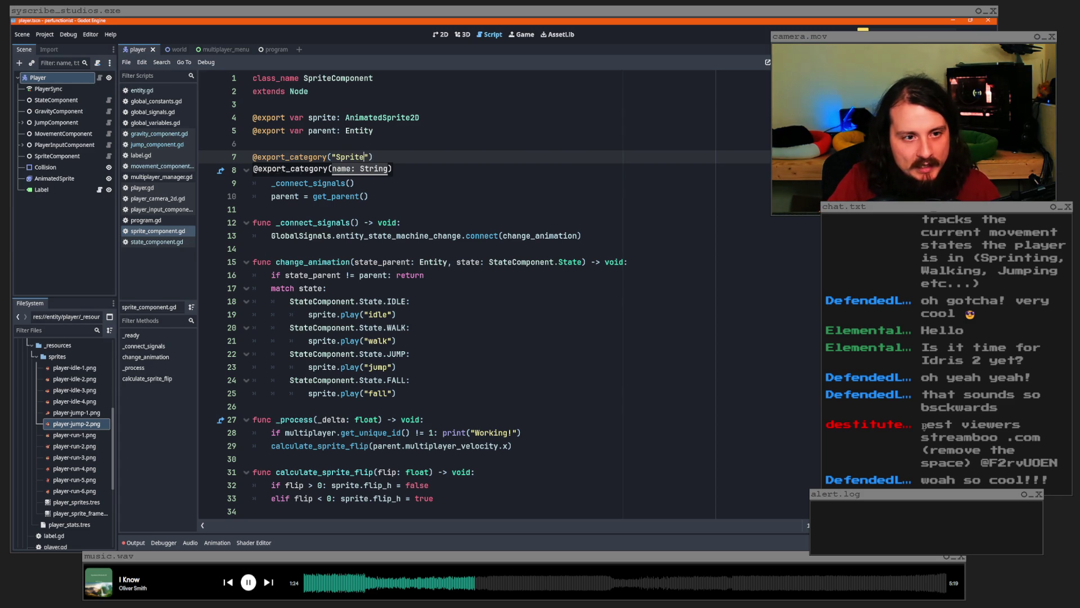
{"action": "type", "text": "terpolation Se"}
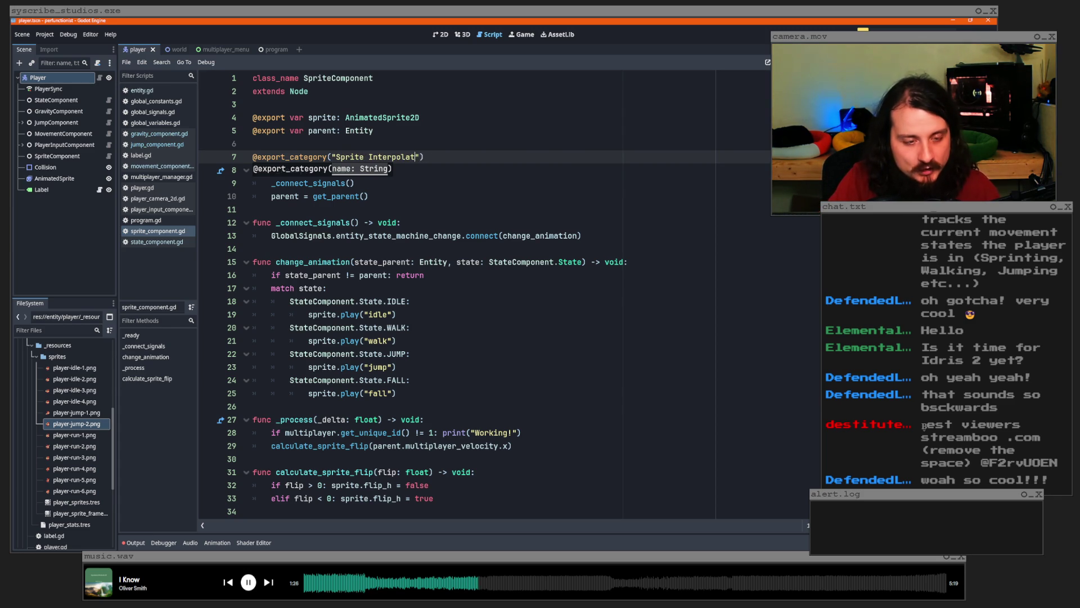
{"action": "type", "text": "ttings"}
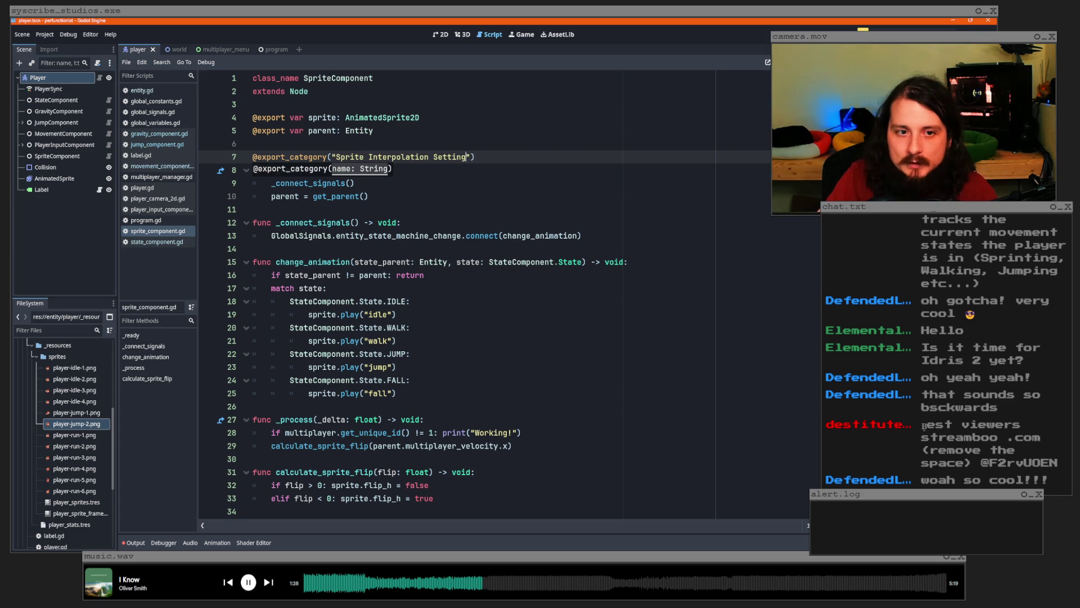
{"action": "key", "text": "Return"}
{"action": "type", "text": "@export var"}
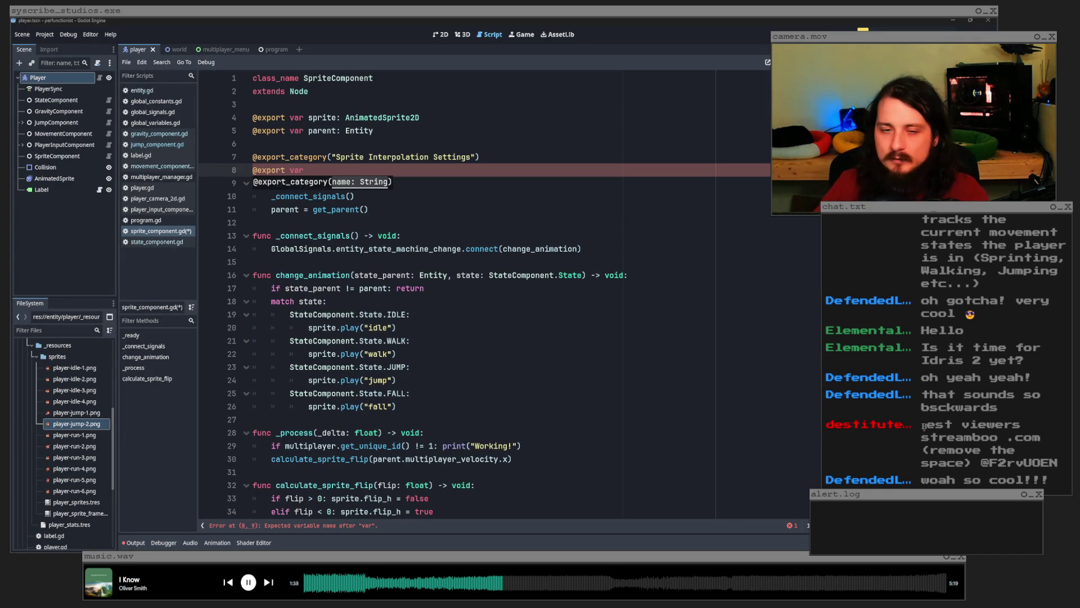
{"action": "key", "text": "alt+Tab"}
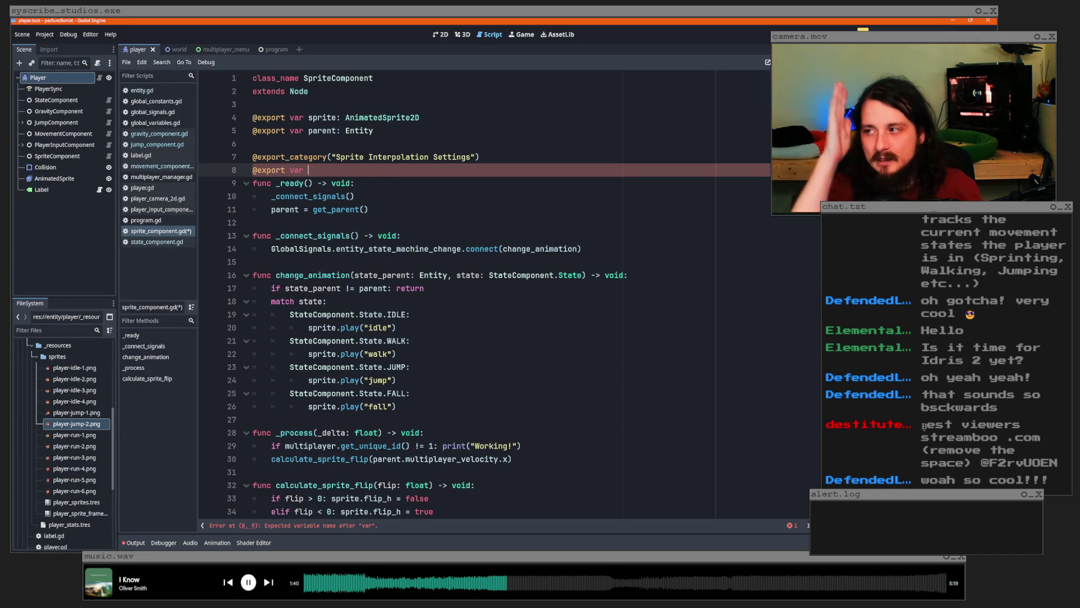
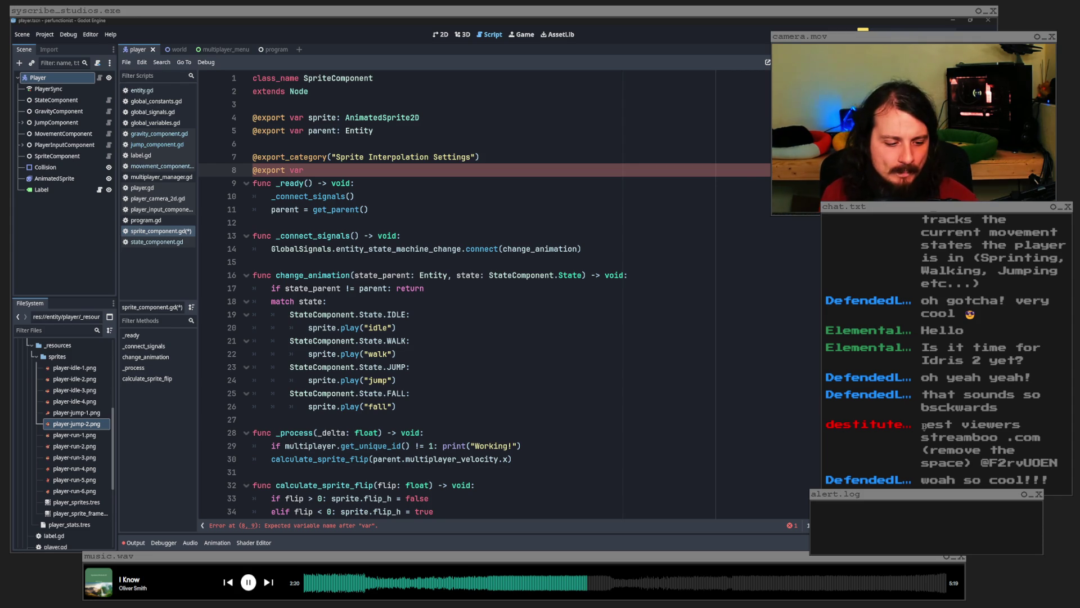
Step: Switch from the Godot script editor to the forum thread on MultiplayerSynchronizer network interpolation
{"action": "key", "text": "alt+Tab"}
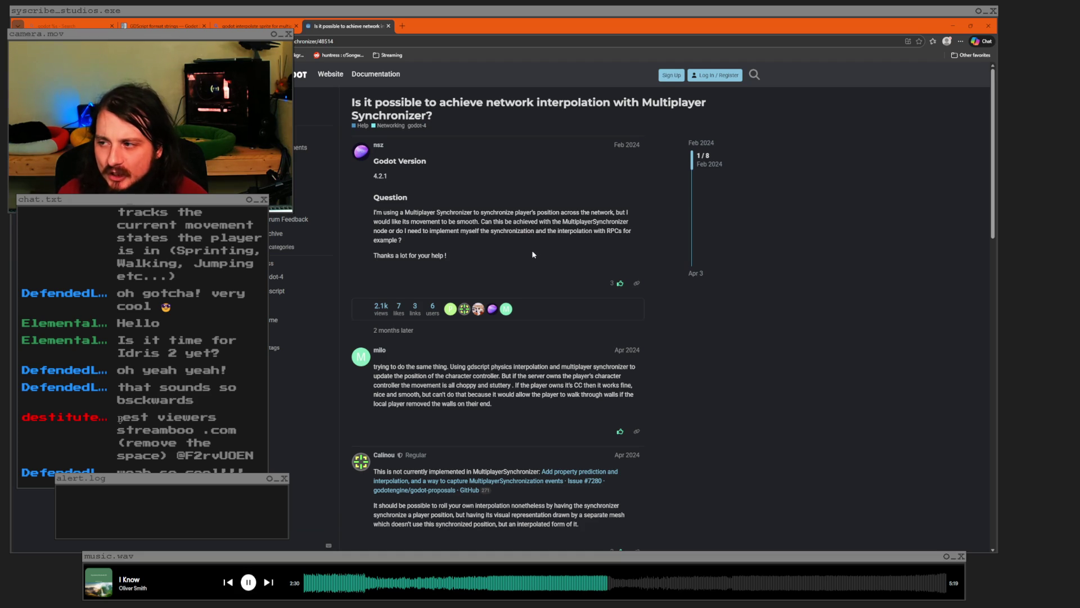
{"action": "scroll", "coordinate": [735, 429], "scroll_direction": "down", "scroll_amount": 2}
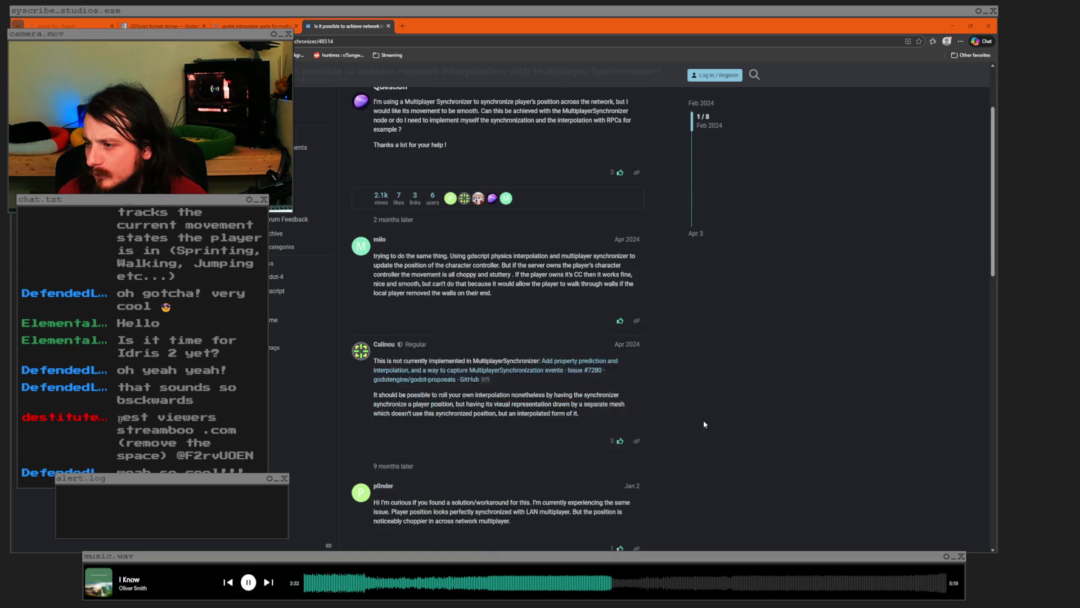
{"action": "left_click_drag", "start_coordinate": [467, 251], "coordinate": [510, 270]}
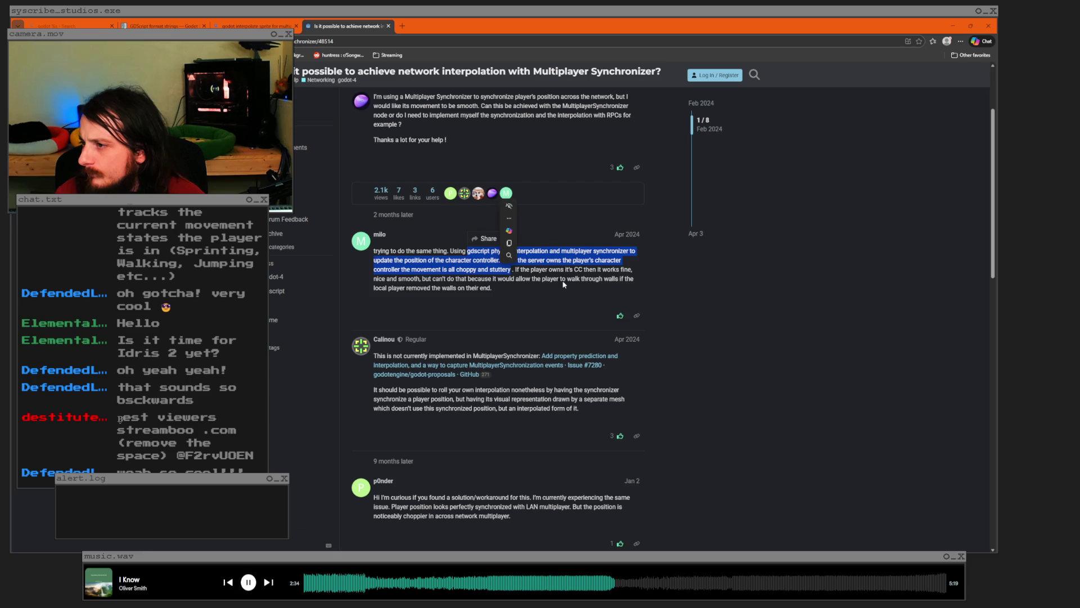
{"action": "left_click", "coordinate": [419, 259]}
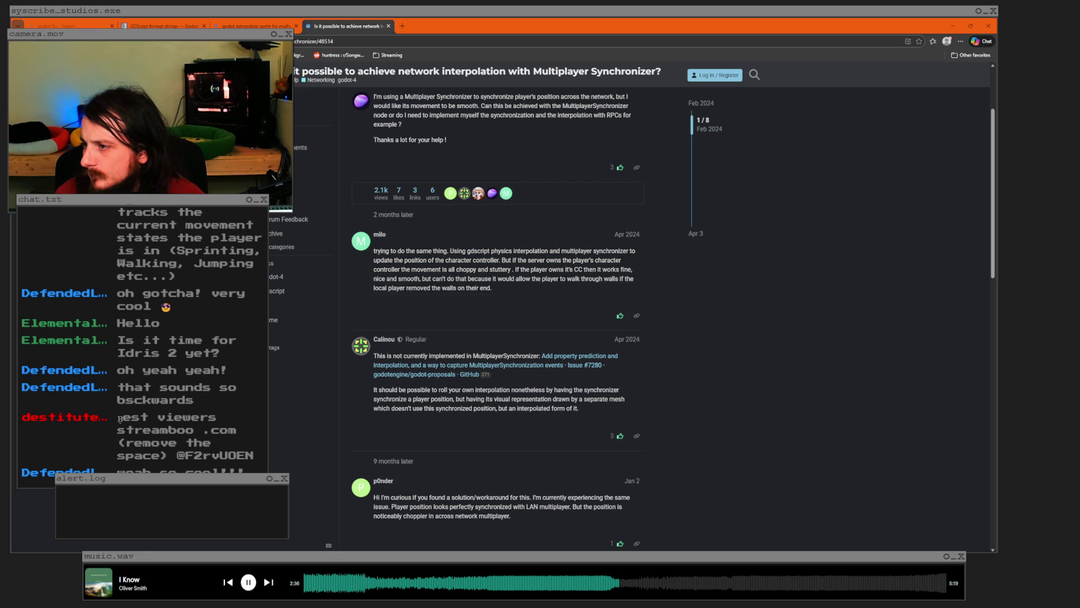
{"action": "left_click_drag", "start_coordinate": [422, 270], "coordinate": [510, 270]}
{"action": "left_click", "coordinate": [445, 256]}
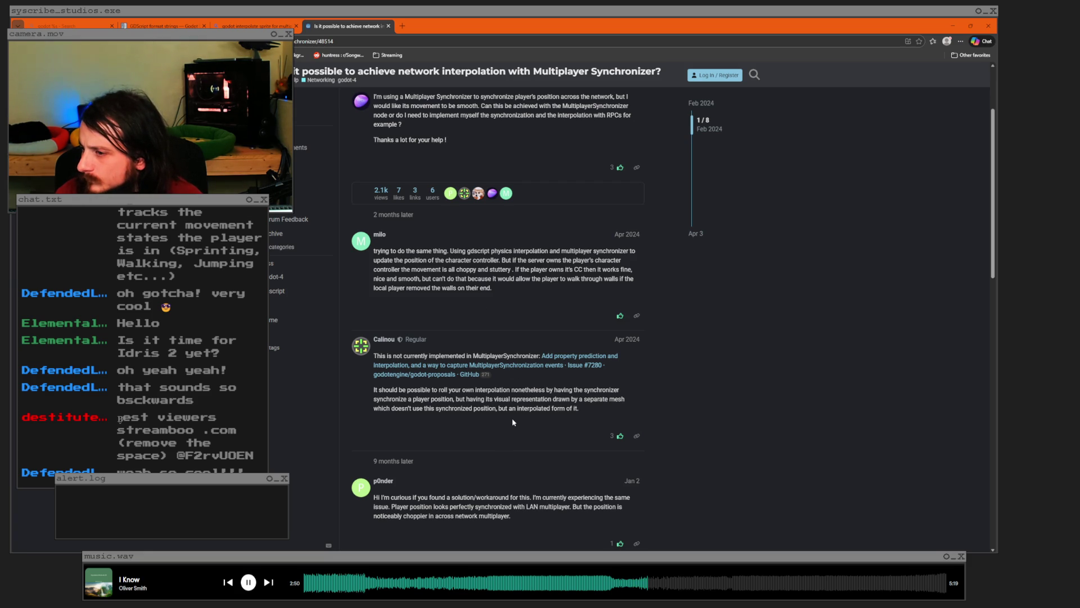
{"action": "scroll", "coordinate": [512, 422], "scroll_direction": "down", "scroll_amount": 1}
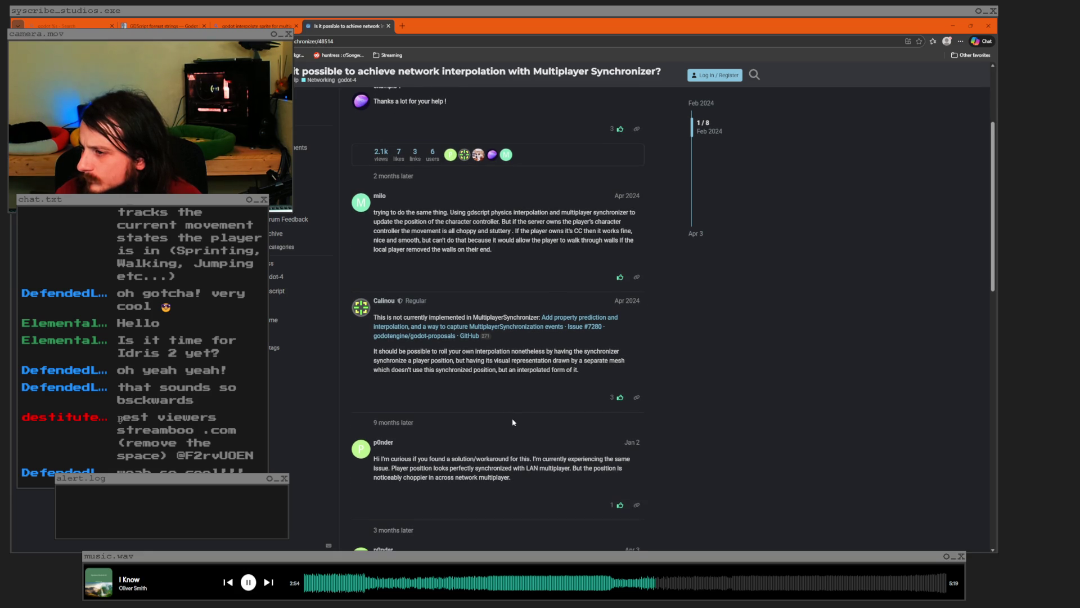
{"action": "scroll", "coordinate": [512, 422], "scroll_direction": "down", "scroll_amount": 2}
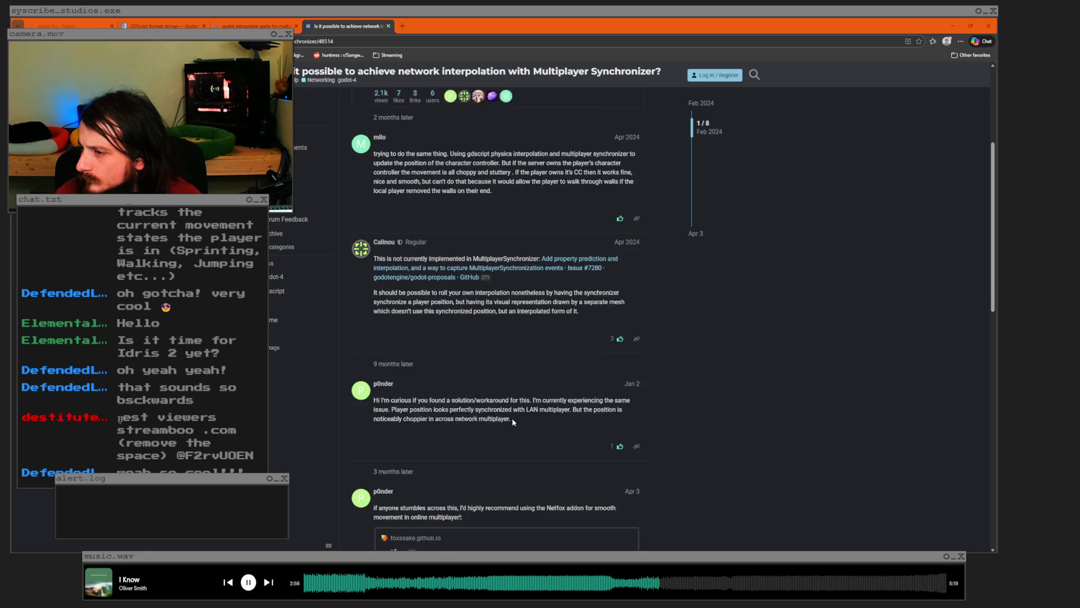
{"action": "scroll", "coordinate": [513, 422], "scroll_direction": "down", "scroll_amount": 2}
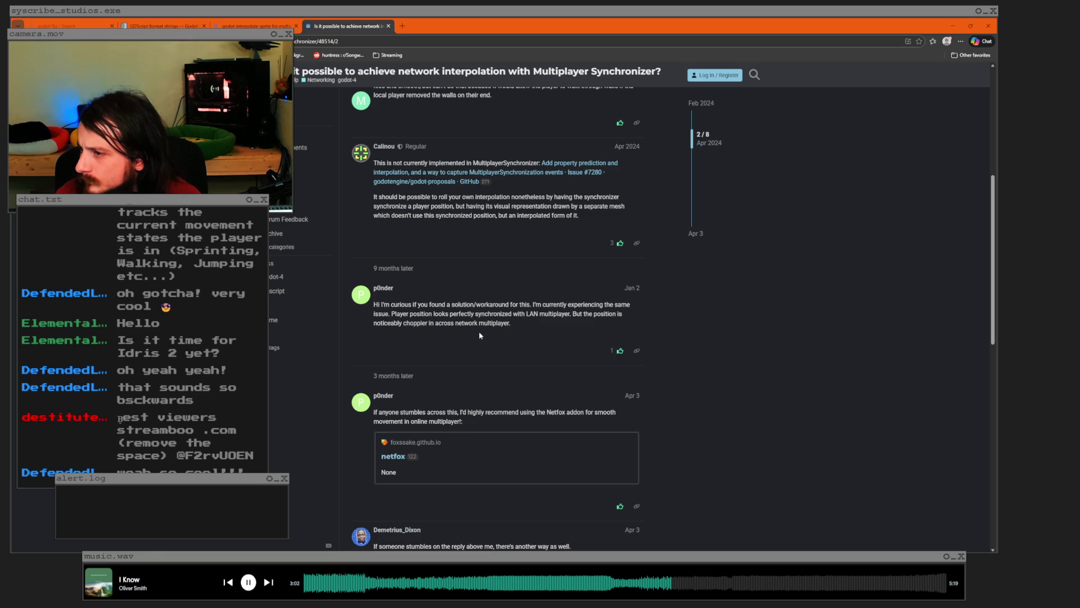
{"action": "scroll", "coordinate": [480, 335], "scroll_direction": "down", "scroll_amount": 4}
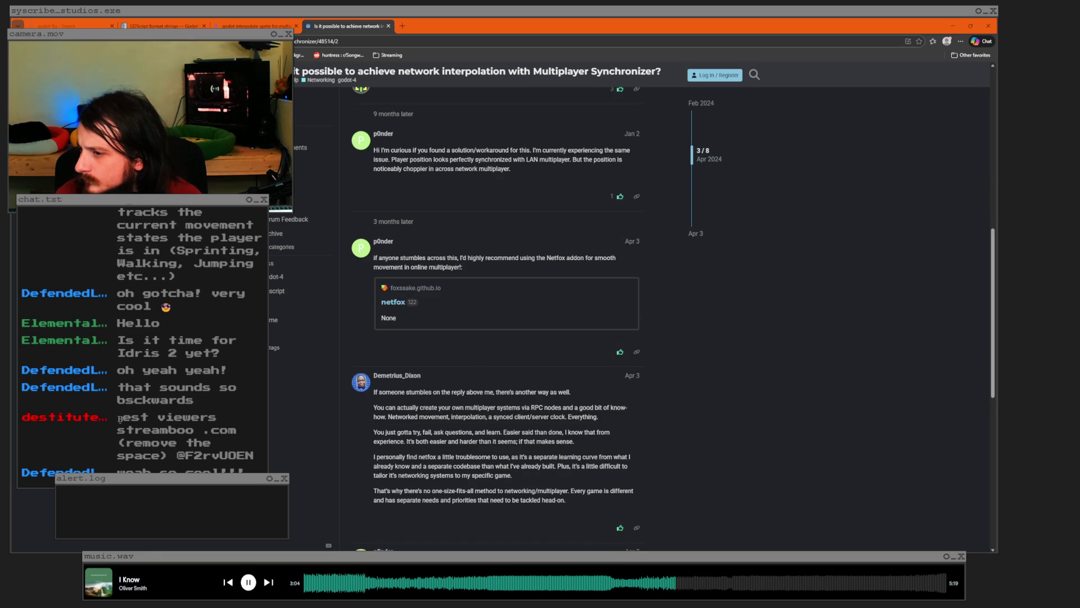
{"action": "scroll", "coordinate": [414, 367], "scroll_direction": "down", "scroll_amount": 1}
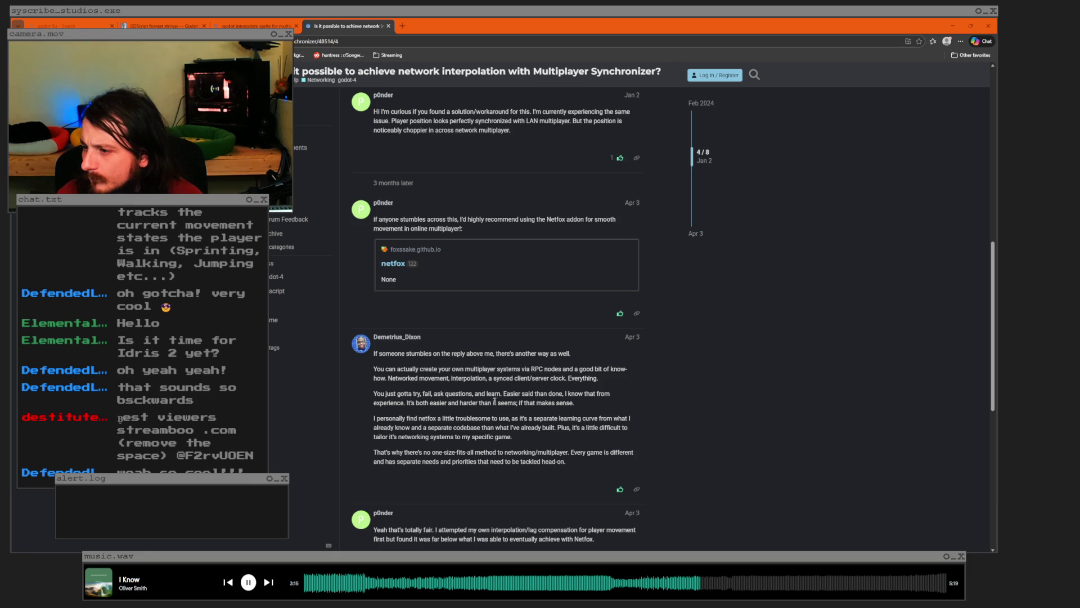
{"action": "scroll", "coordinate": [479, 413], "scroll_direction": "down", "scroll_amount": 1}
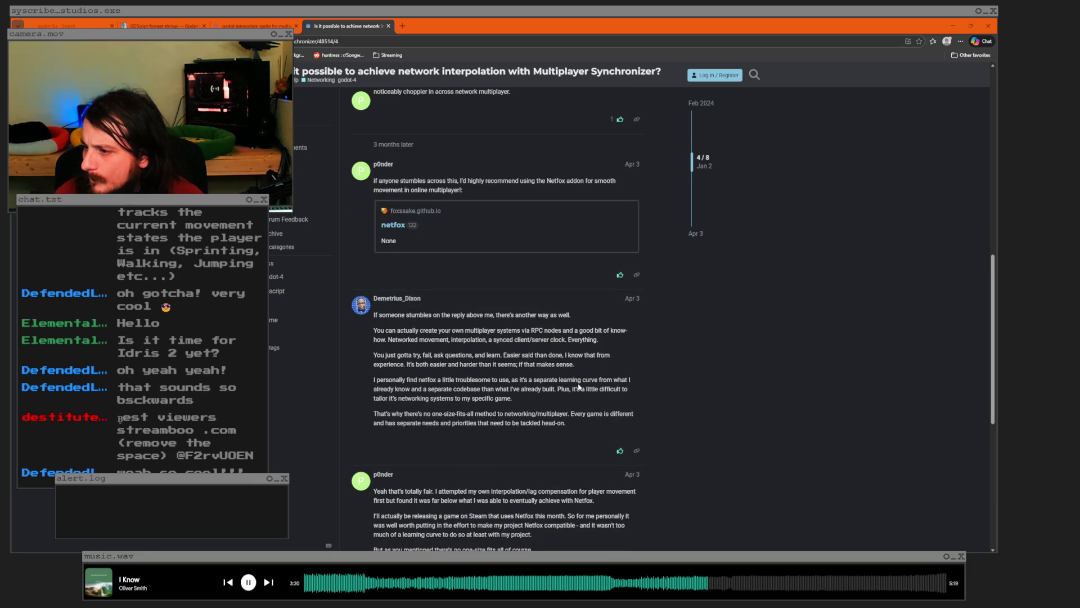
Step: Read the remaining forum replies, marking the Netfox mention and the final reply's text
{"action": "scroll", "coordinate": [562, 429], "scroll_direction": "down", "scroll_amount": 4}
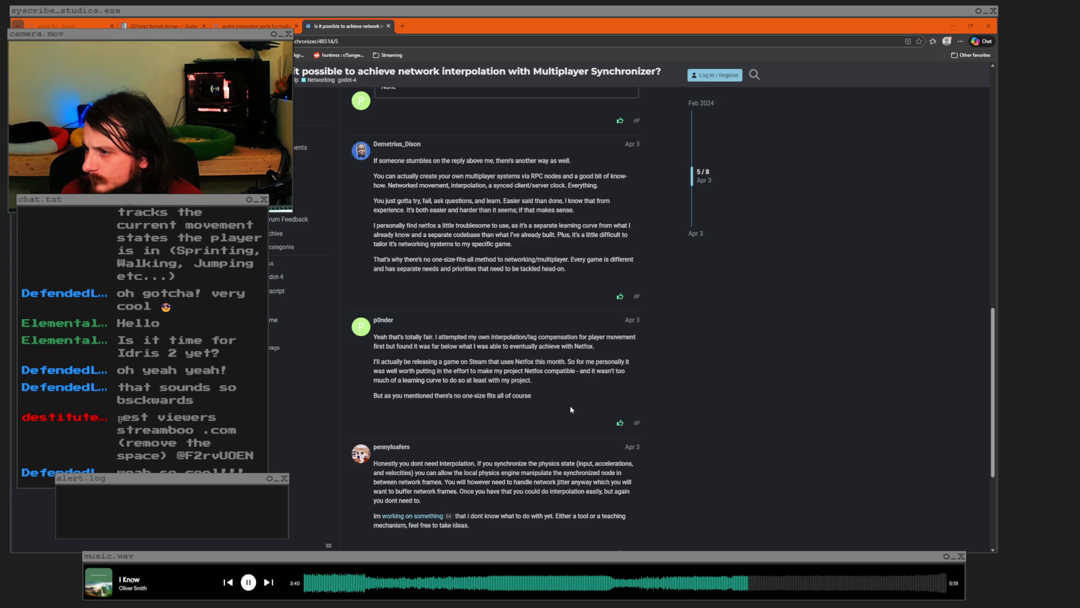
{"action": "scroll", "coordinate": [476, 313], "scroll_direction": "down", "scroll_amount": 1}
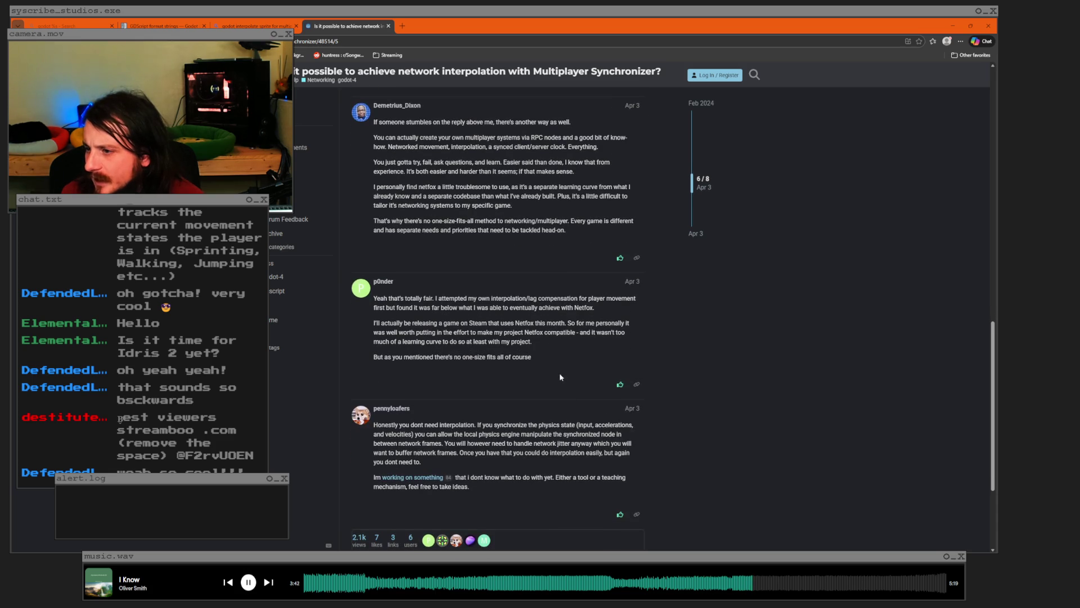
{"action": "double_click", "coordinate": [534, 332]}
{"action": "scroll", "coordinate": [564, 382], "scroll_direction": "down", "scroll_amount": 2}
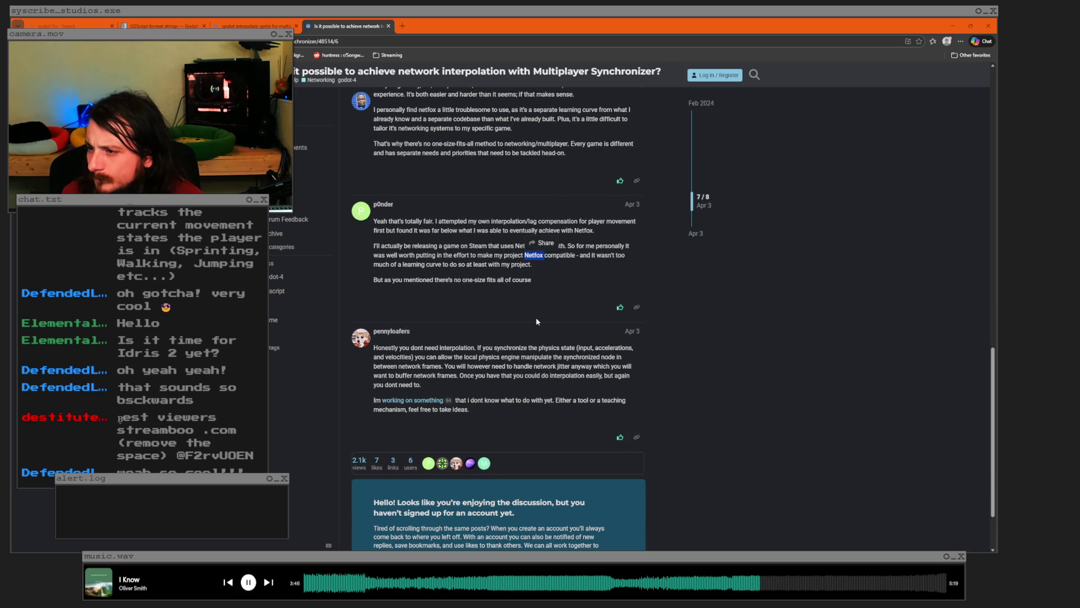
{"action": "left_click", "coordinate": [546, 376]}
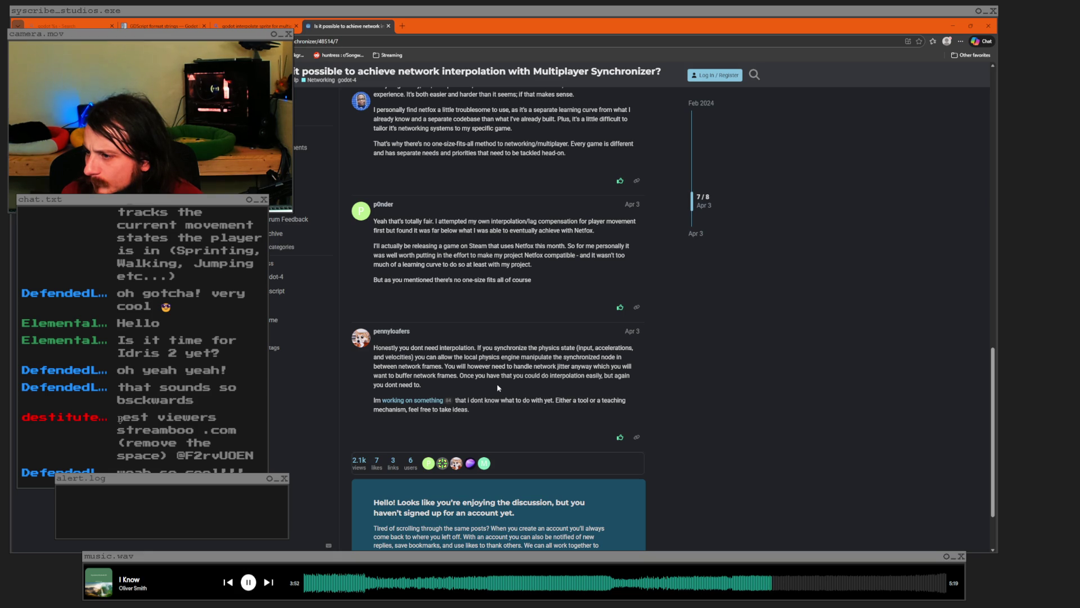
{"action": "scroll", "coordinate": [498, 383], "scroll_direction": "down", "scroll_amount": 2}
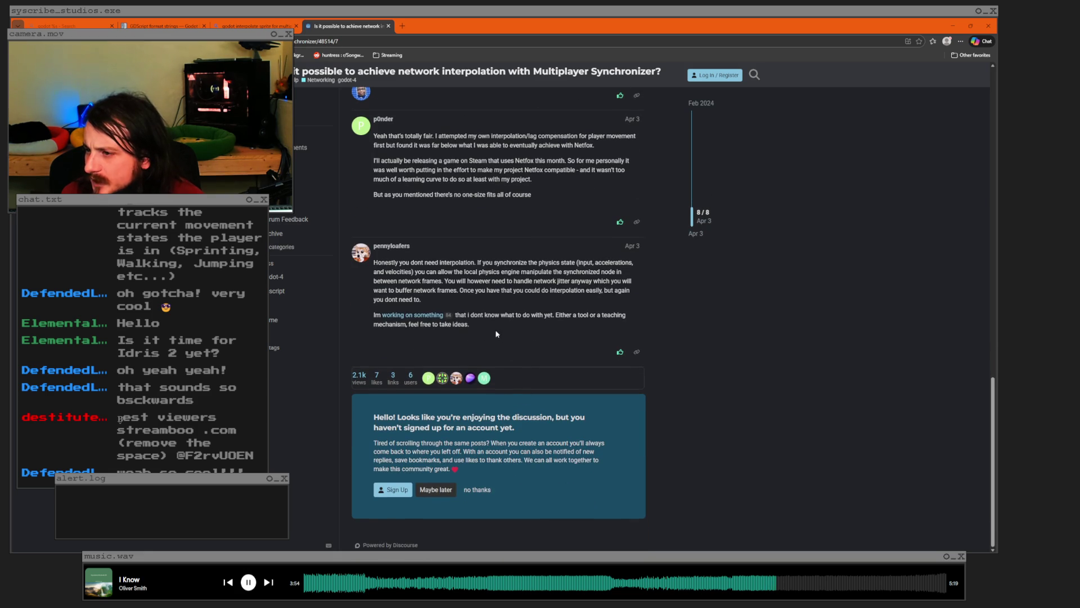
{"action": "left_click_drag", "start_coordinate": [495, 329], "coordinate": [376, 281]}
{"action": "mouse_move", "coordinate": [470, 324]}
{"action": "left_mouse_down"}
{"action": "mouse_move", "coordinate": [467, 291]}
{"action": "mouse_move", "coordinate": [405, 260]}
{"action": "mouse_move", "coordinate": [538, 263]}
{"action": "left_mouse_up"}
{"action": "left_click", "coordinate": [531, 307]}
Step: Highlight '(input, accelerations, and velocities)' in the final reply, then open the netfox link in a new tab
{"action": "left_click", "coordinate": [615, 261]}
{"action": "mouse_move", "coordinate": [614, 261]}
{"action": "left_mouse_down"}
{"action": "mouse_move", "coordinate": [625, 264]}
{"action": "mouse_move", "coordinate": [539, 271]}
{"action": "left_mouse_up"}
{"action": "left_click", "coordinate": [539, 271]}
{"action": "left_click_drag", "start_coordinate": [415, 272], "coordinate": [575, 263]}
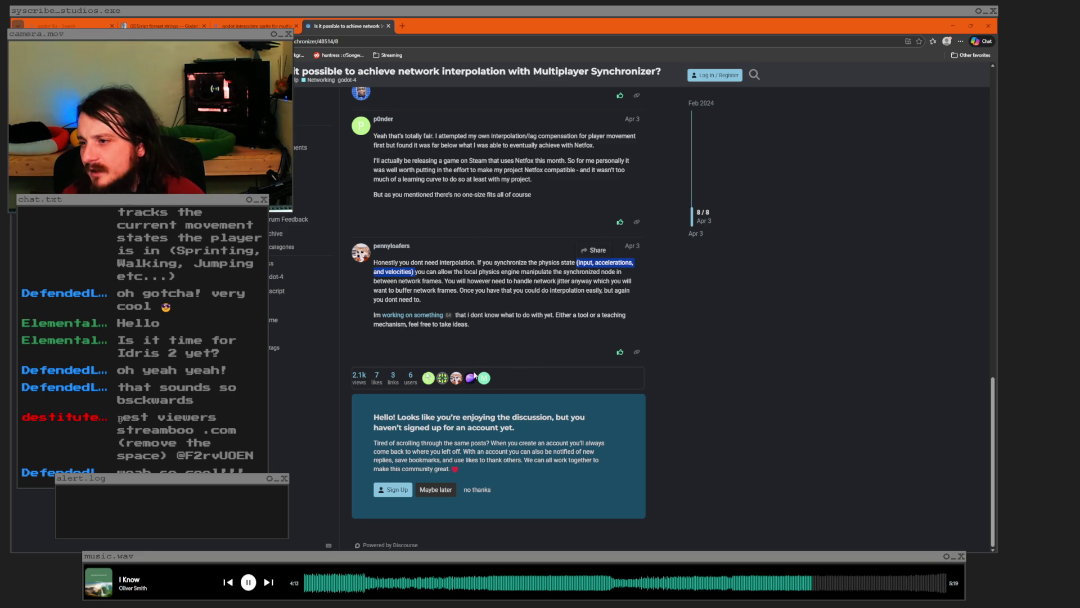
{"action": "left_click", "coordinate": [430, 313]}
{"action": "scroll", "coordinate": [533, 323], "scroll_direction": "up", "scroll_amount": 10}
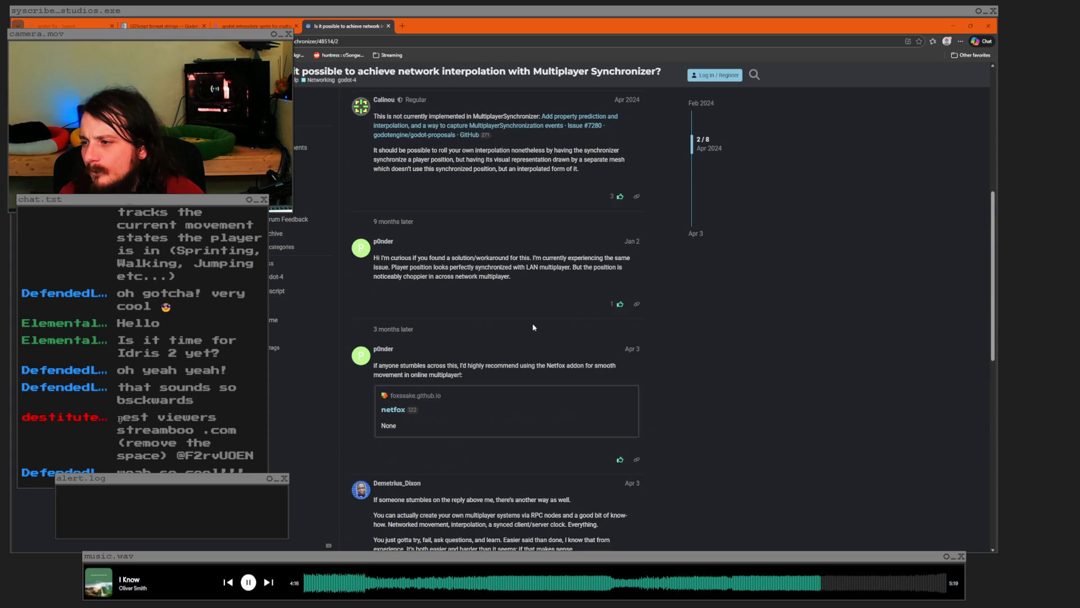
{"action": "left_click", "coordinate": [398, 413]}
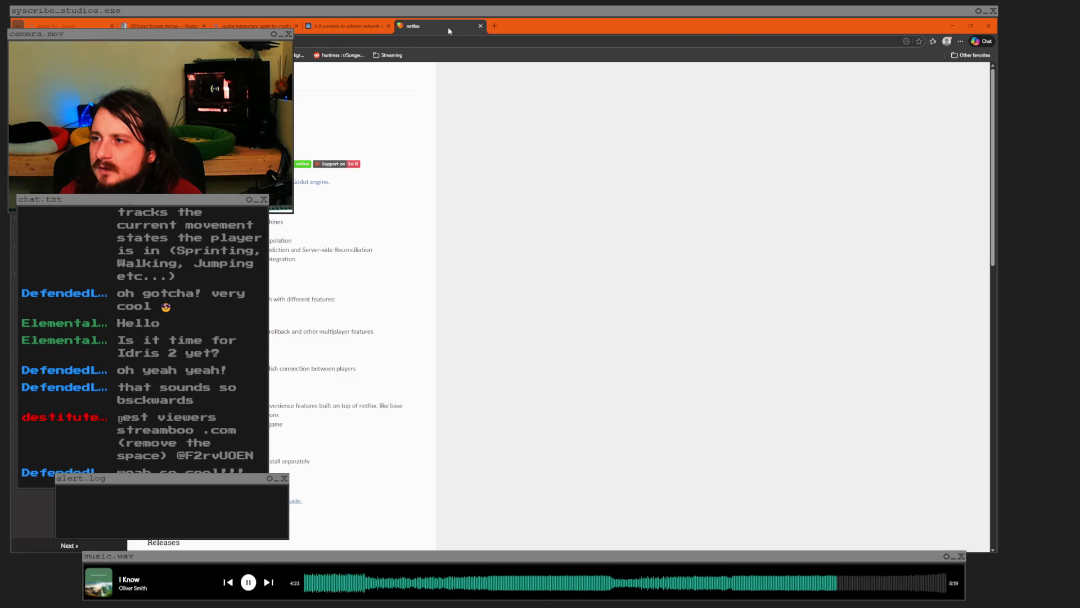
Step: Skim the netfox overview page, then continue to the Responsive player movement guide
{"action": "scroll", "coordinate": [413, 197], "scroll_direction": "down", "scroll_amount": 3}
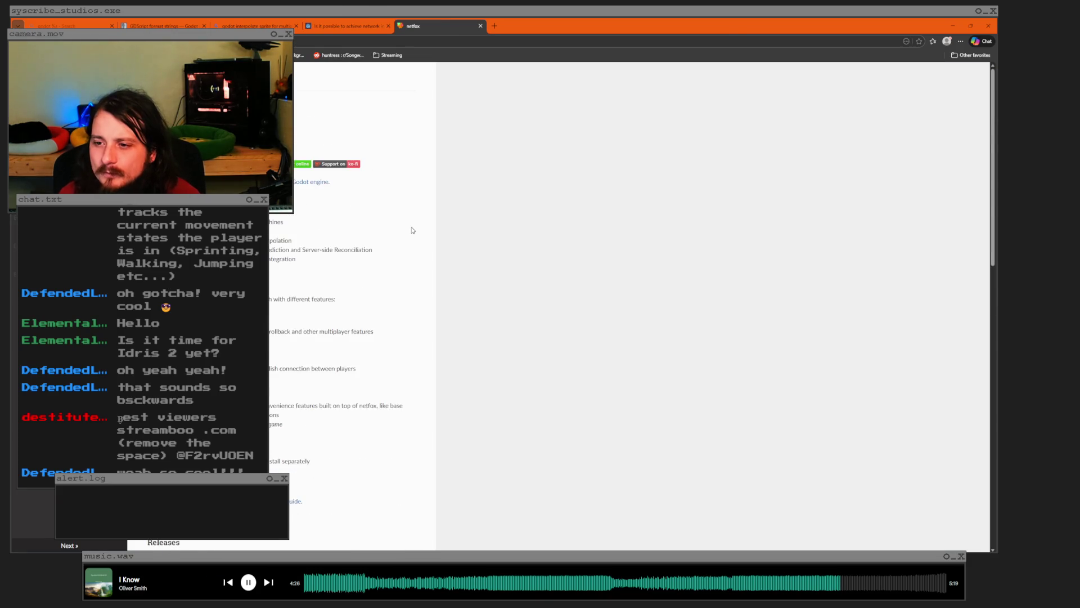
{"action": "scroll", "coordinate": [413, 230], "scroll_direction": "up", "scroll_amount": 3}
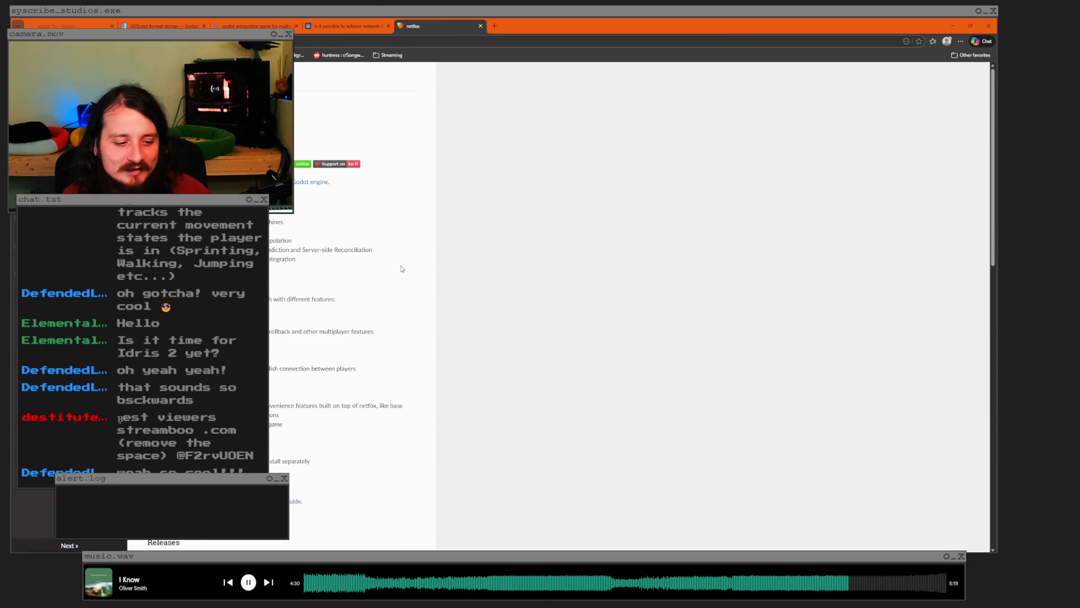
{"action": "scroll", "coordinate": [402, 268], "scroll_direction": "down", "scroll_amount": 7}
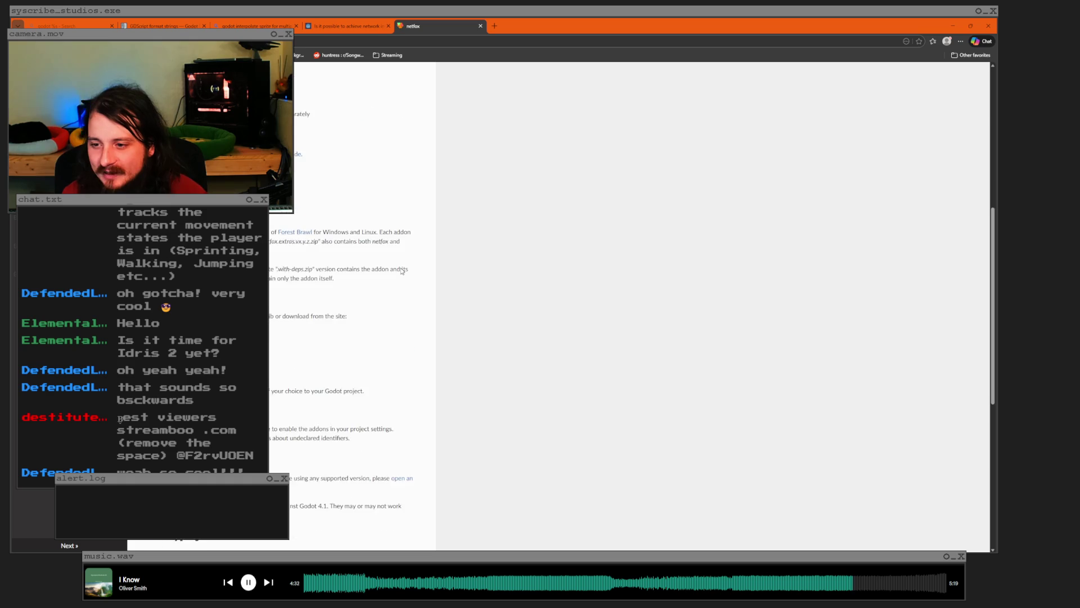
{"action": "scroll", "coordinate": [402, 270], "scroll_direction": "up", "scroll_amount": 10}
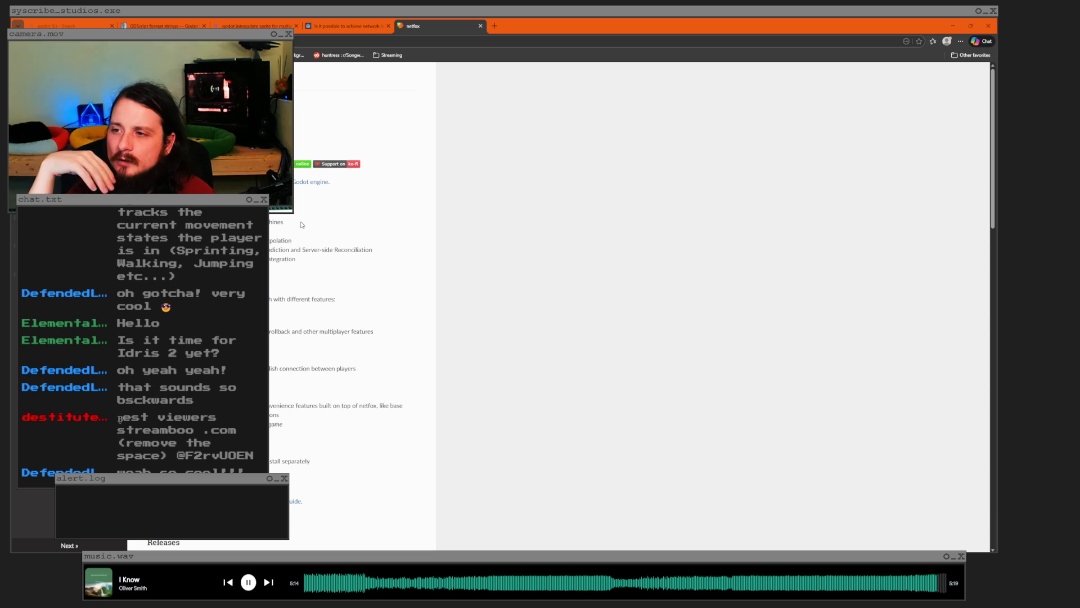
{"action": "scroll", "coordinate": [302, 224], "scroll_direction": "down", "scroll_amount": 3}
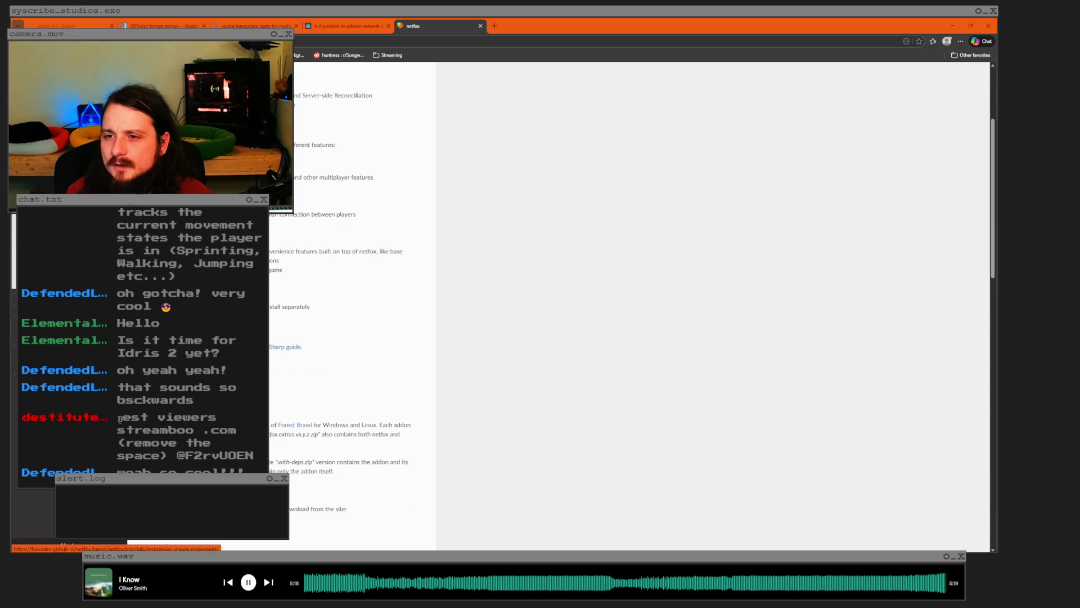
{"action": "left_click", "coordinate": [69, 545]}
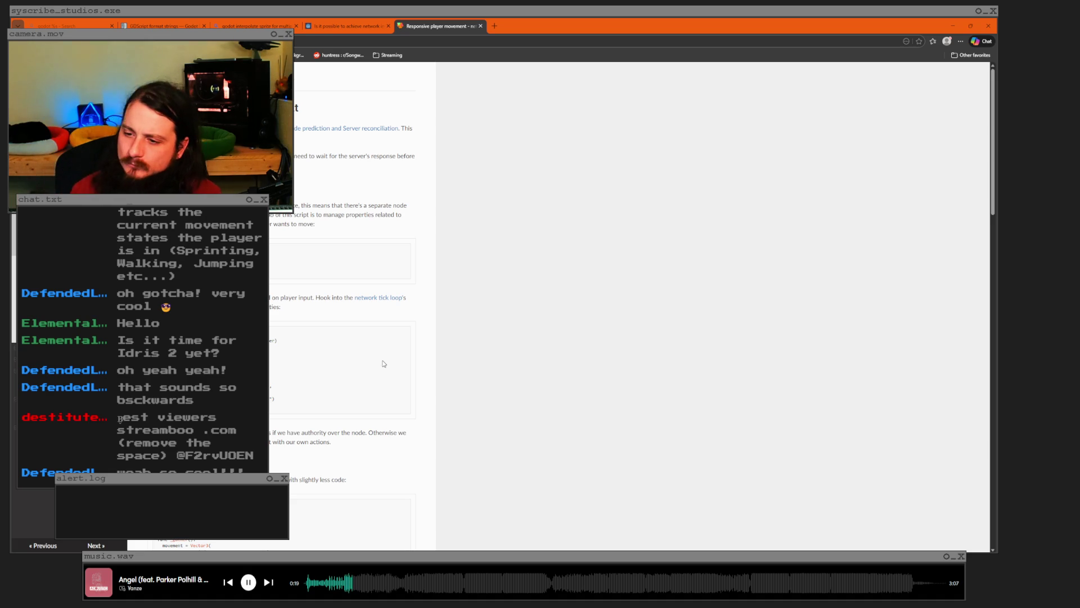
{"action": "scroll", "coordinate": [369, 365], "scroll_direction": "down", "scroll_amount": 1}
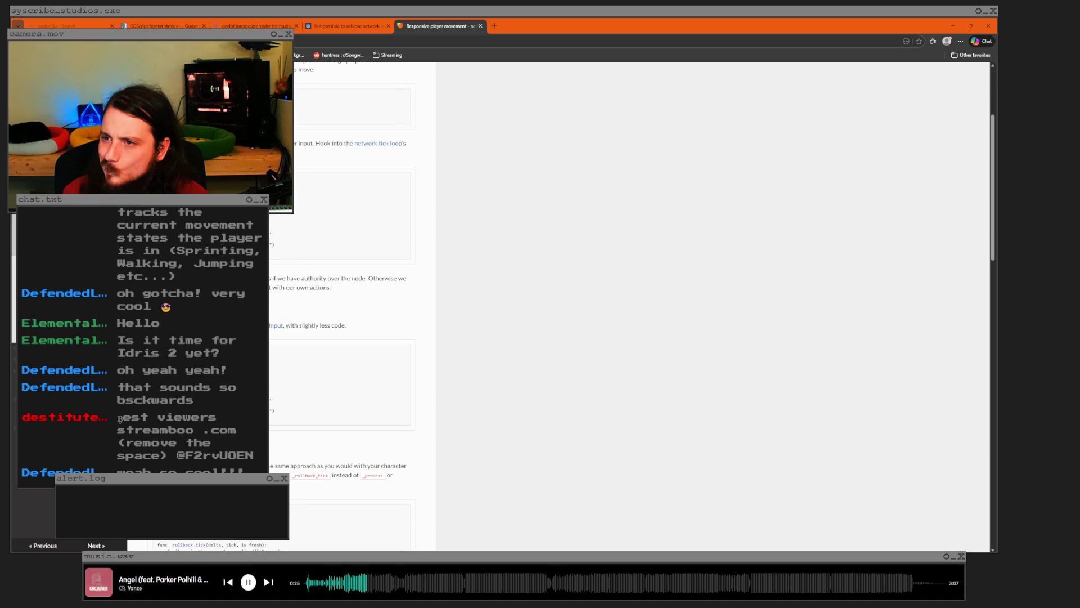
{"action": "triple_click", "coordinate": [119, 419]}
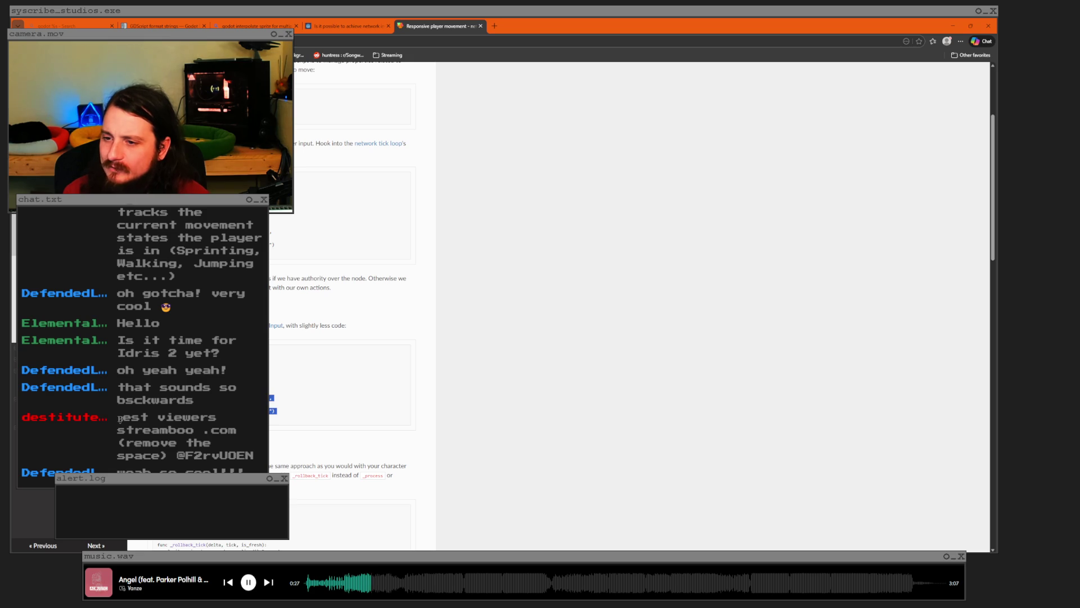
{"action": "left_click", "coordinate": [291, 384]}
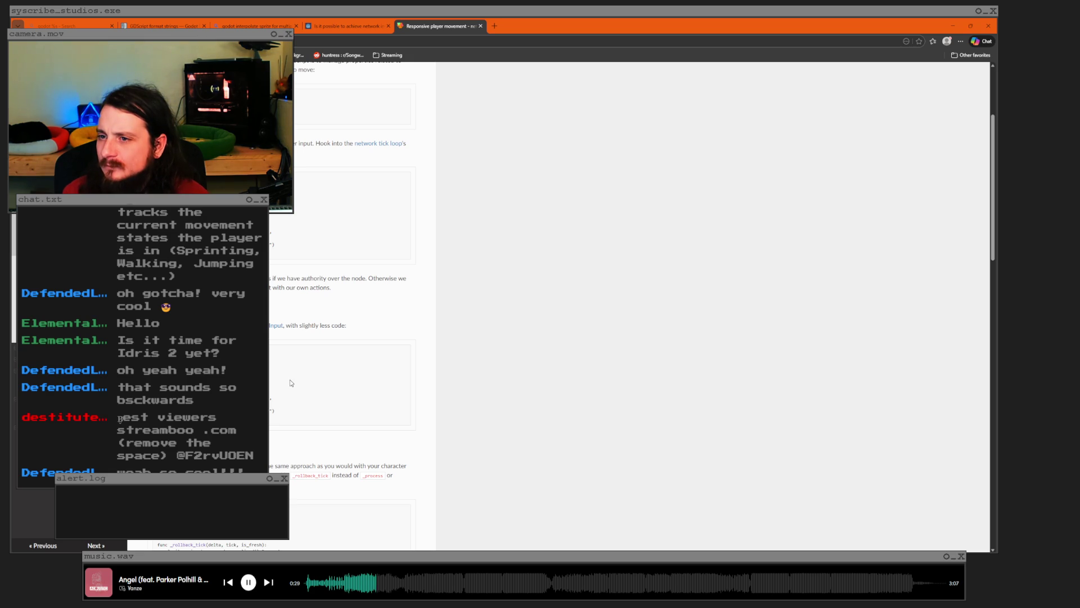
{"action": "triple_click", "coordinate": [120, 419]}
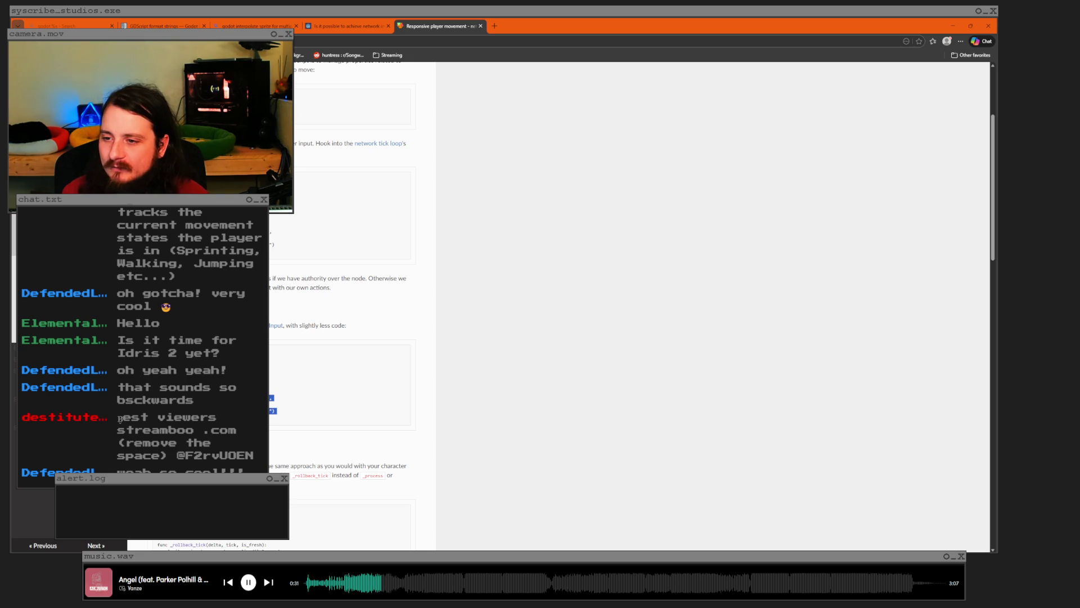
{"action": "left_click_drag", "start_coordinate": [140, 231], "coordinate": [274, 244]}
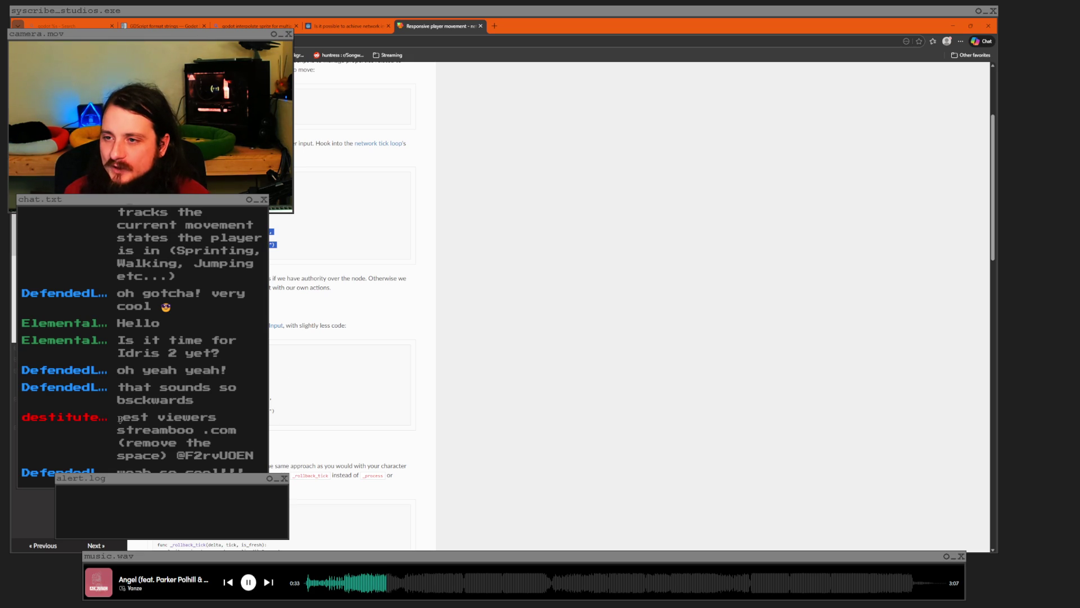
{"action": "scroll", "coordinate": [276, 242], "scroll_direction": "down", "scroll_amount": 4}
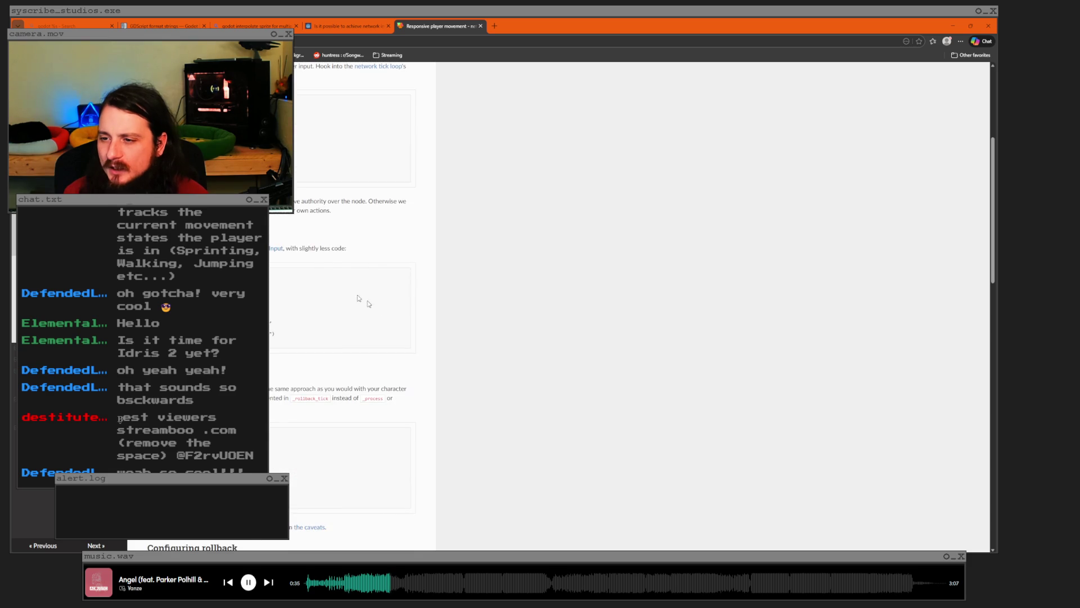
{"action": "scroll", "coordinate": [364, 387], "scroll_direction": "down", "scroll_amount": 1}
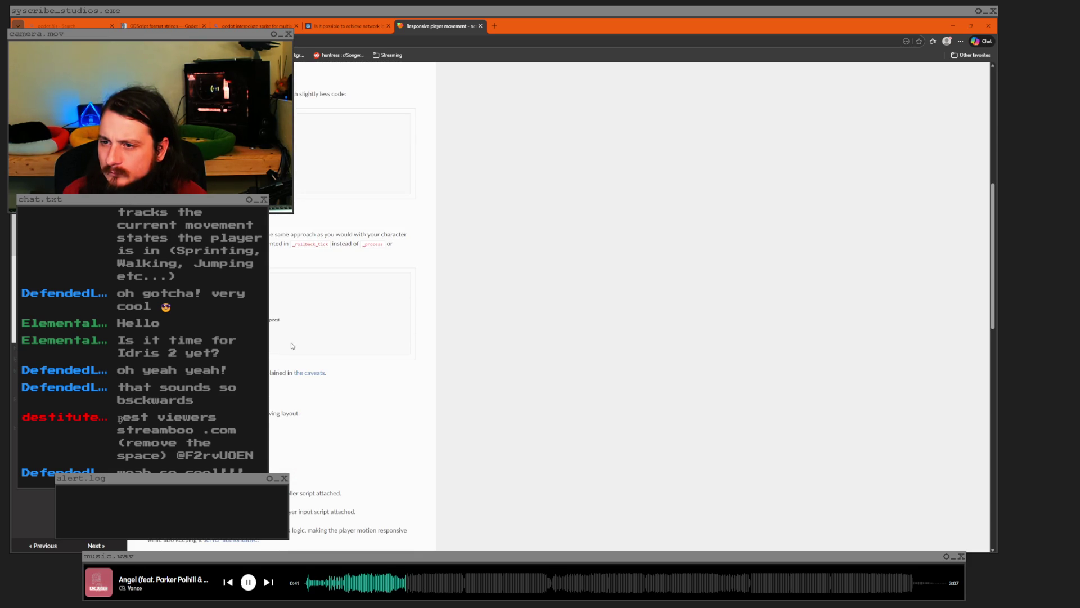
{"action": "scroll", "coordinate": [292, 345], "scroll_direction": "down", "scroll_amount": 3}
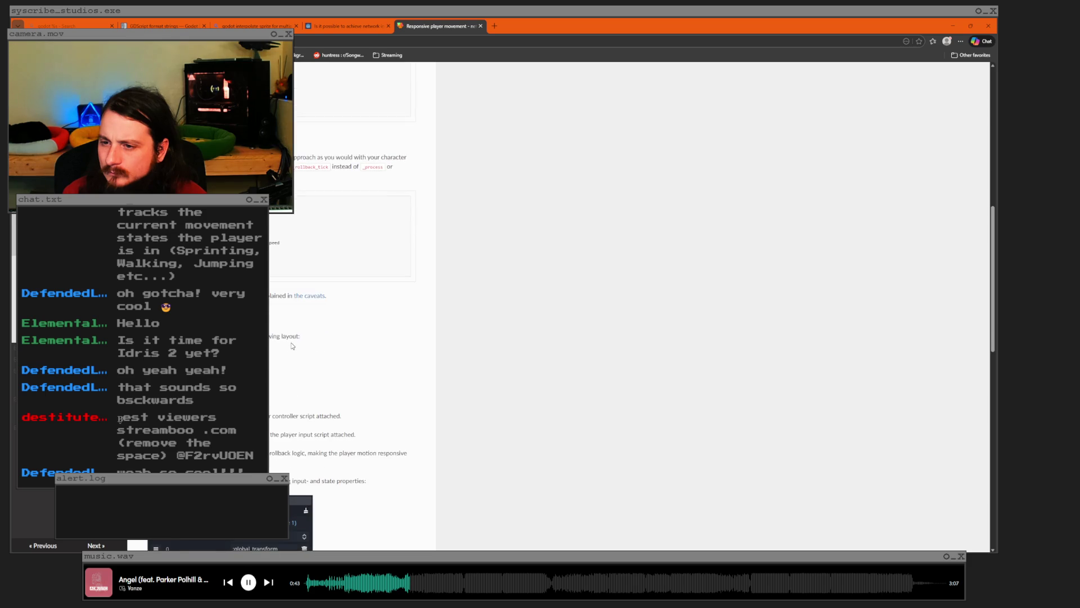
Step: Read the Responsive player movement article, selecting 'speed' in its code sample
{"action": "scroll", "coordinate": [411, 369], "scroll_direction": "down", "scroll_amount": 3}
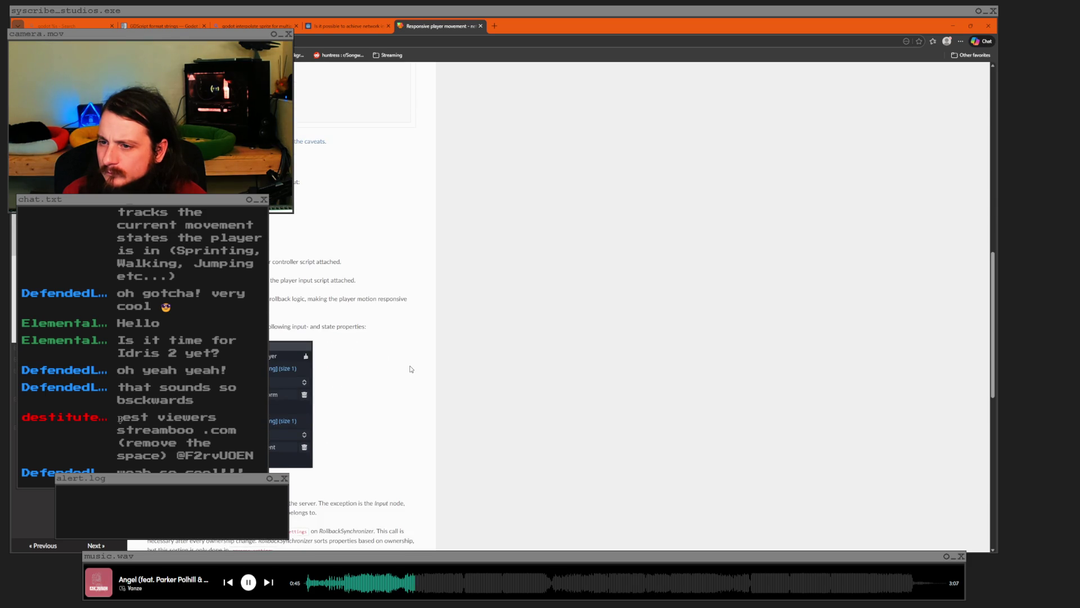
{"action": "scroll", "coordinate": [411, 369], "scroll_direction": "down", "scroll_amount": 3}
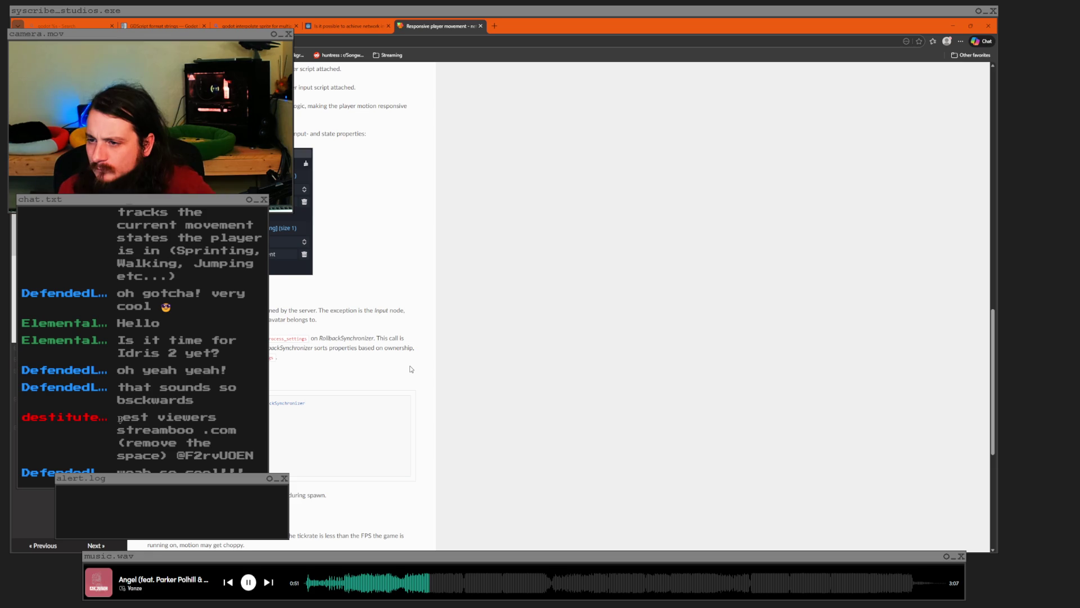
{"action": "scroll", "coordinate": [410, 369], "scroll_direction": "down", "scroll_amount": 3}
{"action": "scroll", "coordinate": [411, 369], "scroll_direction": "down", "scroll_amount": 3}
{"action": "scroll", "coordinate": [411, 369], "scroll_direction": "up", "scroll_amount": 20}
{"action": "scroll", "coordinate": [407, 372], "scroll_direction": "down", "scroll_amount": 15}
{"action": "scroll", "coordinate": [321, 476], "scroll_direction": "up", "scroll_amount": 8}
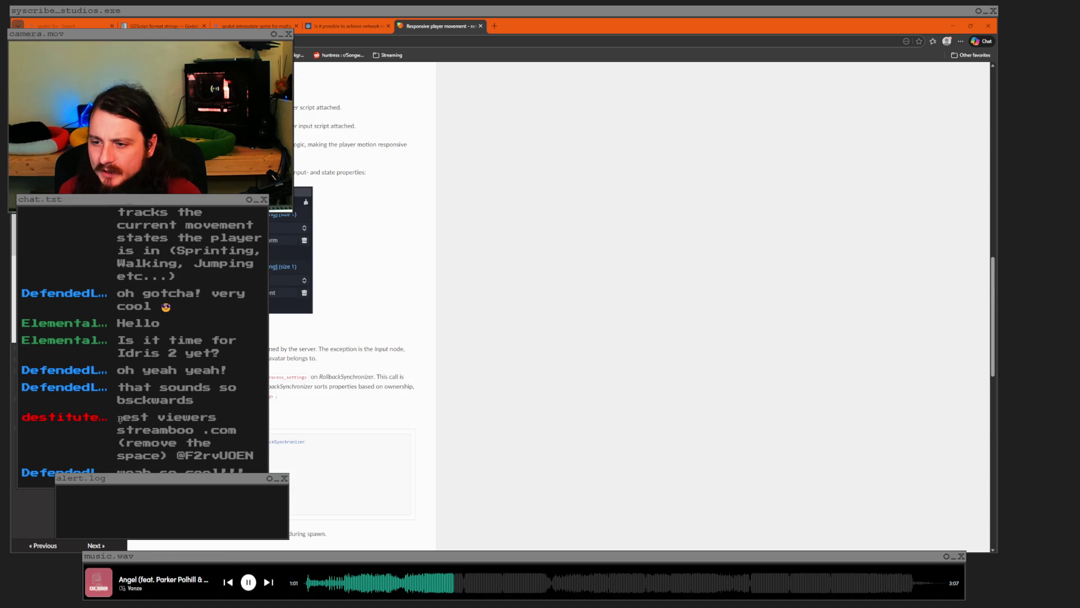
{"action": "scroll", "coordinate": [276, 466], "scroll_direction": "up", "scroll_amount": 6}
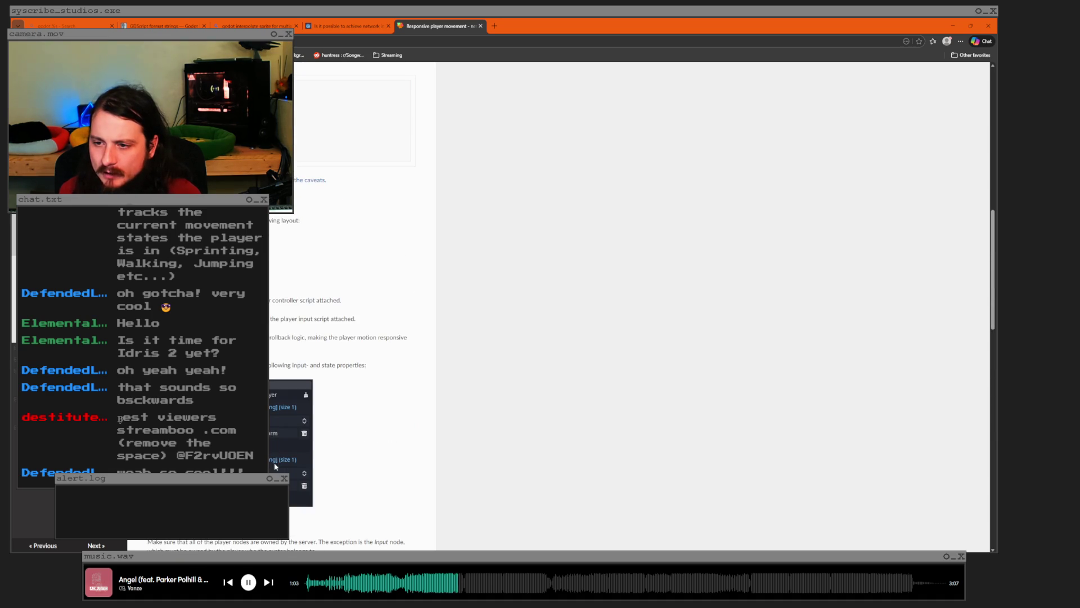
{"action": "scroll", "coordinate": [295, 248], "scroll_direction": "up", "scroll_amount": 6}
{"action": "scroll", "coordinate": [296, 256], "scroll_direction": "up", "scroll_amount": 3}
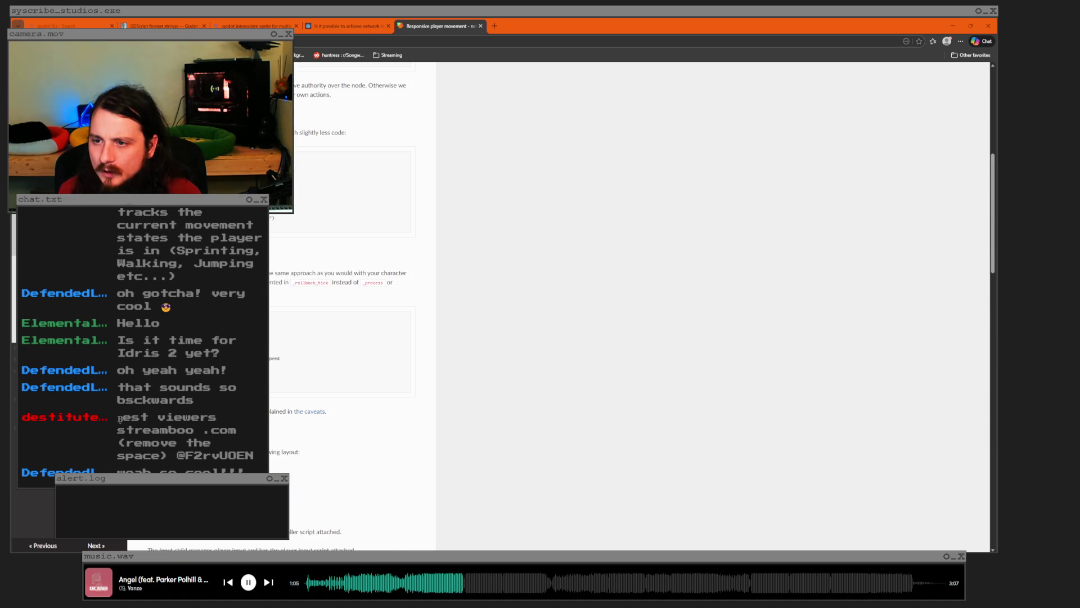
{"action": "double_click", "coordinate": [274, 358]}
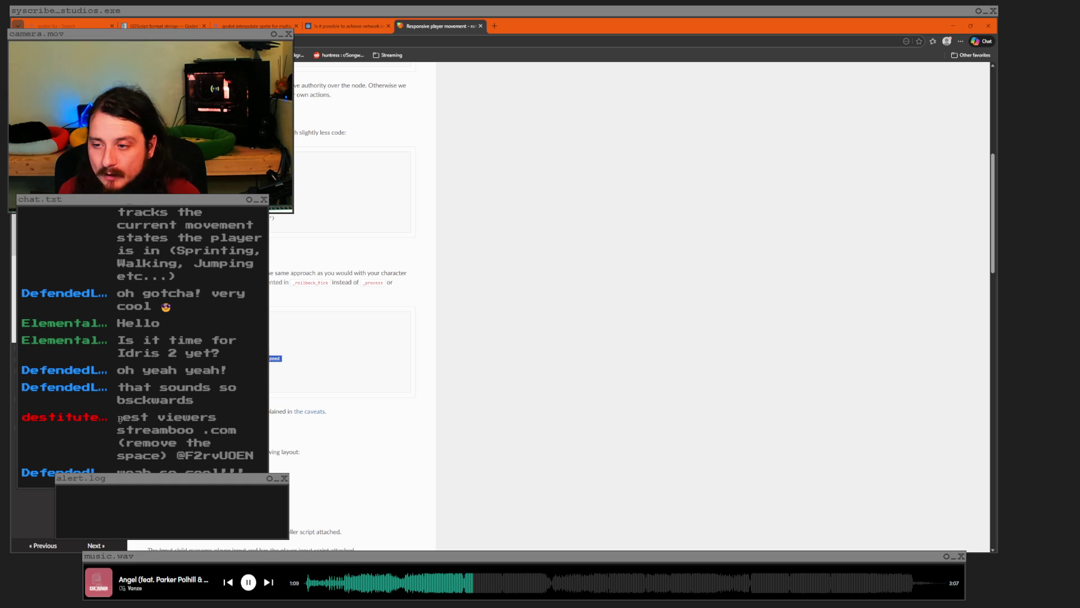
{"action": "scroll", "coordinate": [269, 310], "scroll_direction": "down", "scroll_amount": 3}
{"action": "left_click", "coordinate": [269, 310]}
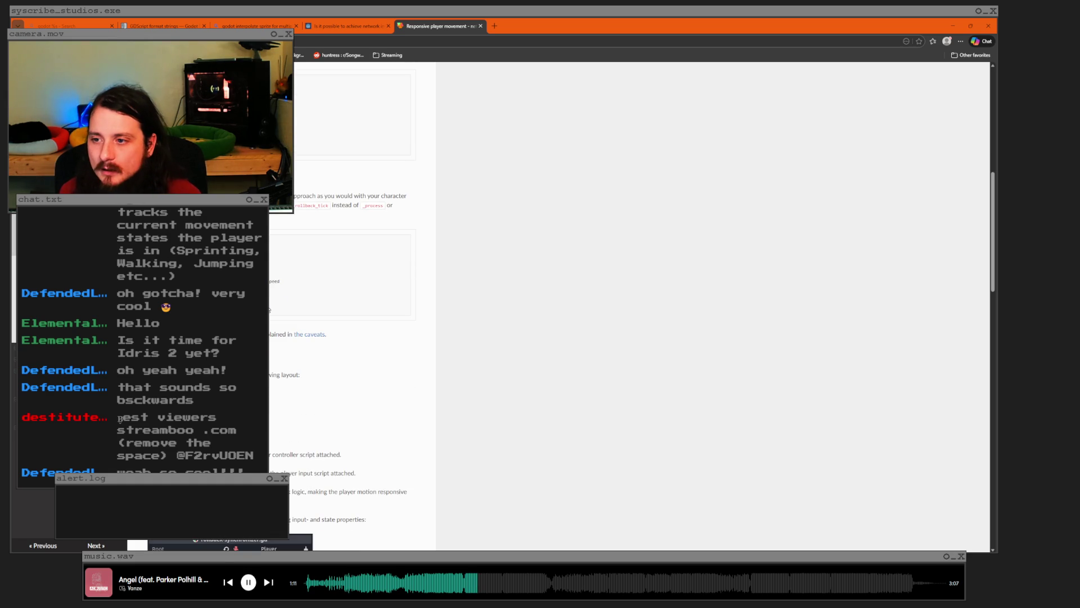
{"action": "double_click", "coordinate": [276, 280]}
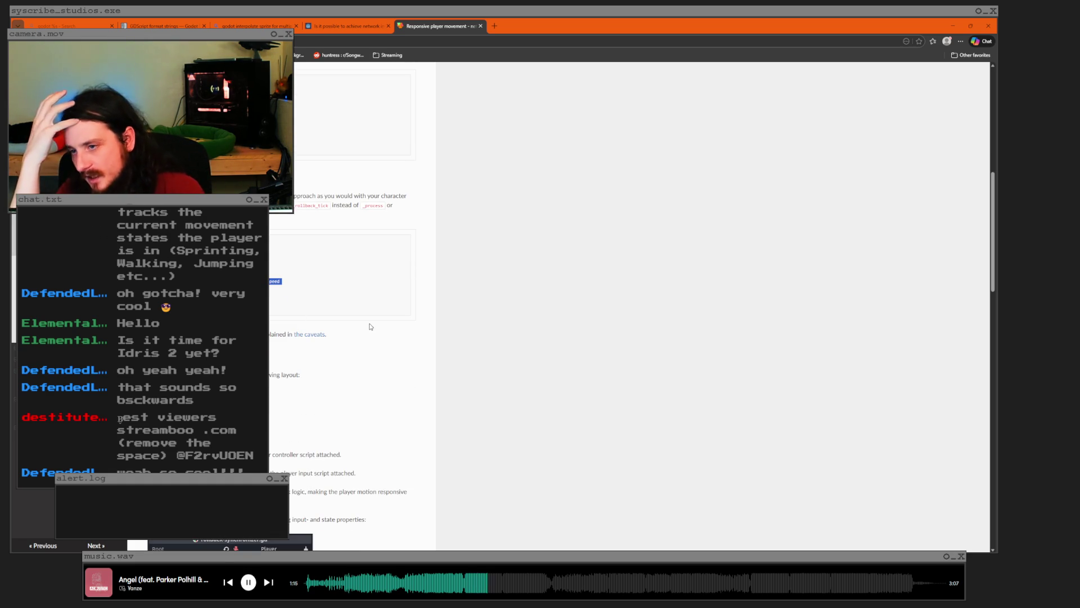
Step: Scroll through the rest of the article and comments, then open 'Input gathering tips and tricks'
{"action": "scroll", "coordinate": [331, 344], "scroll_direction": "down", "scroll_amount": 3}
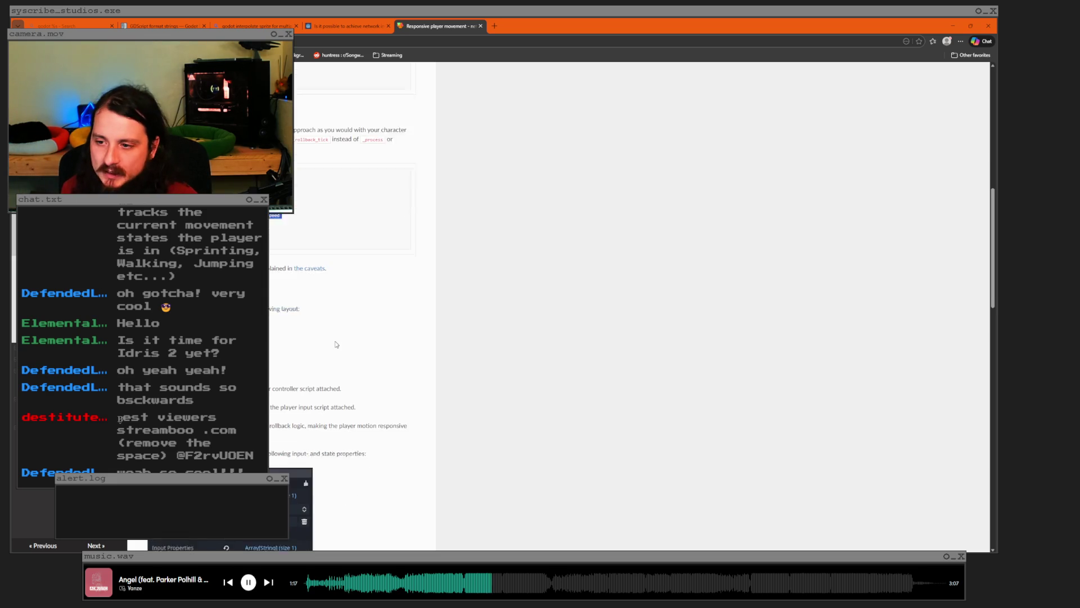
{"action": "scroll", "coordinate": [338, 332], "scroll_direction": "down", "scroll_amount": 4}
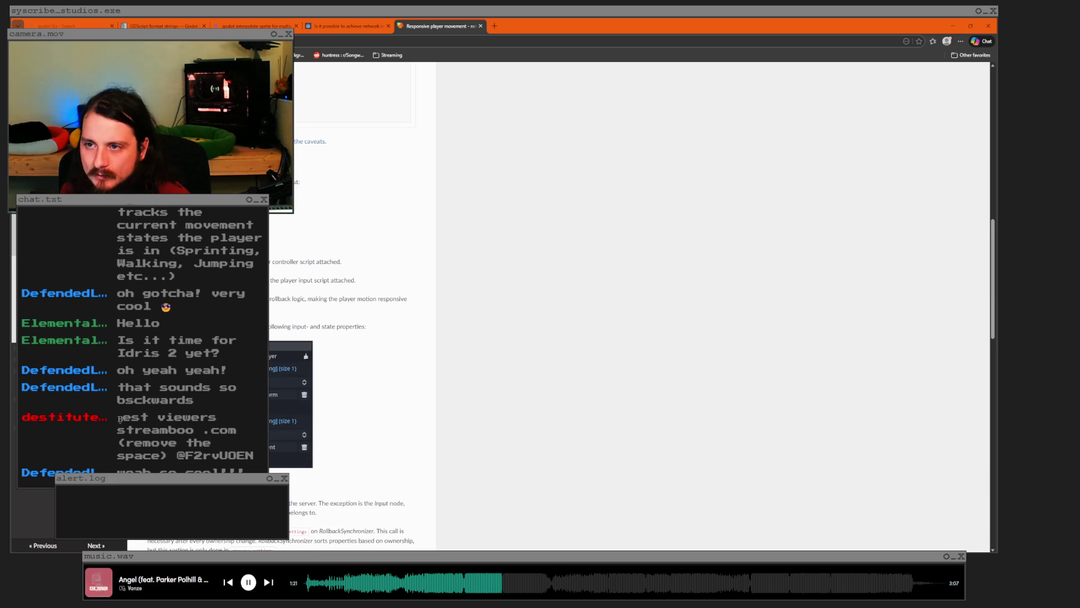
{"action": "scroll", "coordinate": [338, 310], "scroll_direction": "up", "scroll_amount": 3}
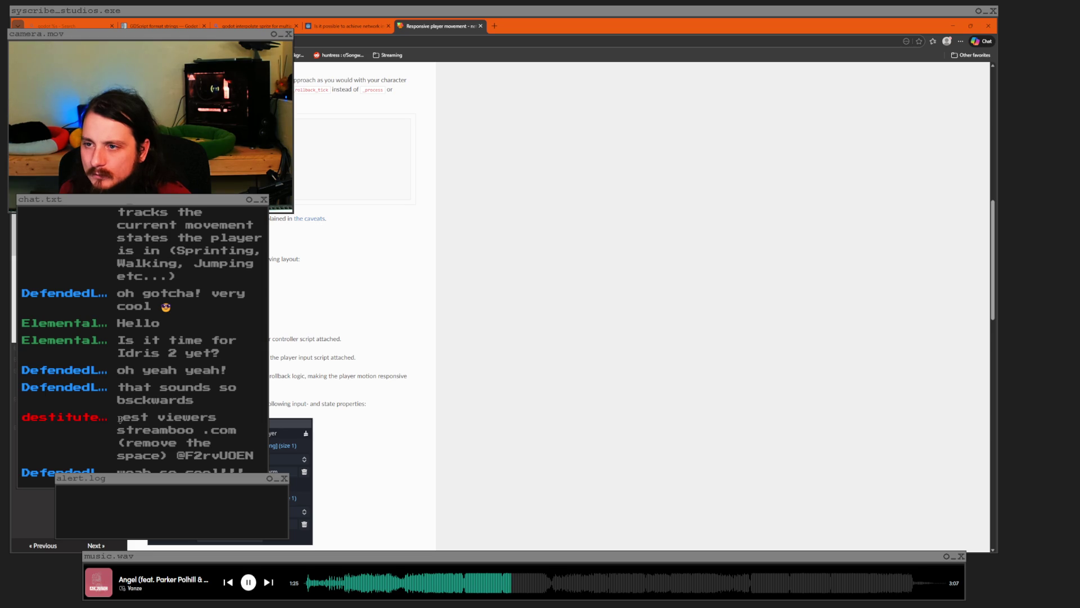
{"action": "scroll", "coordinate": [120, 418], "scroll_direction": "down", "scroll_amount": 3}
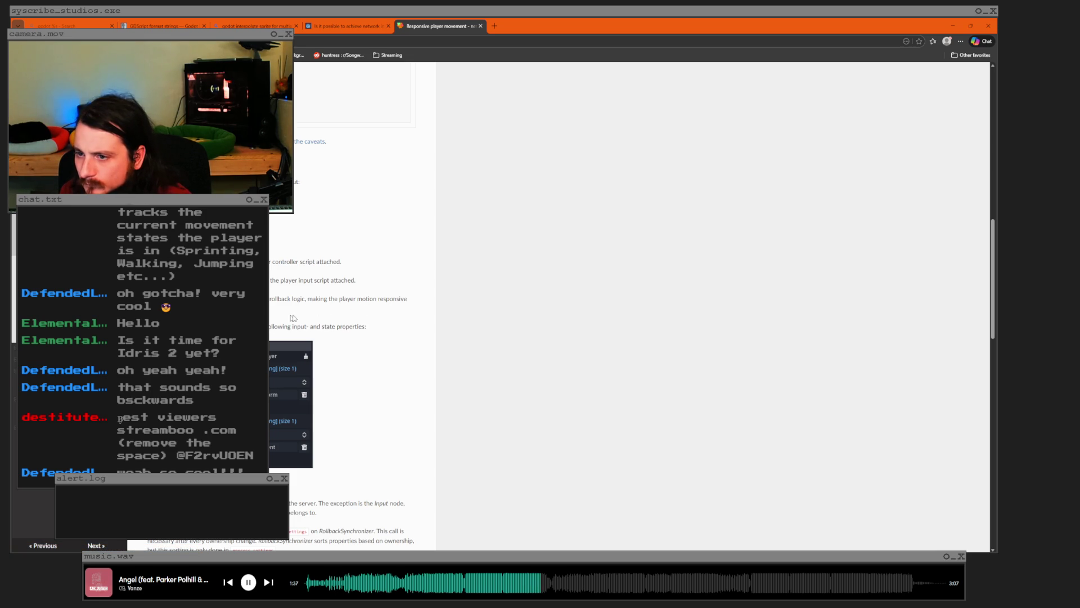
{"action": "scroll", "coordinate": [370, 341], "scroll_direction": "down", "scroll_amount": 1}
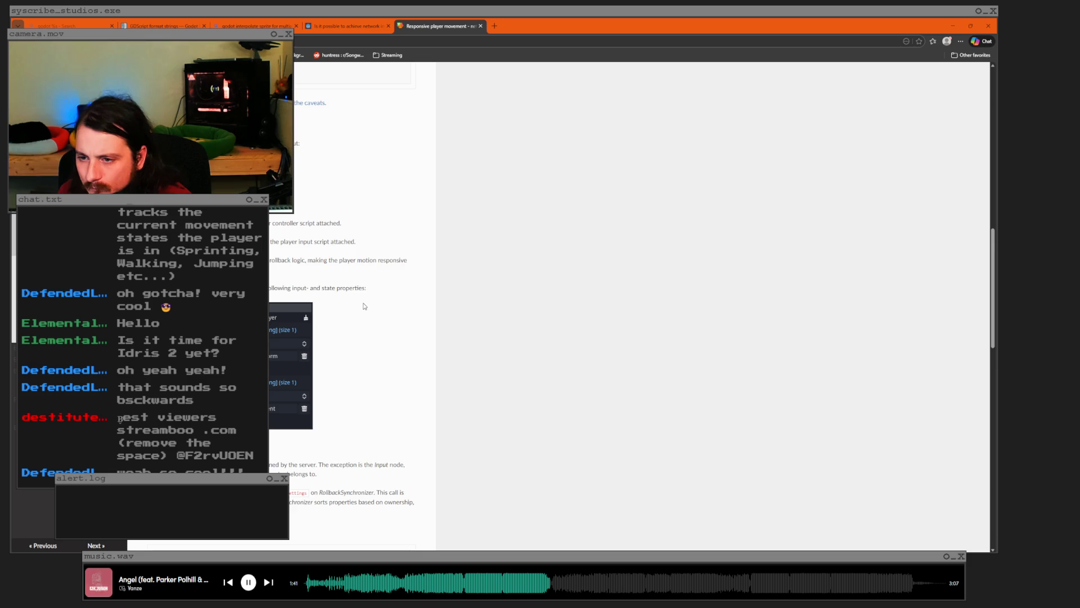
{"action": "scroll", "coordinate": [366, 308], "scroll_direction": "down", "scroll_amount": 7}
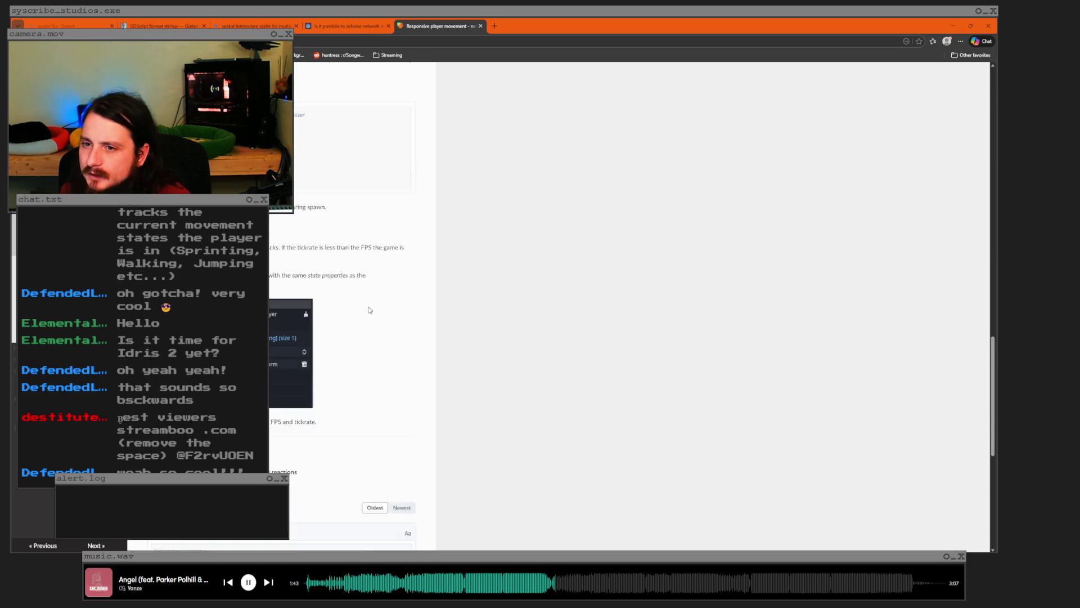
{"action": "scroll", "coordinate": [370, 310], "scroll_direction": "down", "scroll_amount": 6}
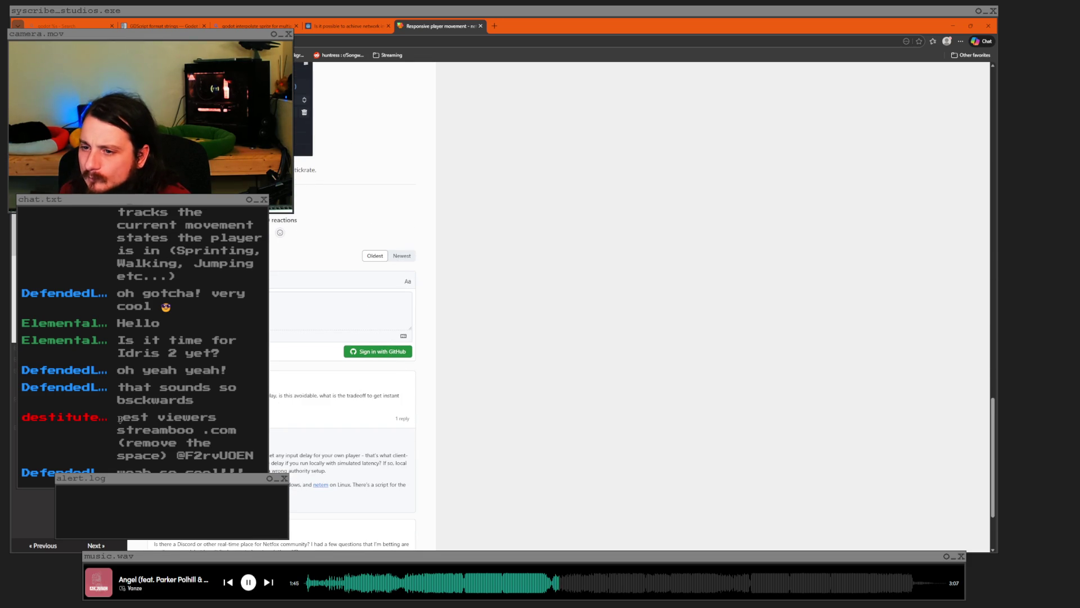
{"action": "scroll", "coordinate": [332, 407], "scroll_direction": "down", "scroll_amount": 2}
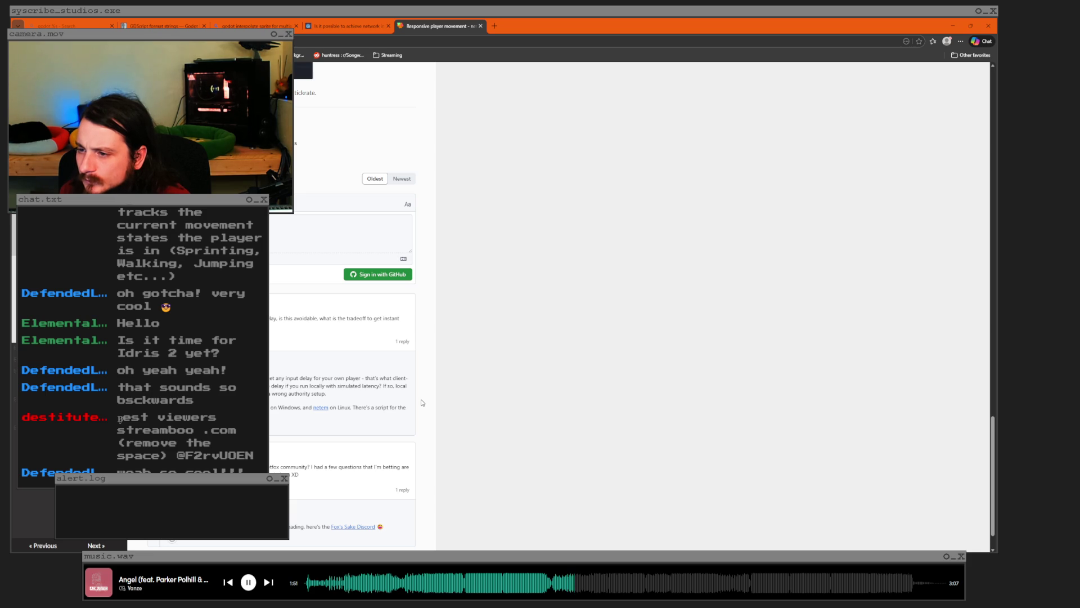
{"action": "scroll", "coordinate": [423, 402], "scroll_direction": "down", "scroll_amount": 1}
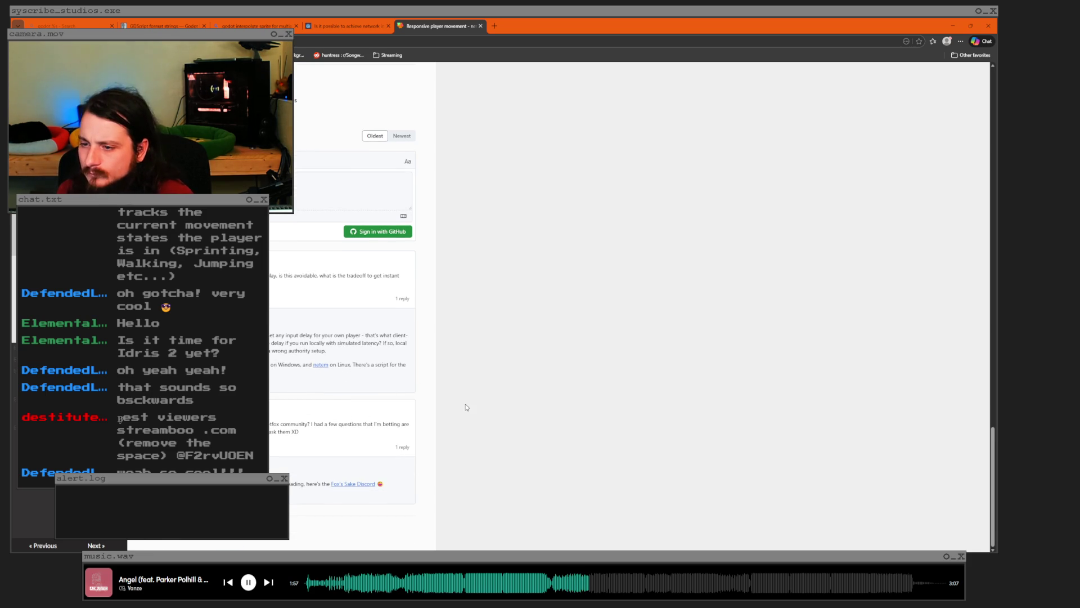
{"action": "scroll", "coordinate": [466, 407], "scroll_direction": "up", "scroll_amount": 2}
{"action": "scroll", "coordinate": [466, 407], "scroll_direction": "up", "scroll_amount": 10}
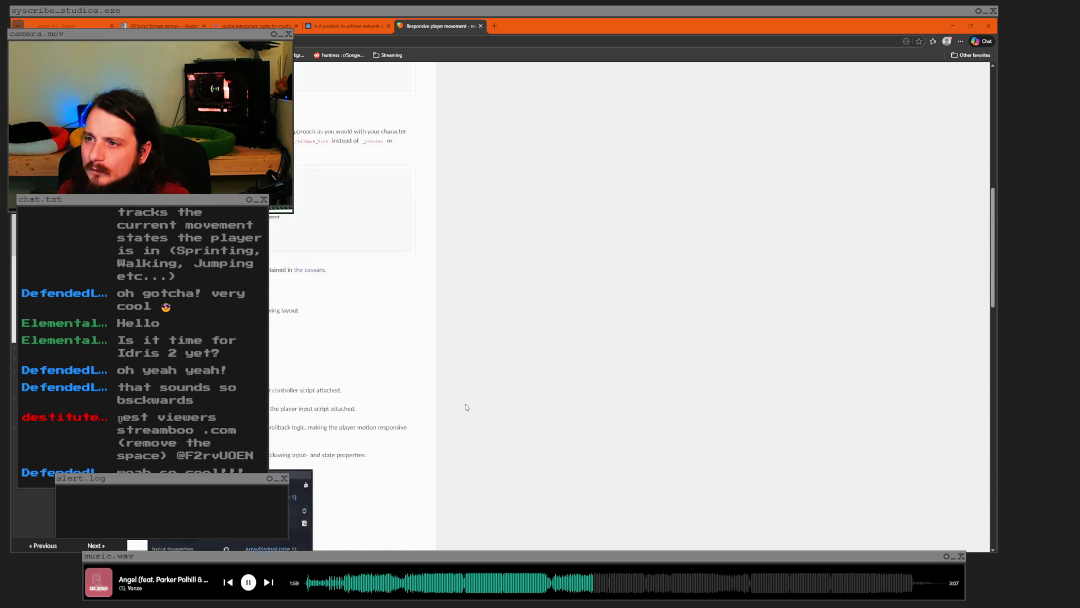
{"action": "left_click", "coordinate": [73, 338]}
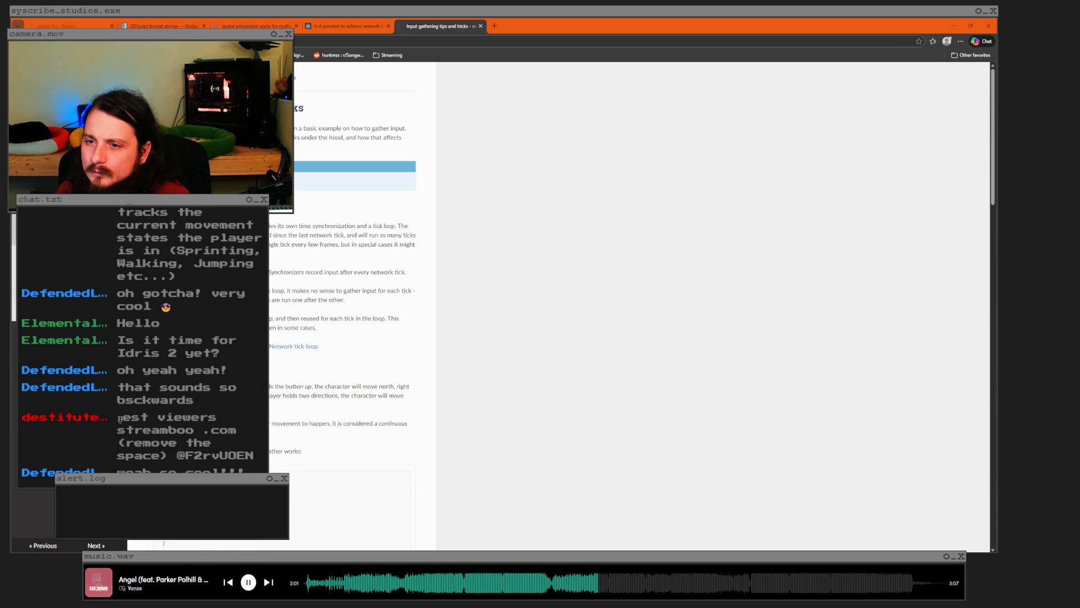
Step: Read the notes on accumulating input samples, then move on to the Predicting input article
{"action": "scroll", "coordinate": [350, 242], "scroll_direction": "down", "scroll_amount": 2}
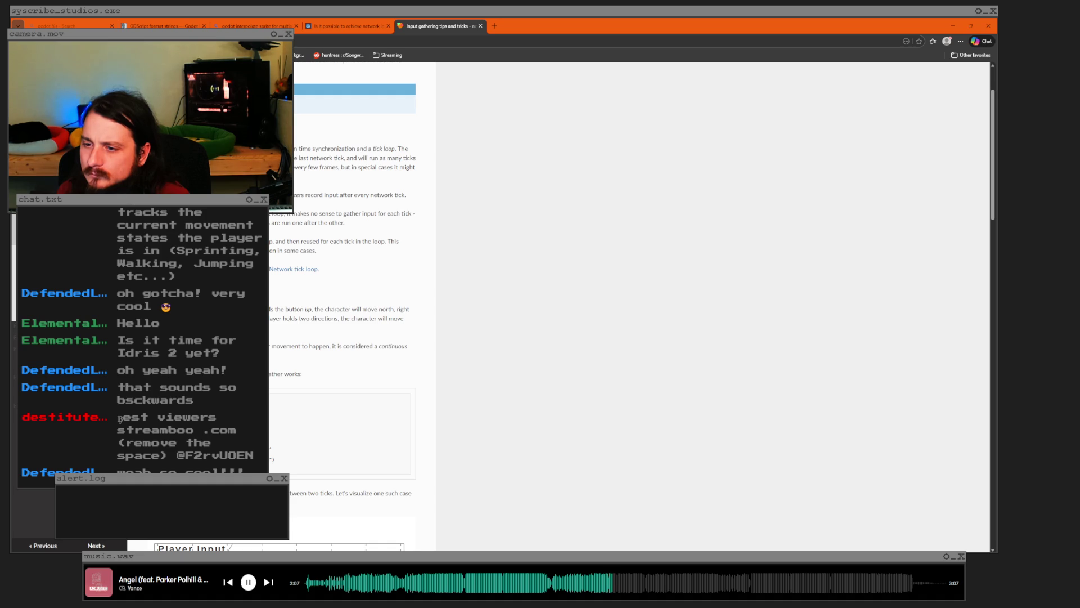
{"action": "scroll", "coordinate": [349, 242], "scroll_direction": "down", "scroll_amount": 5}
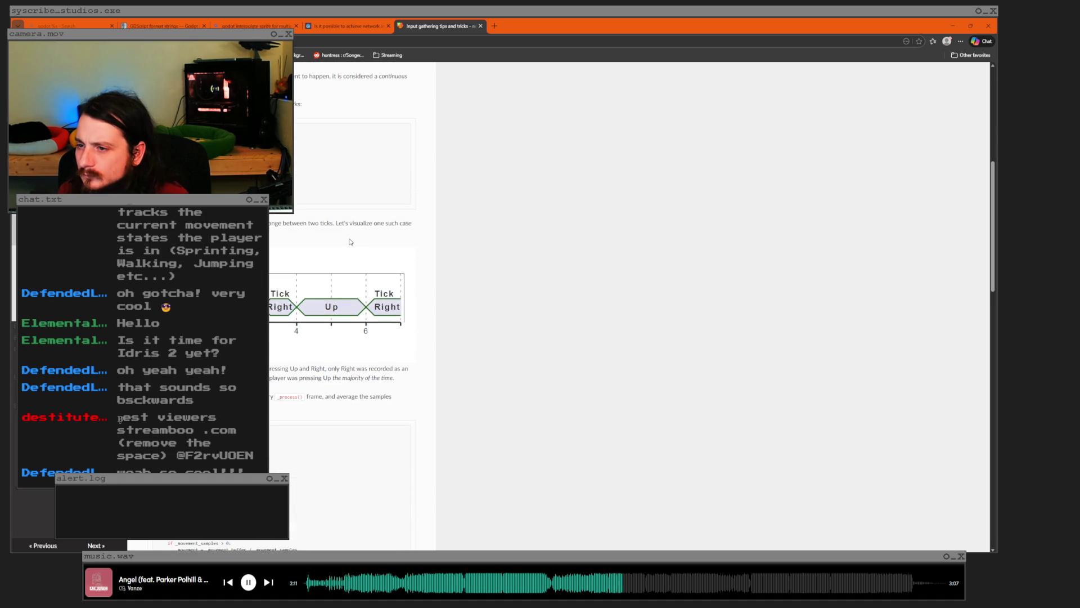
{"action": "scroll", "coordinate": [350, 242], "scroll_direction": "down", "scroll_amount": 3}
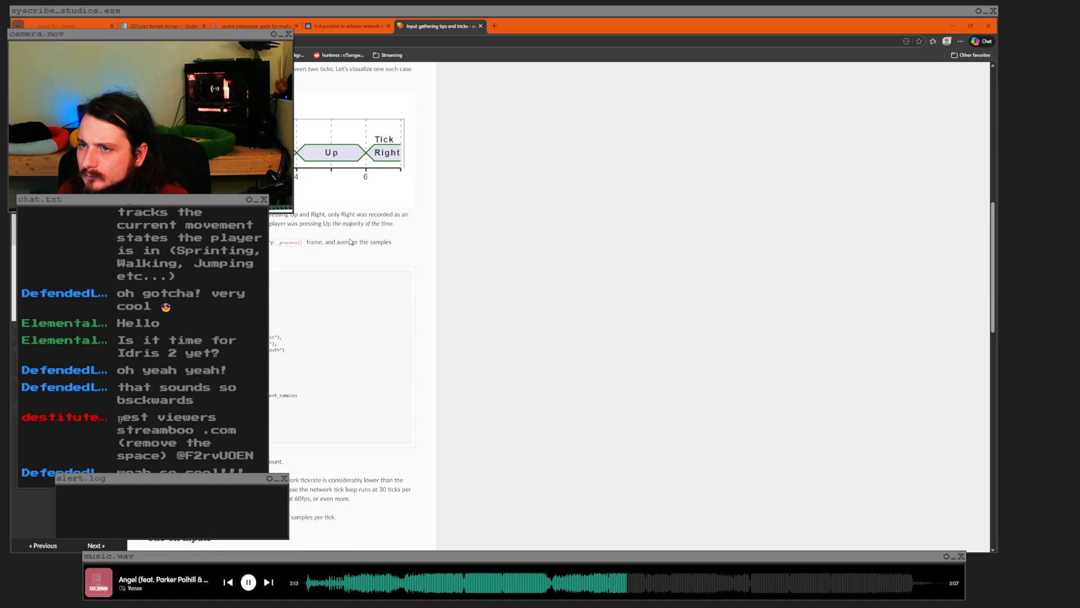
{"action": "scroll", "coordinate": [349, 242], "scroll_direction": "up", "scroll_amount": 1}
{"action": "scroll", "coordinate": [349, 242], "scroll_direction": "down", "scroll_amount": 1}
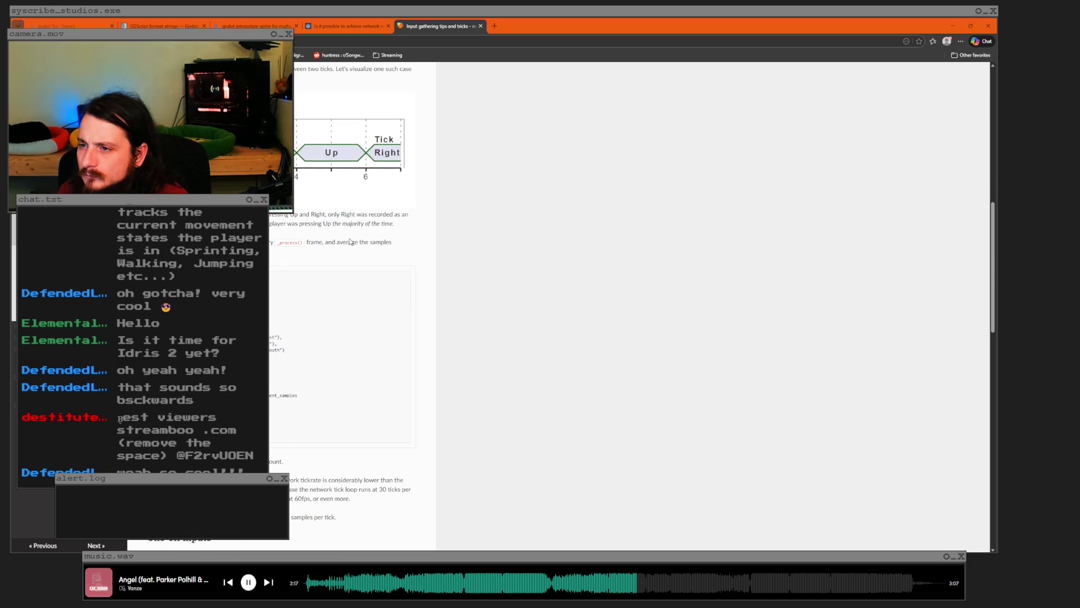
{"action": "scroll", "coordinate": [340, 257], "scroll_direction": "down", "scroll_amount": 10}
{"action": "scroll", "coordinate": [349, 304], "scroll_direction": "down", "scroll_amount": 4}
{"action": "scroll", "coordinate": [388, 258], "scroll_direction": "down", "scroll_amount": 5}
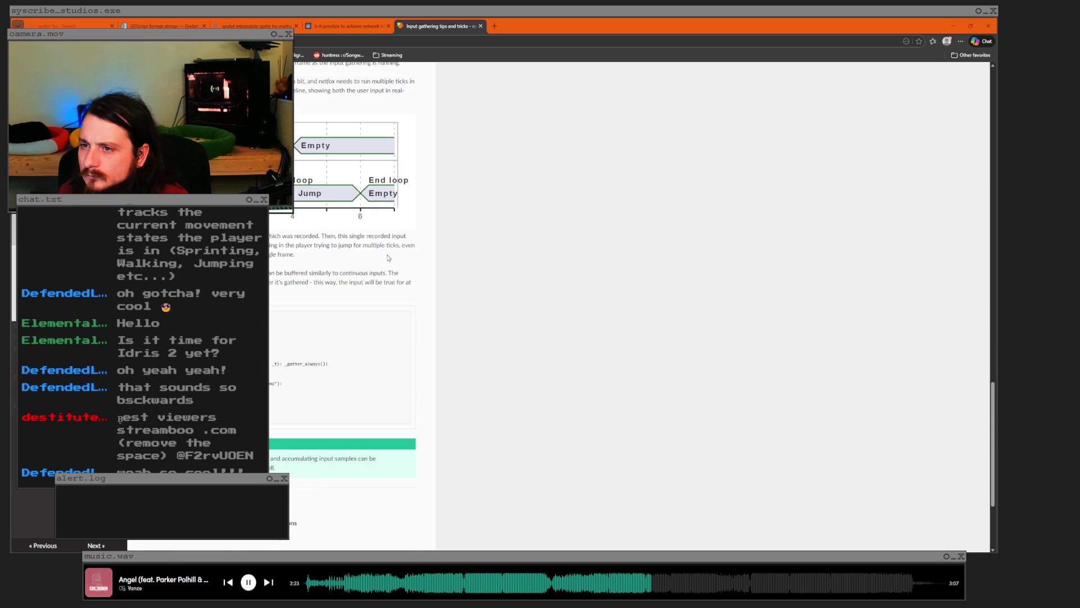
{"action": "scroll", "coordinate": [388, 257], "scroll_direction": "down", "scroll_amount": 4}
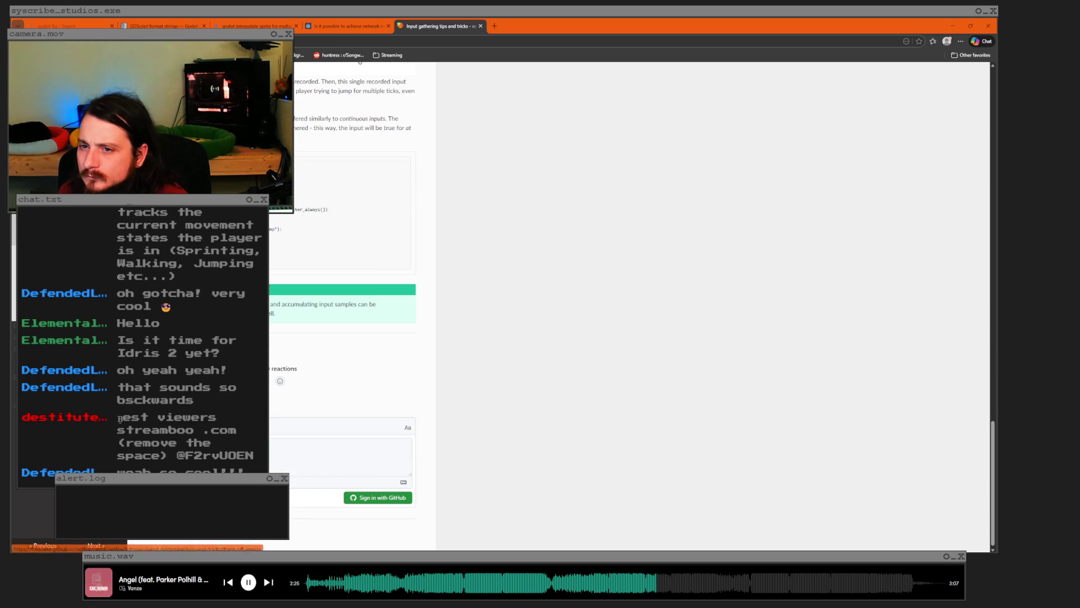
{"action": "left_click", "coordinate": [96, 545]}
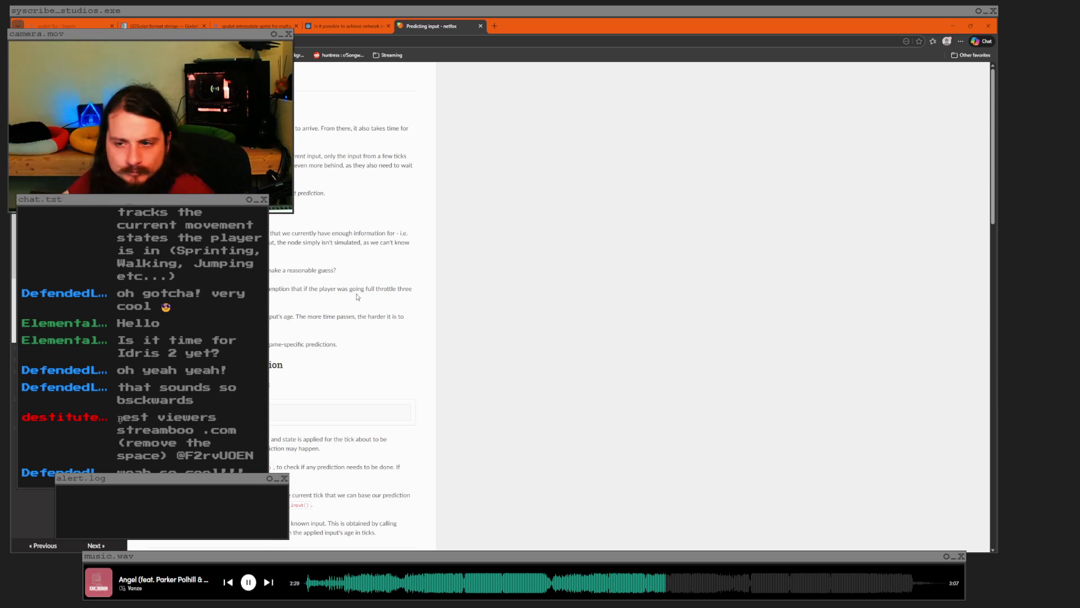
Step: Scroll through the Predicting input code, then return to the Responsive player movement article
{"action": "scroll", "coordinate": [363, 279], "scroll_direction": "down", "scroll_amount": 3}
{"action": "scroll", "coordinate": [344, 272], "scroll_direction": "down", "scroll_amount": 9}
{"action": "scroll", "coordinate": [343, 271], "scroll_direction": "down", "scroll_amount": 3}
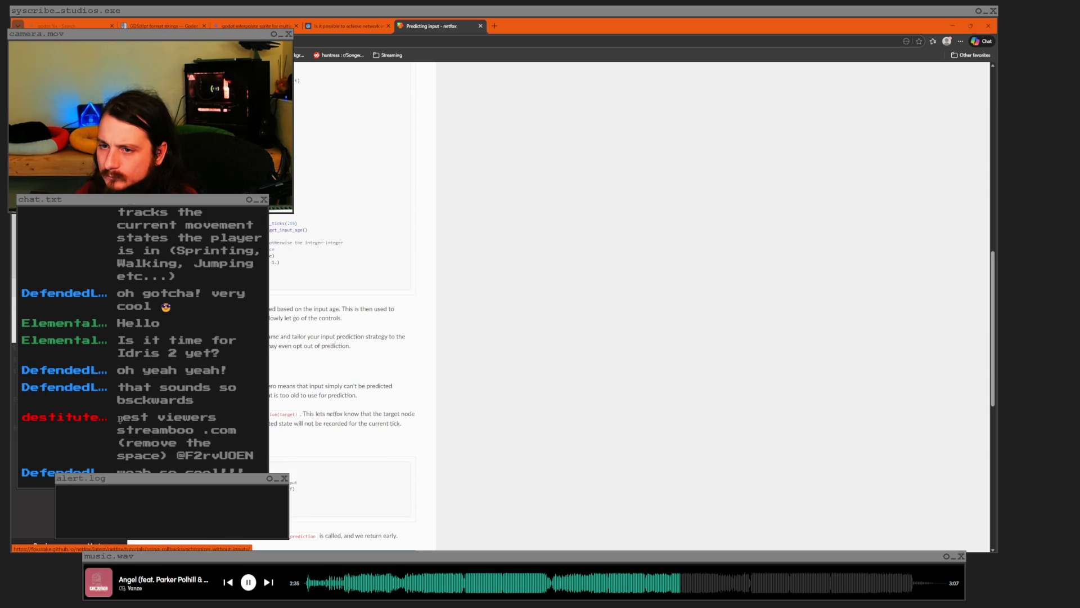
{"action": "scroll", "coordinate": [119, 419], "scroll_direction": "up", "scroll_amount": 3}
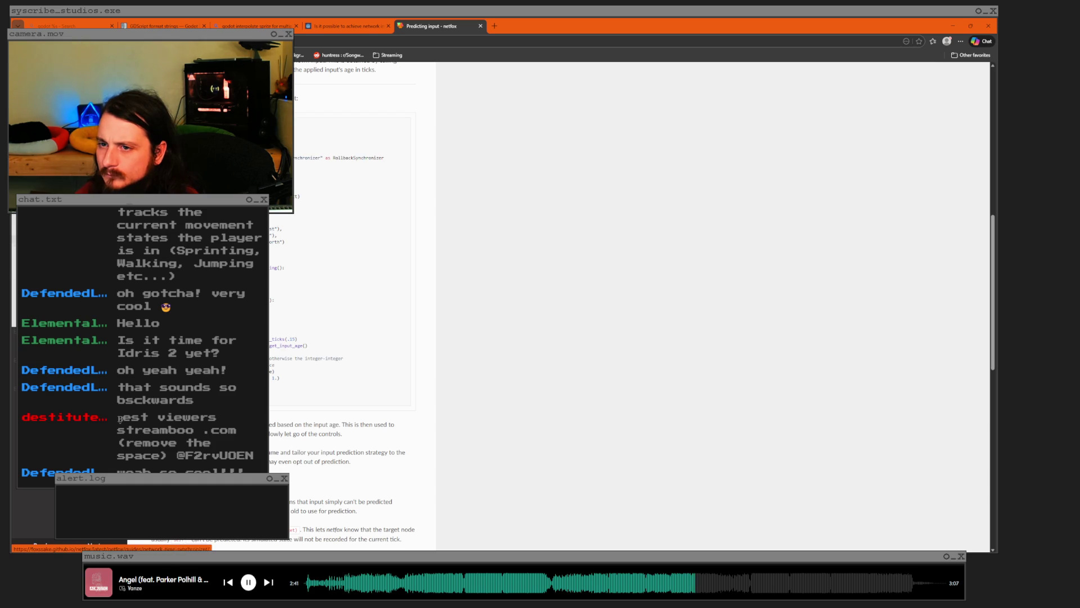
{"action": "scroll", "coordinate": [120, 419], "scroll_direction": "up", "scroll_amount": 2}
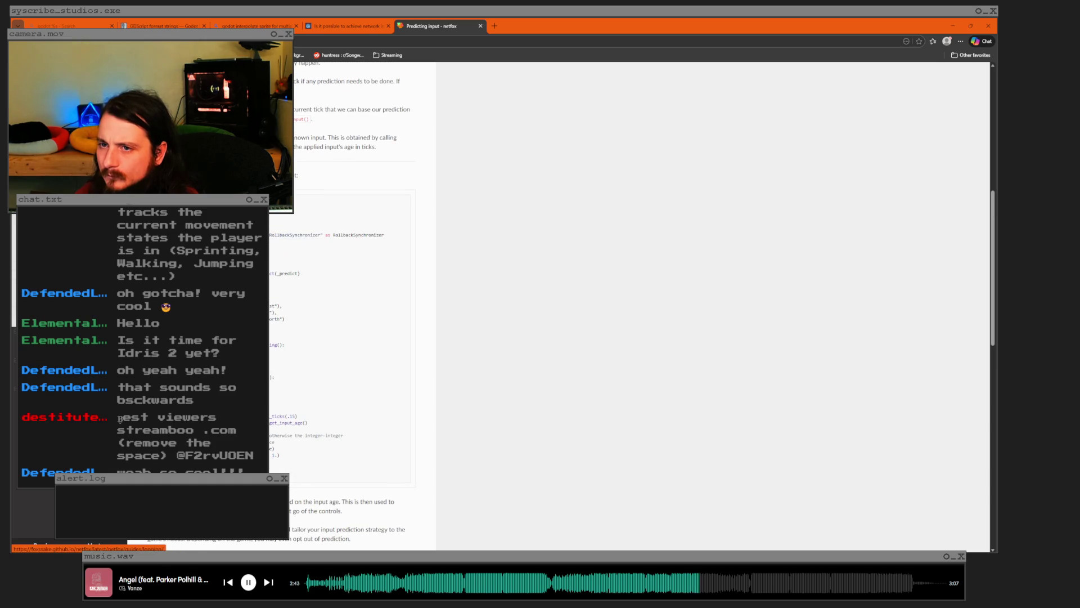
{"action": "left_click", "coordinate": [120, 419]}
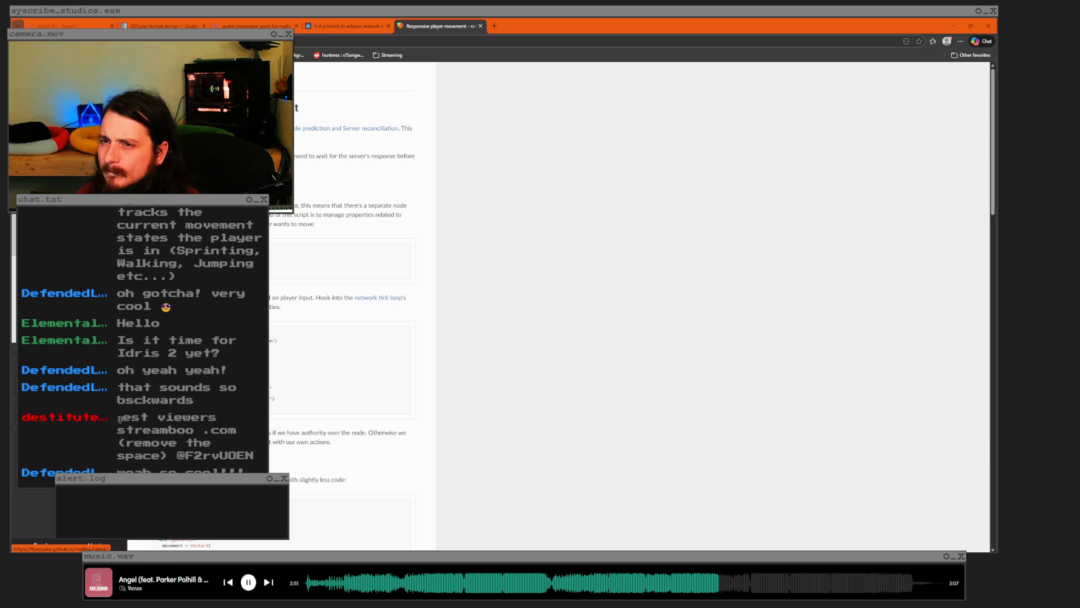
Step: From the netfox home page, open the noray repository in a new tab and close the extra Loading tab
{"action": "left_click", "coordinate": [119, 419]}
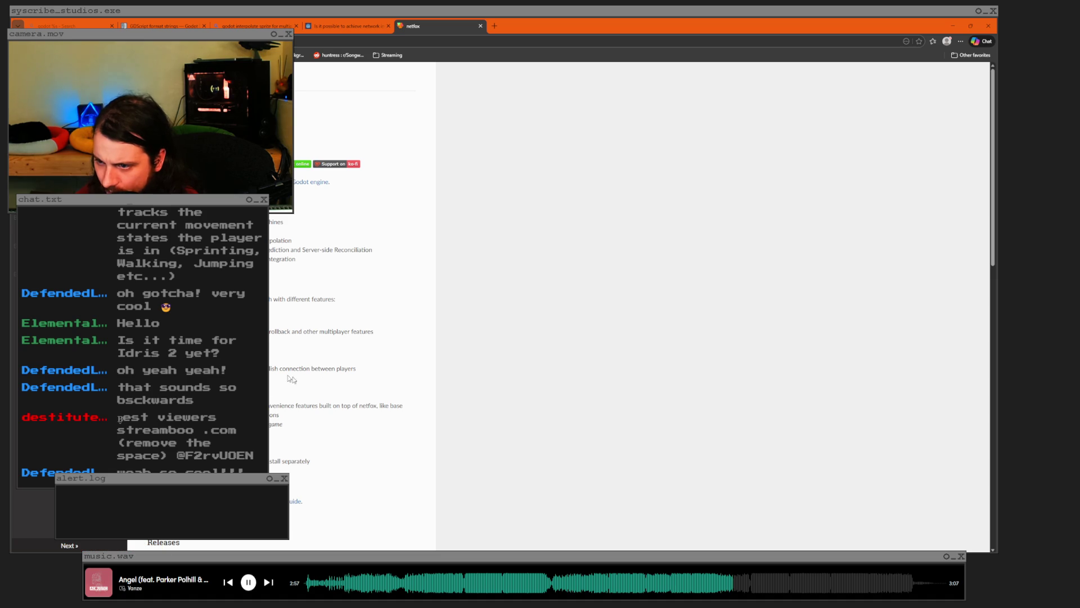
{"action": "middle_click", "coordinate": [306, 290]}
{"action": "left_click", "coordinate": [664, 29]}
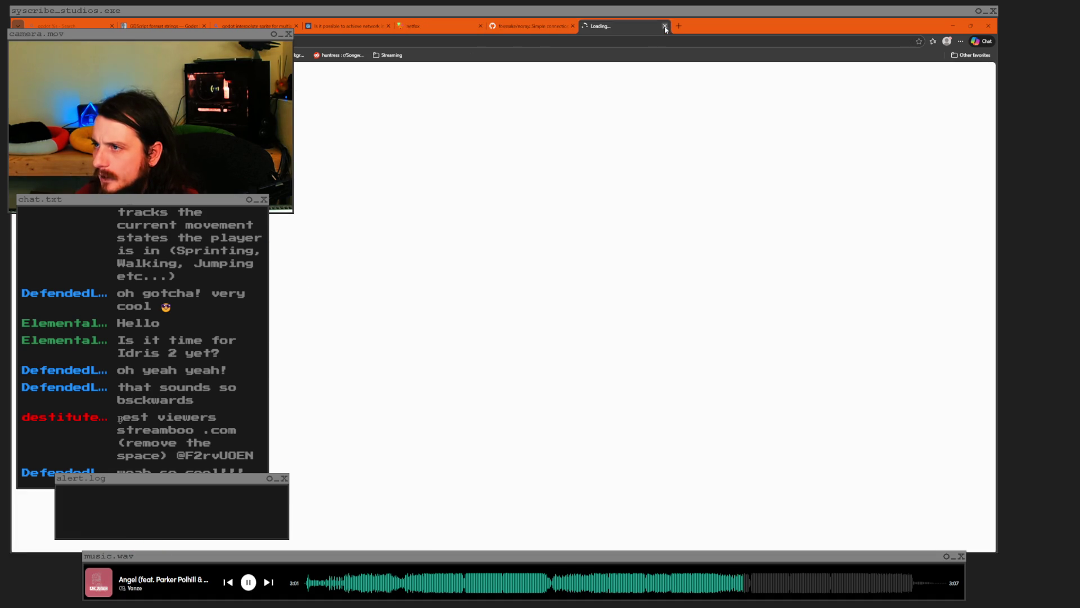
{"action": "left_click", "coordinate": [664, 26]}
Step: Read the noray README on NAT punchthrough, relaying and Docker ports, then close its tab
{"action": "scroll", "coordinate": [359, 283], "scroll_direction": "down", "scroll_amount": 3}
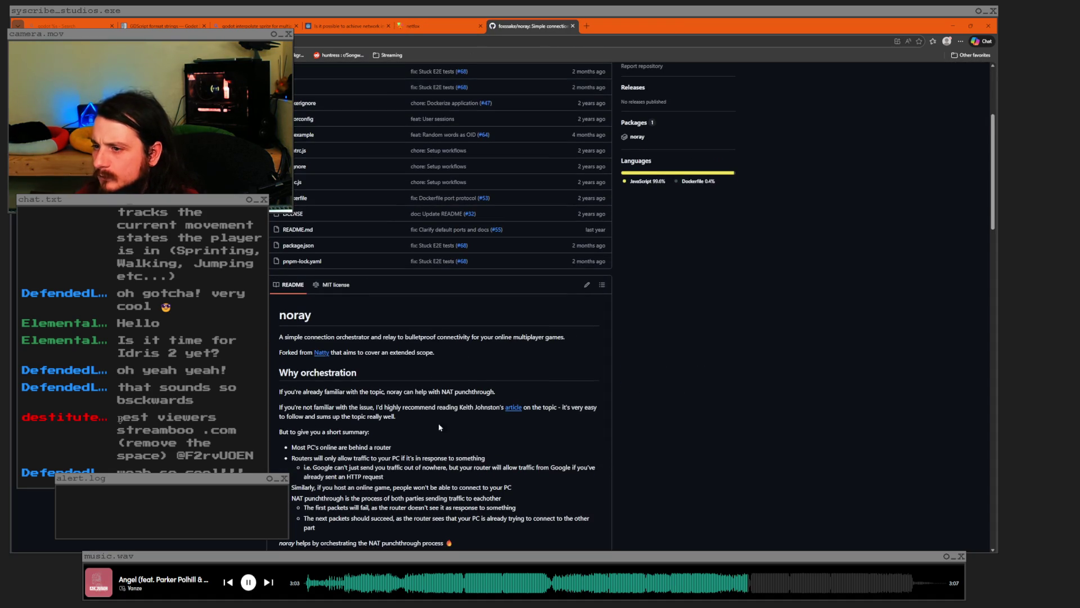
{"action": "scroll", "coordinate": [445, 448], "scroll_direction": "down", "scroll_amount": 2}
{"action": "left_click_drag", "start_coordinate": [466, 234], "coordinate": [304, 221]}
{"action": "left_click", "coordinate": [308, 236]}
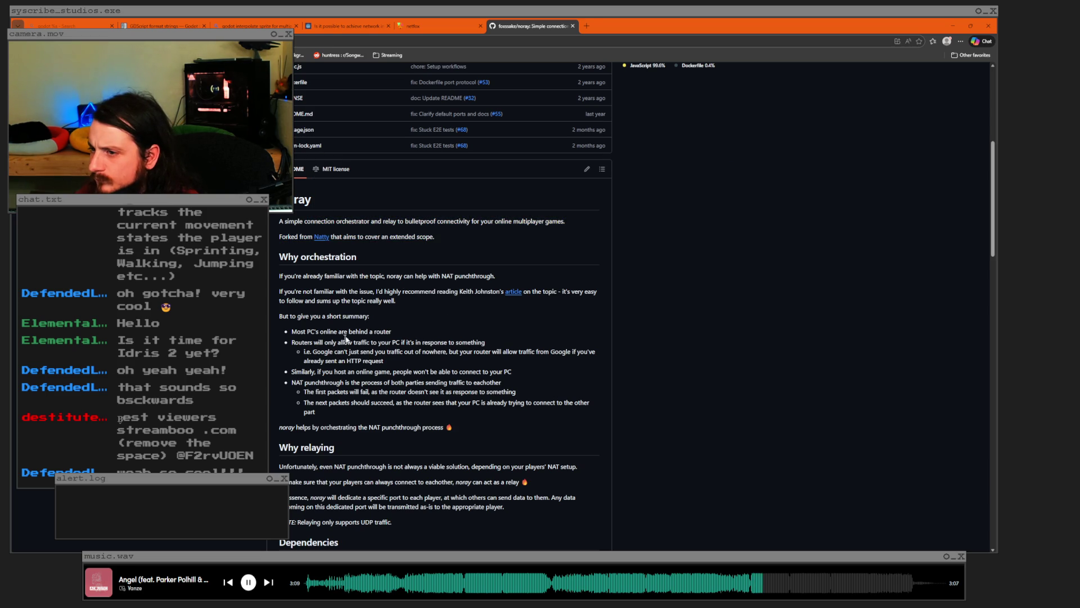
{"action": "scroll", "coordinate": [391, 347], "scroll_direction": "down", "scroll_amount": 3}
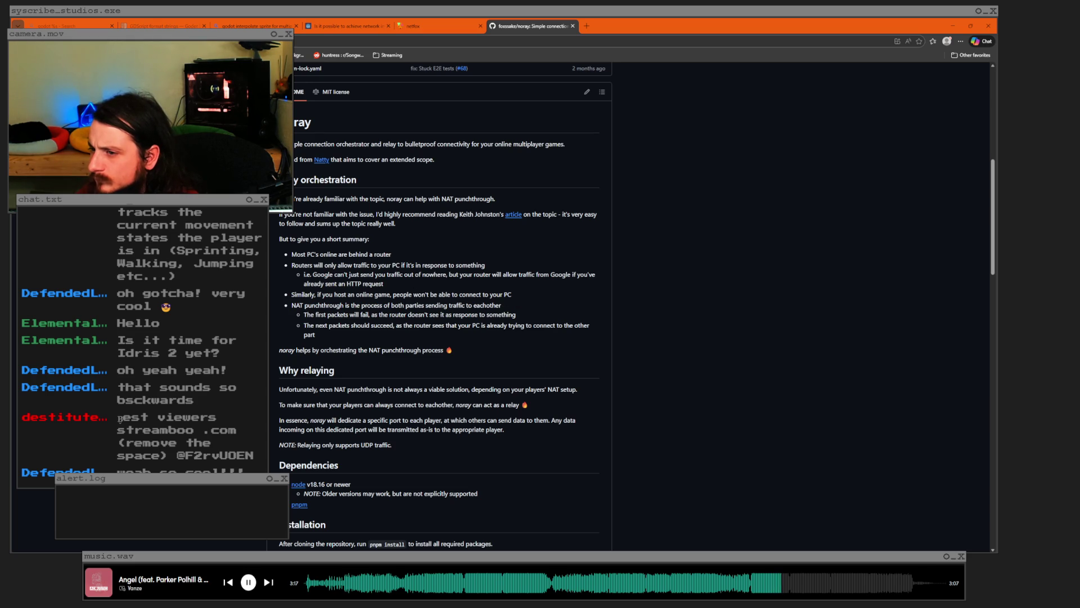
{"action": "scroll", "coordinate": [120, 419], "scroll_direction": "down", "scroll_amount": 2}
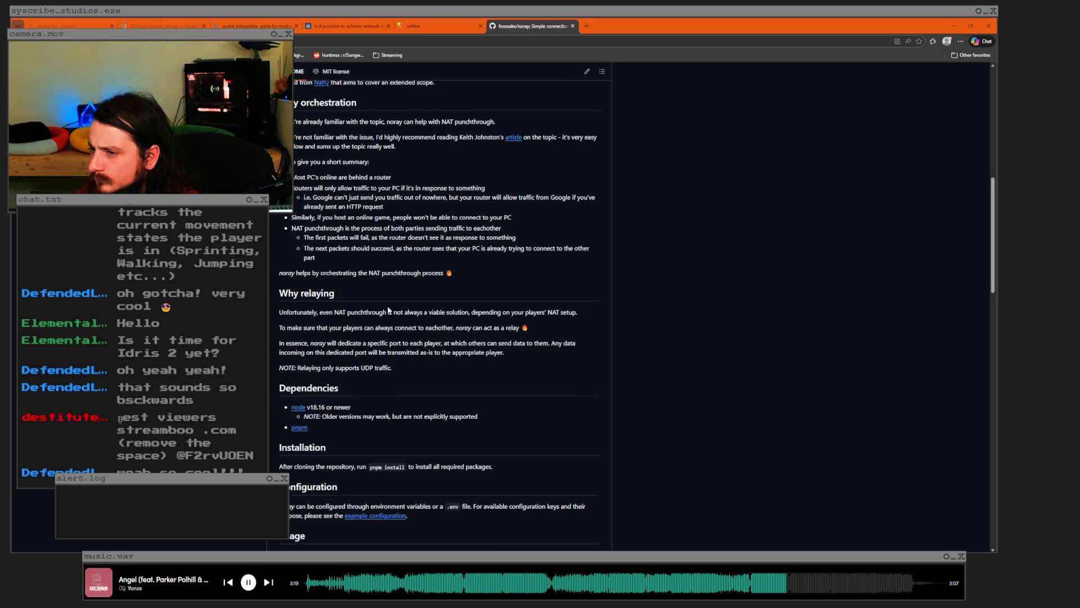
{"action": "scroll", "coordinate": [388, 310], "scroll_direction": "down", "scroll_amount": 4}
{"action": "scroll", "coordinate": [464, 271], "scroll_direction": "down", "scroll_amount": 5}
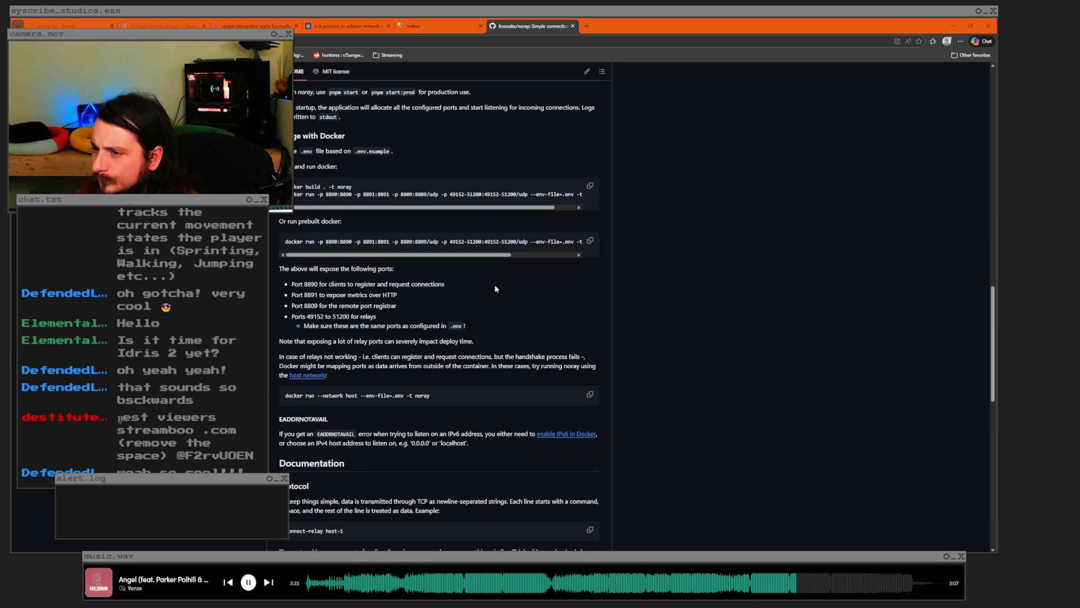
{"action": "scroll", "coordinate": [495, 289], "scroll_direction": "down", "scroll_amount": 3}
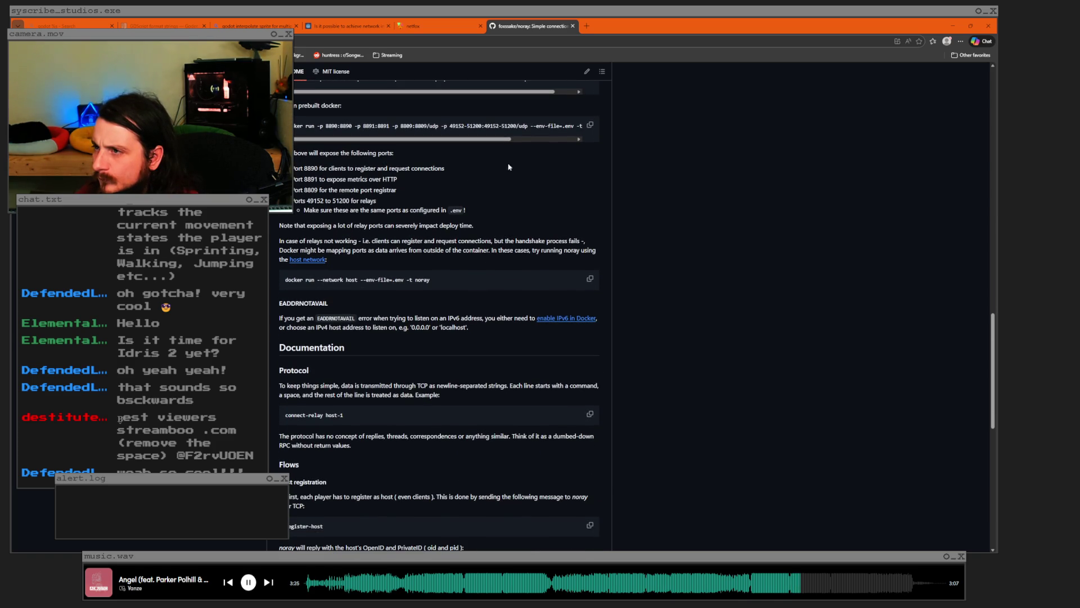
{"action": "left_click", "coordinate": [573, 25]}
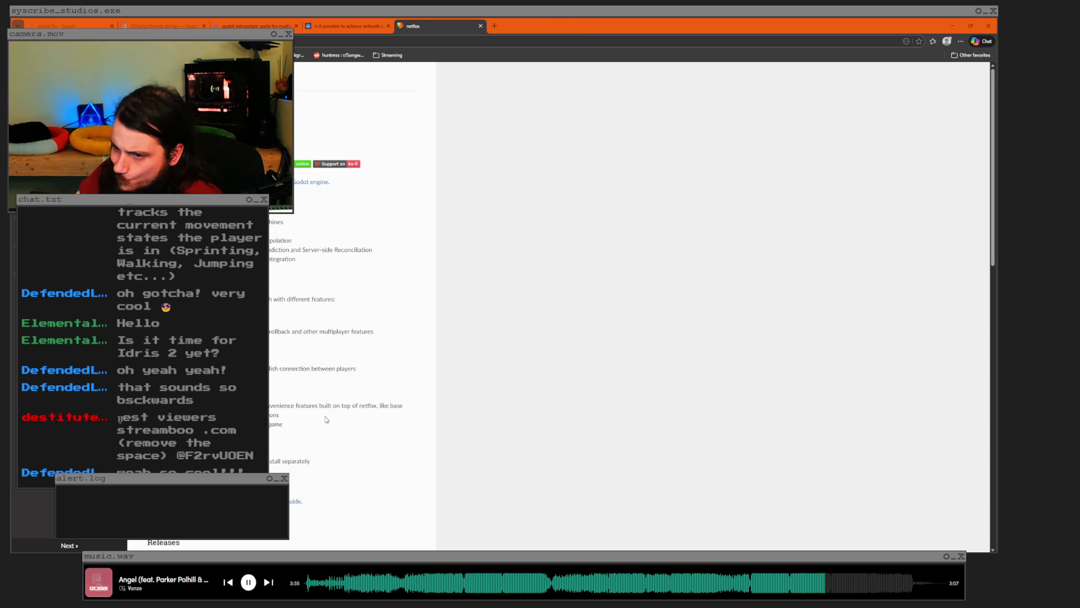
Step: Highlight lines of the netfox home page's feature list and its 'install separately' note while reading
{"action": "left_click_drag", "start_coordinate": [304, 422], "coordinate": [253, 404]}
{"action": "left_click", "coordinate": [353, 434]}
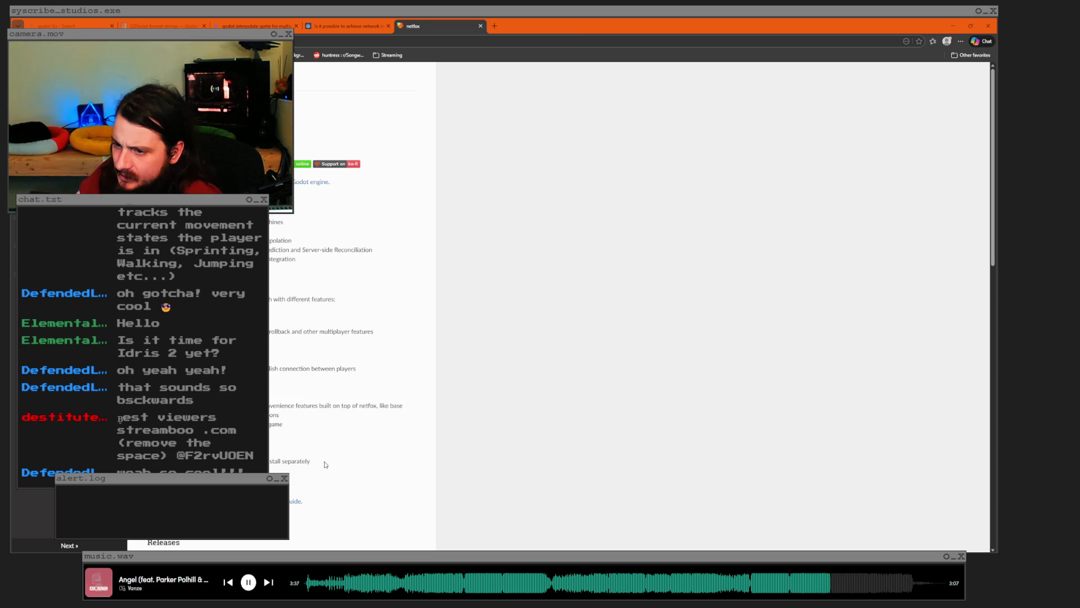
{"action": "left_click_drag", "start_coordinate": [326, 464], "coordinate": [258, 461]}
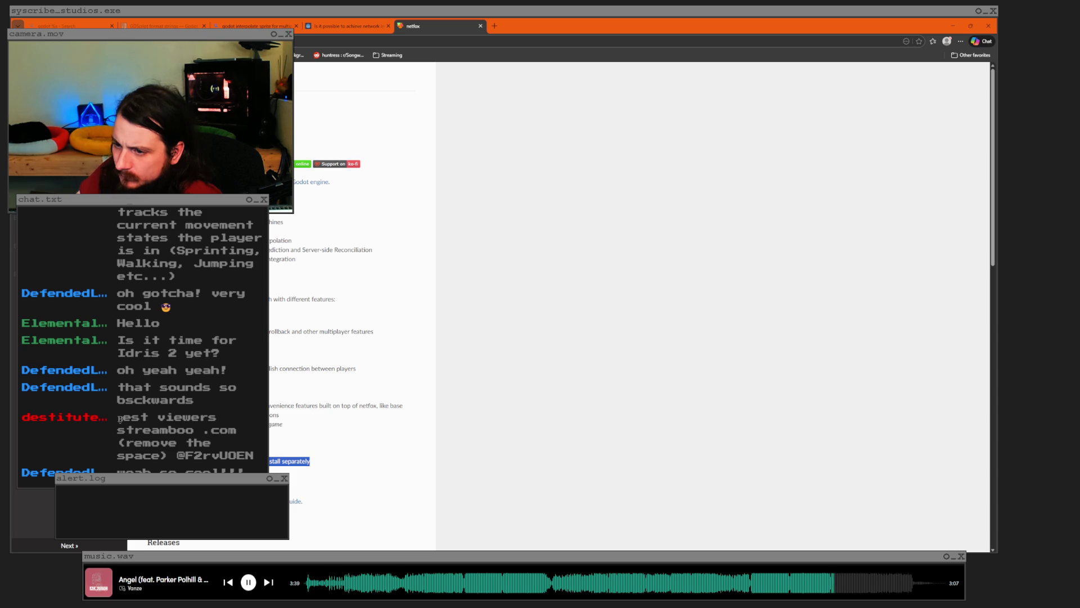
{"action": "left_click", "coordinate": [353, 463]}
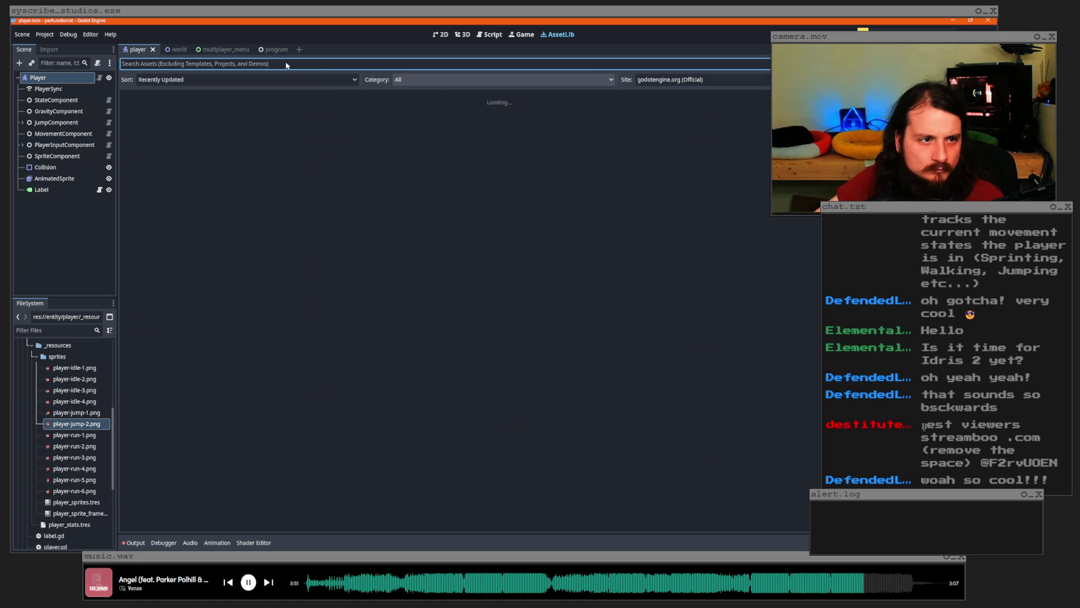
Step: Search AssetLib for 'netfox', download the asset and install it into res://addons
{"action": "type", "text": "net"}
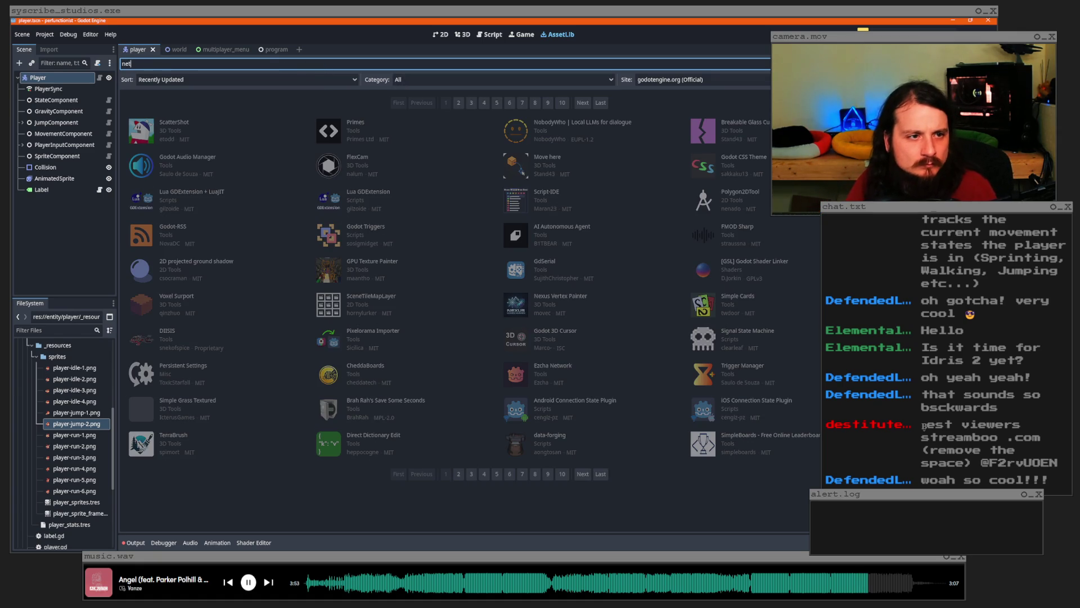
{"action": "type", "text": "fox"}
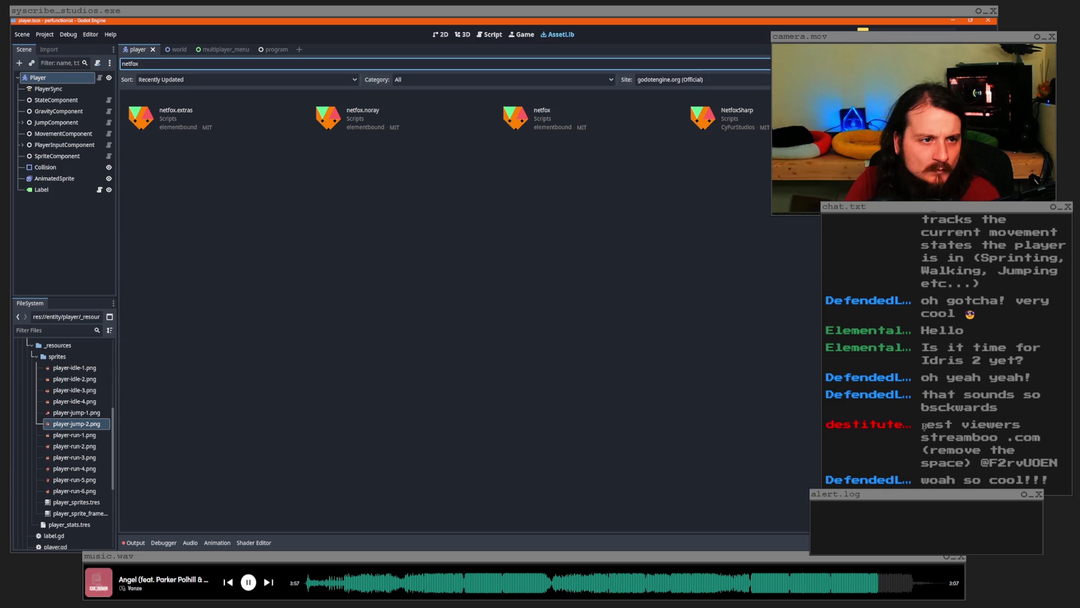
{"action": "left_click", "coordinate": [543, 111]}
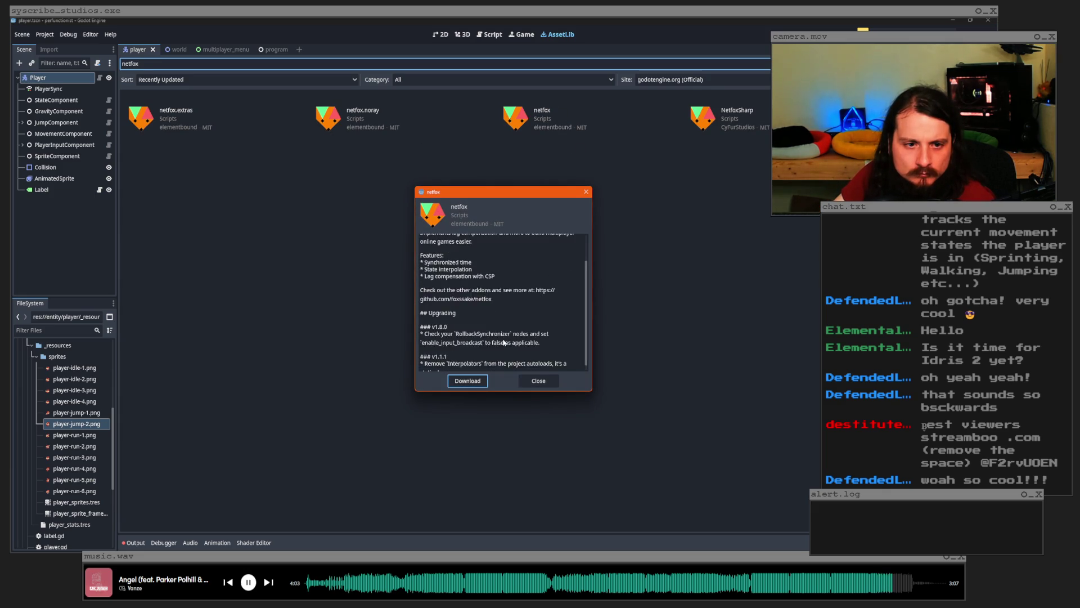
{"action": "scroll", "coordinate": [503, 342], "scroll_direction": "down", "scroll_amount": 2}
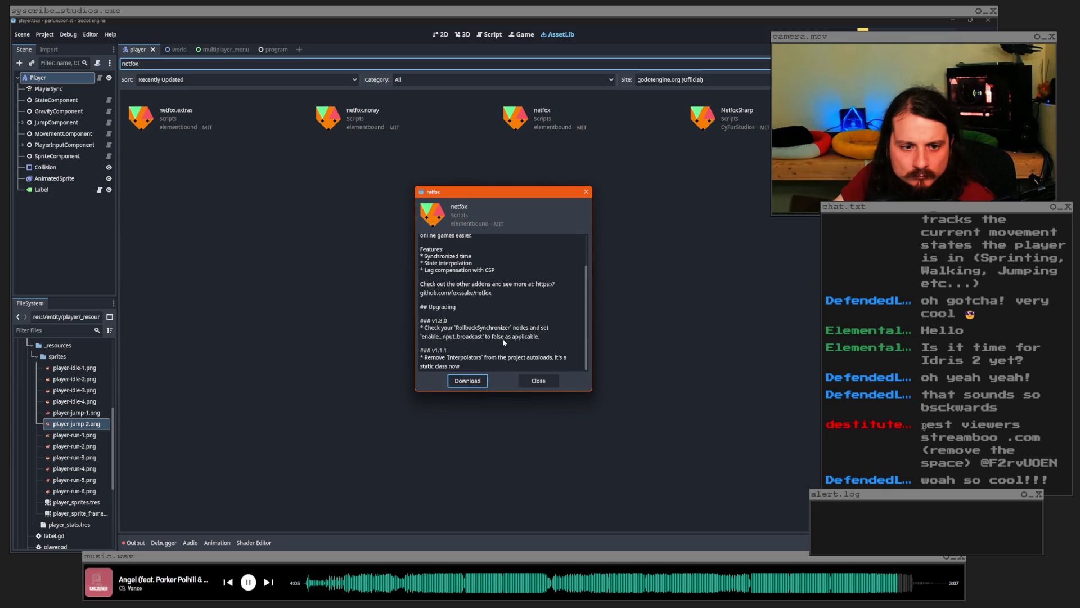
{"action": "left_click", "coordinate": [479, 382]}
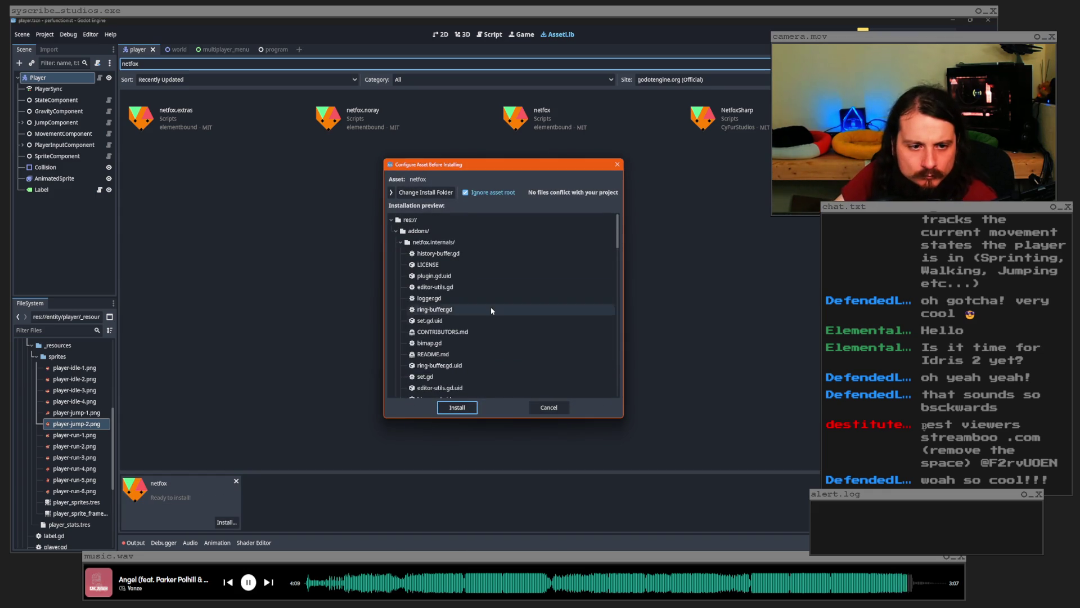
{"action": "scroll", "coordinate": [493, 307], "scroll_direction": "down", "scroll_amount": 5}
{"action": "scroll", "coordinate": [507, 309], "scroll_direction": "down", "scroll_amount": 3}
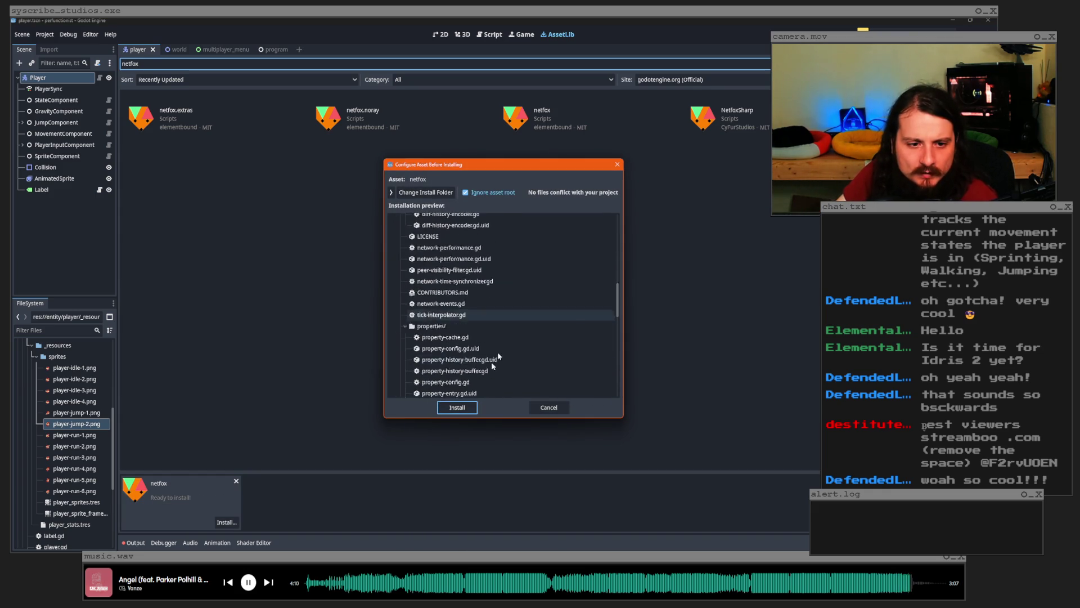
{"action": "left_click", "coordinate": [457, 407]}
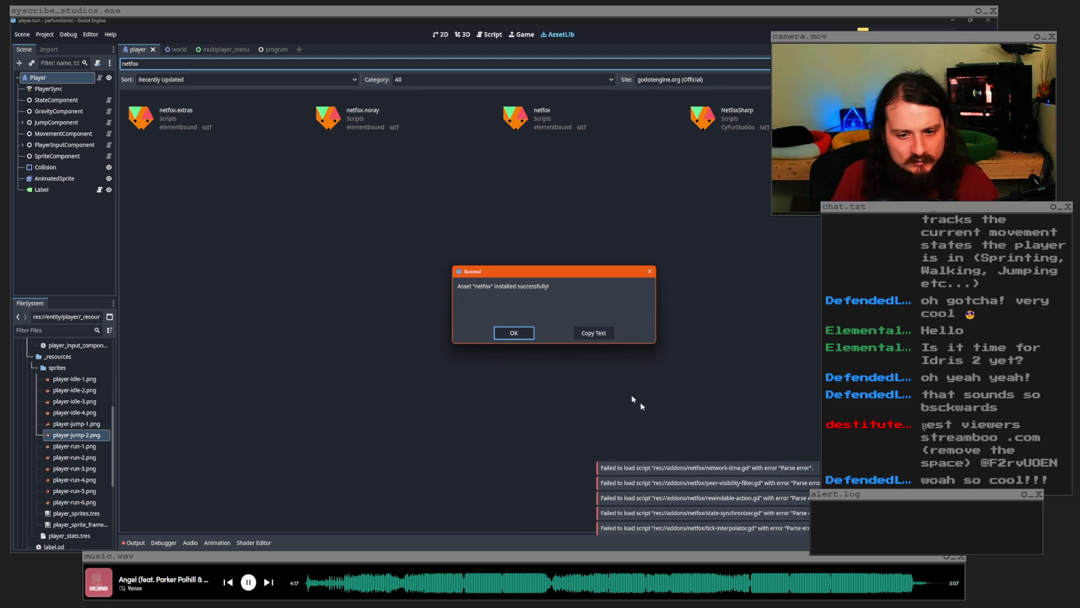
{"action": "left_click", "coordinate": [739, 499]}
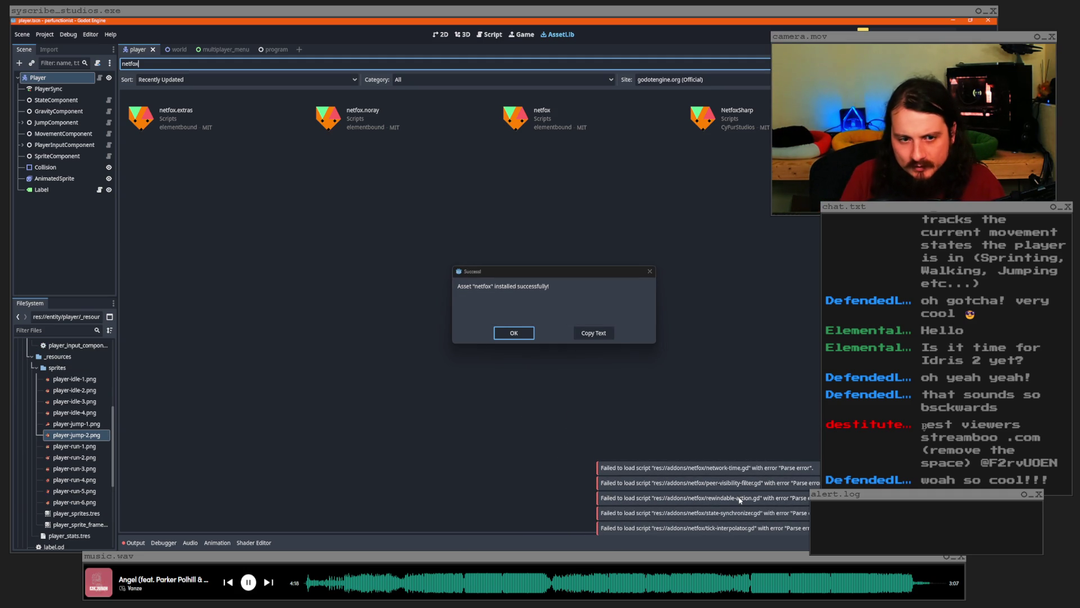
{"action": "left_click", "coordinate": [530, 333]}
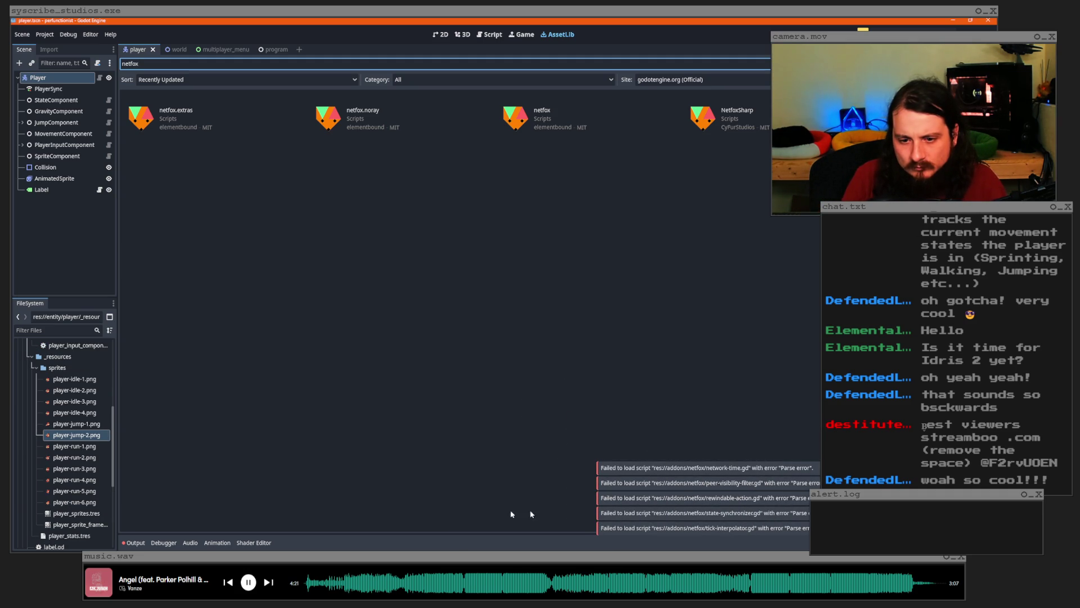
Step: Expand addons/netfox and open network-performance.gd and network-time.gd in the script editor
{"action": "scroll", "coordinate": [61, 428], "scroll_direction": "up", "scroll_amount": 8}
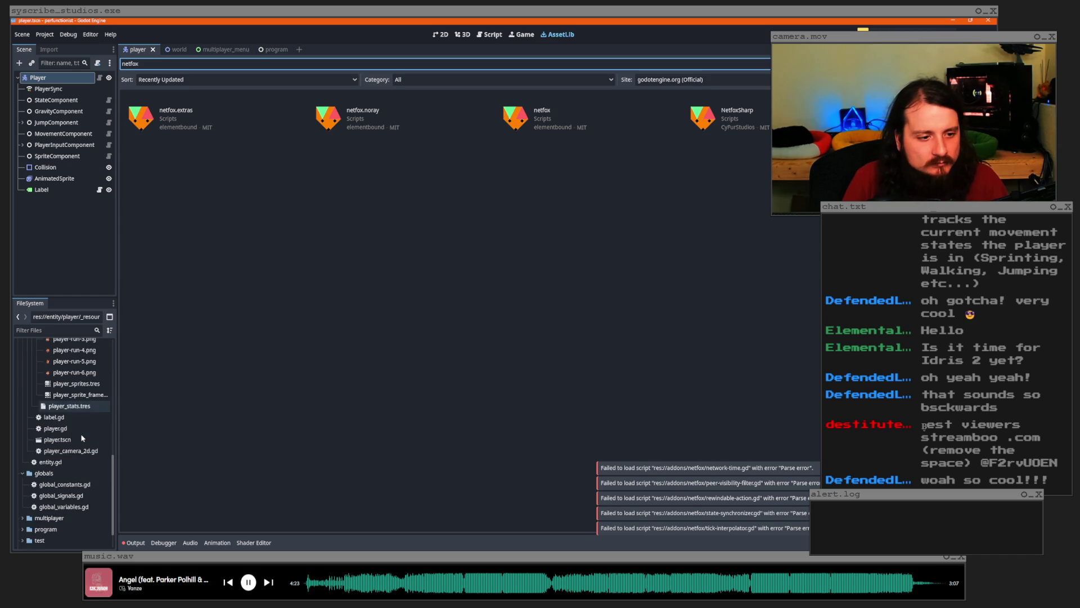
{"action": "left_click", "coordinate": [21, 380]}
{"action": "double_click", "coordinate": [76, 389]}
{"action": "scroll", "coordinate": [76, 389], "scroll_direction": "down", "scroll_amount": 3}
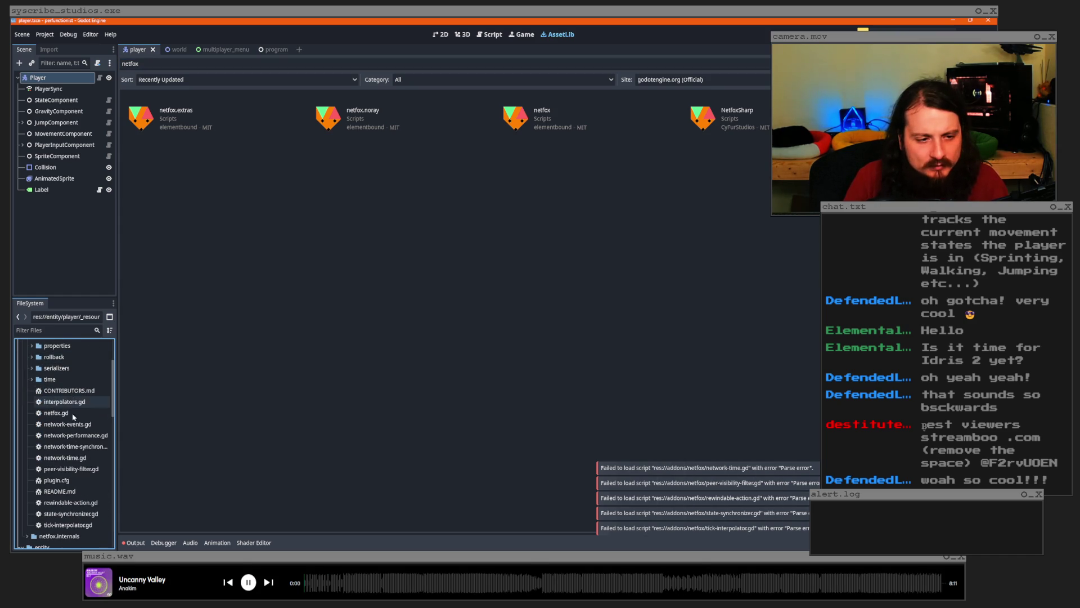
{"action": "double_click", "coordinate": [76, 435]}
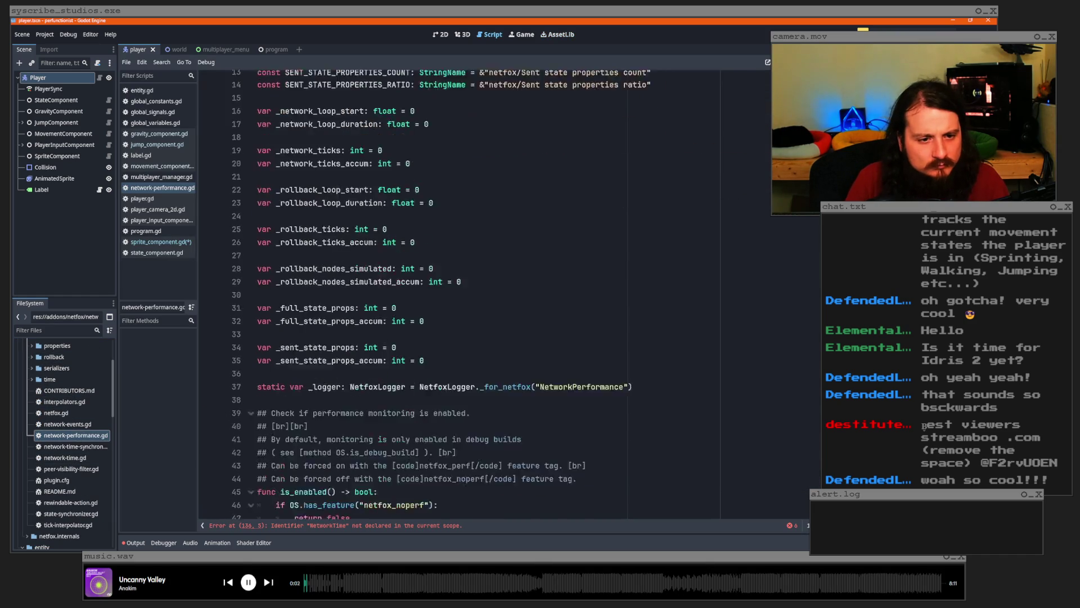
{"action": "left_click", "coordinate": [83, 458]}
{"action": "double_click", "coordinate": [82, 458]}
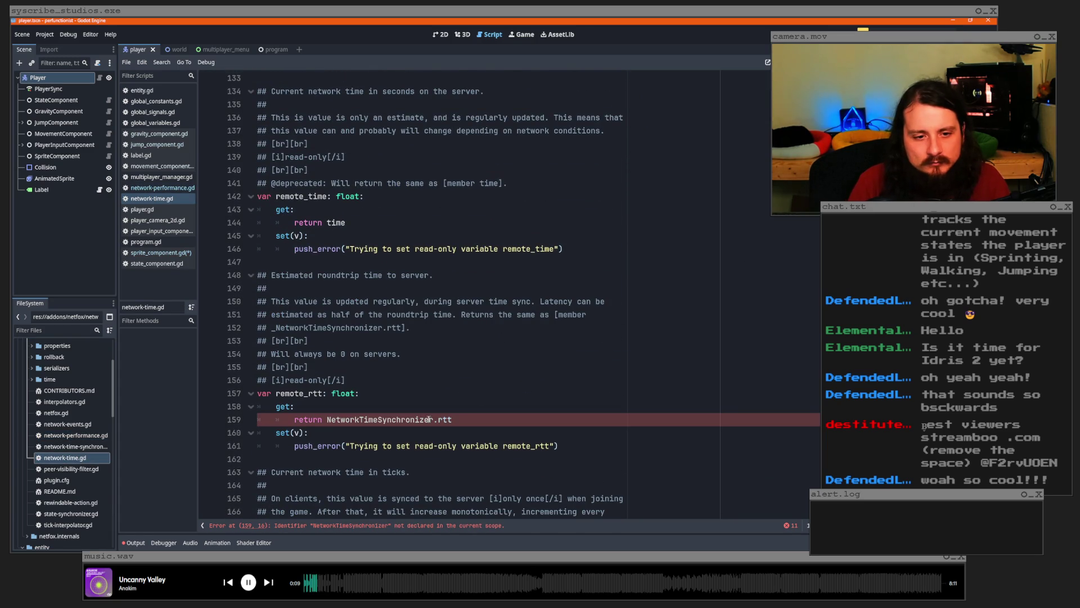
Step: Inspect NetworkTimeSynchronizer on line 159, then open network-time-synchronizer.gd and check its line 6
{"action": "left_click", "coordinate": [534, 419]}
{"action": "double_click", "coordinate": [380, 419]}
{"action": "scroll", "coordinate": [380, 338], "scroll_direction": "down", "scroll_amount": 5}
{"action": "scroll", "coordinate": [86, 465], "scroll_direction": "down", "scroll_amount": 4}
{"action": "scroll", "coordinate": [86, 466], "scroll_direction": "up", "scroll_amount": 3}
{"action": "double_click", "coordinate": [85, 394]}
{"action": "scroll", "coordinate": [484, 292], "scroll_direction": "down", "scroll_amount": 20}
{"action": "scroll", "coordinate": [484, 293], "scroll_direction": "down", "scroll_amount": 20}
{"action": "scroll", "coordinate": [483, 292], "scroll_direction": "down", "scroll_amount": 6}
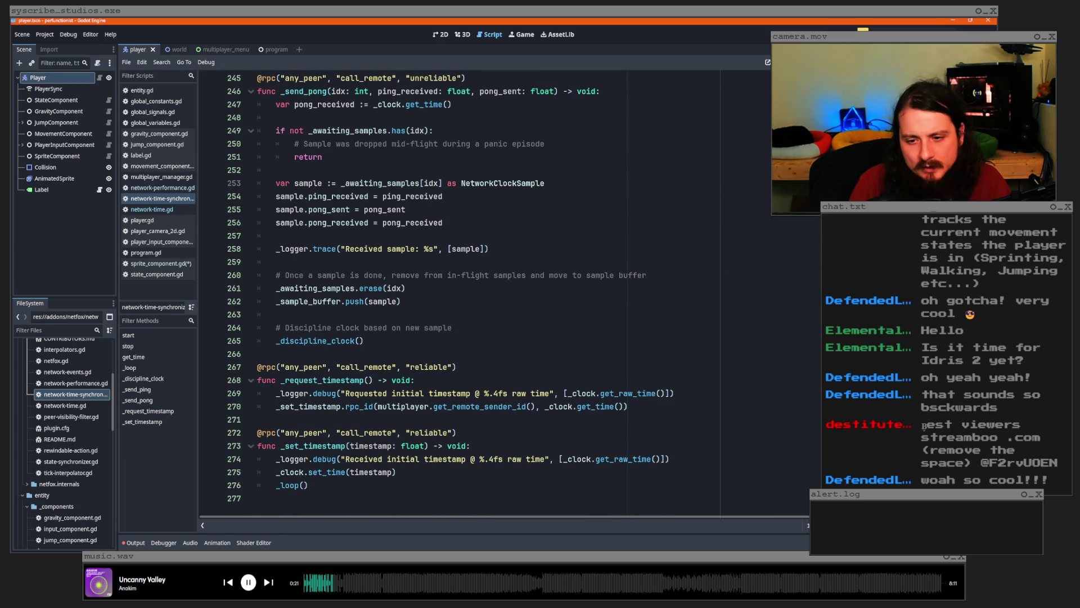
{"action": "key", "text": "ctrl+Home"}
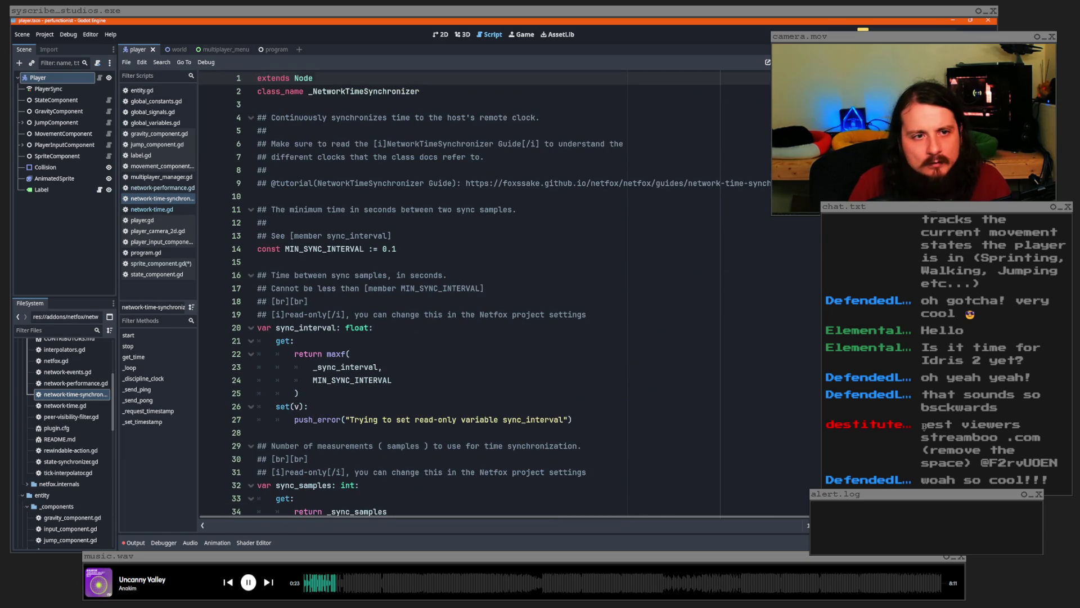
{"action": "left_click", "coordinate": [494, 144]}
Step: Reopen network-performance.gd, scroll to its top and place the caret at the end of line 28
{"action": "double_click", "coordinate": [73, 383]}
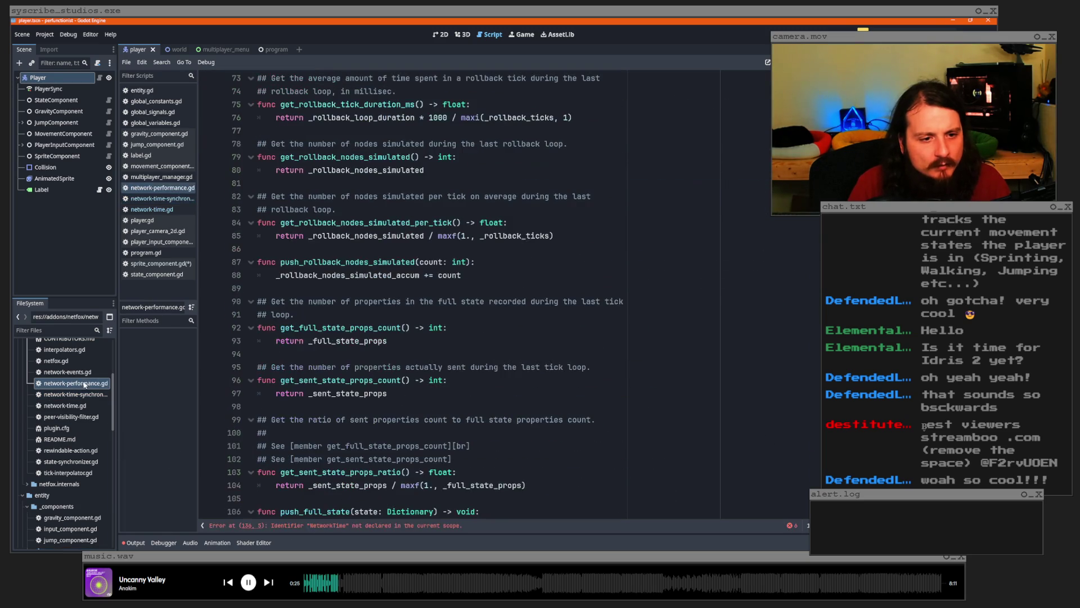
{"action": "scroll", "coordinate": [518, 353], "scroll_direction": "down", "scroll_amount": 15}
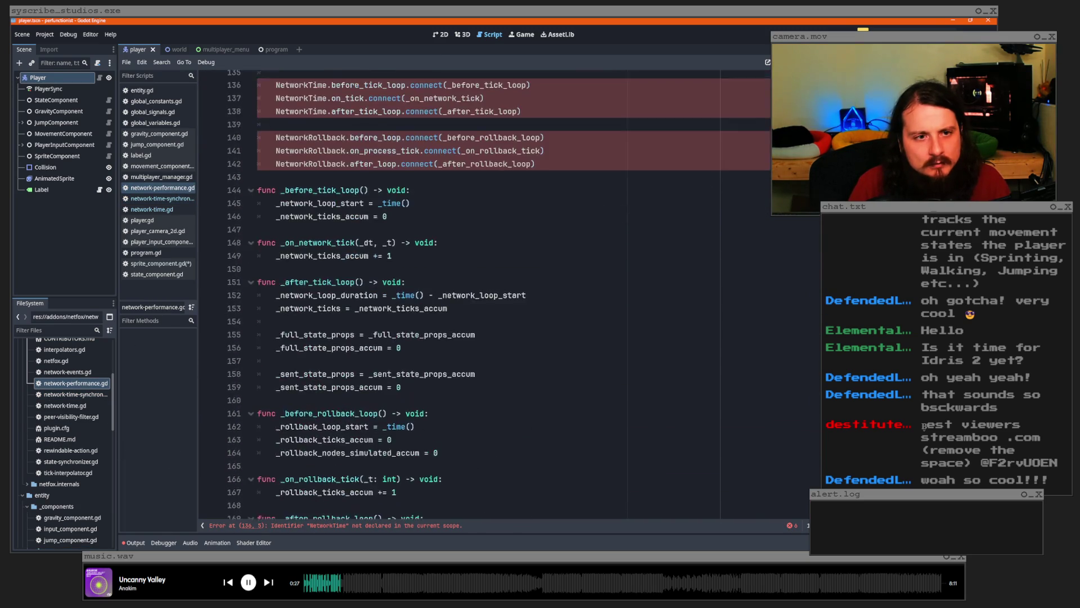
{"action": "scroll", "coordinate": [518, 354], "scroll_direction": "up", "scroll_amount": 5}
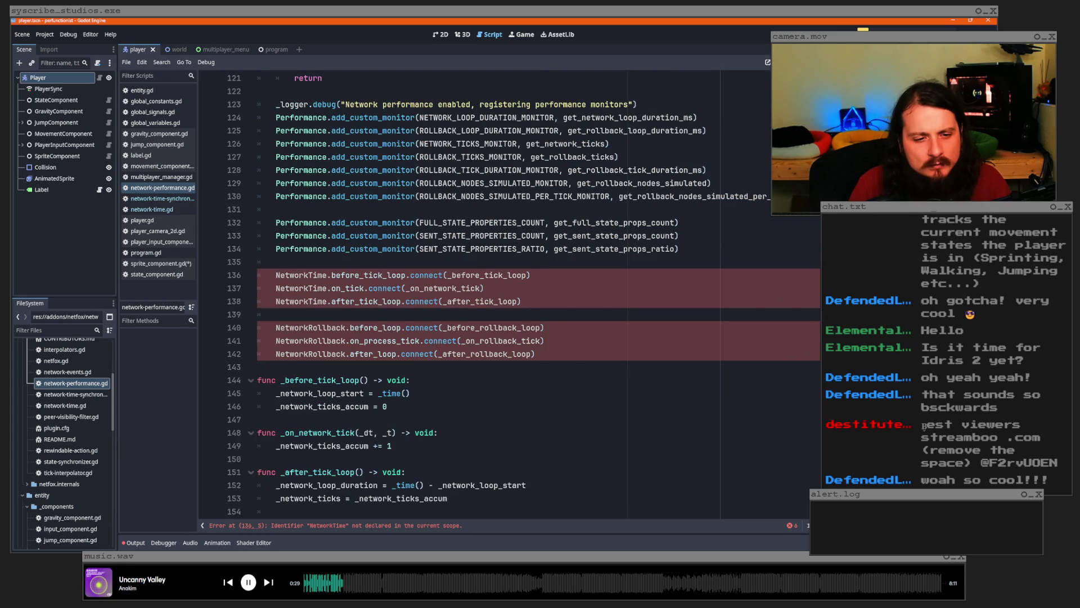
{"action": "scroll", "coordinate": [519, 354], "scroll_direction": "up", "scroll_amount": 20}
{"action": "scroll", "coordinate": [519, 354], "scroll_direction": "up", "scroll_amount": 7}
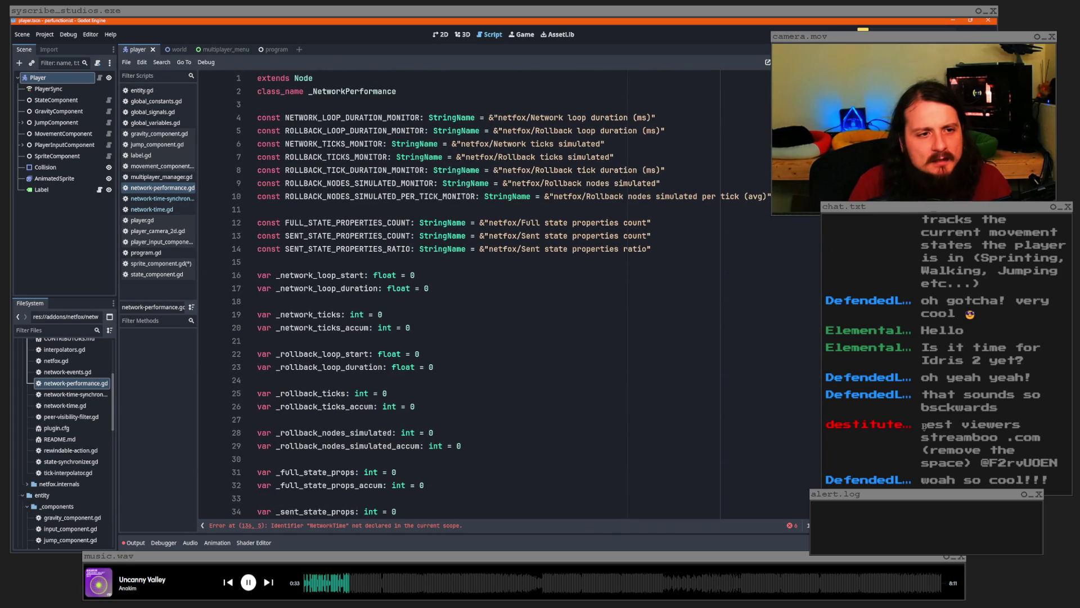
{"action": "scroll", "coordinate": [66, 388], "scroll_direction": "up", "scroll_amount": 4}
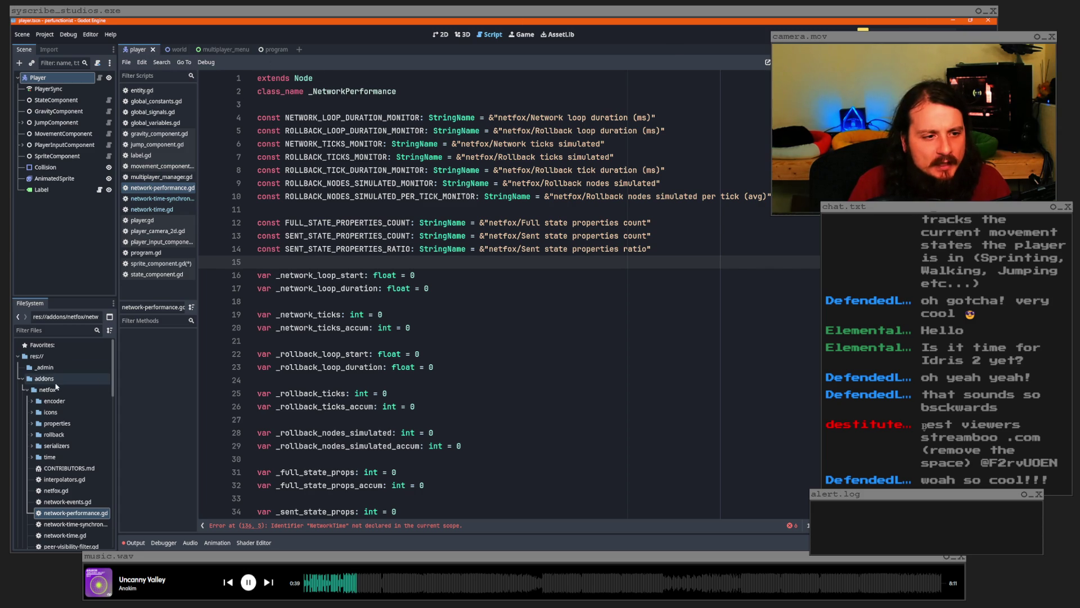
{"action": "left_click", "coordinate": [508, 433]}
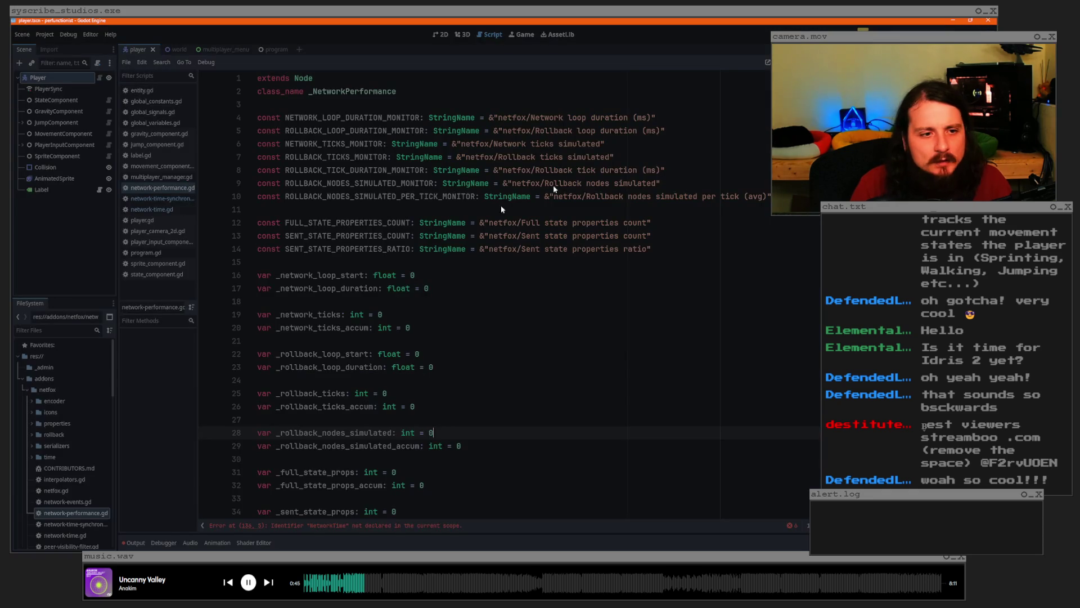
{"action": "mouse_move", "coordinate": [177, 585]}
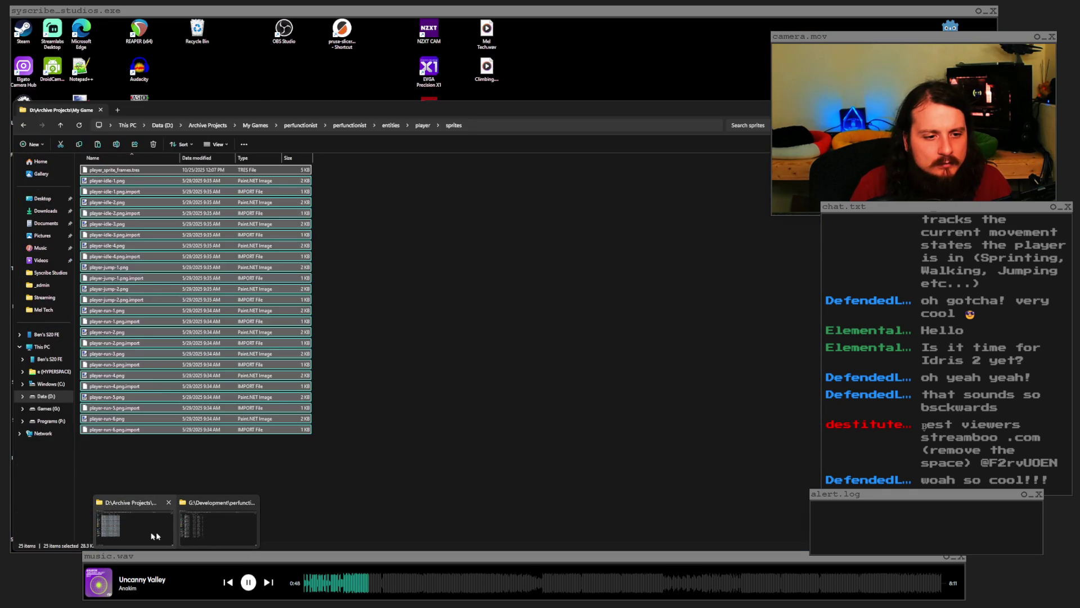
Step: Browse the Games (G:) drive to the My Games\perfunctionist folder in File Explorer
{"action": "left_click", "coordinate": [157, 536]}
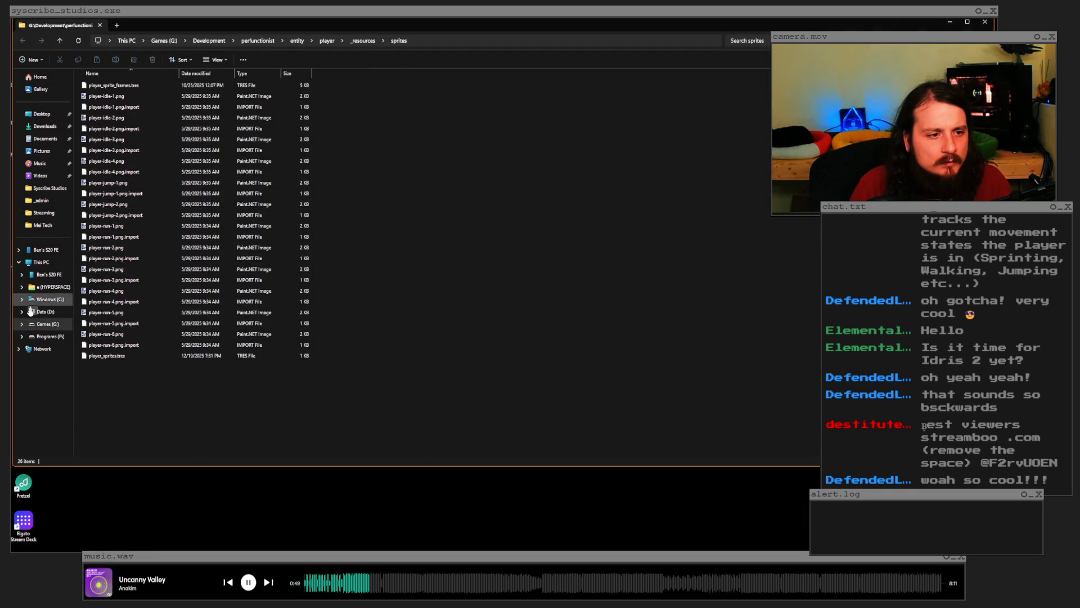
{"action": "left_click", "coordinate": [47, 324]}
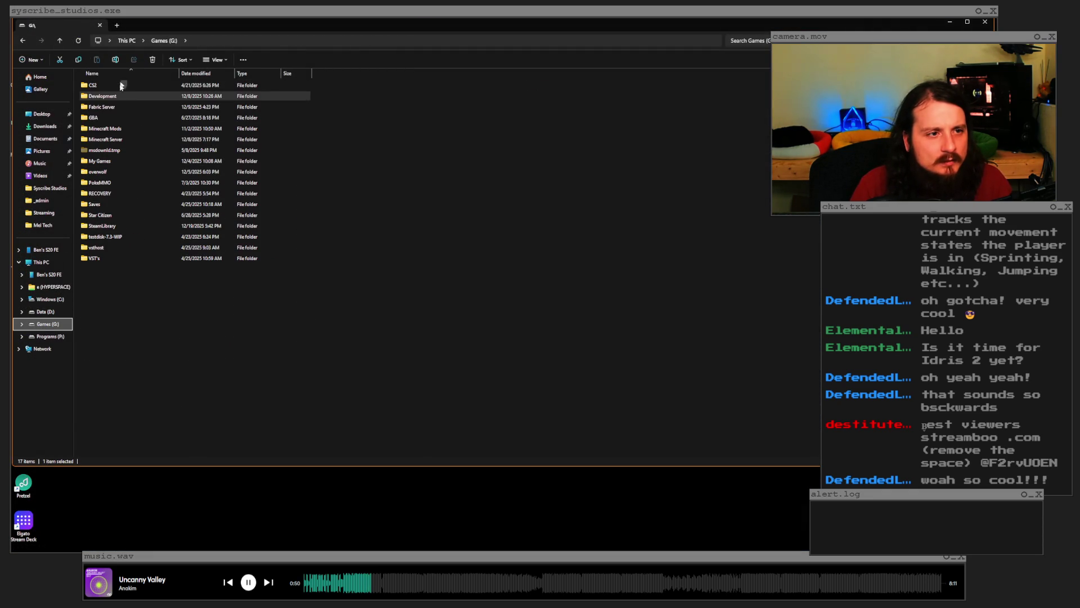
{"action": "left_click", "coordinate": [138, 40]}
{"action": "left_click", "coordinate": [125, 131]}
{"action": "double_click", "coordinate": [416, 90]}
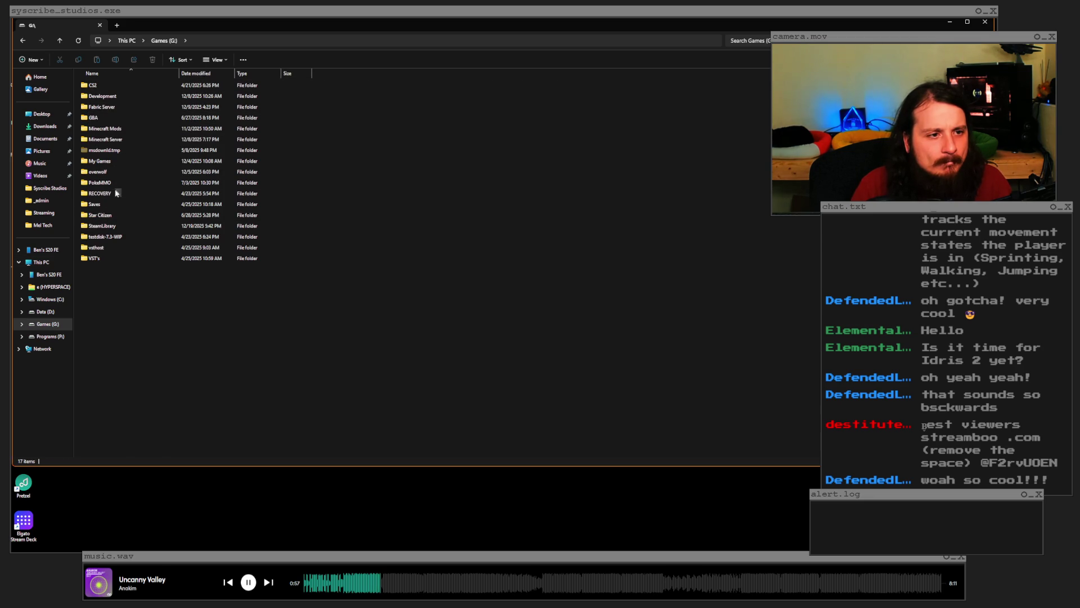
{"action": "double_click", "coordinate": [101, 161]}
{"action": "double_click", "coordinate": [104, 87]}
{"action": "double_click", "coordinate": [104, 85]}
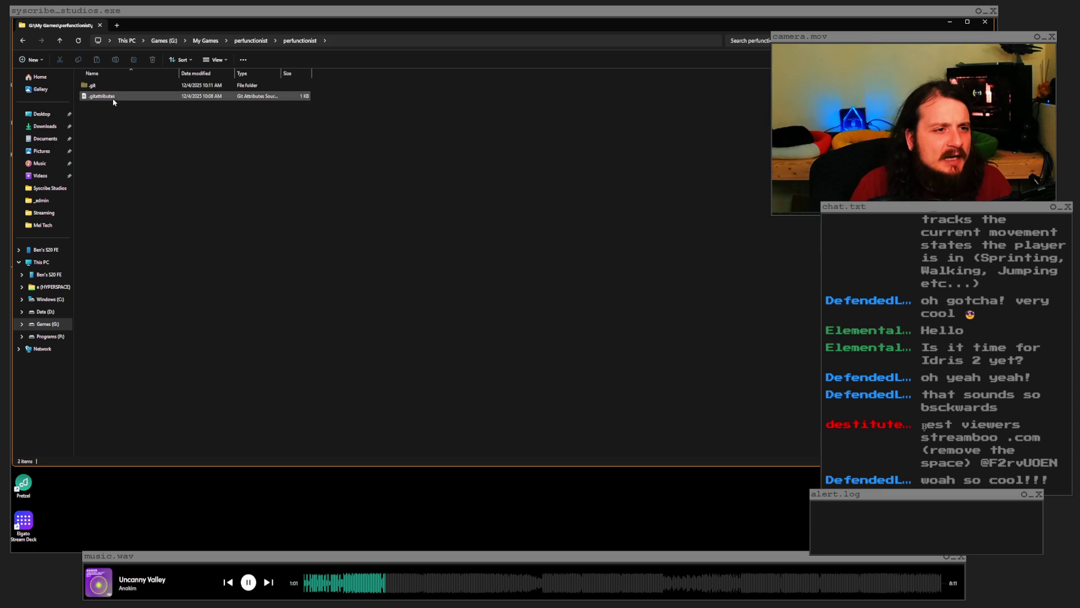
Step: In G:\Development\perfunctionist, delete the addons folder and close File Explorer
{"action": "left_click", "coordinate": [251, 41]}
{"action": "left_click", "coordinate": [213, 43]}
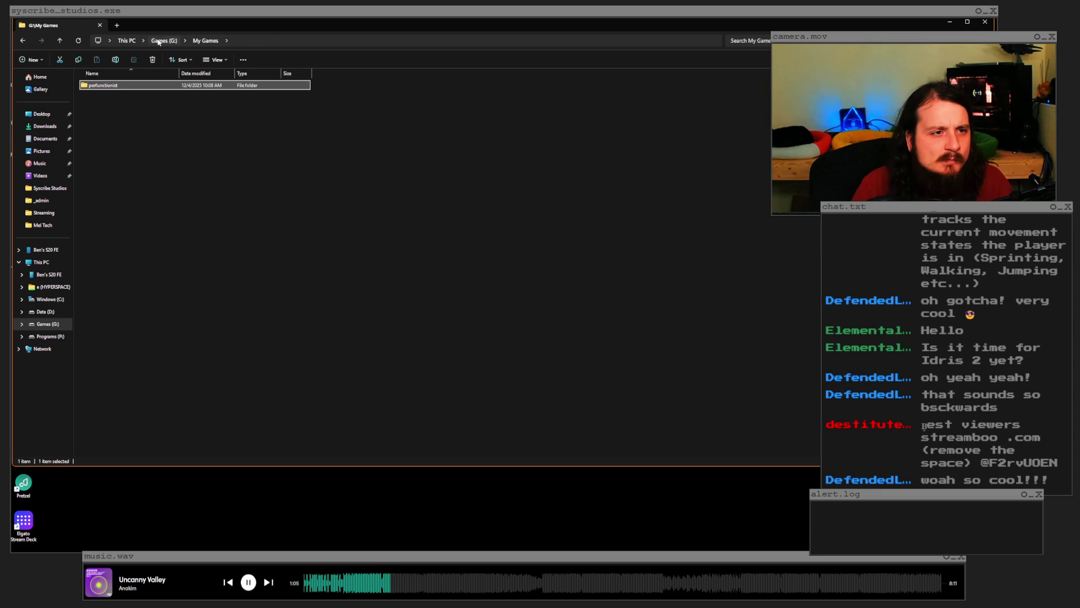
{"action": "left_click", "coordinate": [159, 41]}
{"action": "double_click", "coordinate": [118, 95]}
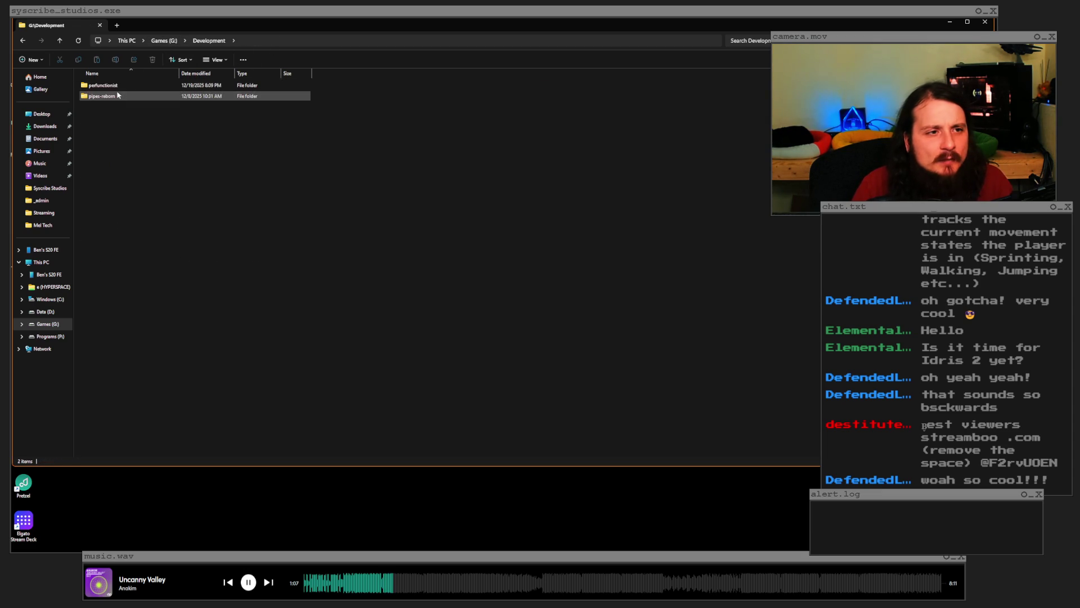
{"action": "double_click", "coordinate": [104, 85]}
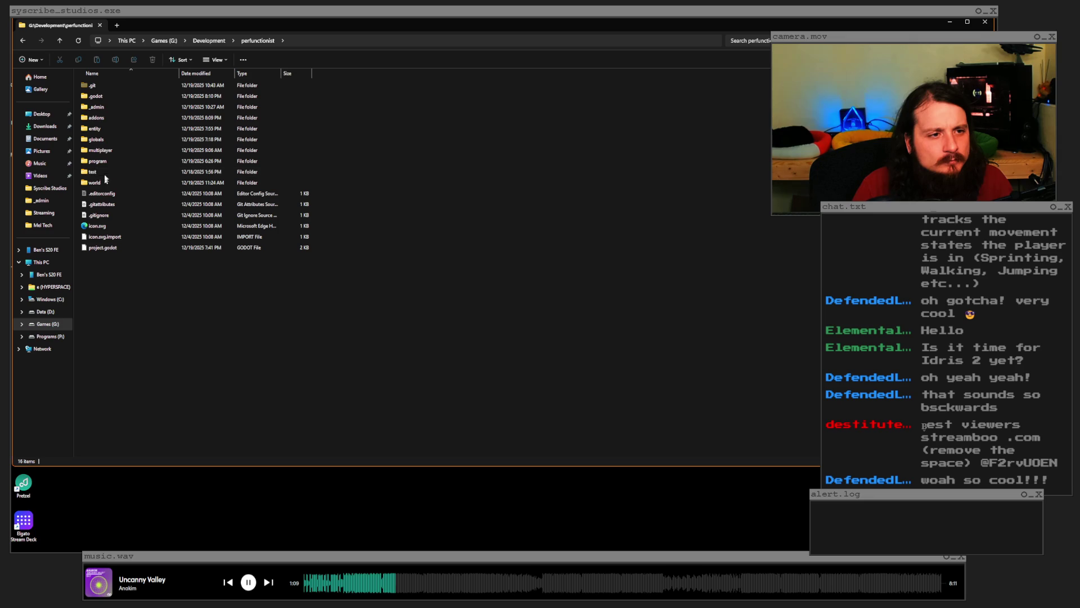
{"action": "left_click", "coordinate": [118, 118]}
{"action": "key", "text": "Delete"}
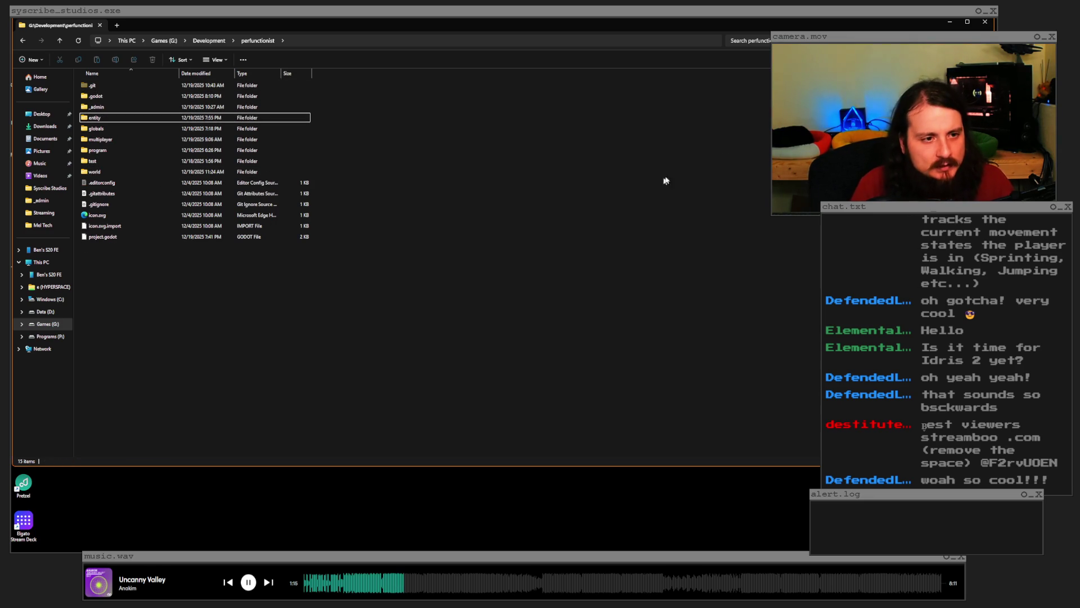
{"action": "left_click", "coordinate": [985, 21]}
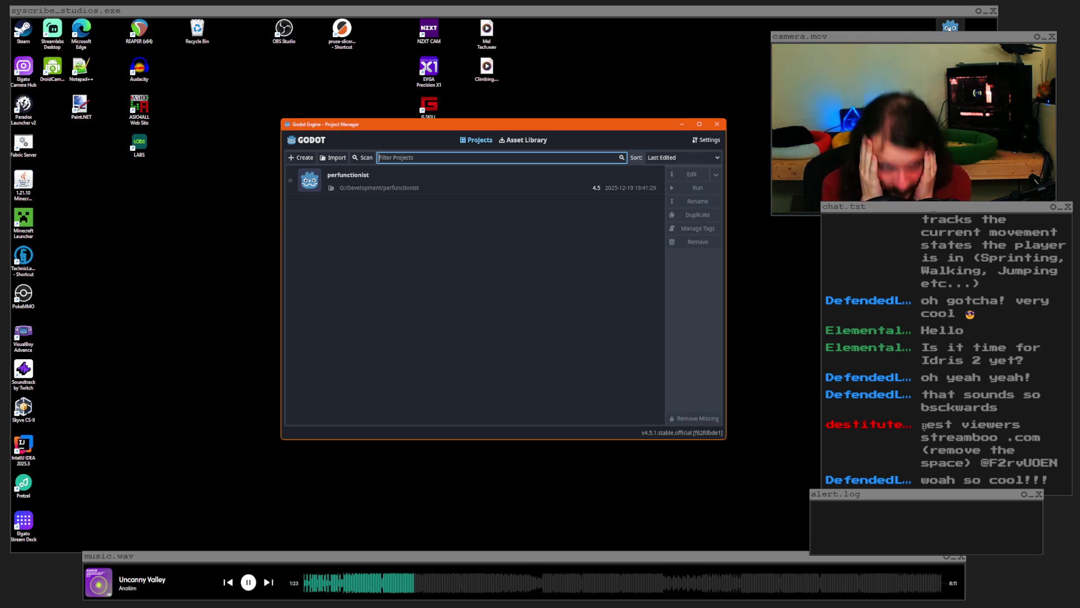
Step: Reopen perfunctionist from the Project Manager and switch from the entity script to sprite_component.gd
{"action": "double_click", "coordinate": [526, 185]}
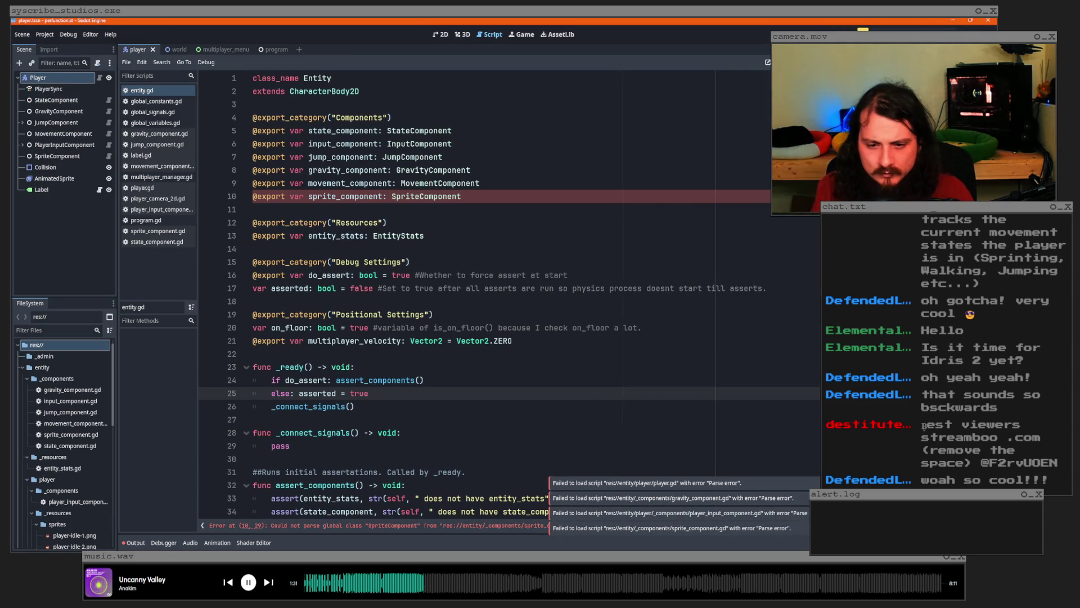
{"action": "left_click", "coordinate": [405, 485]}
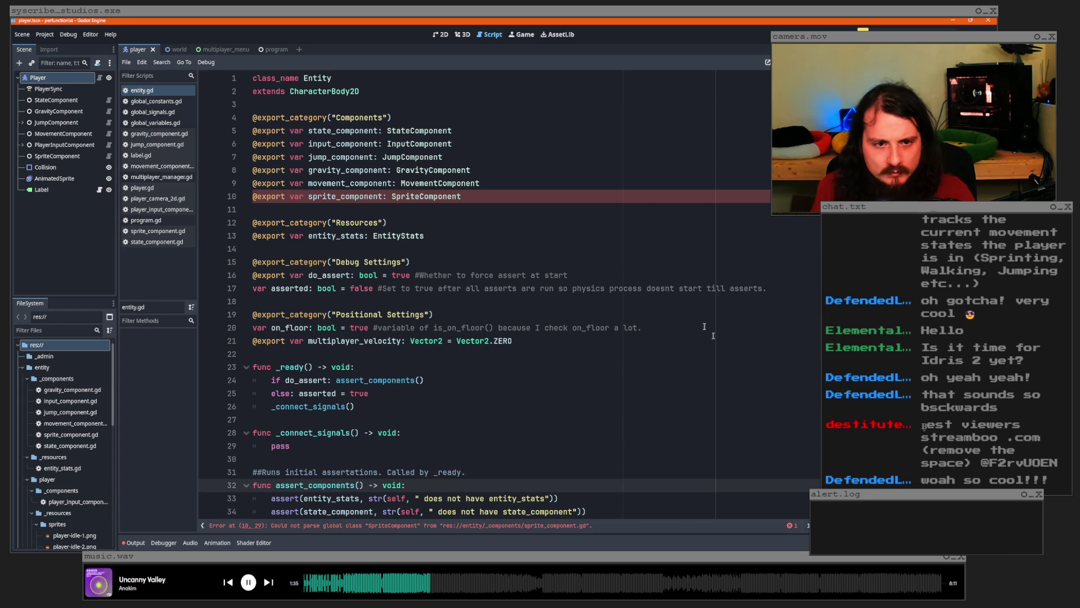
{"action": "left_click", "coordinate": [337, 236]}
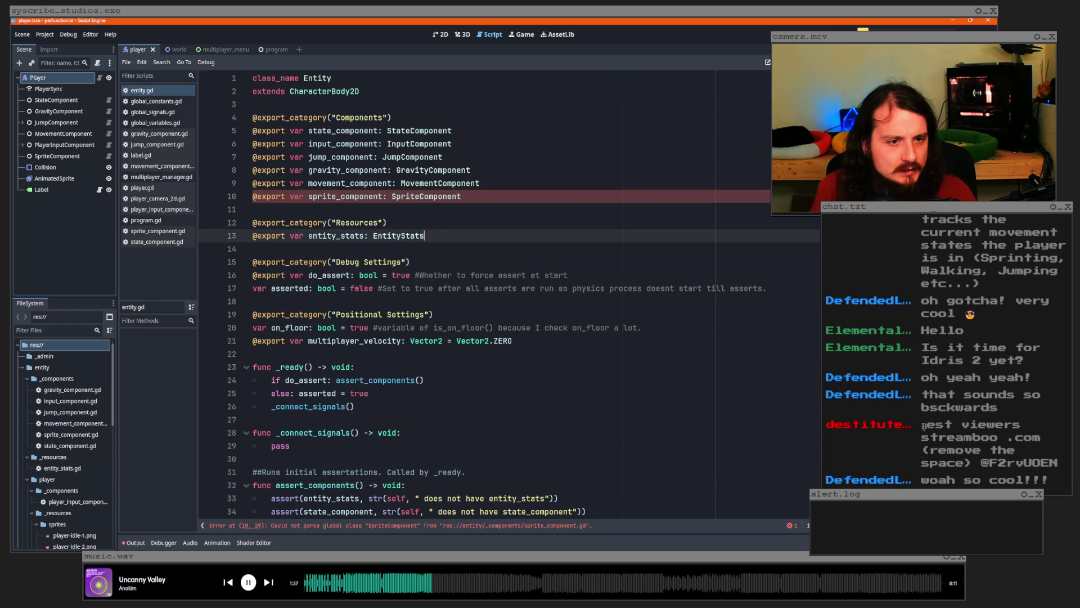
{"action": "left_click", "coordinate": [156, 232]}
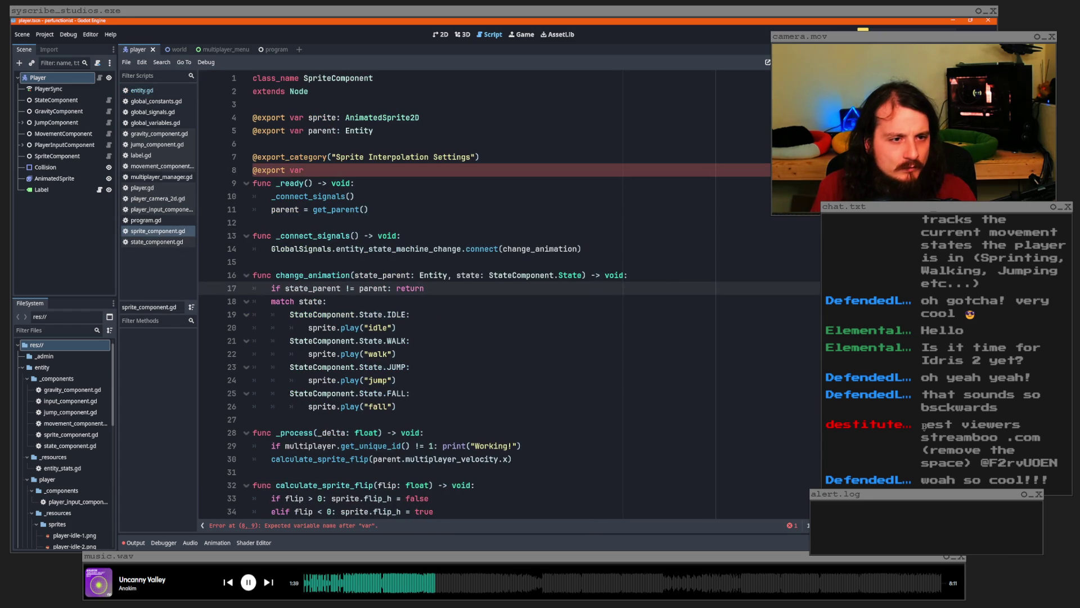
{"action": "left_click", "coordinate": [308, 170]}
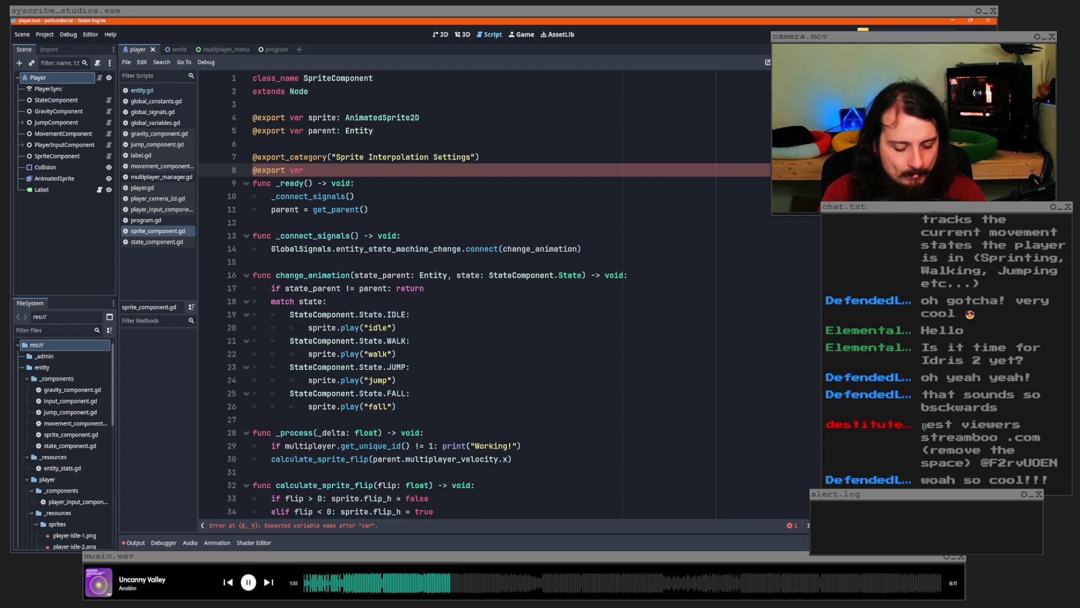
{"action": "type", "text": "interpolation_amount: float 0."}
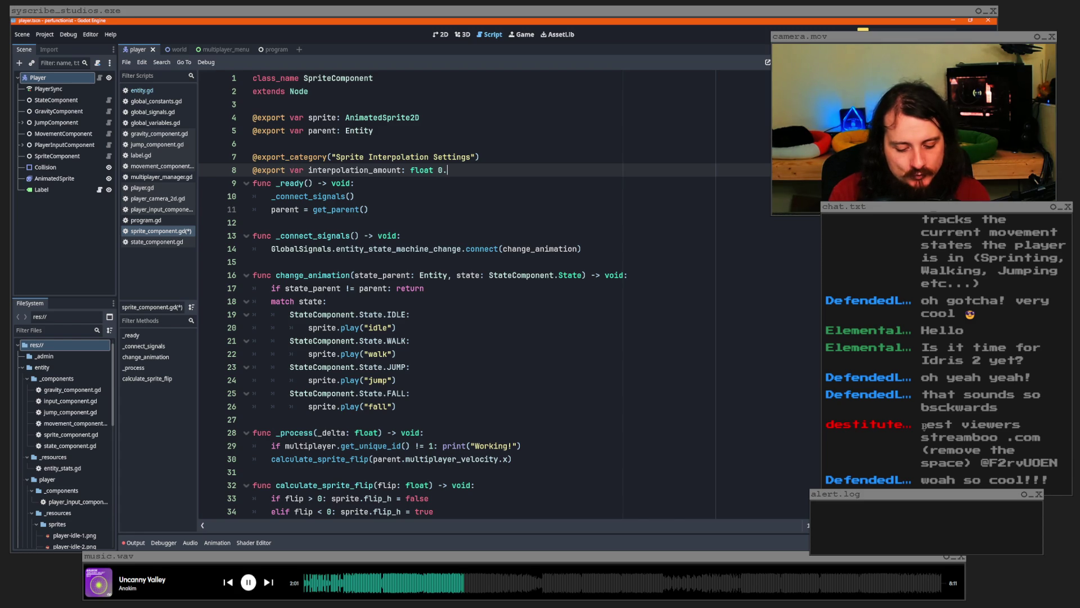
{"action": "key", "text": "Left"}
{"action": "key", "text": "Left"}
{"action": "type", "text": "= "}
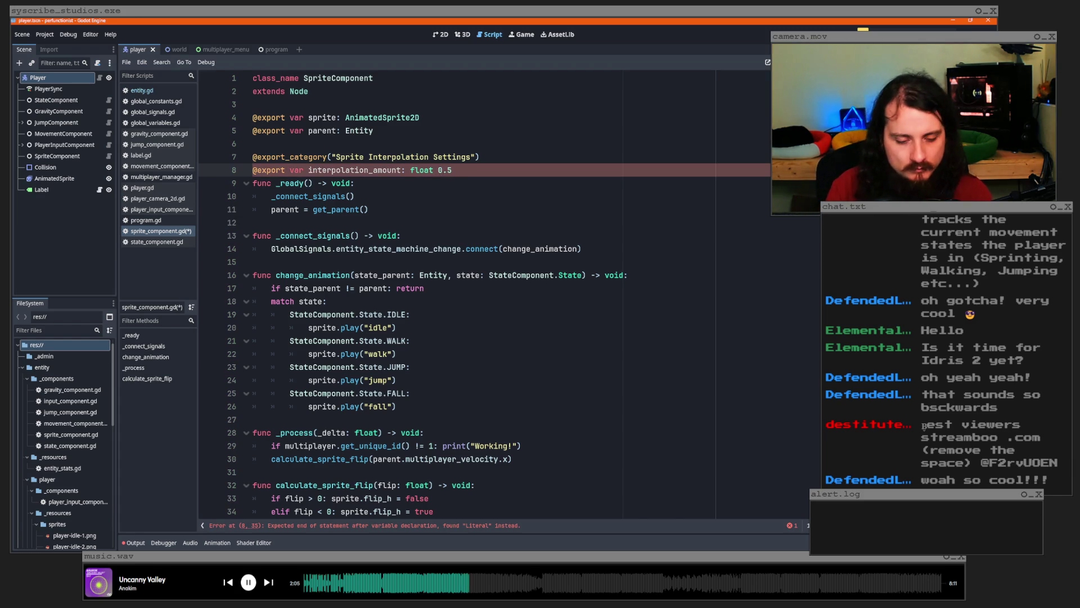
{"action": "type", "text": "="}
{"action": "left_click", "coordinate": [552, 353]}
{"action": "scroll", "coordinate": [553, 358], "scroll_direction": "down", "scroll_amount": 1}
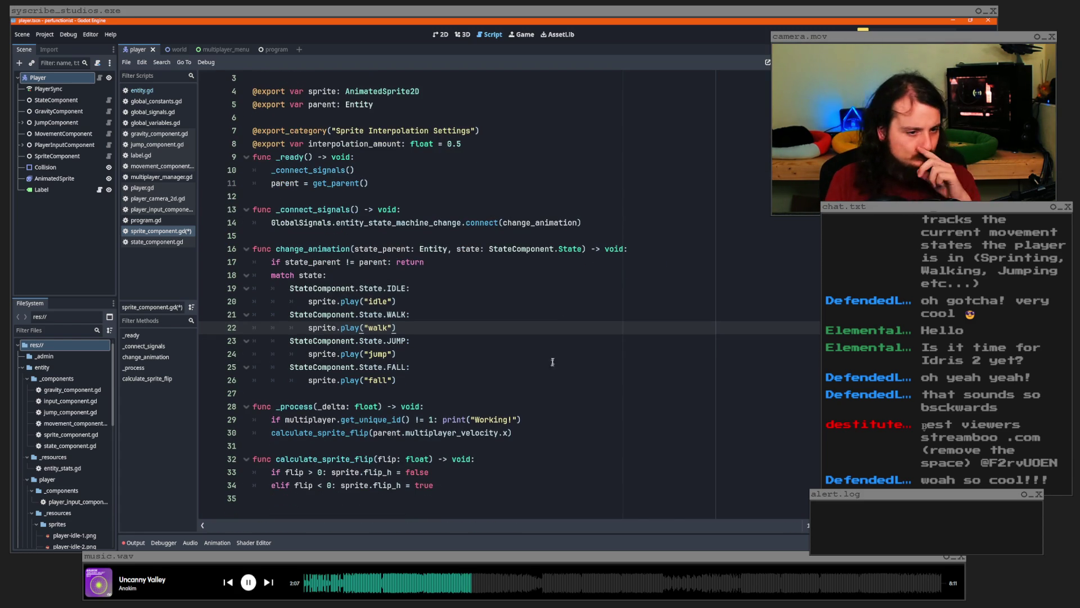
Step: Add a new line 31 in _process beginning with sprite.global_position
{"action": "left_click", "coordinate": [512, 432]}
{"action": "key", "text": "Return"}
{"action": "type", "text": "sp"}
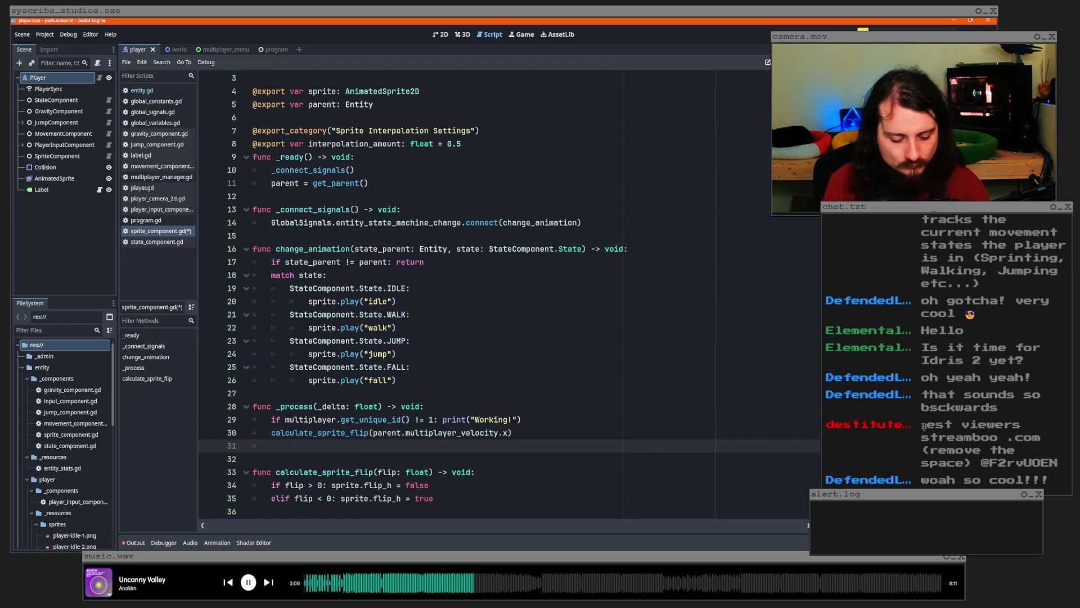
{"action": "key", "text": "Return"}
{"action": "type", "text": "."}
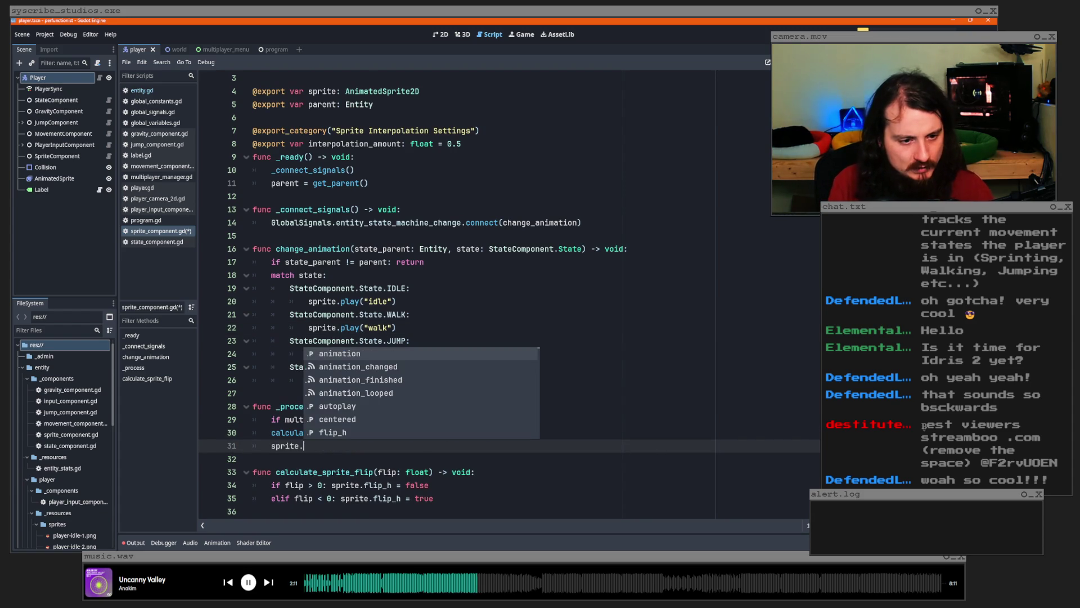
{"action": "type", "text": "glo"}
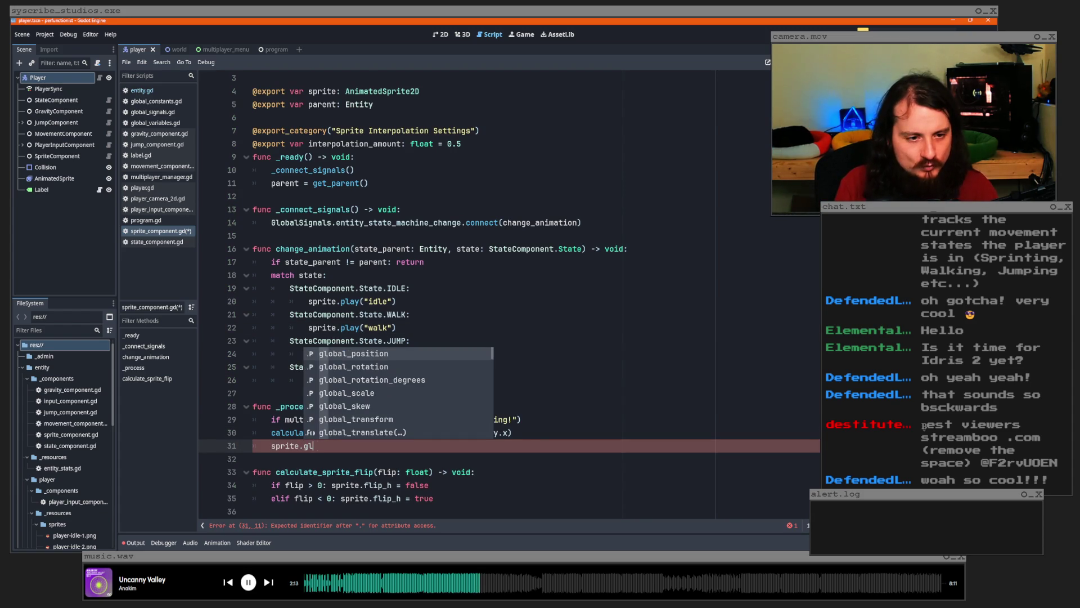
{"action": "key", "text": "Return"}
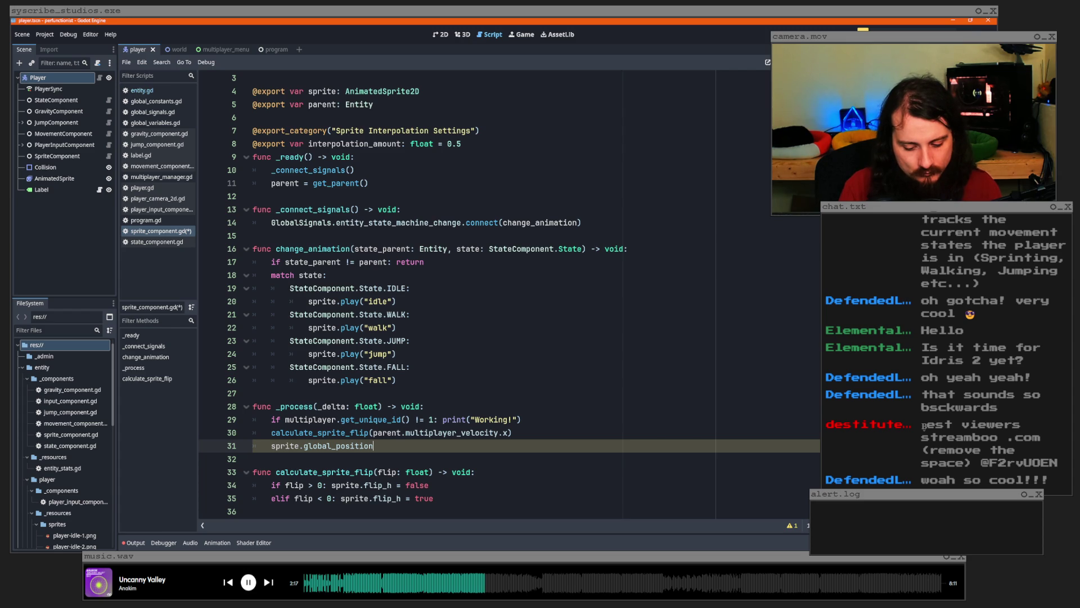
Step: Assign it lerp(sprite.global_position, parent.global_position, delta * interpolation_amount)
{"action": "type", "text": "lerp"}
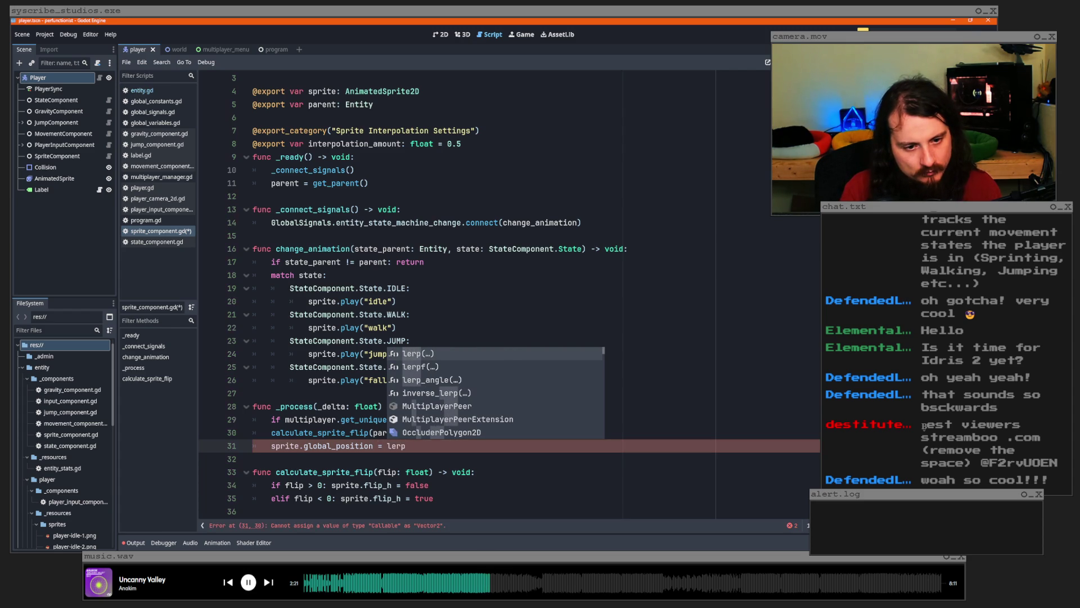
{"action": "key", "text": "Return"}
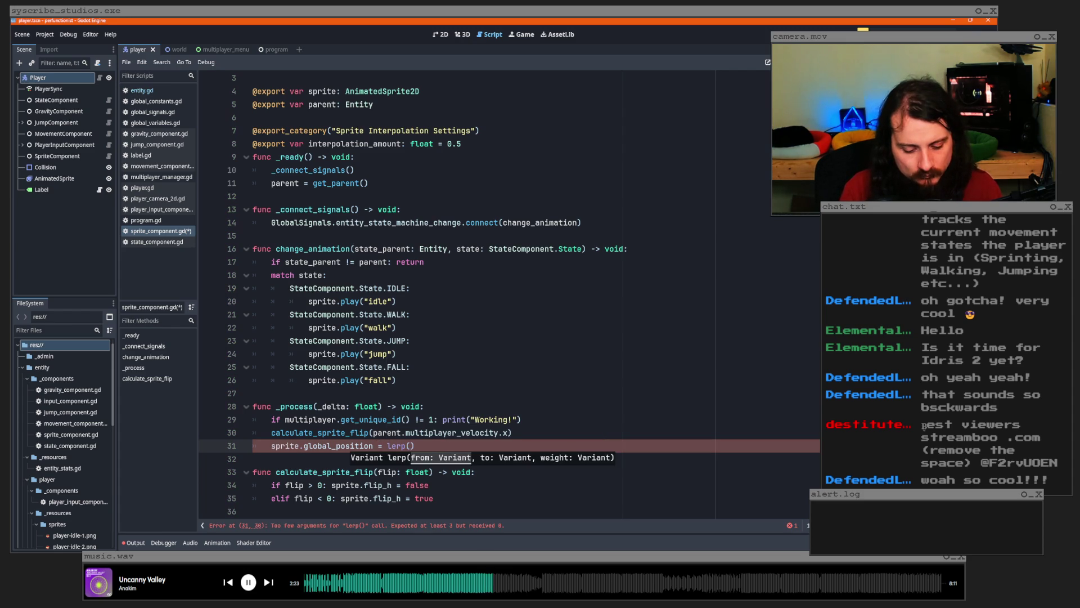
{"action": "type", "text": "te."}
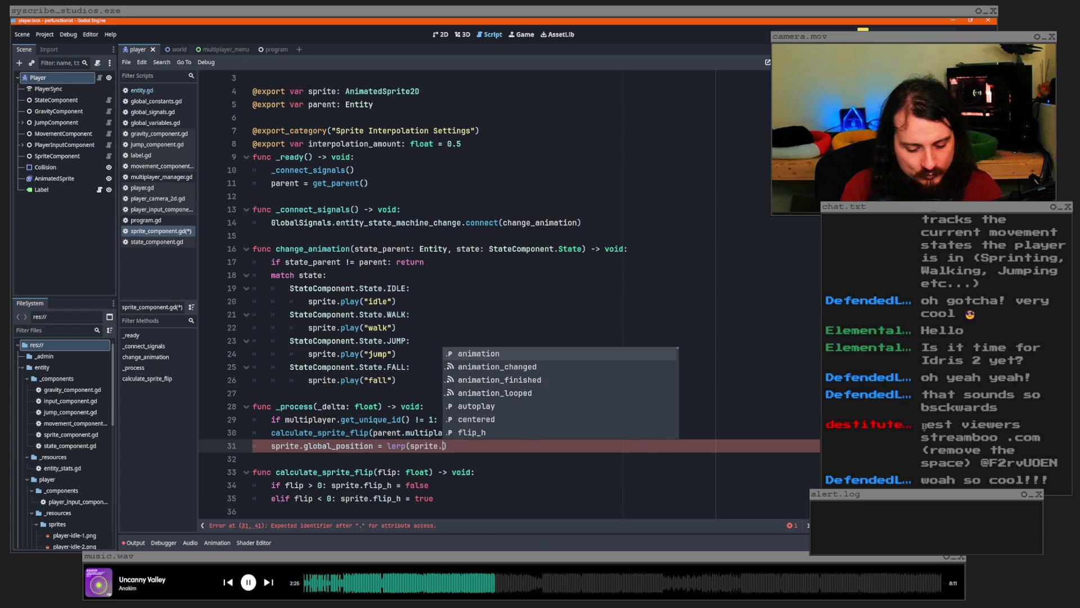
{"action": "type", "text": "glo"}
{"action": "key", "text": "Return"}
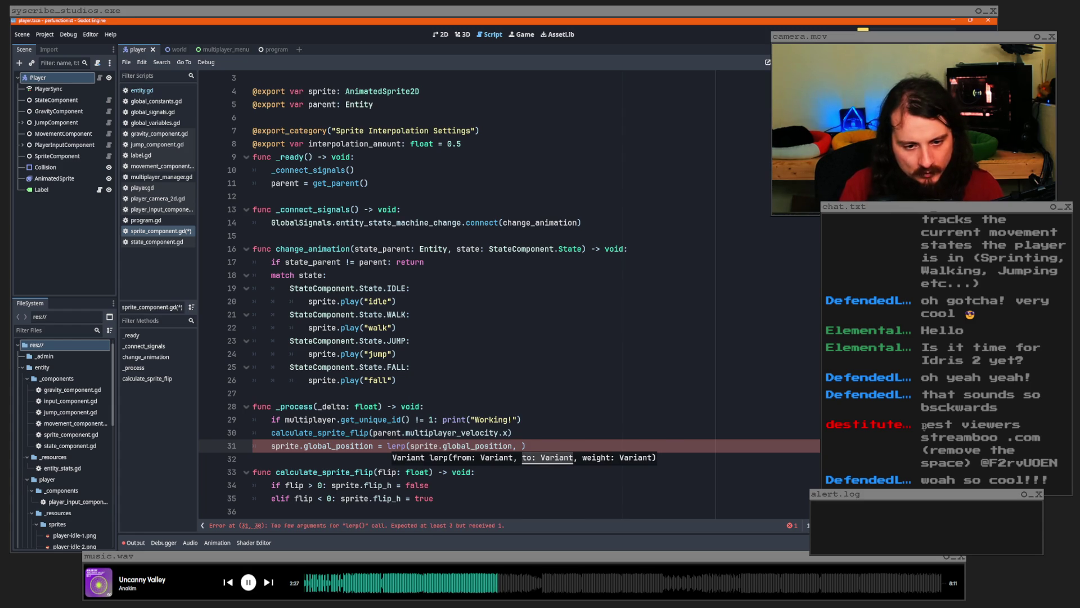
{"action": "key", "text": "BackSpace"}
{"action": "key", "text": "BackSpace"}
{"action": "type", "text": "ar"}
{"action": "key", "text": "Return"}
{"action": "type", "text": "."}
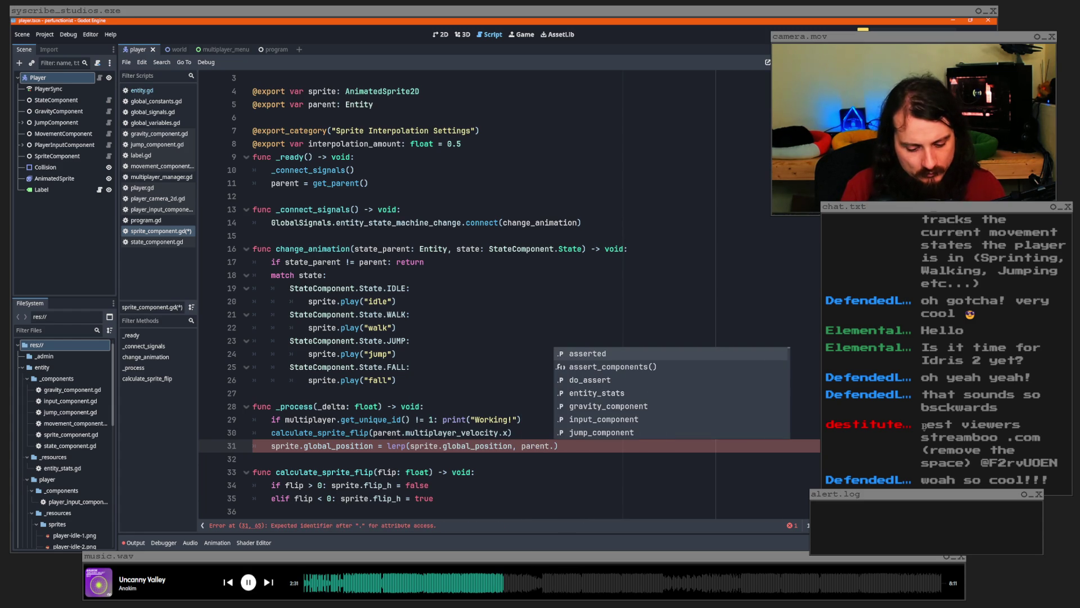
{"action": "type", "text": "glo"}
{"action": "key", "text": "Return"}
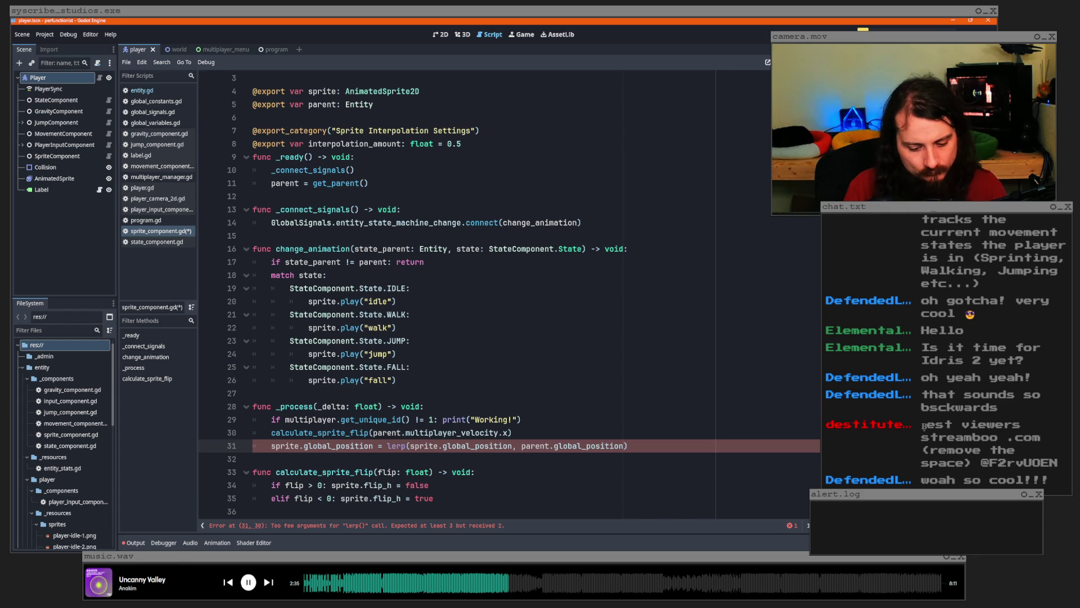
{"action": "type", "text": "elta * in"}
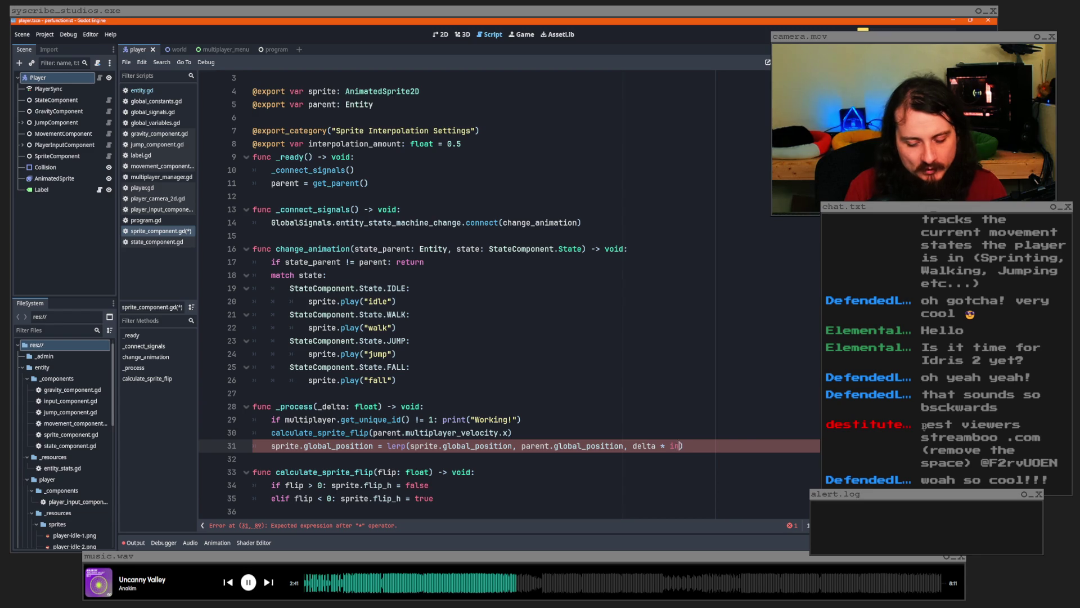
{"action": "type", "text": "t"}
{"action": "key", "text": "Return"}
Step: Change the interpolation_amount default to 10.0 and save the script
{"action": "left_click", "coordinate": [682, 367]}
{"action": "scroll", "coordinate": [681, 367], "scroll_direction": "up", "scroll_amount": 1}
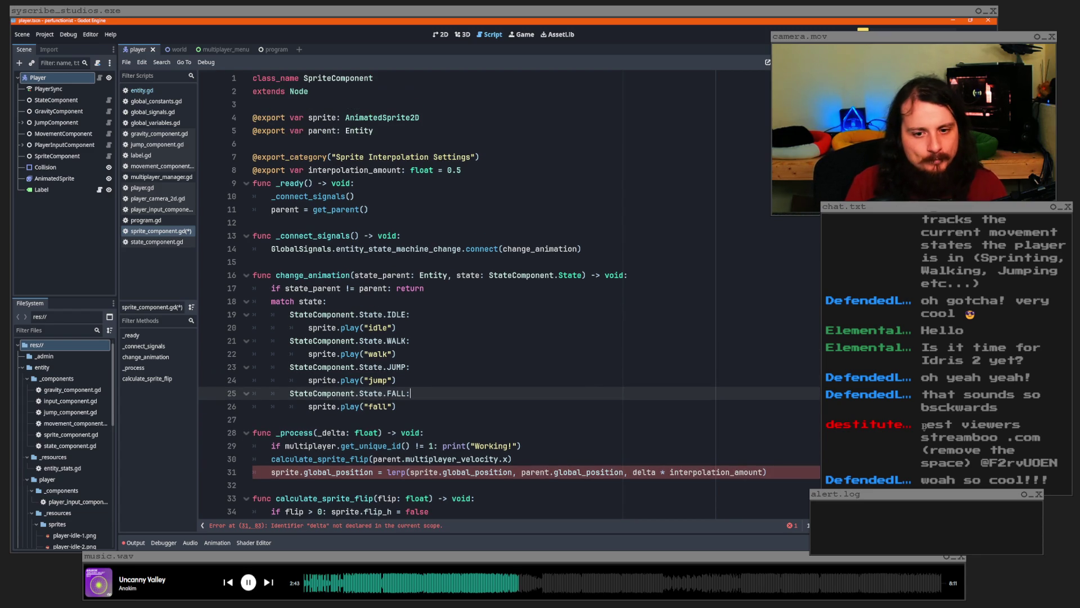
{"action": "left_click", "coordinate": [462, 170]}
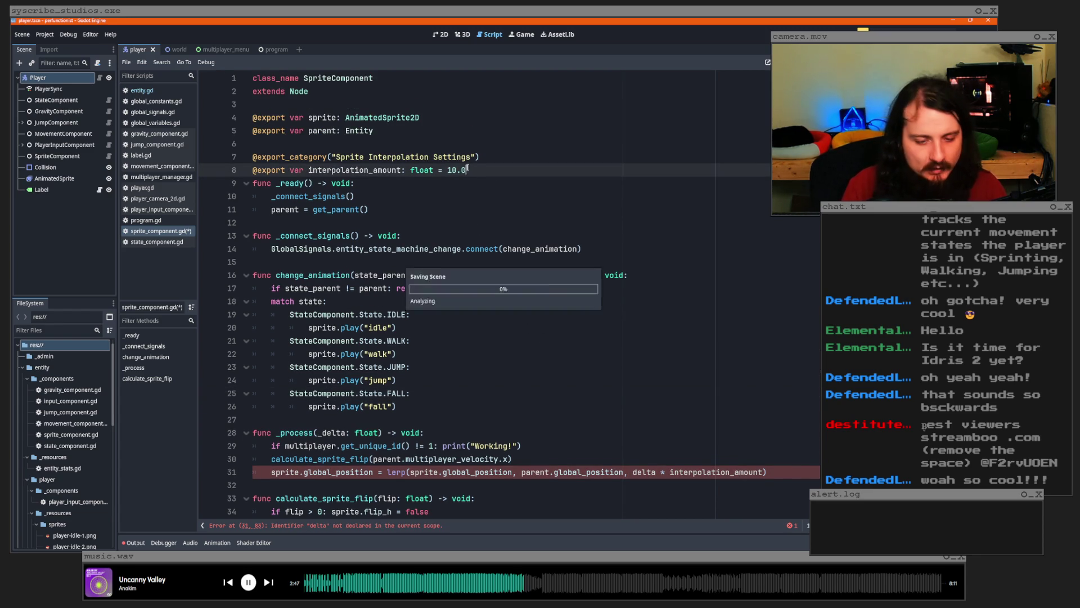
{"action": "key", "text": "ctrl+s"}
Step: Rename the _process parameter _delta to delta and run the project
{"action": "left_click", "coordinate": [337, 261]}
{"action": "left_click", "coordinate": [521, 446]}
{"action": "key", "text": "Down"}
{"action": "key", "text": "Down"}
{"action": "key", "text": "End"}
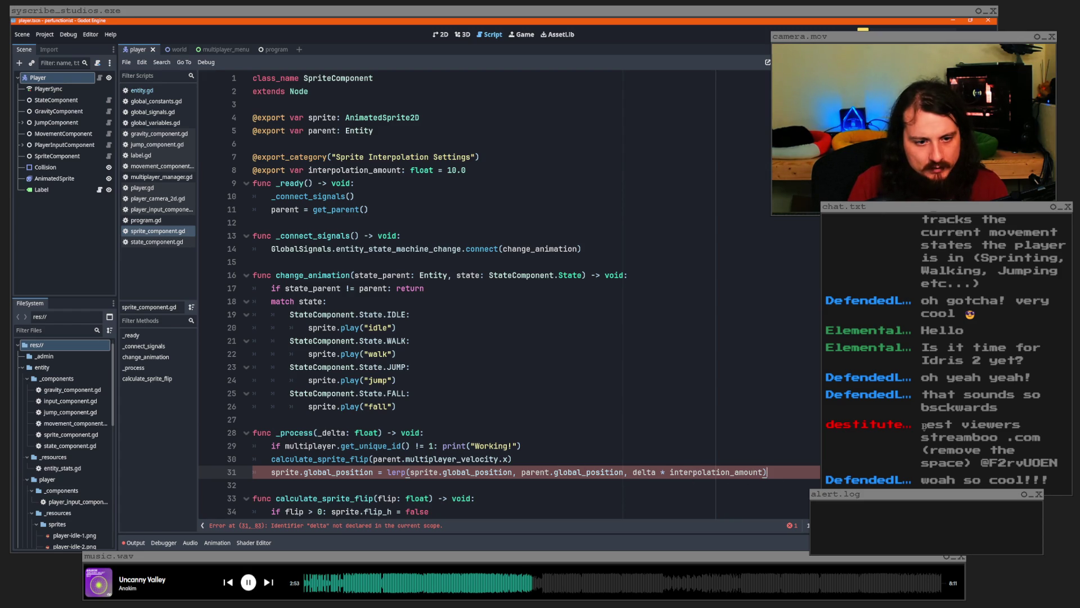
{"action": "left_click", "coordinate": [324, 433]}
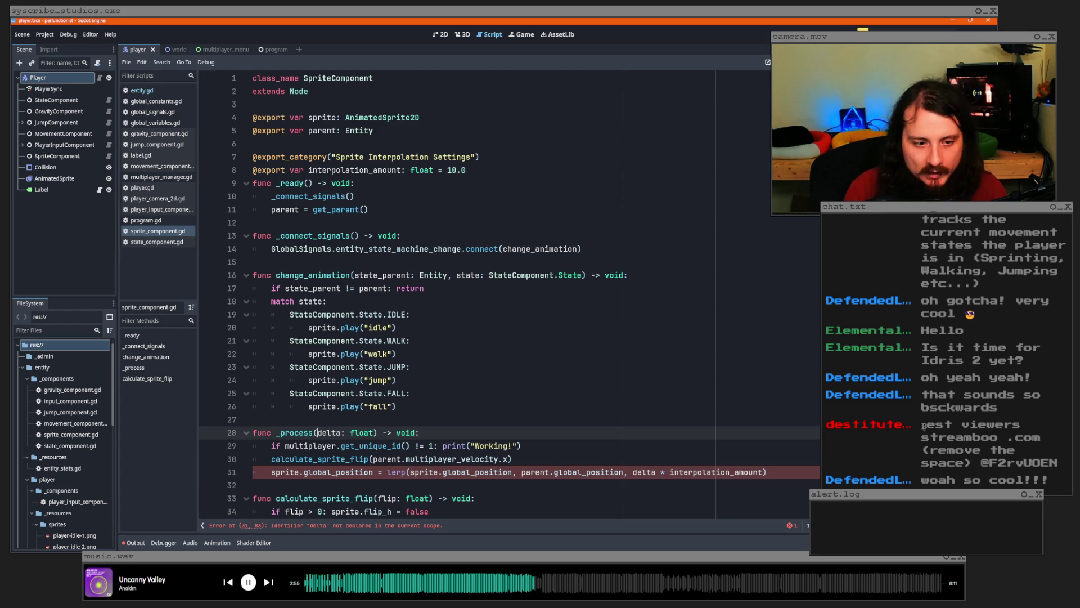
{"action": "left_click", "coordinate": [411, 314]}
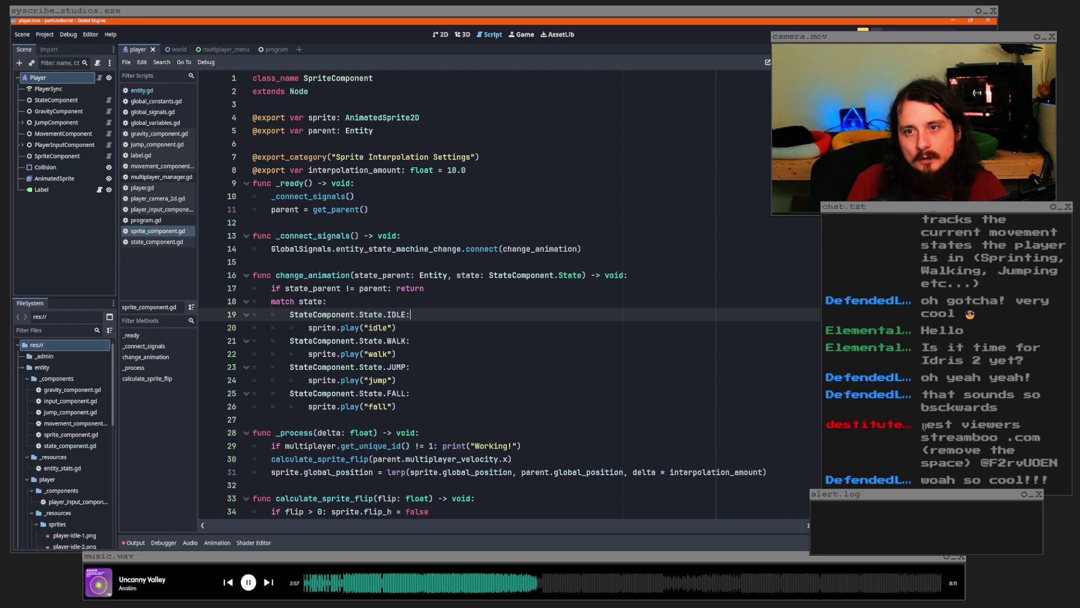
{"action": "key", "text": "F5"}
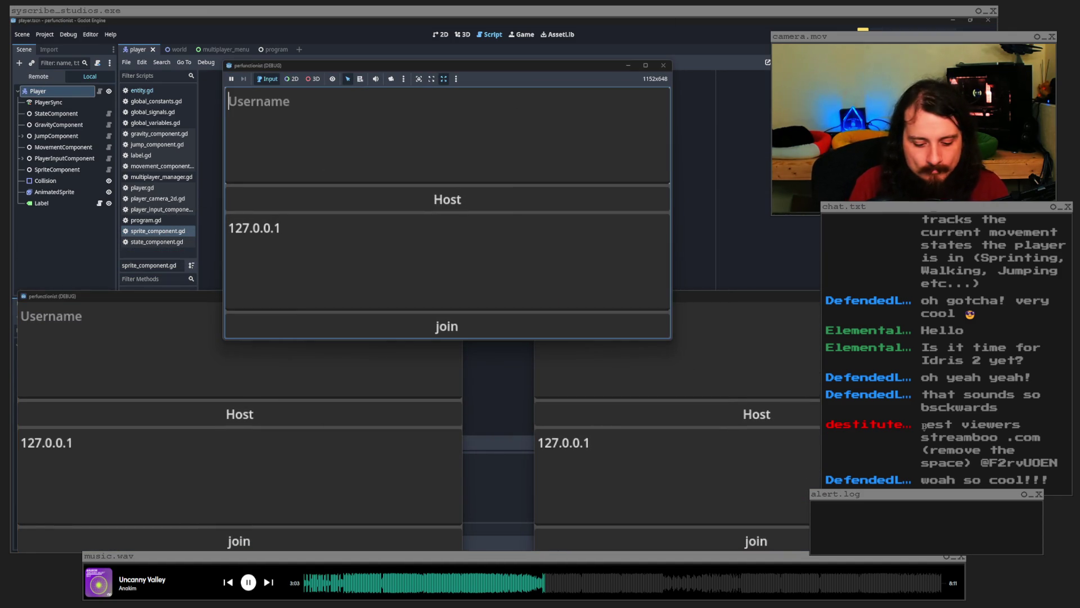
Step: Host a game, then stop it and reload the current project via the Project menu
{"action": "left_click", "coordinate": [503, 211]}
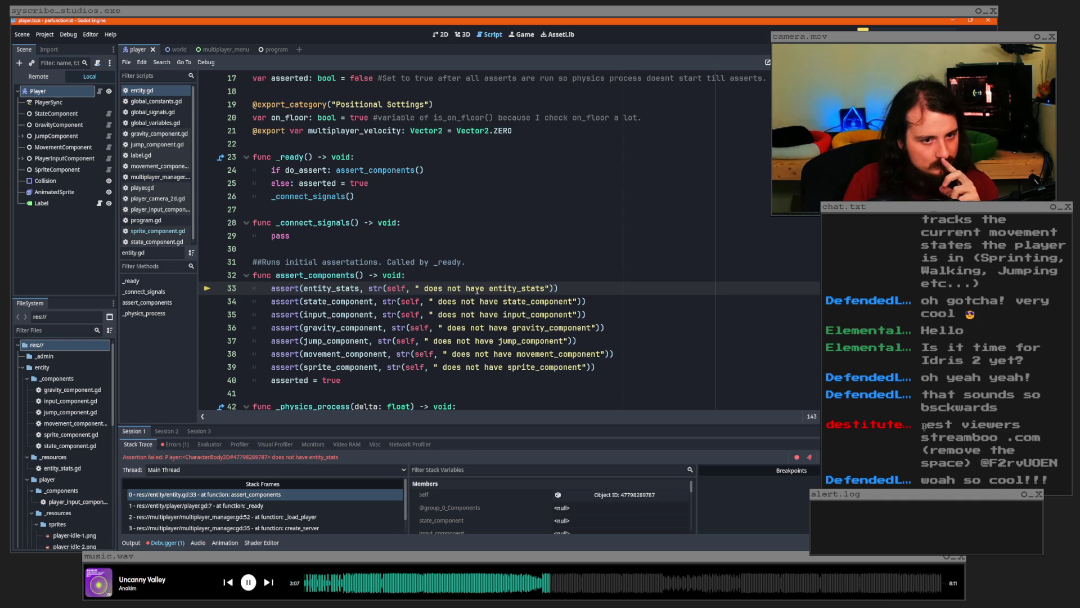
{"action": "left_click", "coordinate": [663, 221]}
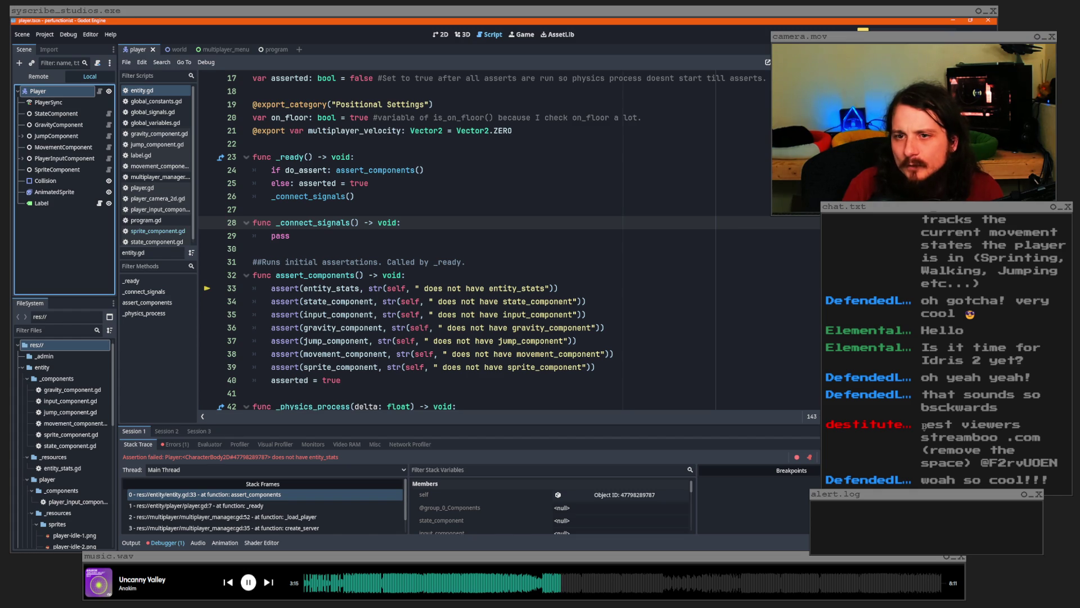
{"action": "scroll", "coordinate": [450, 225], "scroll_direction": "up", "scroll_amount": 5}
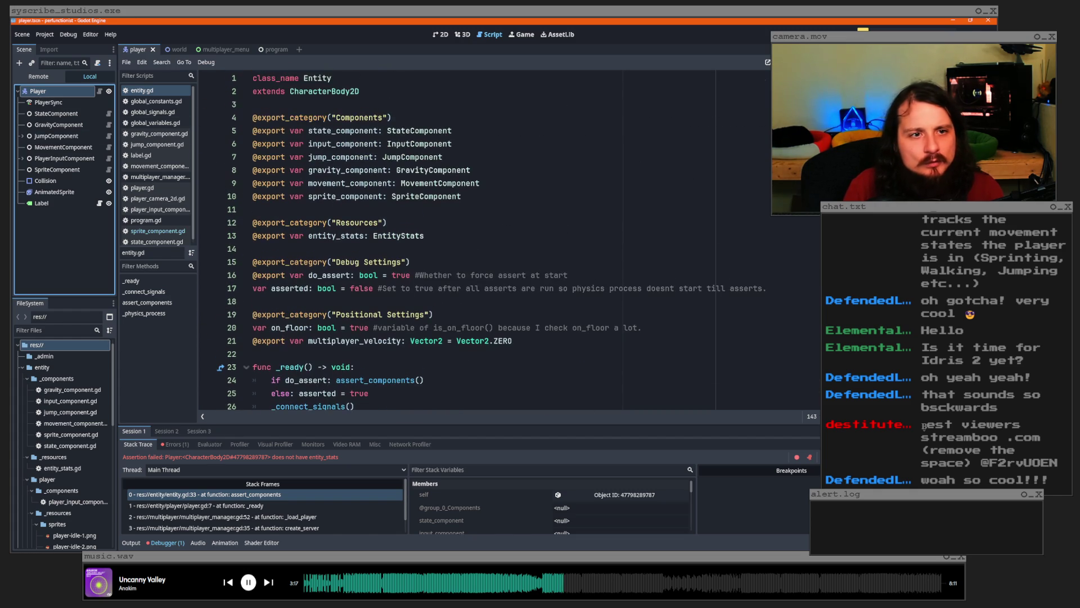
{"action": "left_click", "coordinate": [632, 135]}
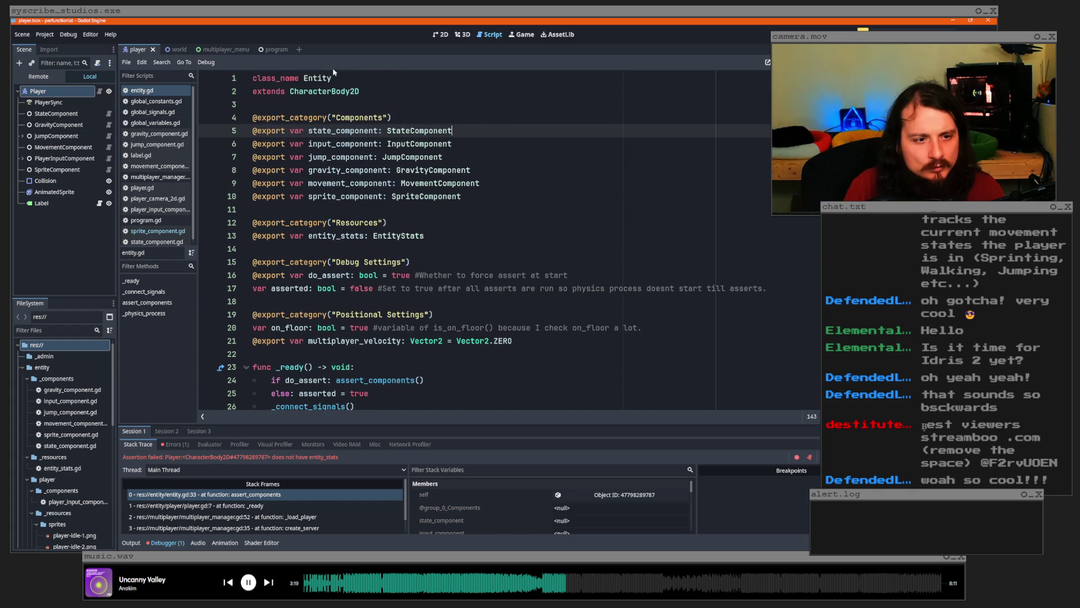
{"action": "left_click", "coordinate": [324, 83]}
{"action": "left_click", "coordinate": [259, 248]}
{"action": "left_click", "coordinate": [62, 91]}
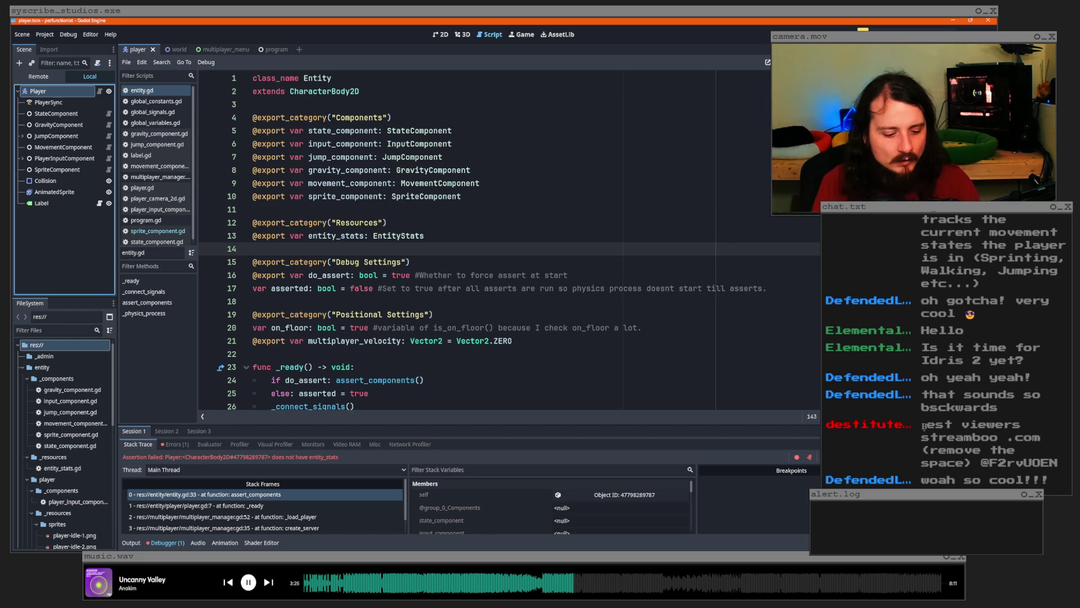
{"action": "left_click", "coordinate": [41, 34]}
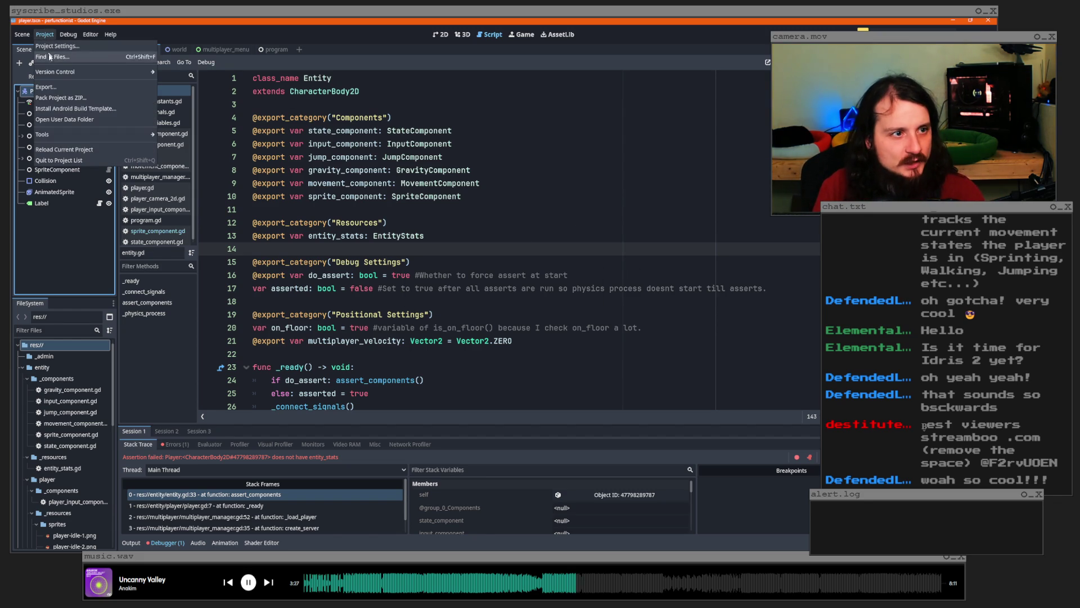
{"action": "left_click", "coordinate": [64, 150]}
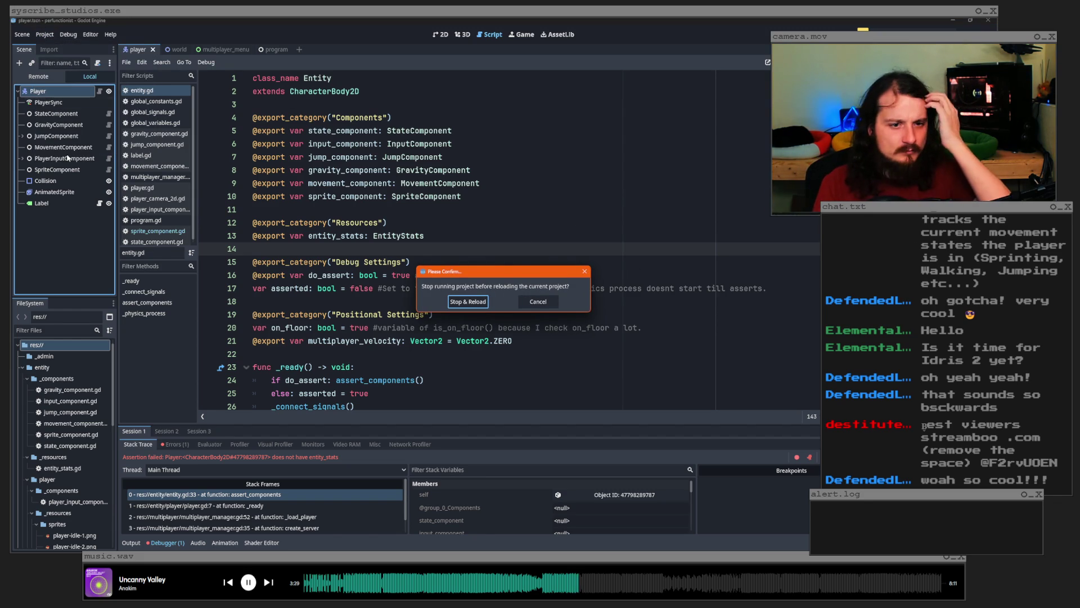
{"action": "left_click", "coordinate": [468, 302]}
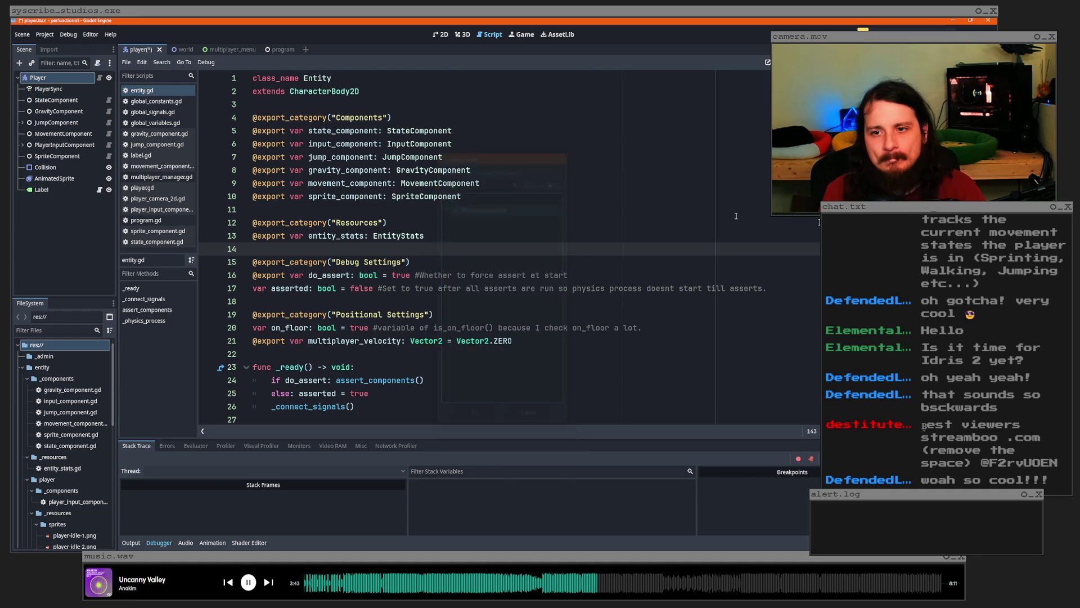
Step: Assign MovementComponent, SpriteComponent and player_stats.tres to the Player, save the scene, and rerun
{"action": "double_click", "coordinate": [489, 206]}
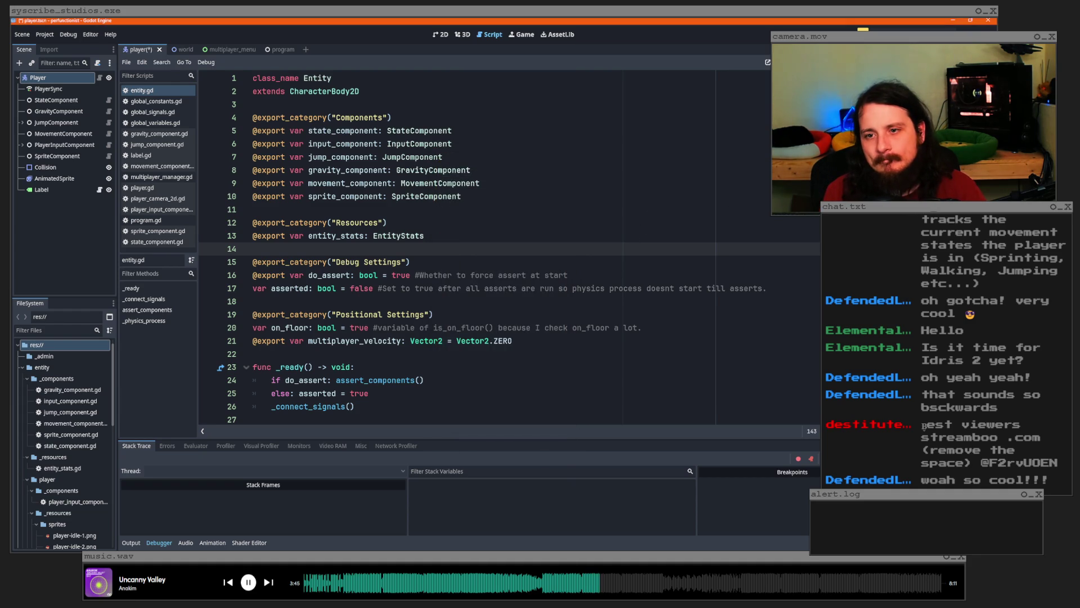
{"action": "double_click", "coordinate": [487, 207]}
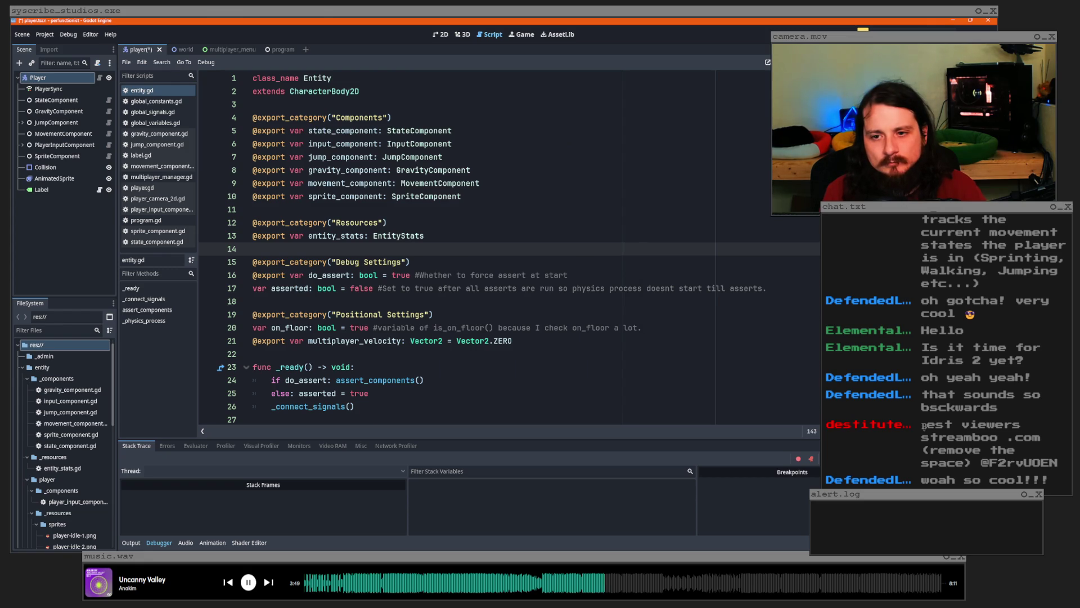
{"action": "double_click", "coordinate": [465, 203]}
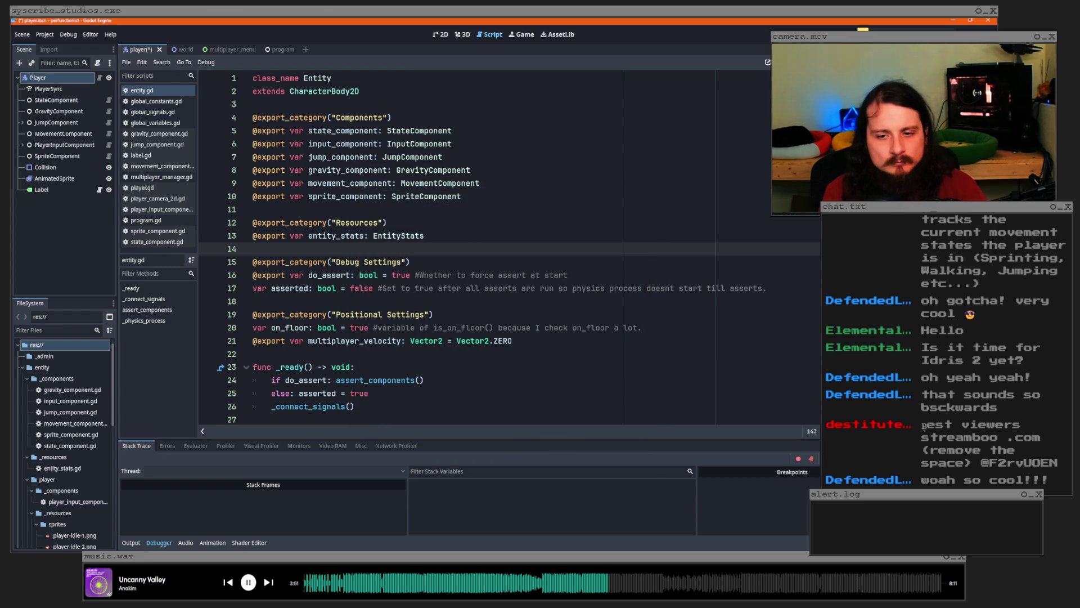
{"action": "left_click", "coordinate": [462, 197]}
{"action": "key", "text": "ctrl+s"}
{"action": "key", "text": "F5"}
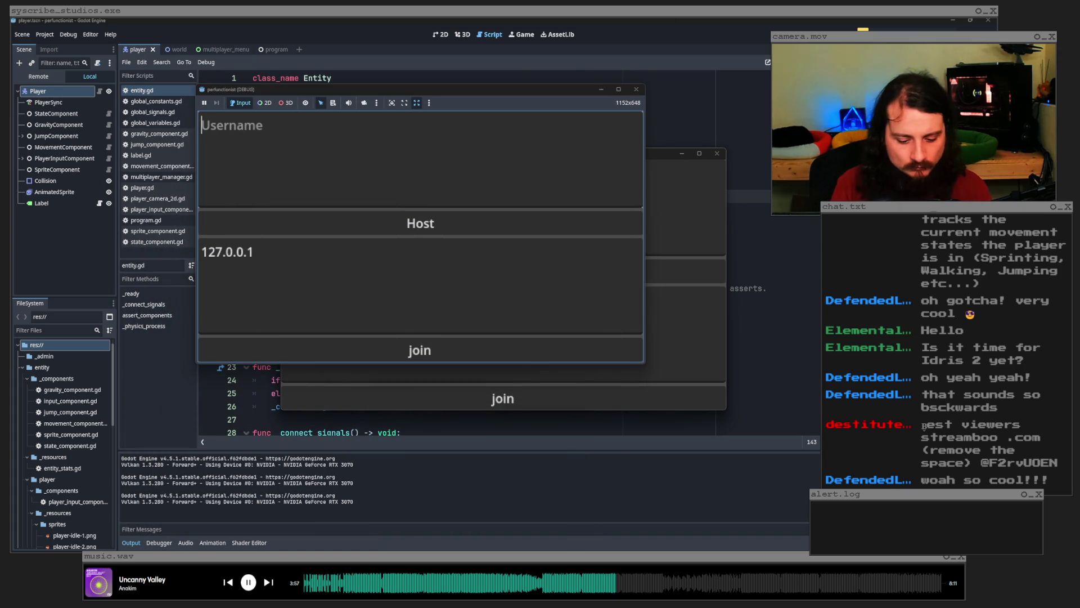
Step: Host in one game window, join as client in the other, and move both players
{"action": "left_click", "coordinate": [412, 217]}
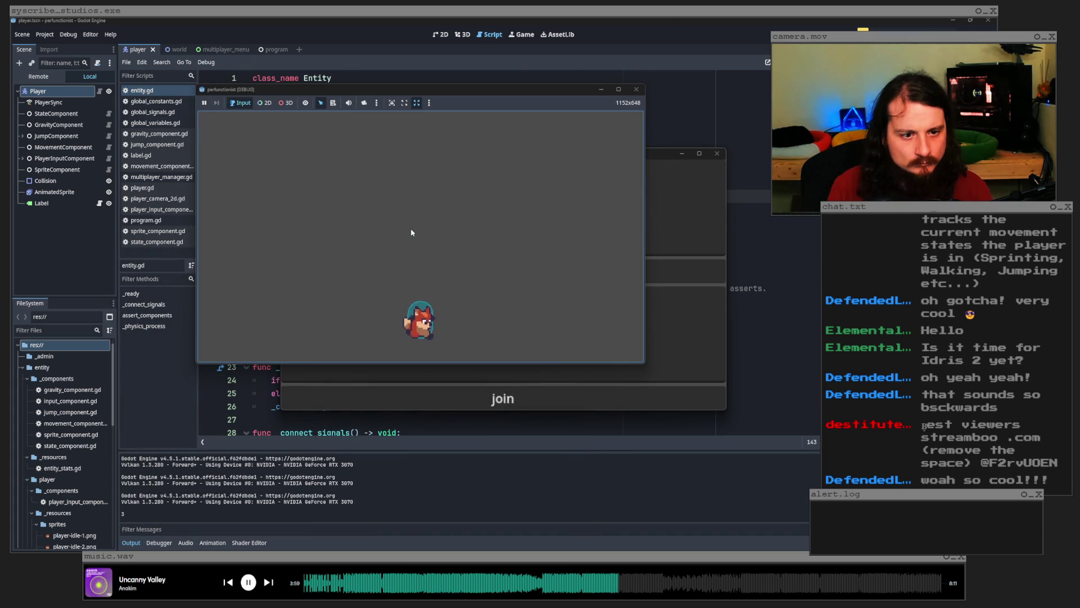
{"action": "key", "text": "Right"}
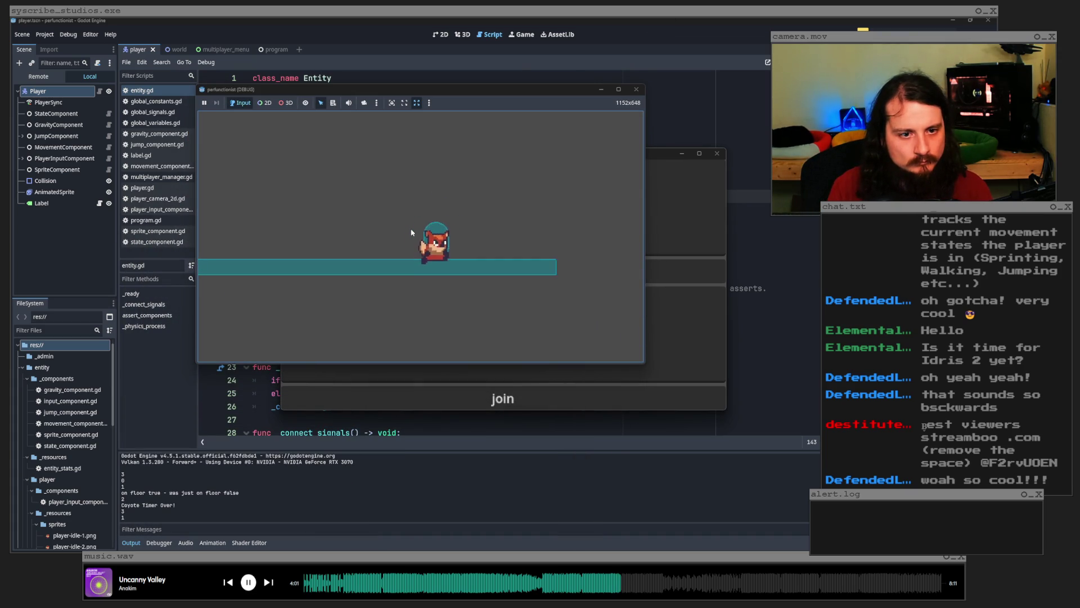
{"action": "key", "text": "space"}
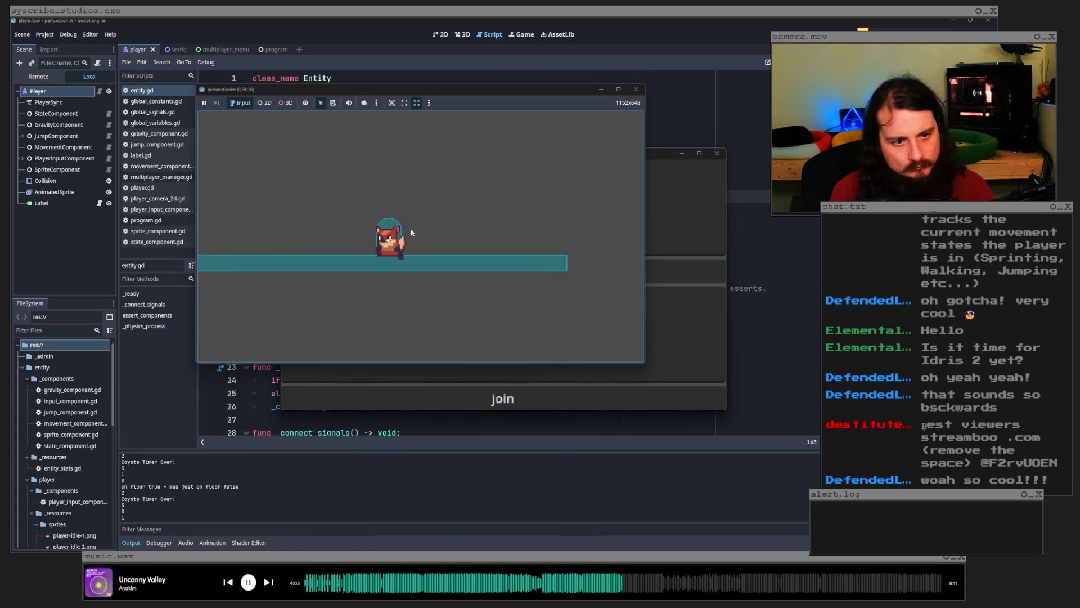
{"action": "key", "text": "alt+Tab"}
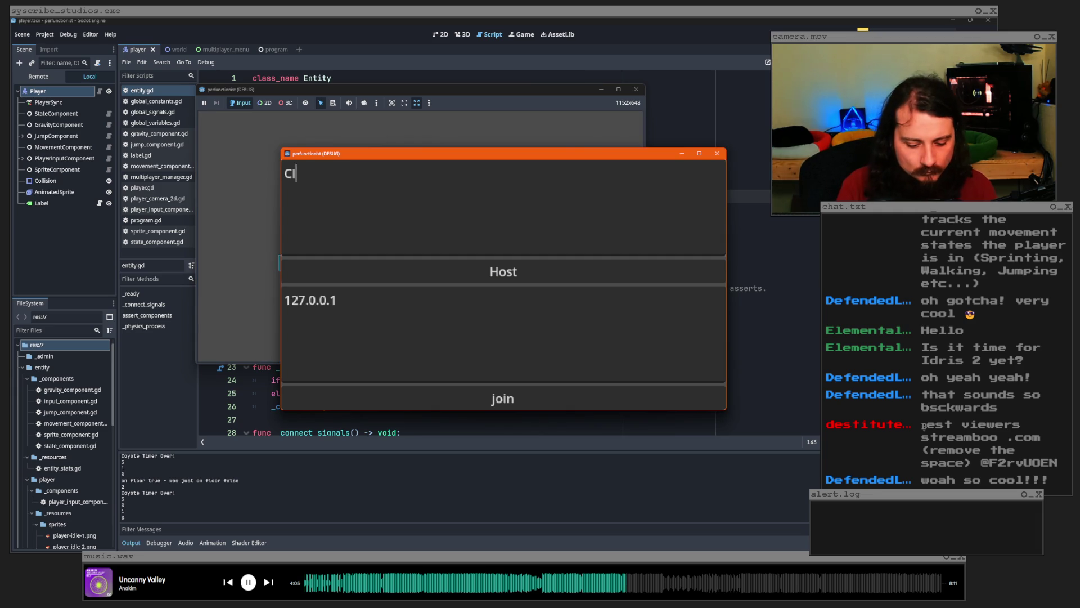
{"action": "left_click", "coordinate": [633, 396]}
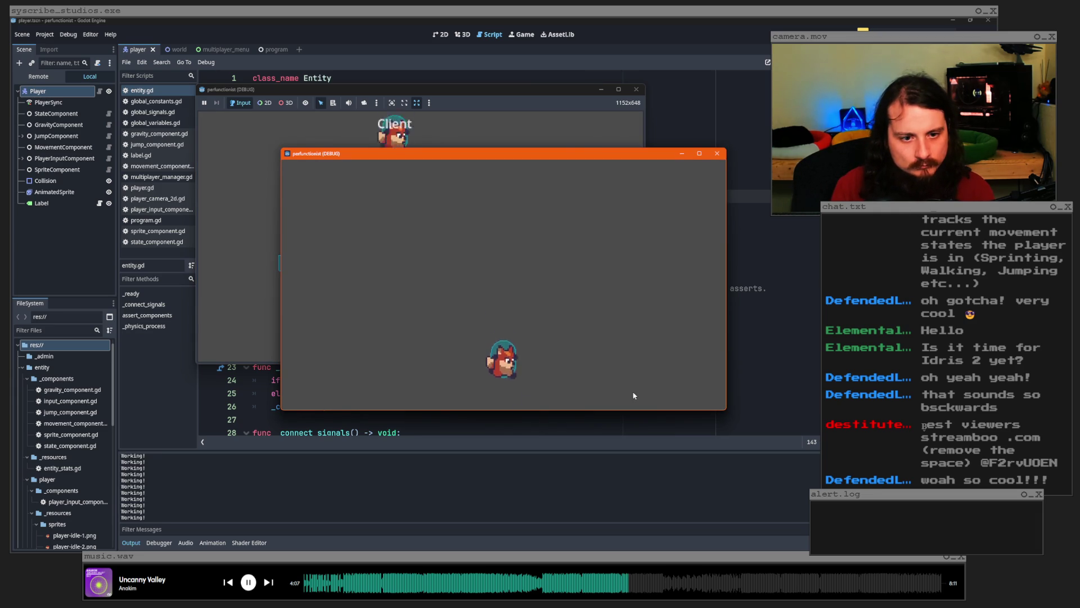
{"action": "key", "text": "Right"}
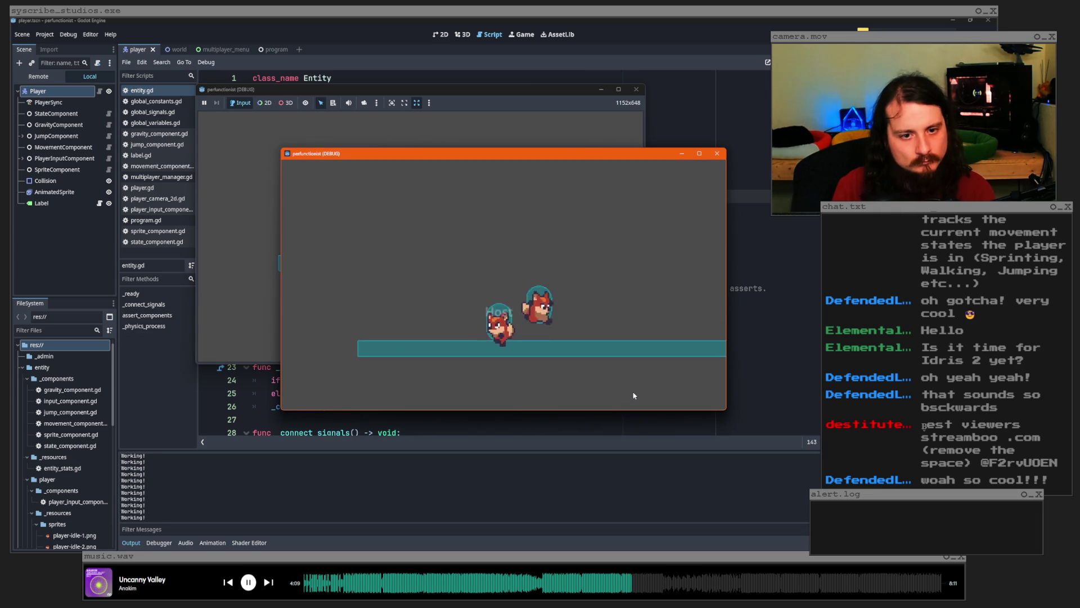
{"action": "key", "text": "Left"}
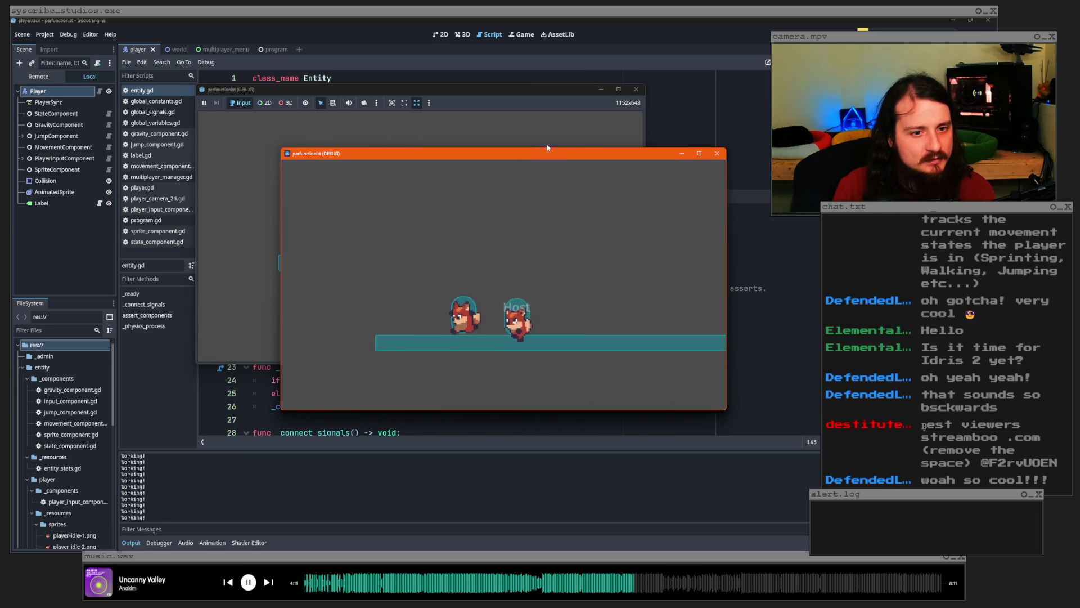
{"action": "key", "text": "Right"}
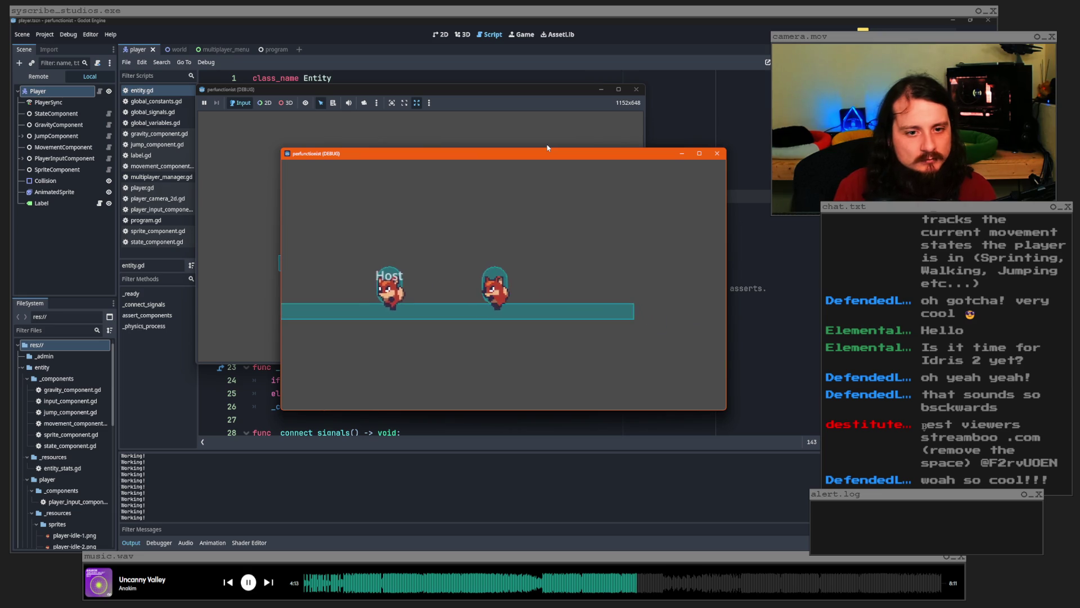
{"action": "key", "text": "space"}
{"action": "key", "text": "Right"}
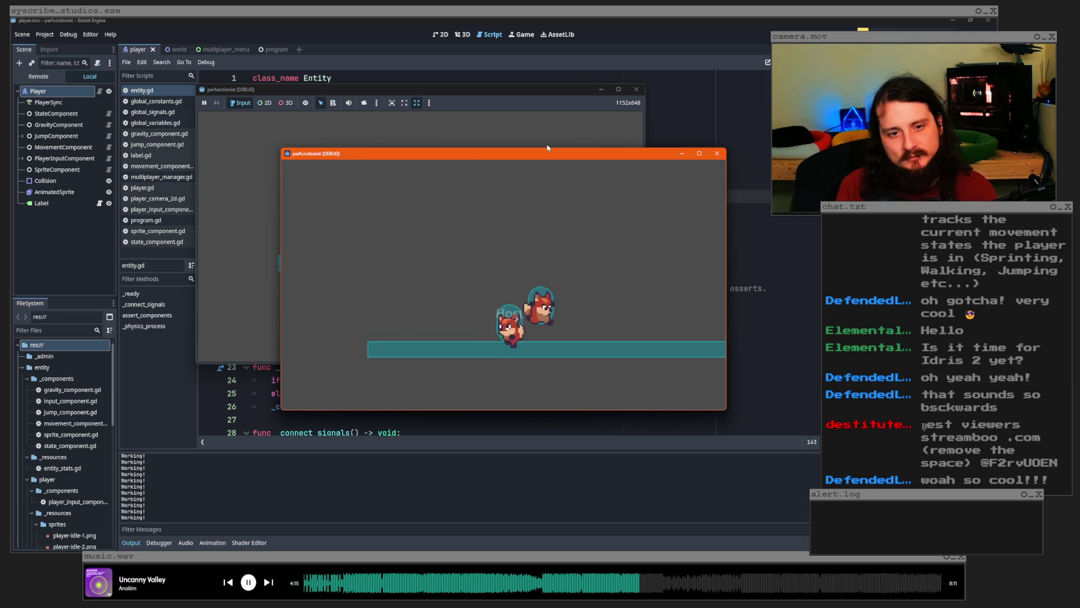
Step: Move the client window top-left and the host window down-right, then walk the client player
{"action": "left_click", "coordinate": [548, 147]}
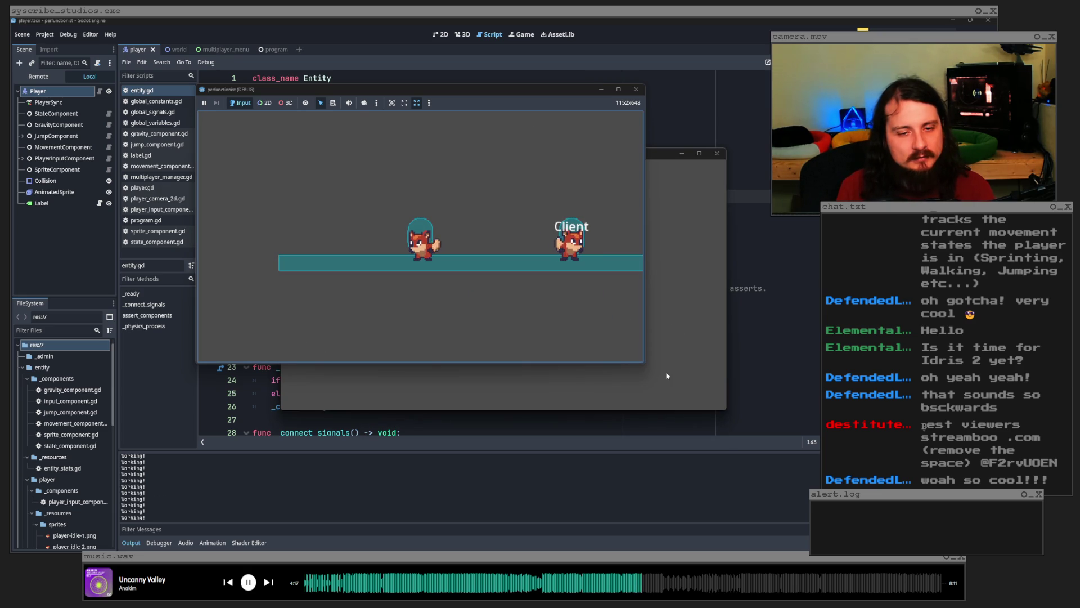
{"action": "left_click_drag", "start_coordinate": [543, 97], "coordinate": [365, 52]}
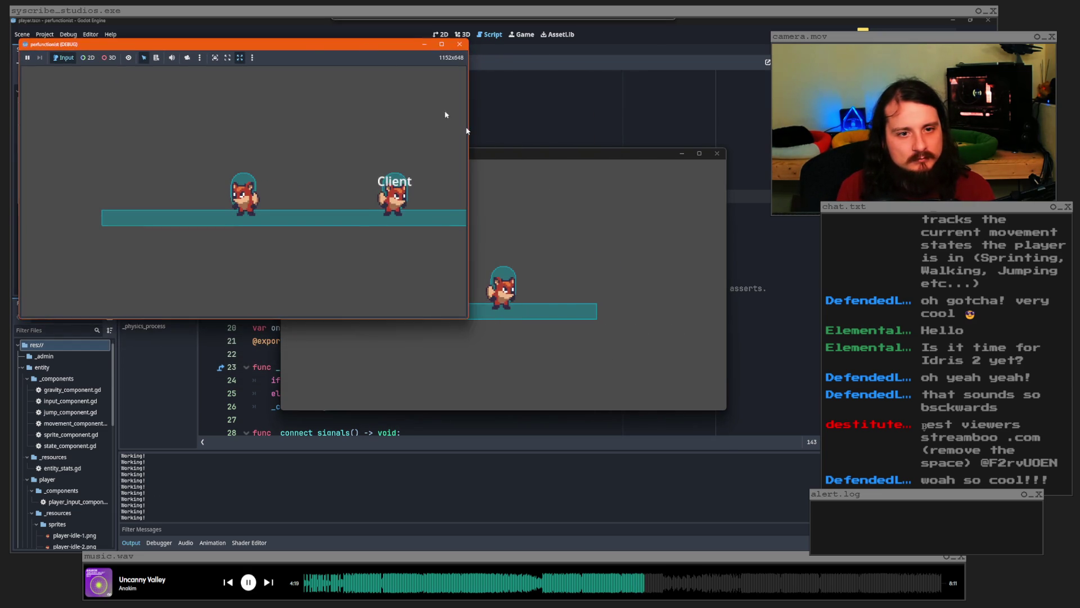
{"action": "left_click_drag", "start_coordinate": [587, 159], "coordinate": [781, 287]}
{"action": "key", "text": "Left"}
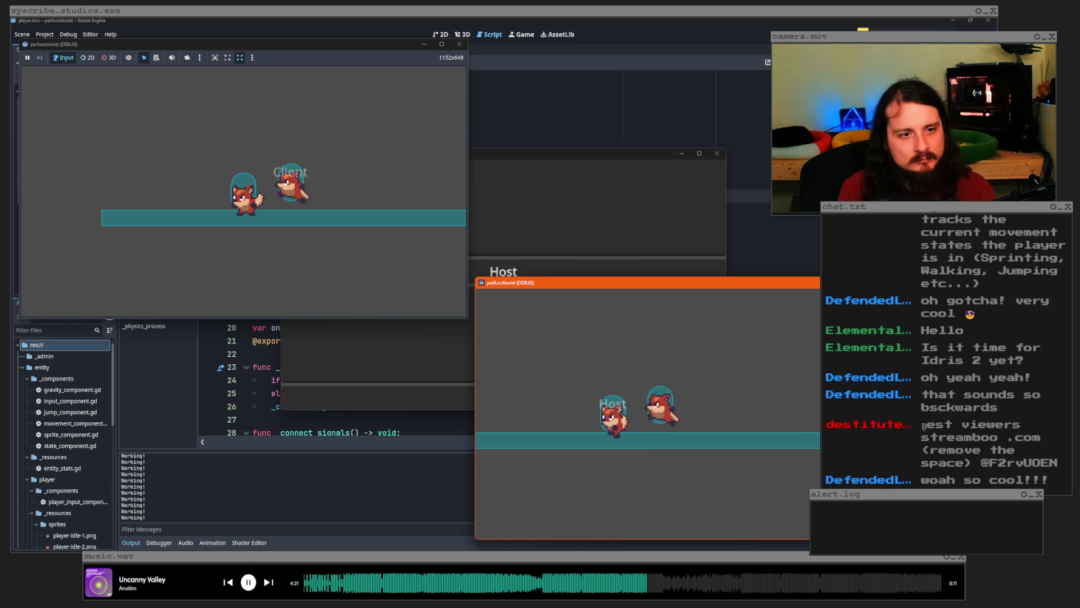
{"action": "key", "text": "Right"}
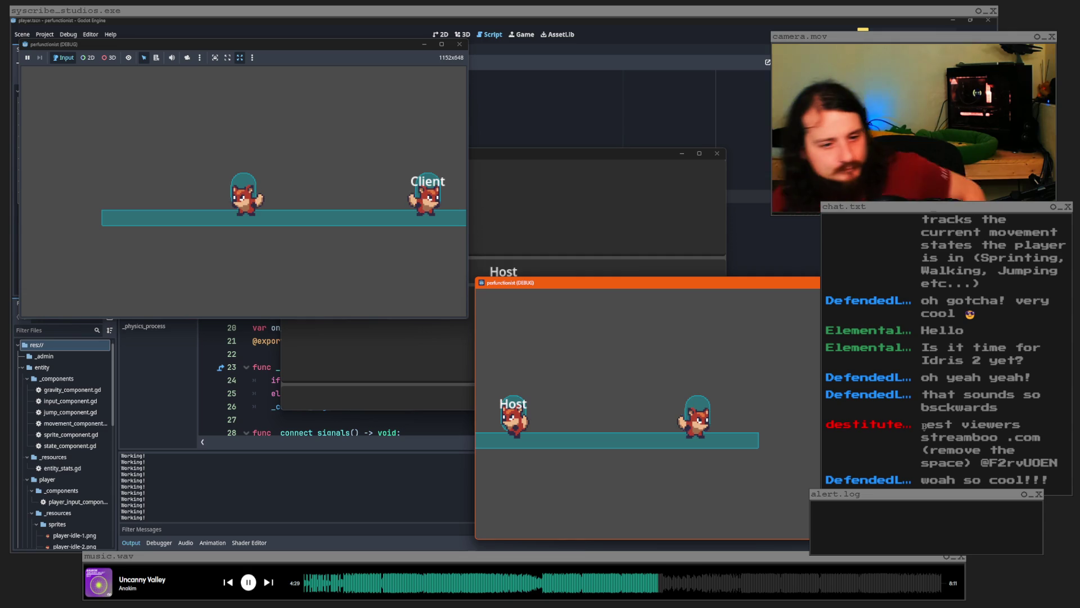
Step: Run and jump the client player back and forth, then close the host and client windows
{"action": "left_click", "coordinate": [466, 208]}
{"action": "key", "text": "Right"}
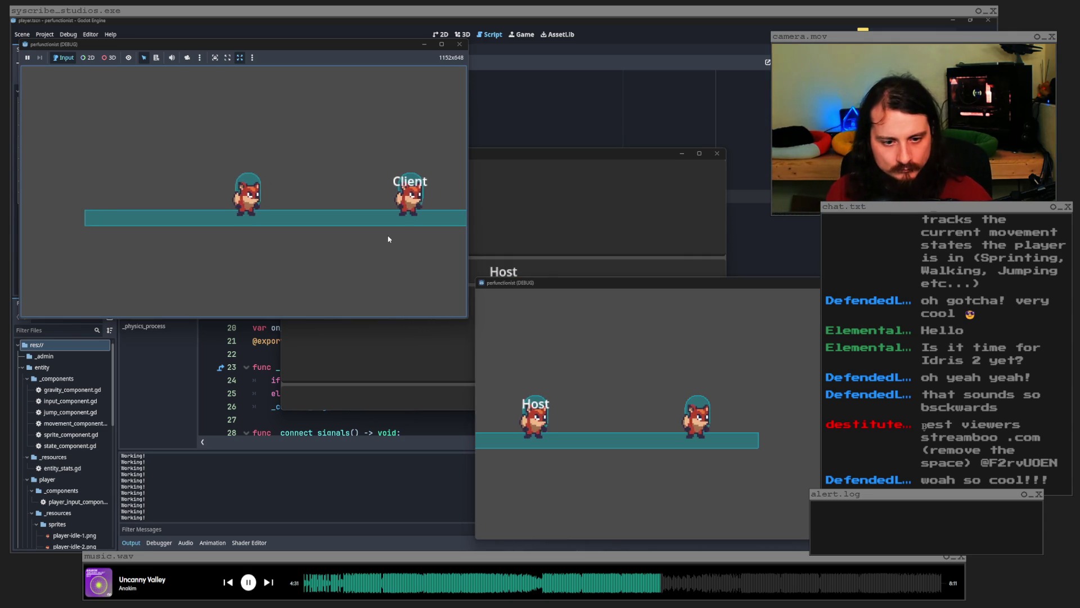
{"action": "left_click", "coordinate": [773, 489]}
{"action": "key", "text": "Left"}
{"action": "key", "text": "space"}
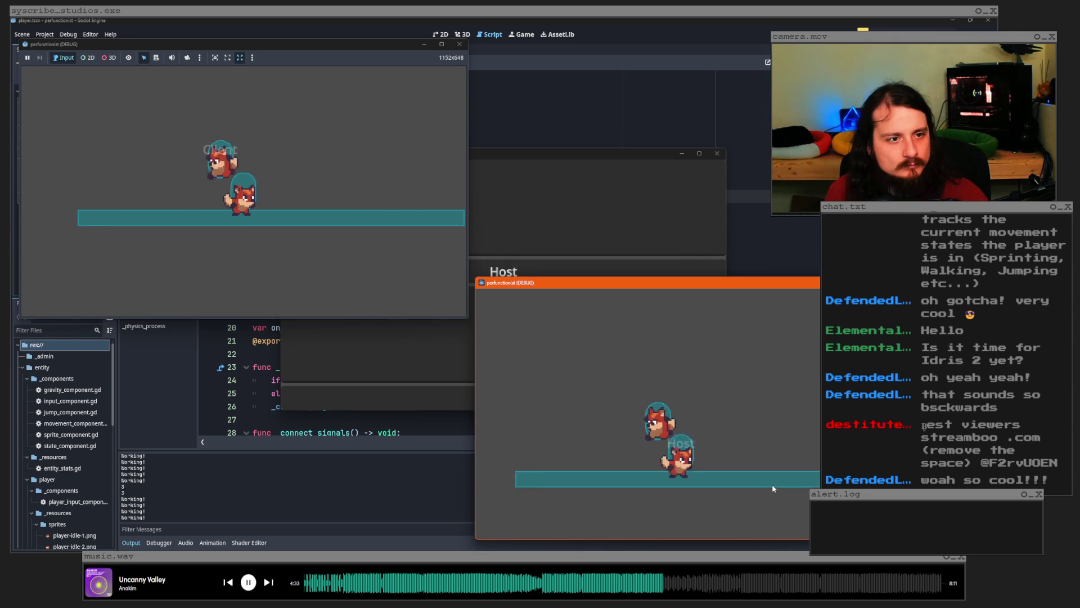
{"action": "key", "text": "Right"}
{"action": "key", "text": "Left"}
{"action": "key", "text": "space"}
{"action": "key", "text": "Right"}
{"action": "key", "text": "space"}
{"action": "key", "text": "Left"}
{"action": "key", "text": "space"}
{"action": "key", "text": "Right"}
{"action": "key", "text": "Left"}
{"action": "key", "text": "space"}
{"action": "key", "text": "Left"}
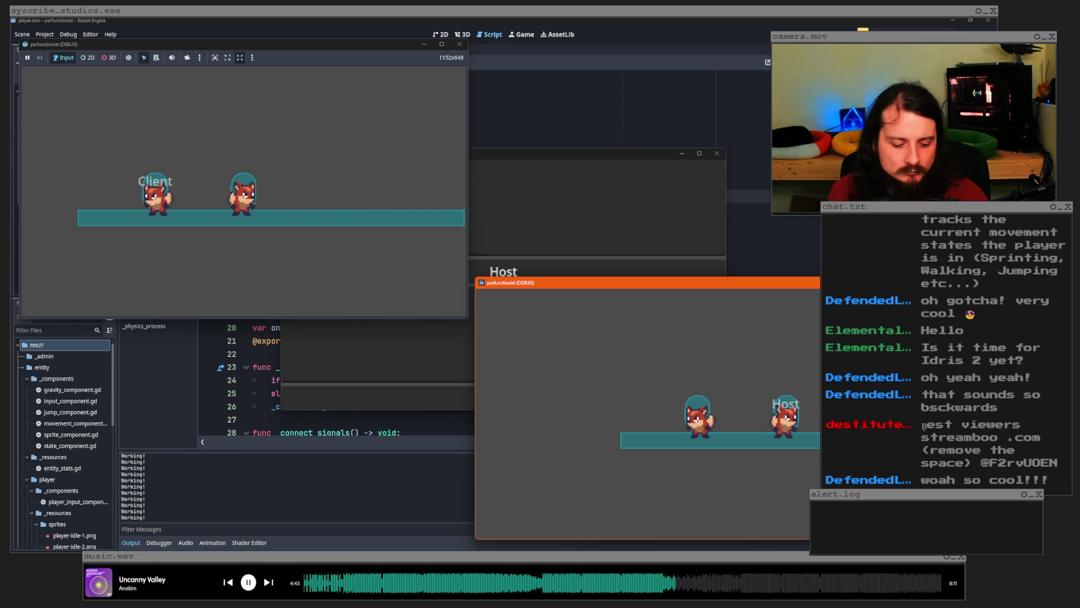
{"action": "left_click", "coordinate": [915, 282]}
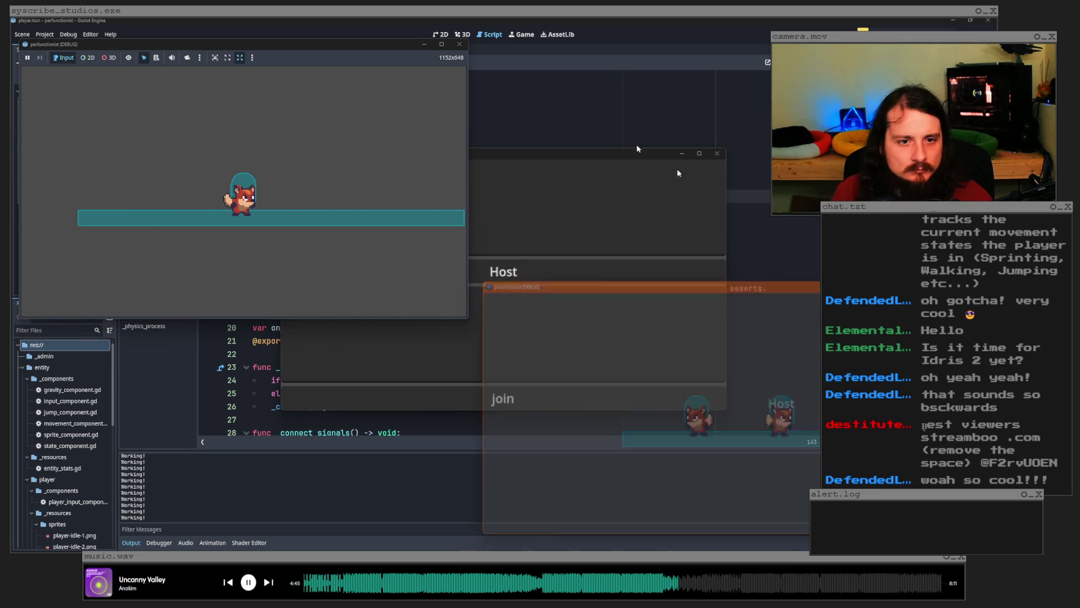
{"action": "left_click", "coordinate": [460, 44]}
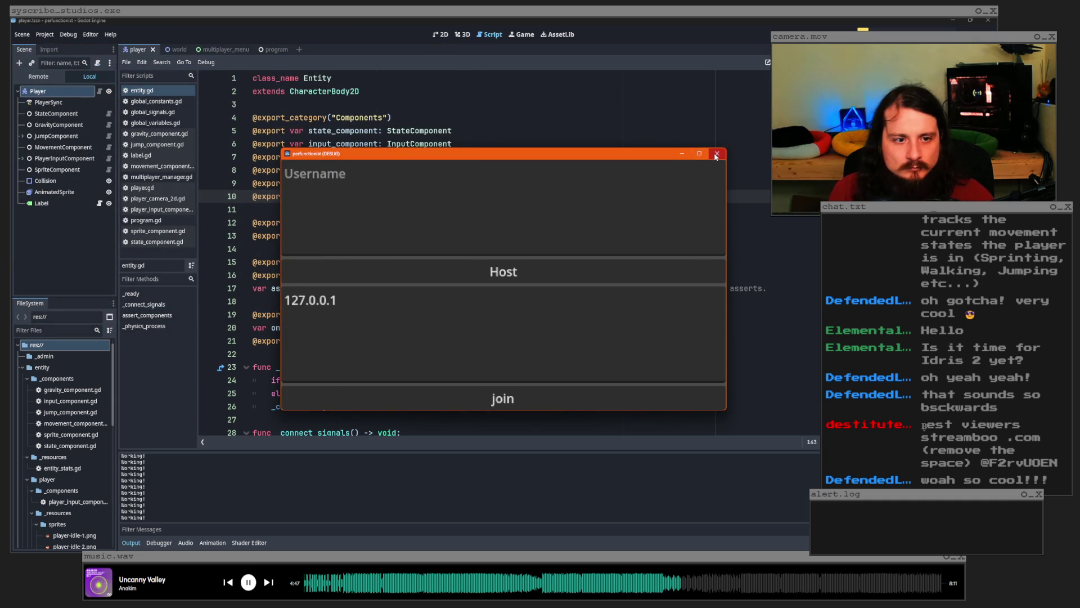
Step: Close the last game instance and bring up sprite_component.gd in the script editor
{"action": "left_click", "coordinate": [716, 155]}
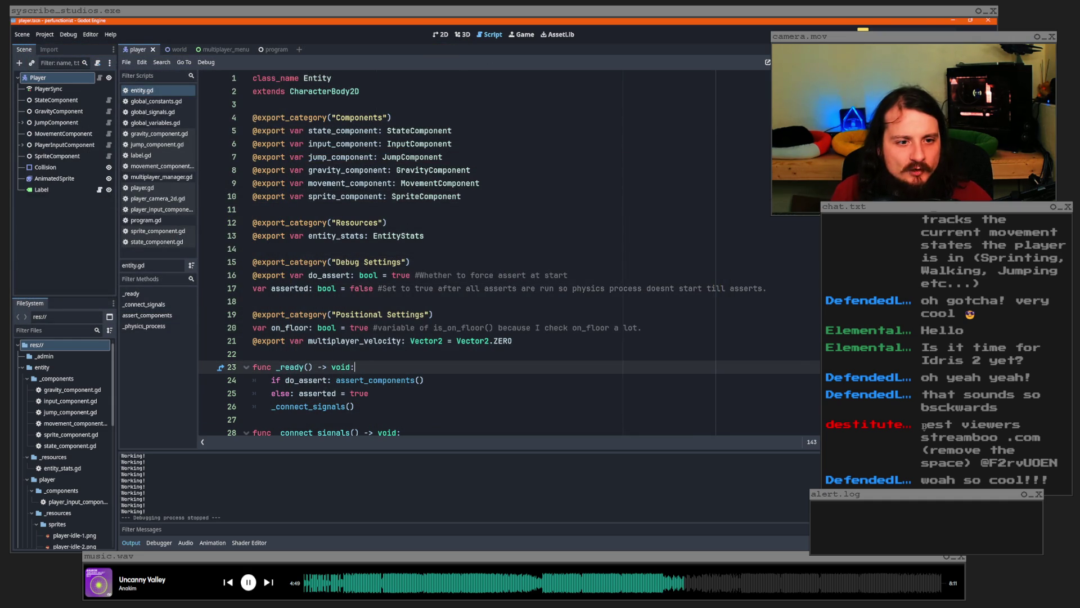
{"action": "scroll", "coordinate": [507, 253], "scroll_direction": "down", "scroll_amount": 4}
{"action": "scroll", "coordinate": [522, 222], "scroll_direction": "up", "scroll_amount": 4}
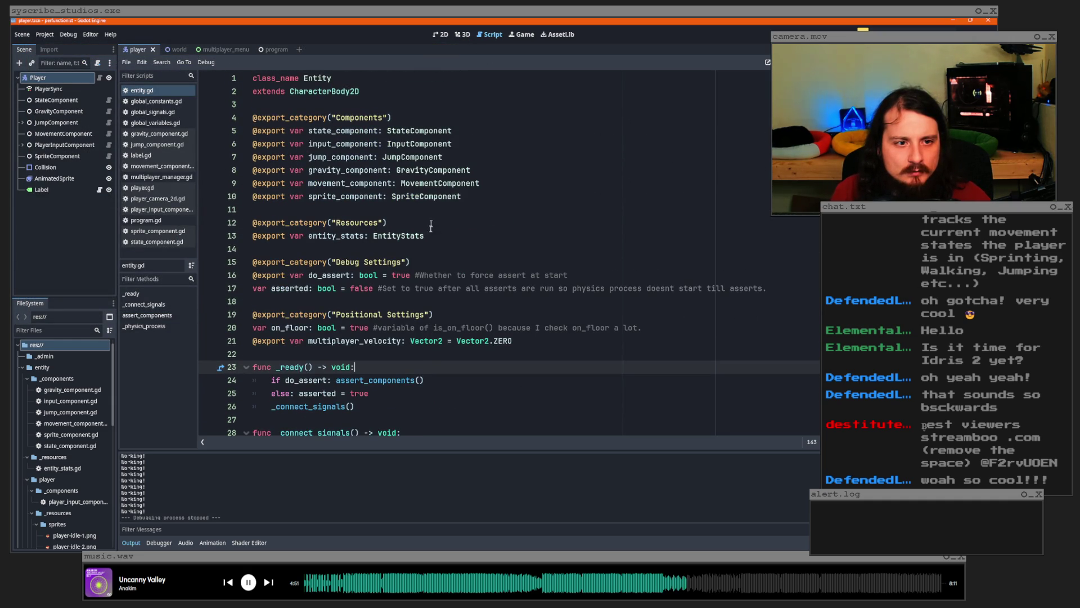
{"action": "scroll", "coordinate": [507, 253], "scroll_direction": "down", "scroll_amount": 8}
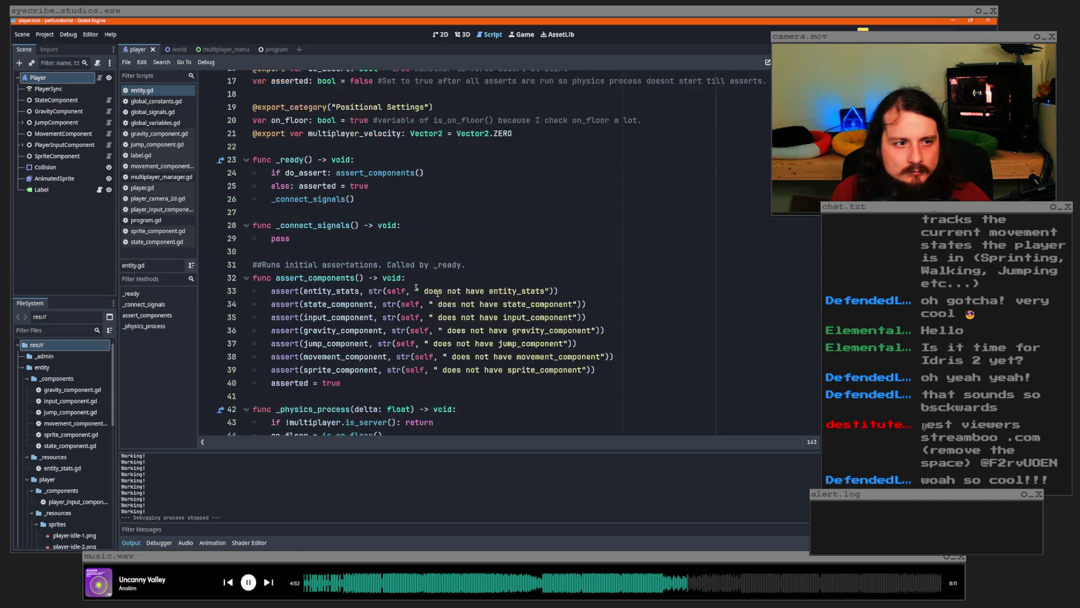
{"action": "left_click", "coordinate": [159, 241]}
{"action": "left_click", "coordinate": [158, 231]}
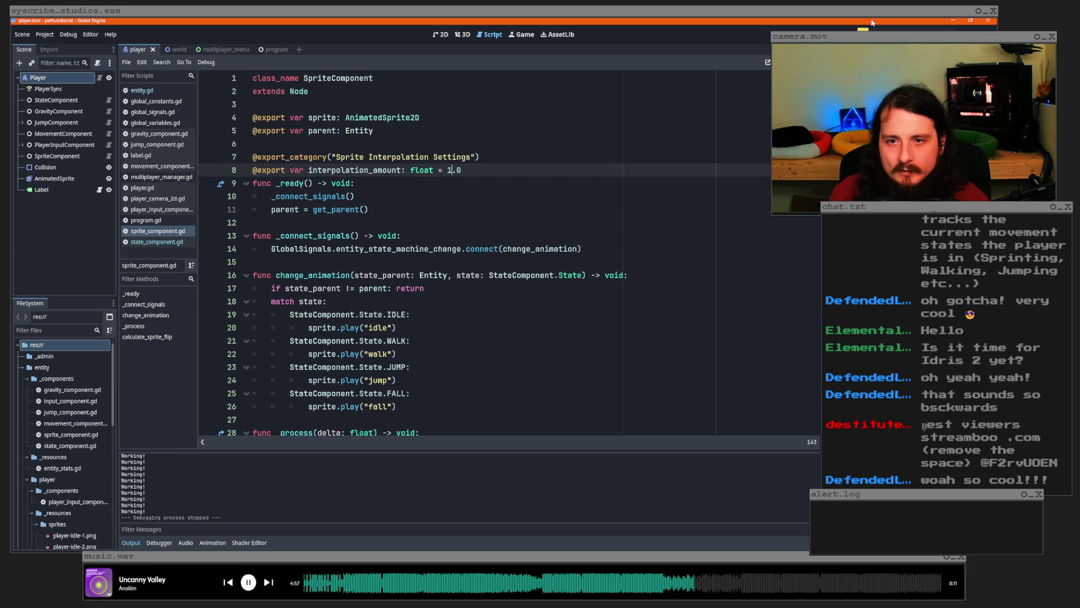
Step: Relaunch the game, host in one window, arrange both windows, and join as Client
{"action": "key", "text": "F5"}
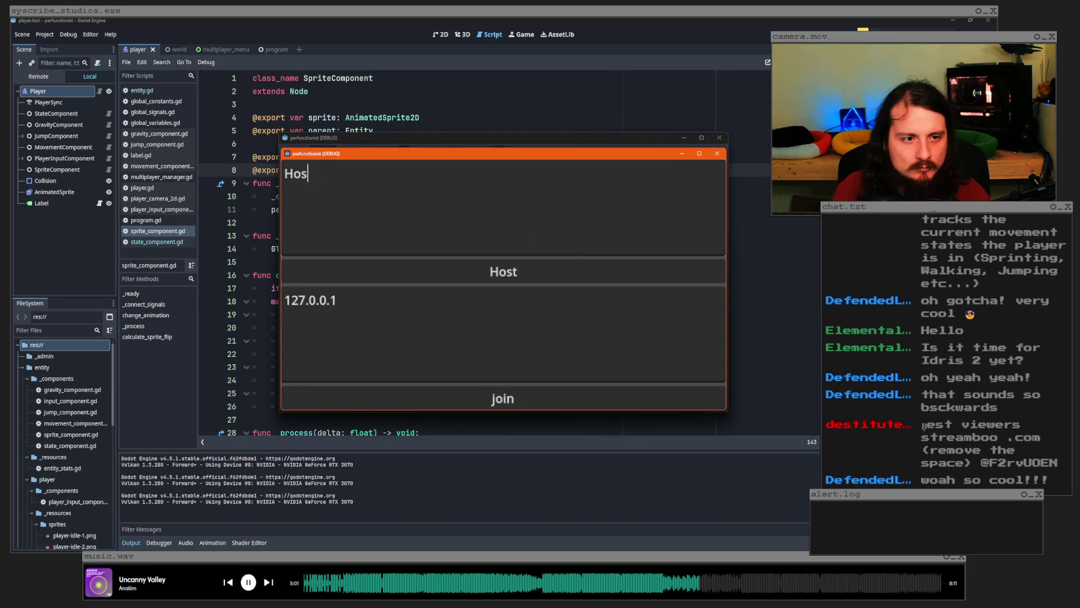
{"action": "left_click", "coordinate": [538, 264]}
{"action": "left_click_drag", "start_coordinate": [538, 153], "coordinate": [318, 248]}
{"action": "left_click_drag", "start_coordinate": [537, 154], "coordinate": [733, 200]}
{"action": "type", "text": "t"}
{"action": "left_click", "coordinate": [697, 443]}
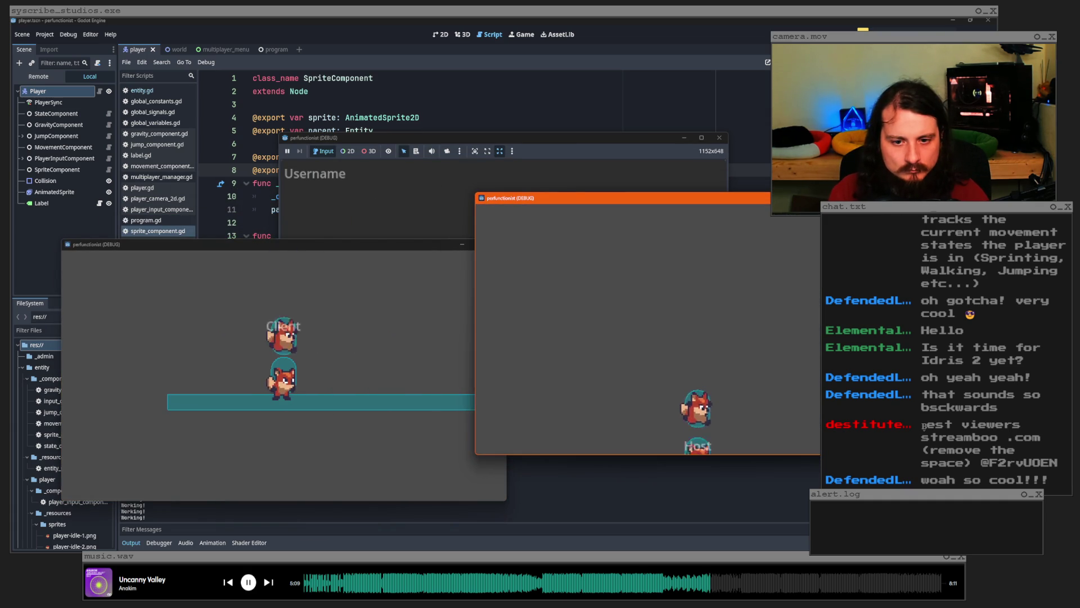
Step: Walk and jump the client player over the host, then close both game windows
{"action": "key", "text": "Right"}
{"action": "key", "text": "Left"}
{"action": "key", "text": "space"}
{"action": "key", "text": "Right"}
{"action": "key", "text": "space"}
{"action": "key", "text": "space"}
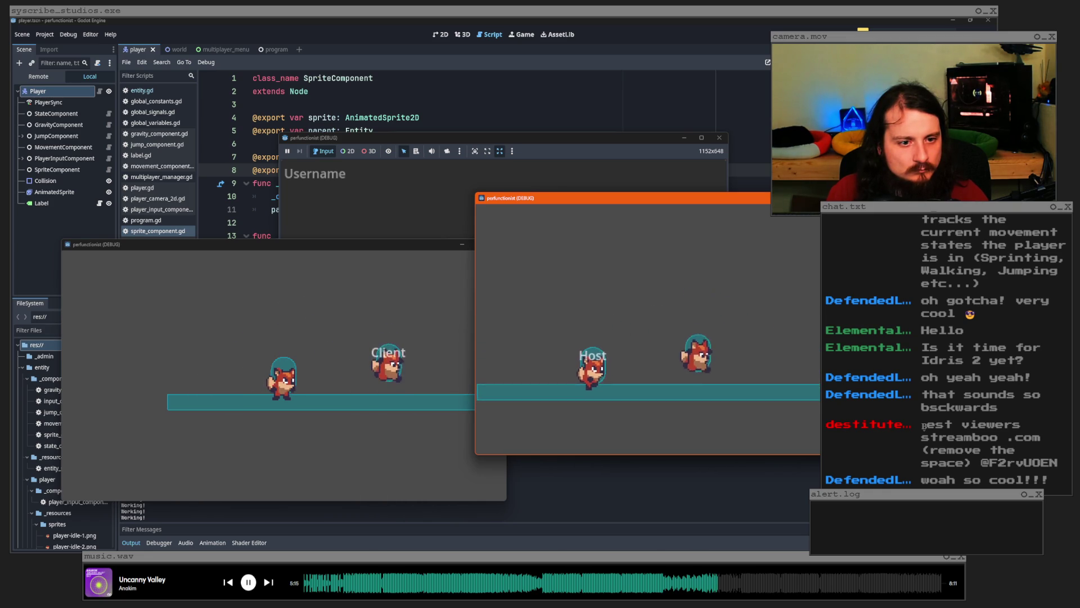
{"action": "key", "text": "alt+F4"}
{"action": "key", "text": "alt+F4"}
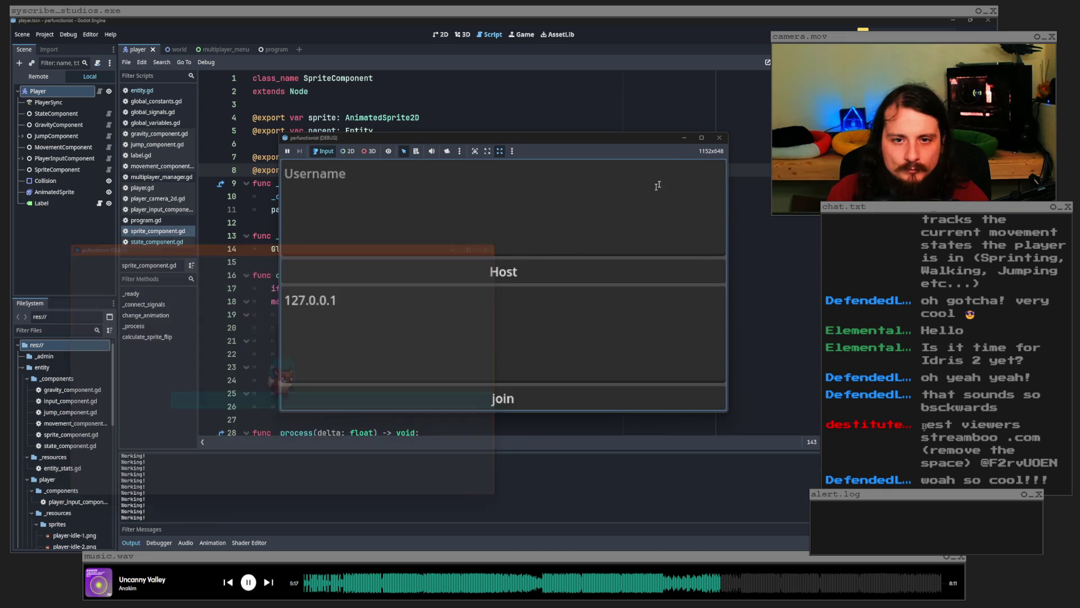
{"action": "left_click", "coordinate": [719, 137]}
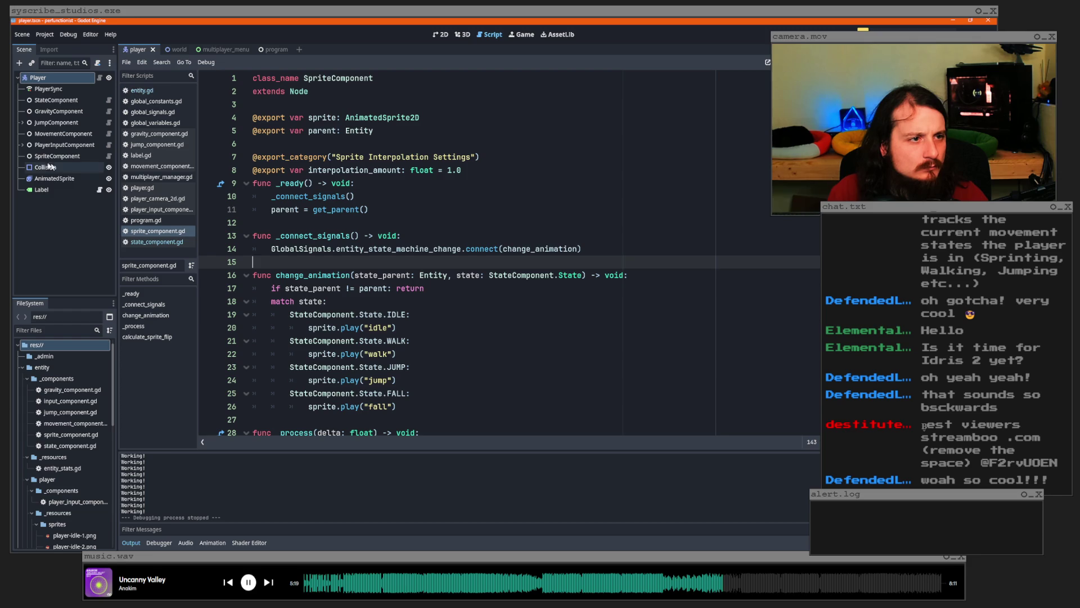
Step: Make AnimatedSprite a child of SpriteComponent and save the player scene
{"action": "left_click", "coordinate": [59, 180]}
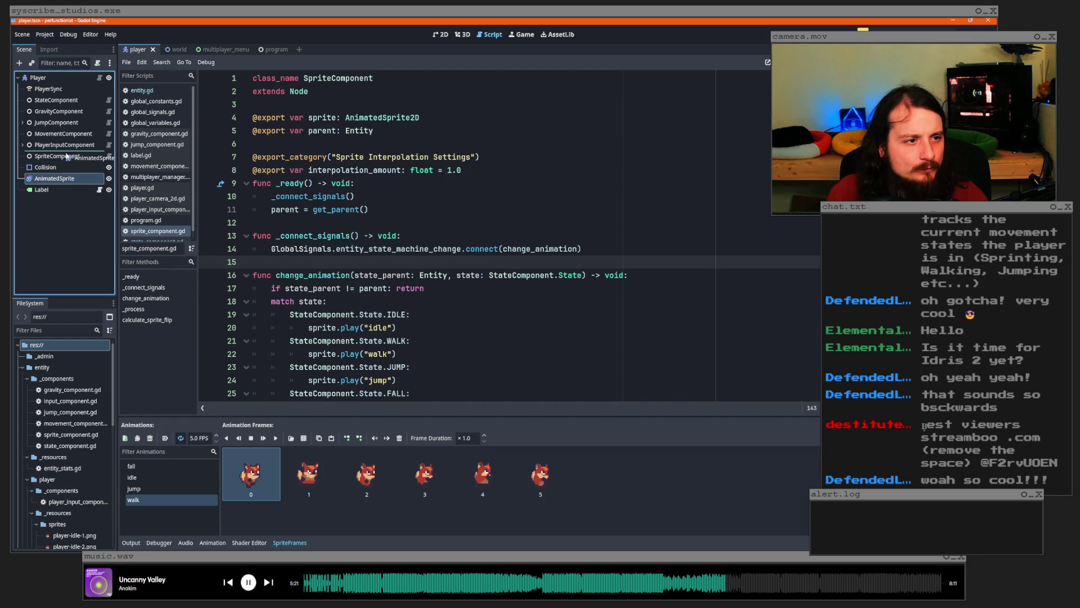
{"action": "left_click_drag", "start_coordinate": [67, 160], "coordinate": [68, 158]}
{"action": "key", "text": "ctrl+s"}
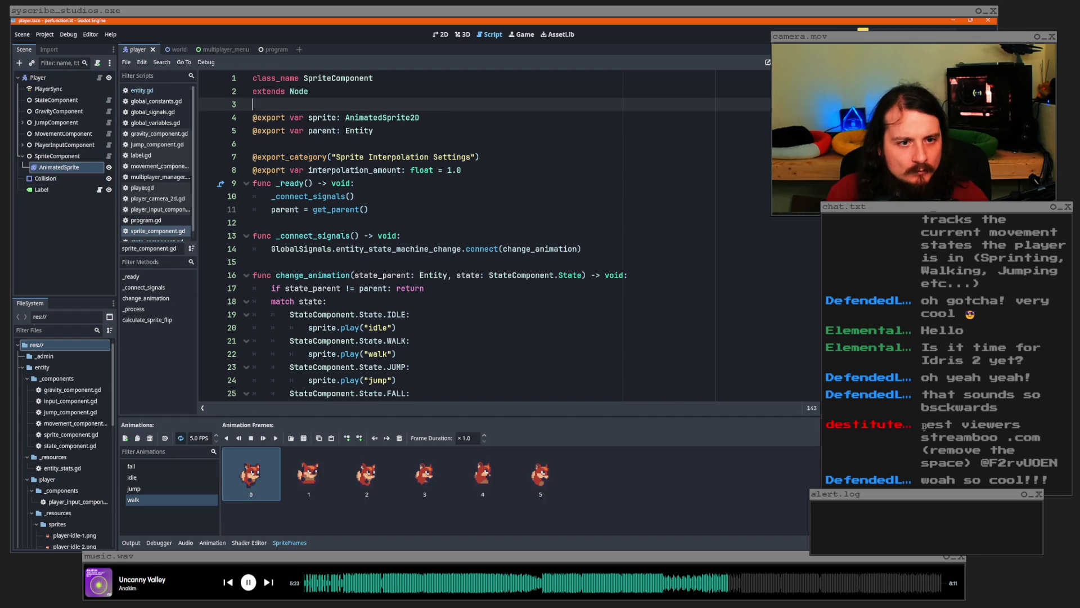
Step: Set interpolation_amount to 10.0 and launch the game
{"action": "left_click", "coordinate": [448, 170]}
{"action": "left_click", "coordinate": [602, 210]}
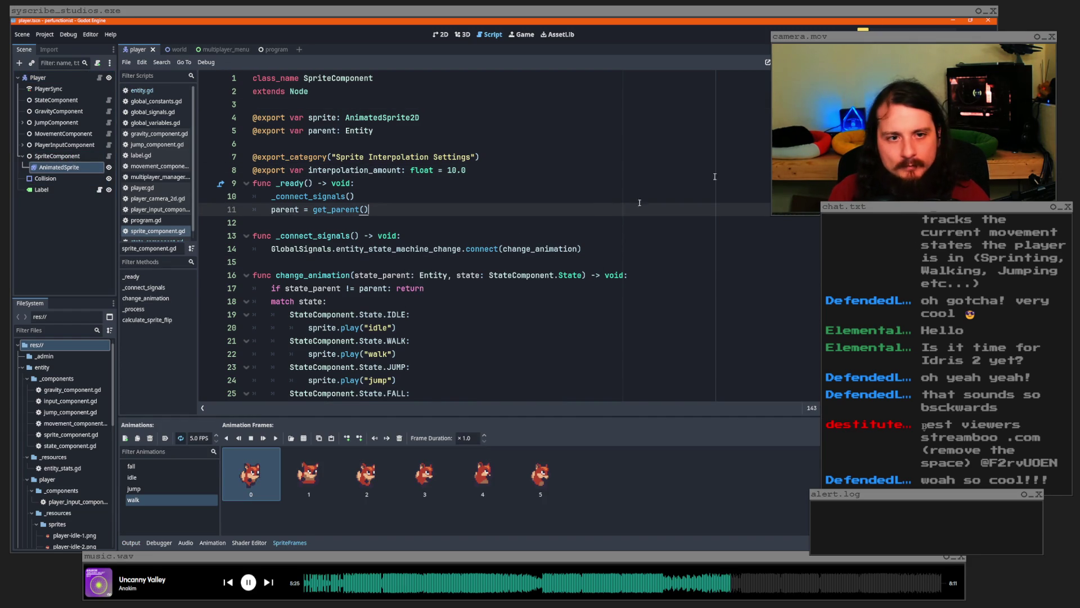
{"action": "key", "text": "F5"}
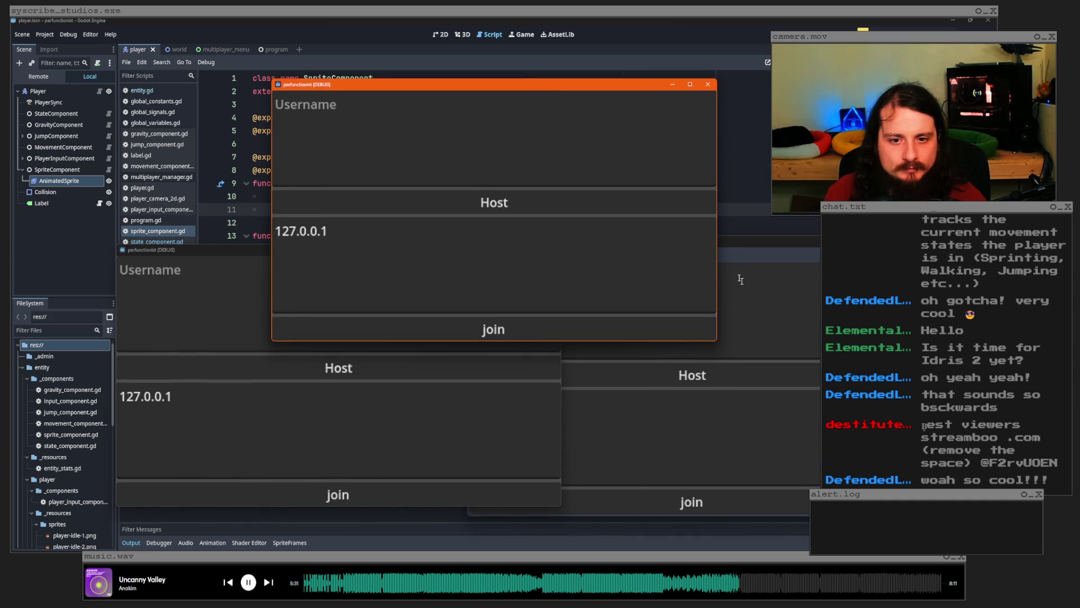
Step: Host in one game window, join as client in the other, and run and jump the client fox
{"action": "left_click", "coordinate": [695, 374]}
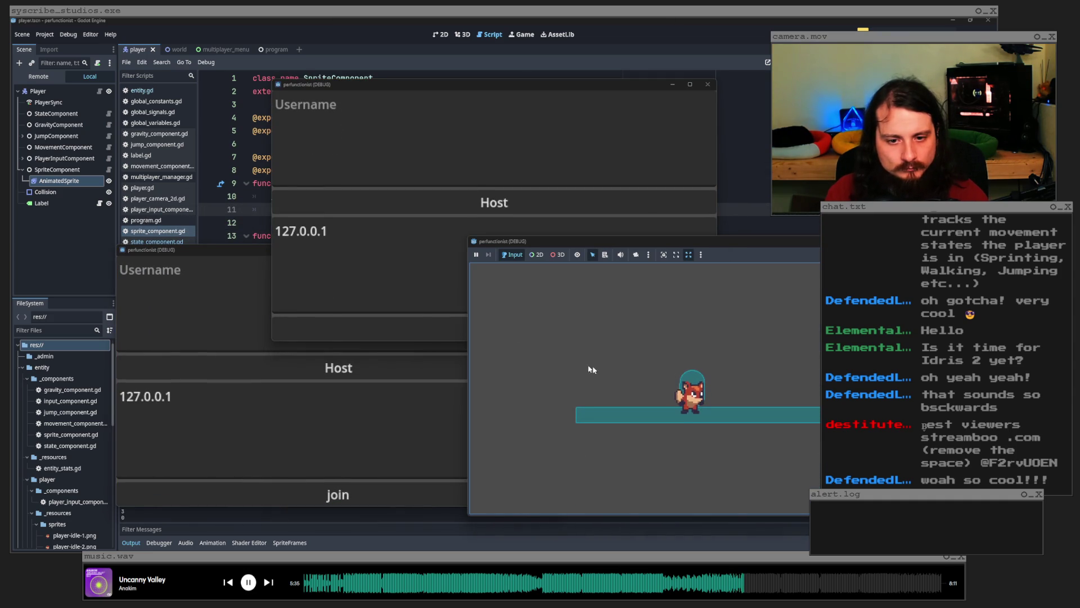
{"action": "left_click", "coordinate": [438, 327]}
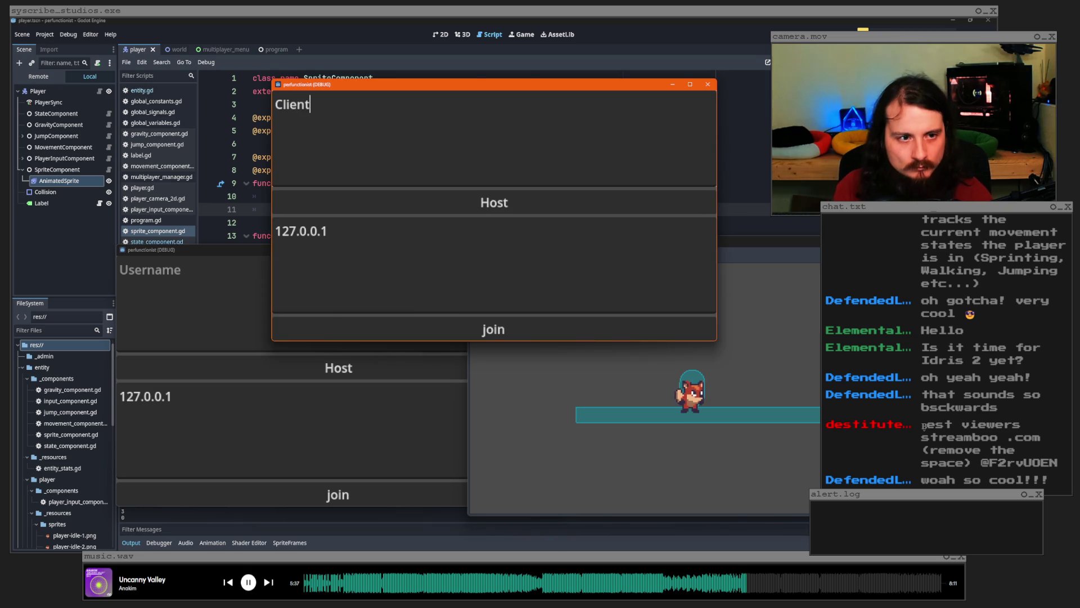
{"action": "left_click", "coordinate": [495, 324]}
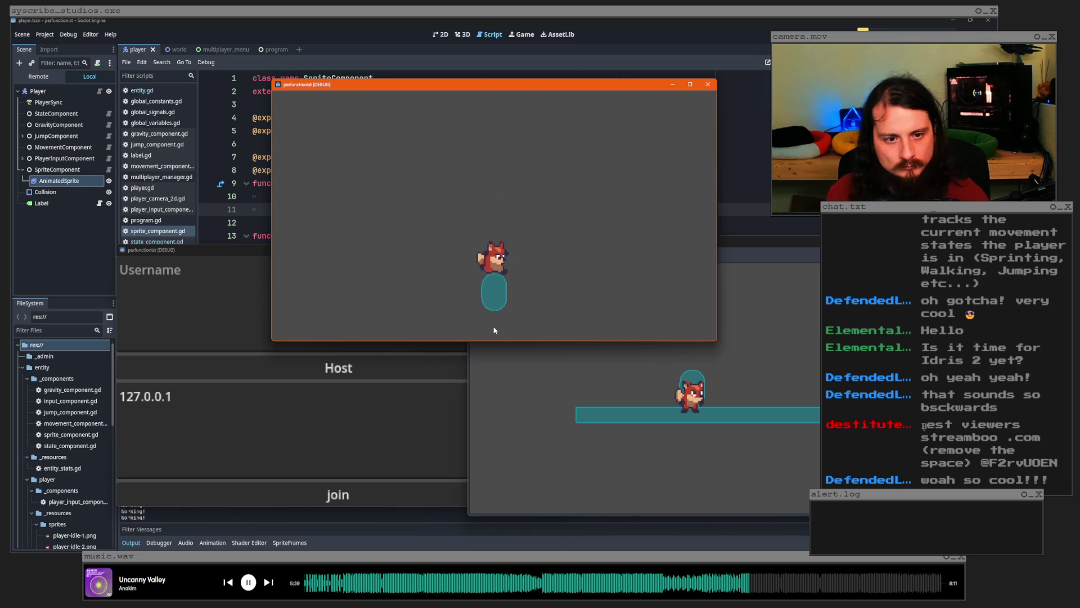
{"action": "key", "text": "Left"}
{"action": "key", "text": "Right"}
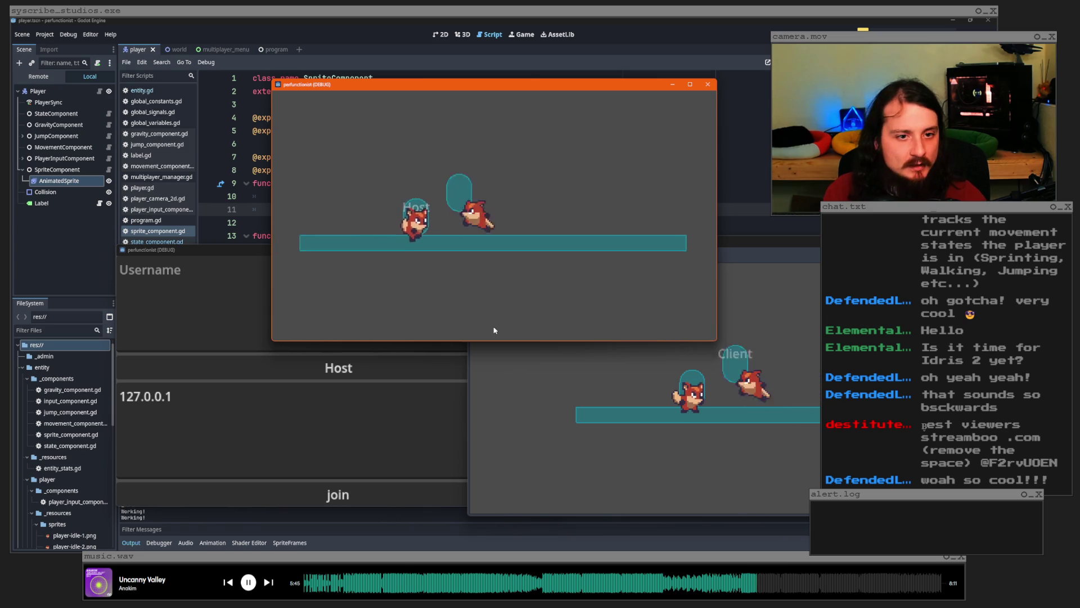
{"action": "key", "text": "Left"}
{"action": "key", "text": "space"}
{"action": "key", "text": "Right"}
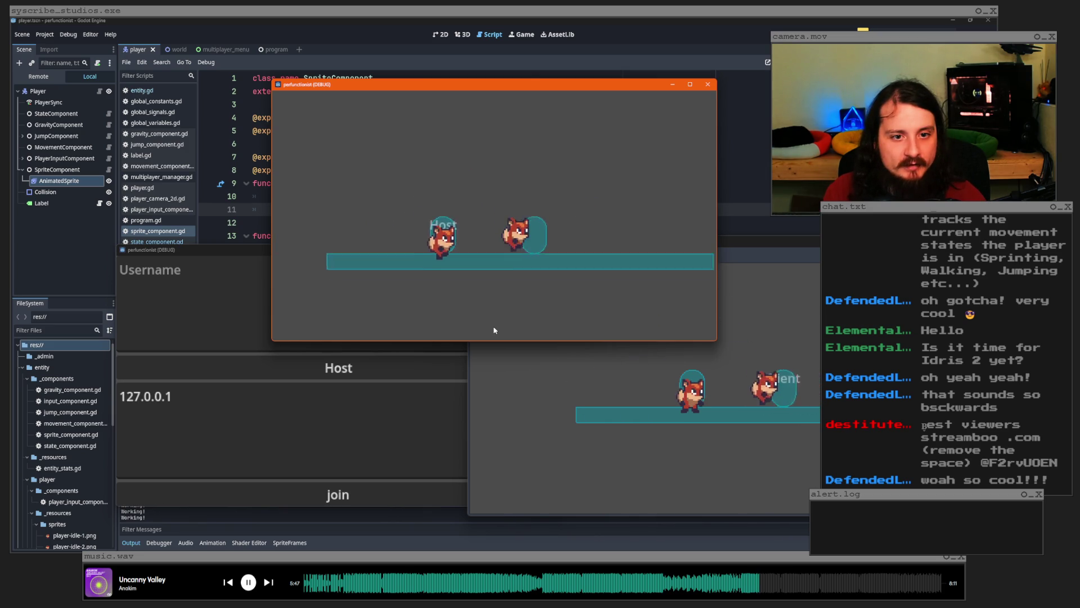
Step: Run and jump the host fox toward the other player, then stop both game instances with F8
{"action": "left_click", "coordinate": [650, 373]}
{"action": "key", "text": "Right"}
{"action": "key", "text": "space"}
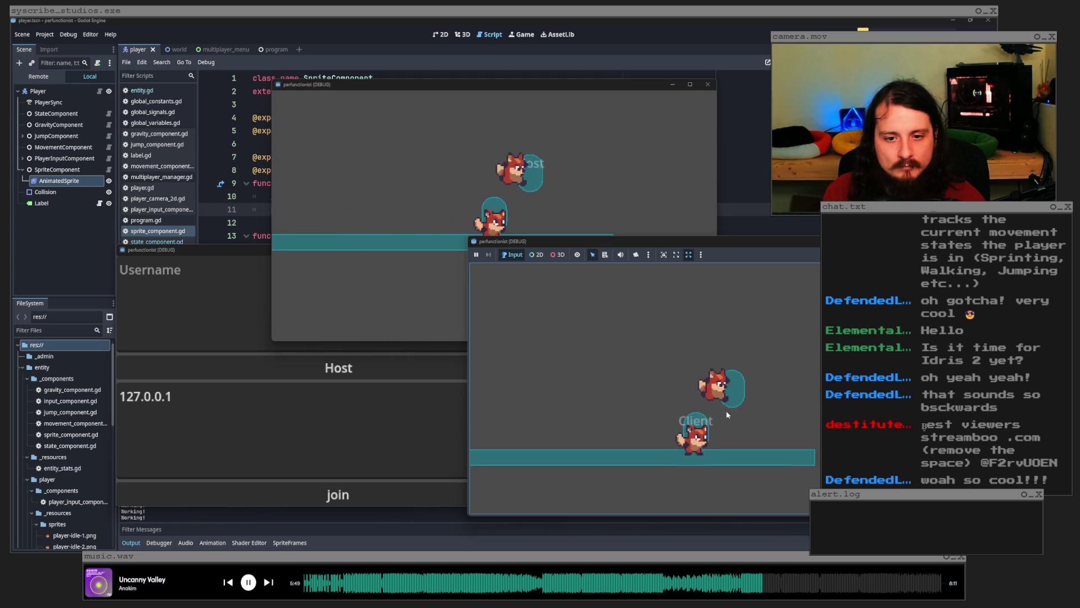
{"action": "left_click", "coordinate": [643, 199]}
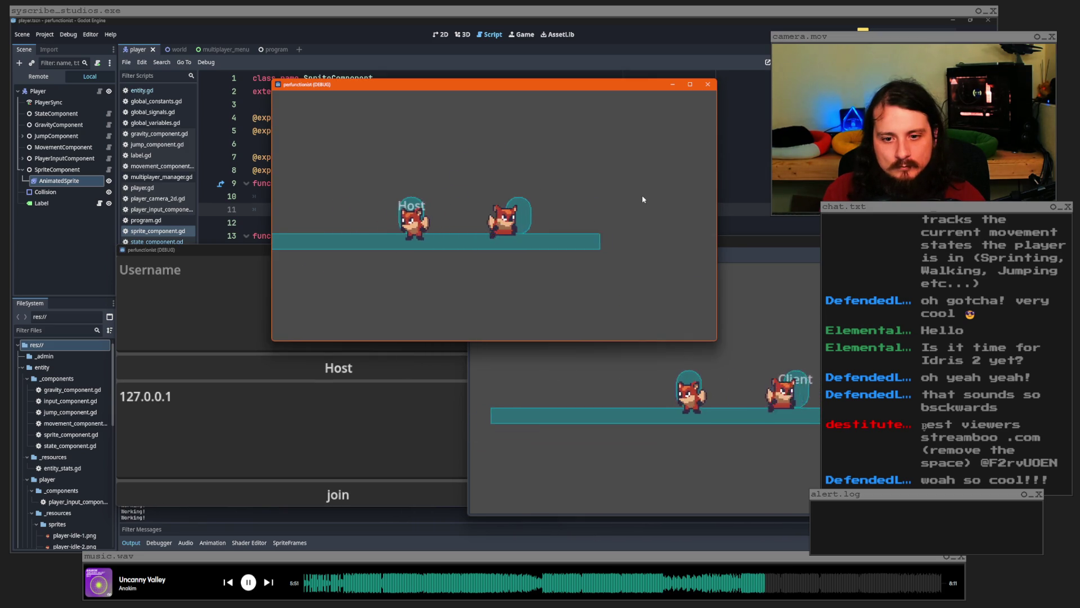
{"action": "key", "text": "Left"}
{"action": "key", "text": "space"}
{"action": "key", "text": "Right"}
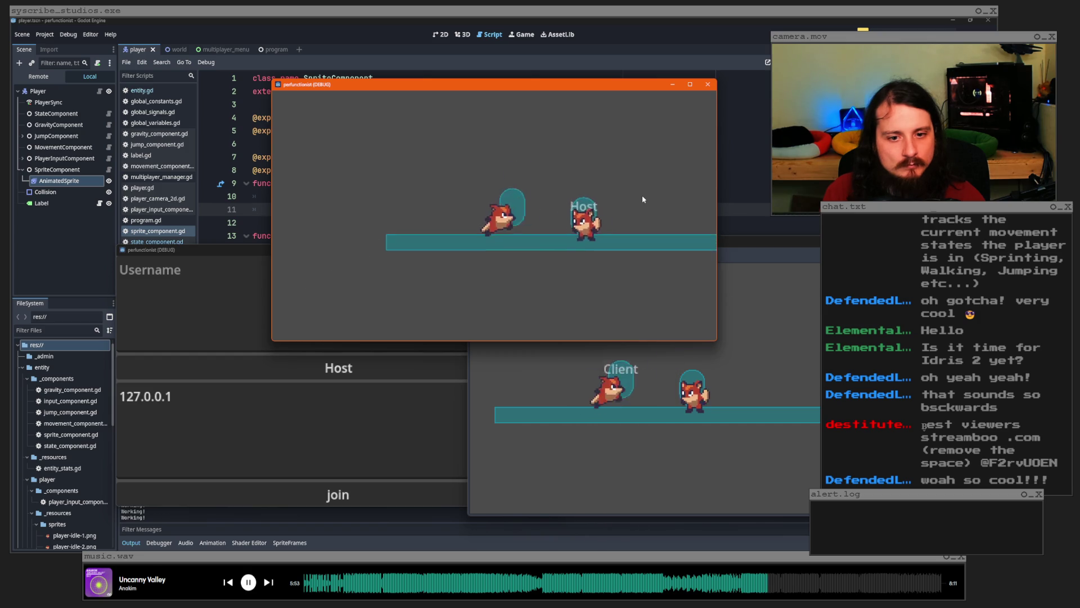
{"action": "key", "text": "space"}
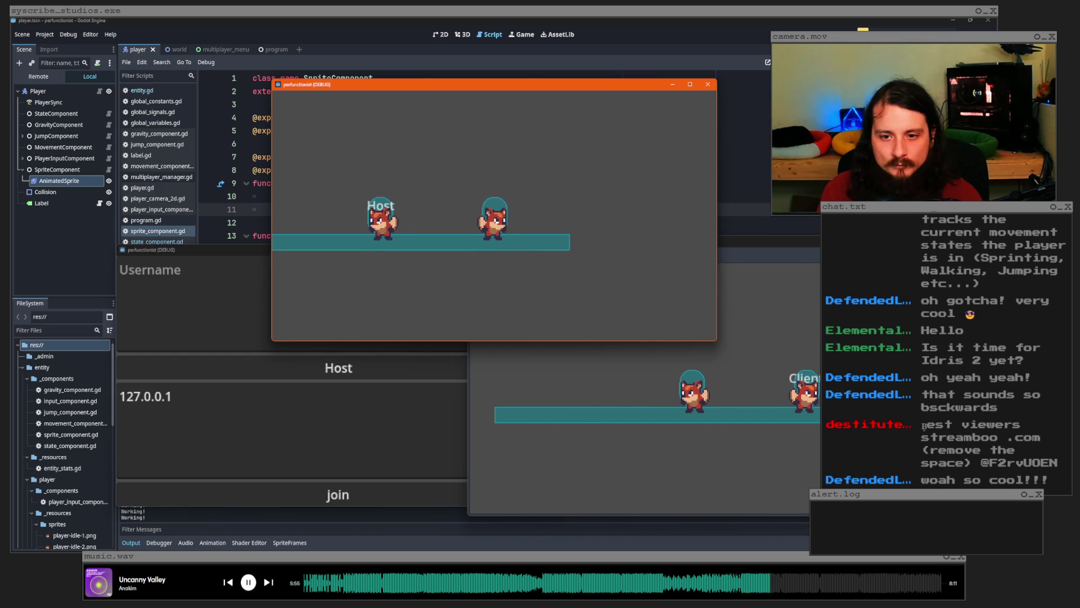
{"action": "left_click", "coordinate": [805, 253]}
{"action": "key", "text": "F8"}
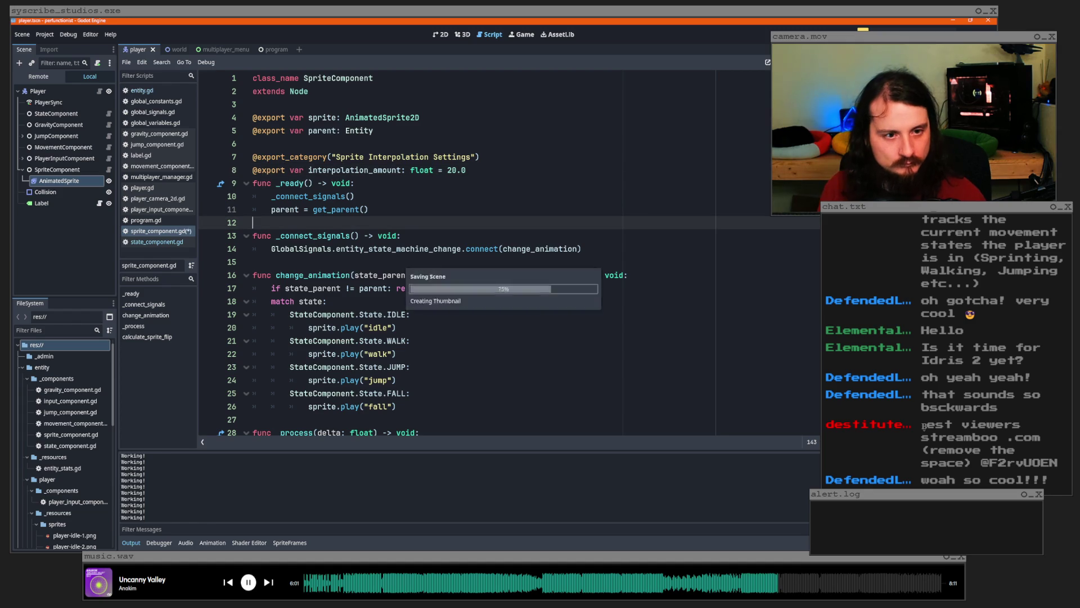
Step: Delete the 2 from the 20.0 interpolation_amount default on line 8 of sprite_component.gd
{"action": "left_click", "coordinate": [369, 209]}
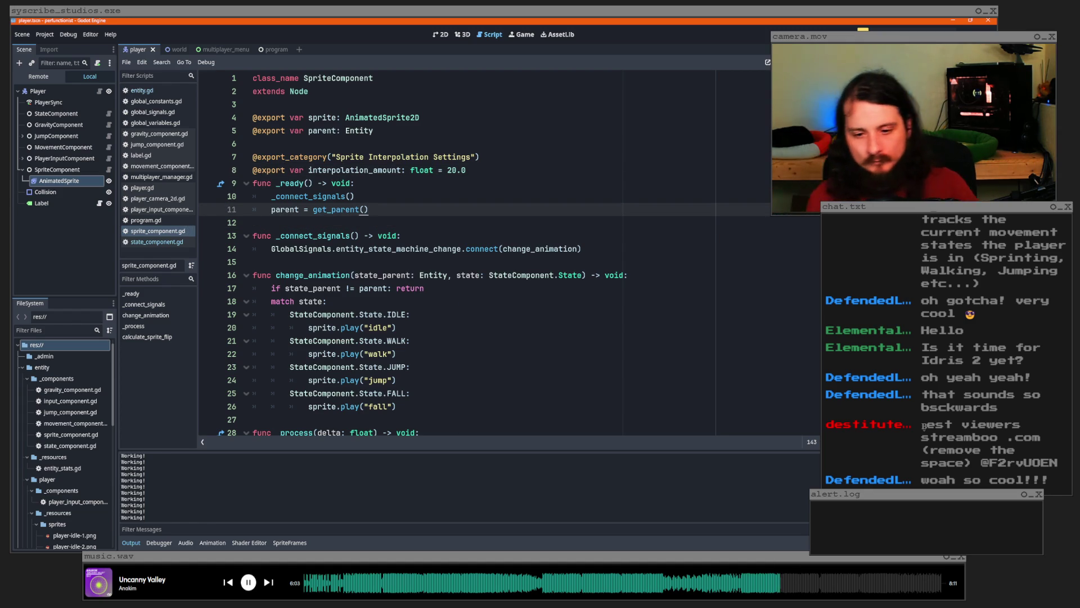
{"action": "left_click", "coordinate": [450, 170]}
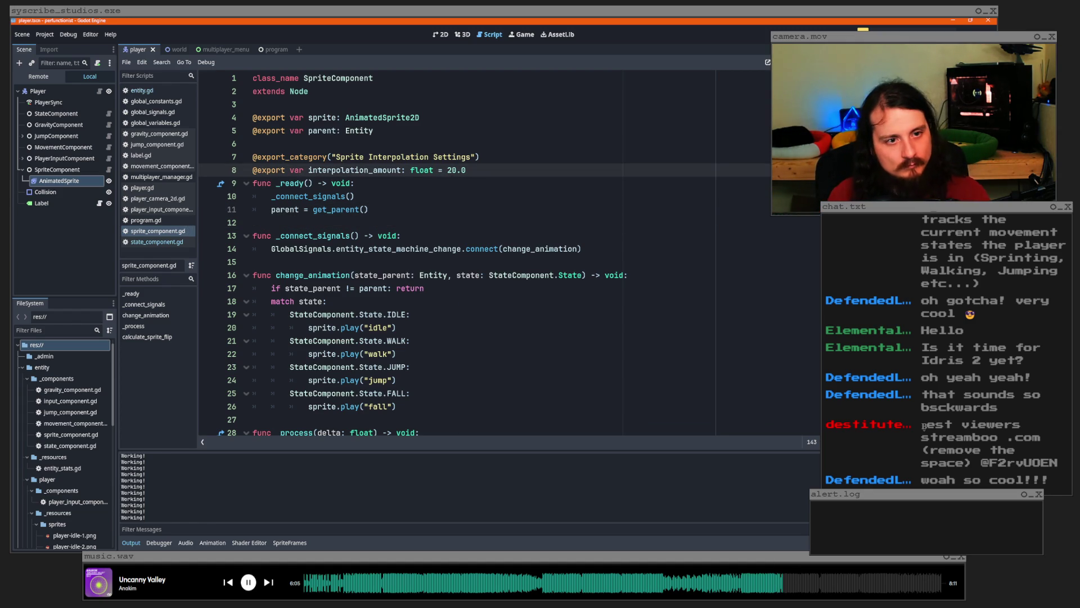
{"action": "key", "text": "BackSpace"}
{"action": "key", "text": "BackSpace"}
{"action": "type", "text": "0"}
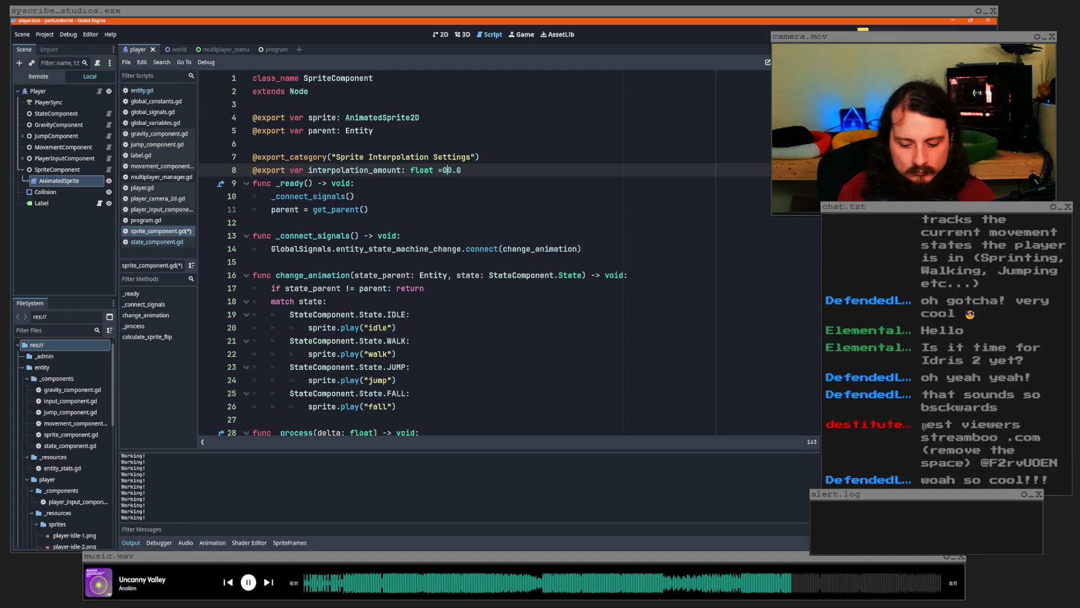
Step: Change interpolation_amount to type Vector2 with default Vector2(5.0, 30.0)
{"action": "key", "text": "Delete"}
{"action": "type", "text": "5"}
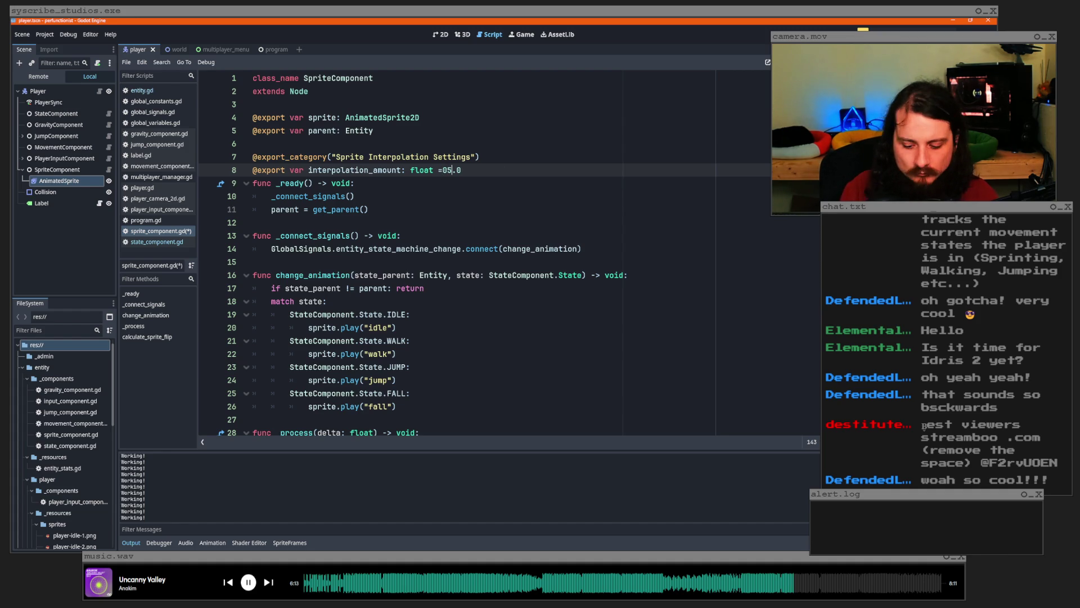
{"action": "key", "text": "BackSpace"}
{"action": "left_click", "coordinate": [401, 170]}
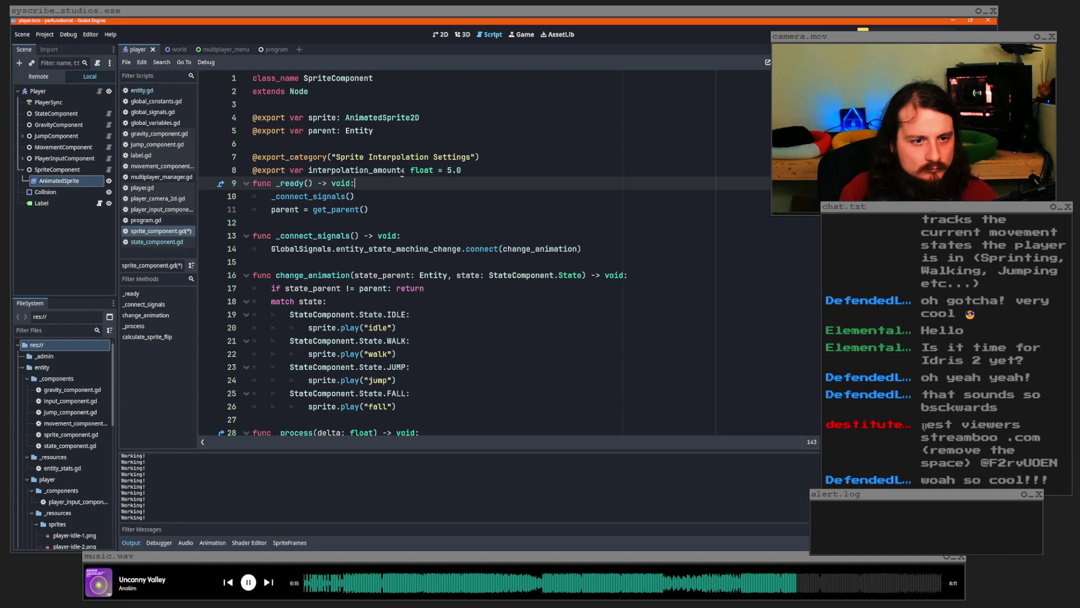
{"action": "double_click", "coordinate": [422, 170]}
{"action": "type", "text": "Vec"}
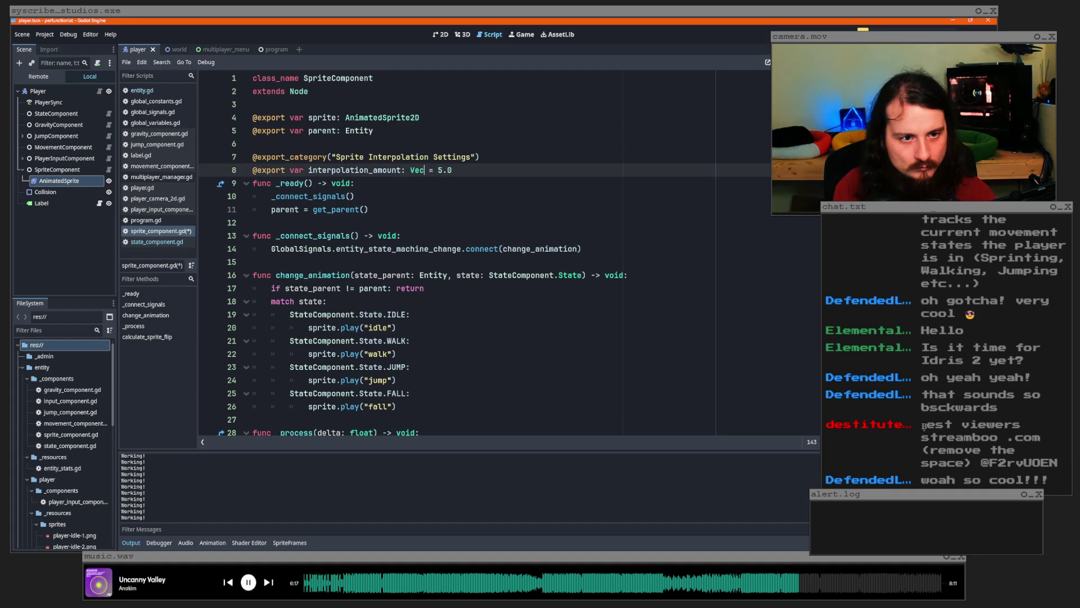
{"action": "key", "text": "Return"}
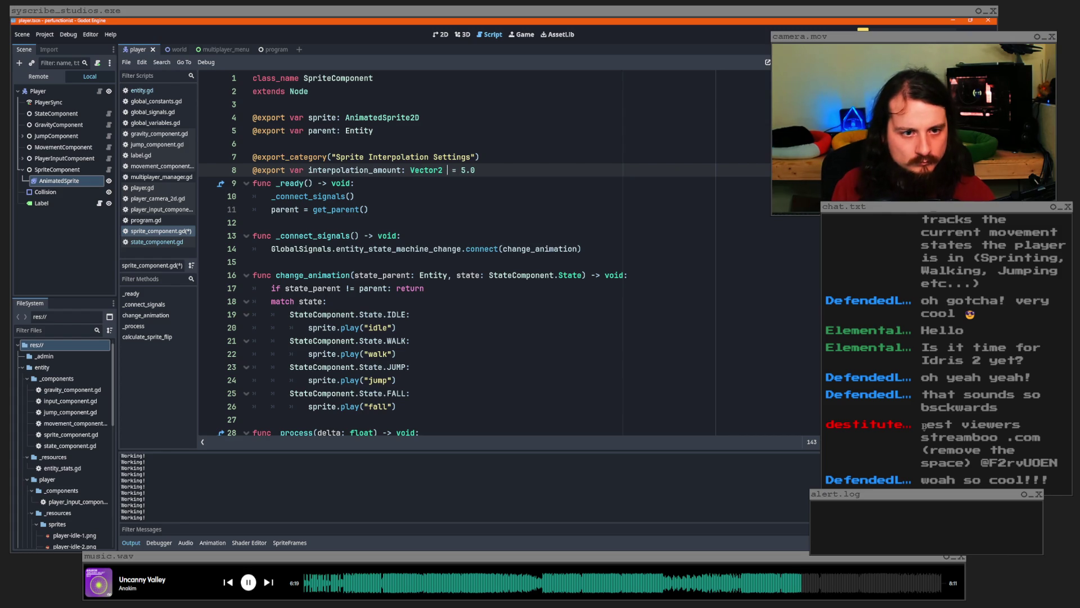
{"action": "type", "text": "Vector2"}
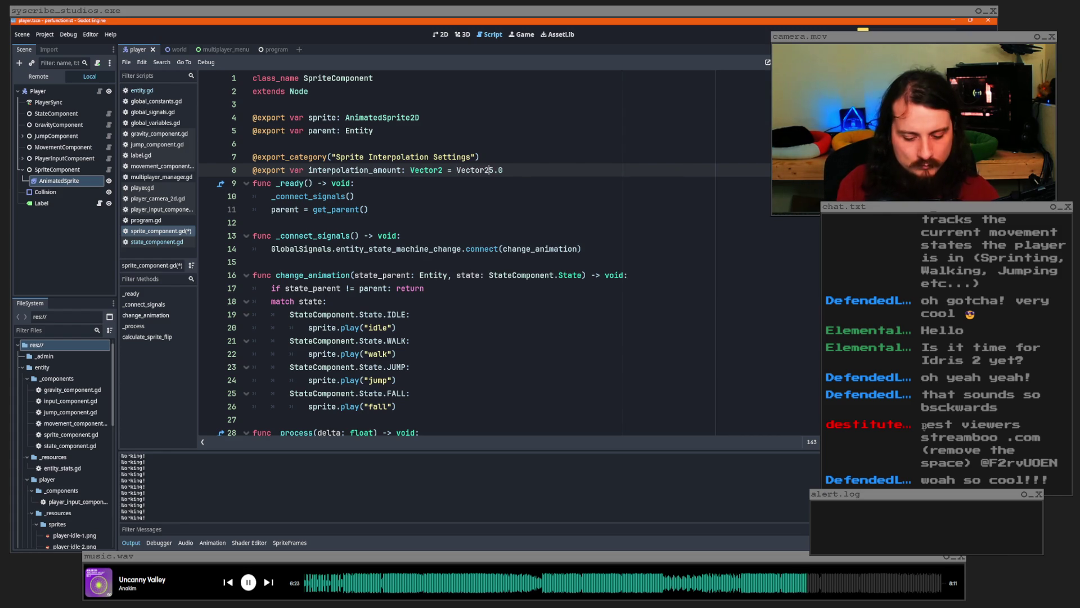
{"action": "type", "text": "("}
{"action": "type", "text": ", 3."}
{"action": "type", "text": "0.0)"}
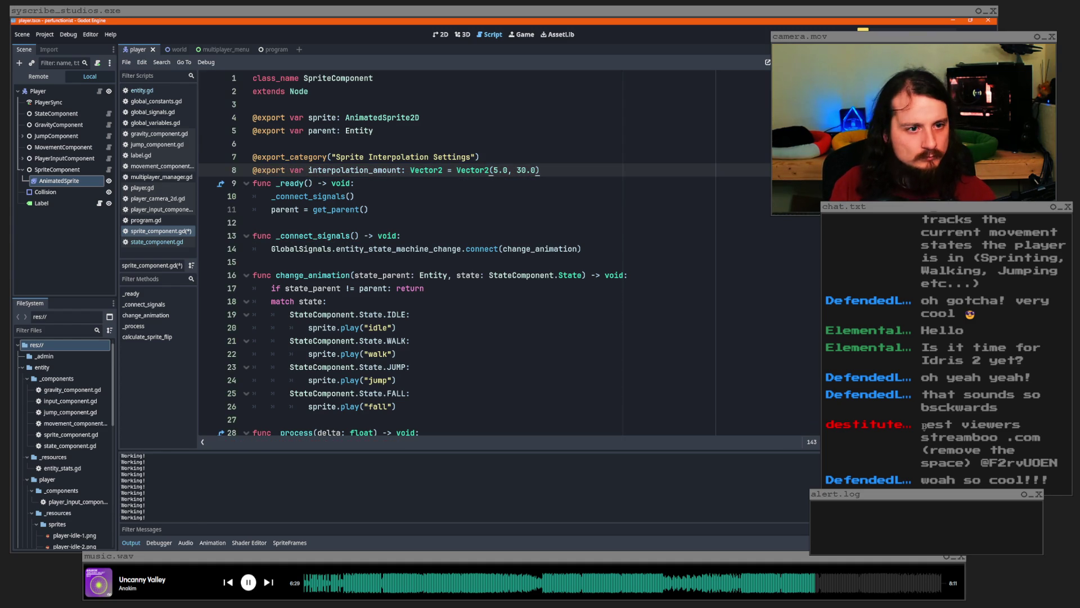
{"action": "key", "text": "Return"}
{"action": "type", "text": "@export var inter"}
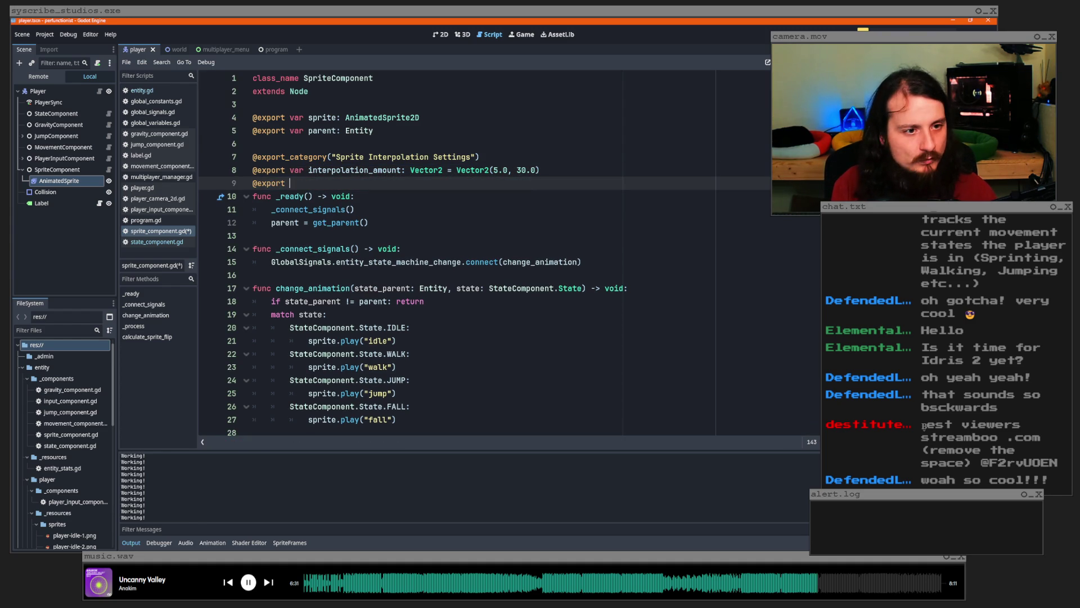
{"action": "type", "text": "polation_"}
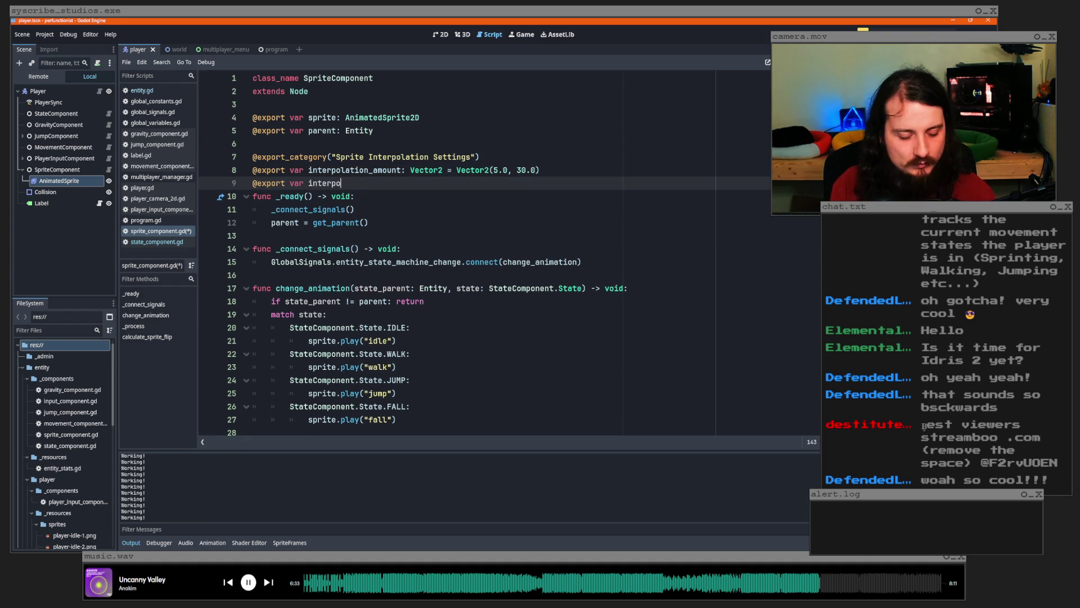
{"action": "type", "text": "distance"}
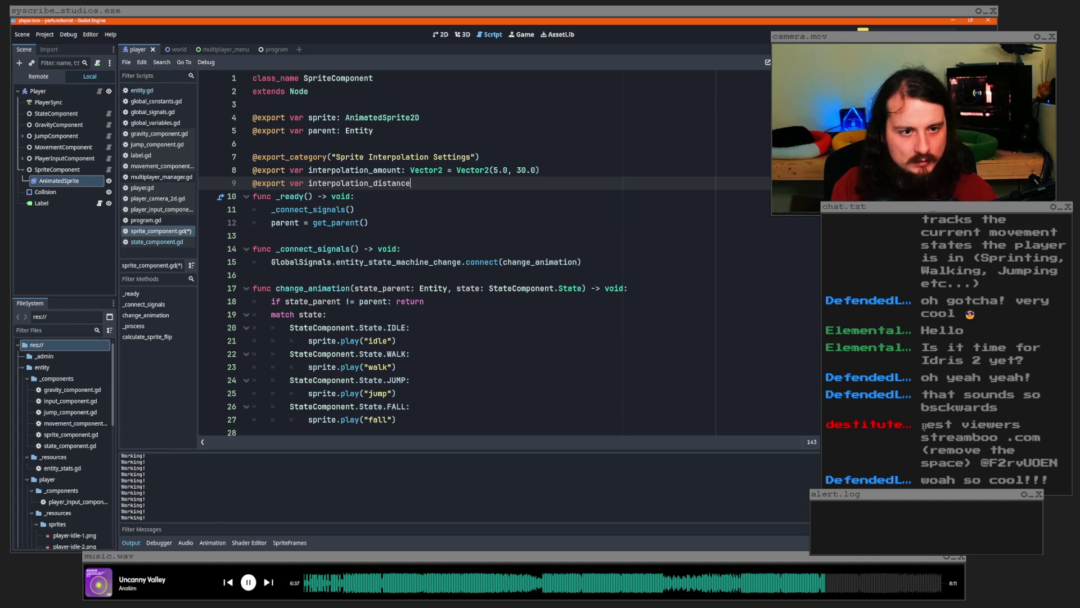
{"action": "type", "text": ": Vector2 Vect"}
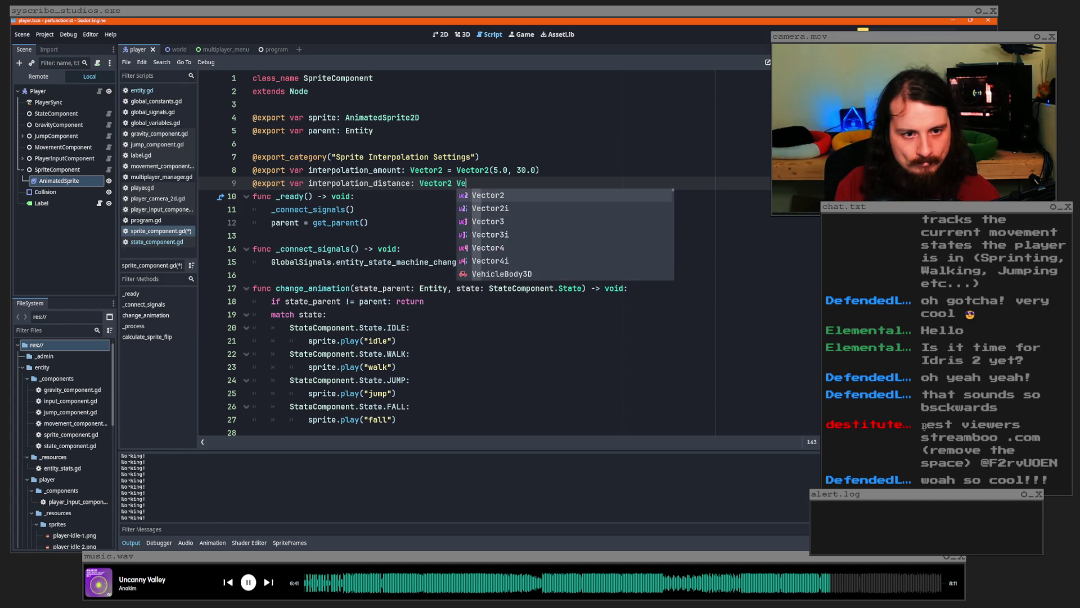
{"action": "key", "text": "Escape"}
{"action": "type", "text": "or2("}
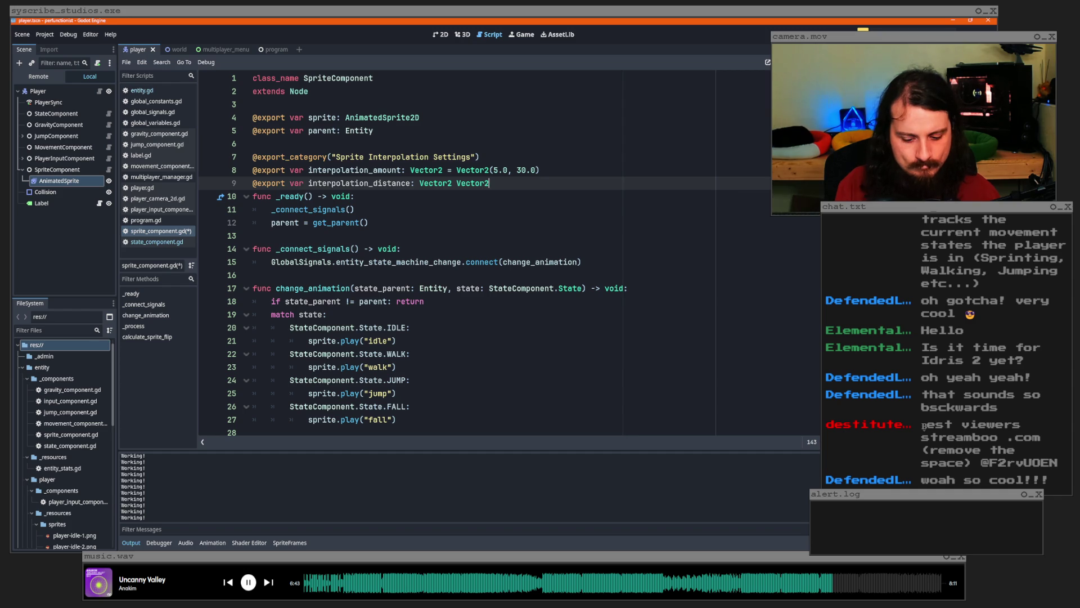
{"action": "type", "text": "0.0, "}
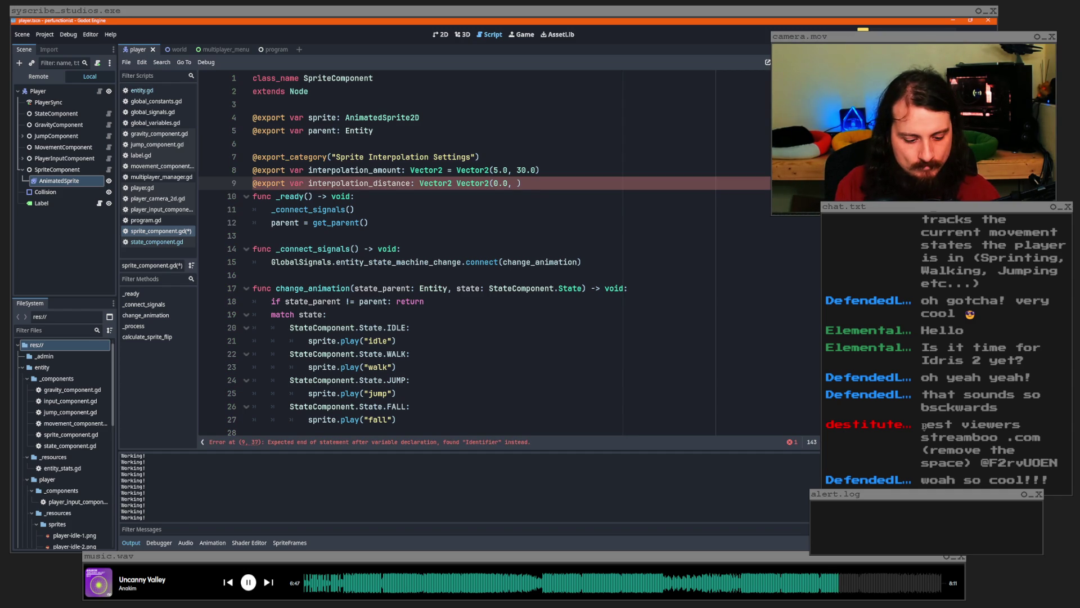
{"action": "type", "text": "5.0"}
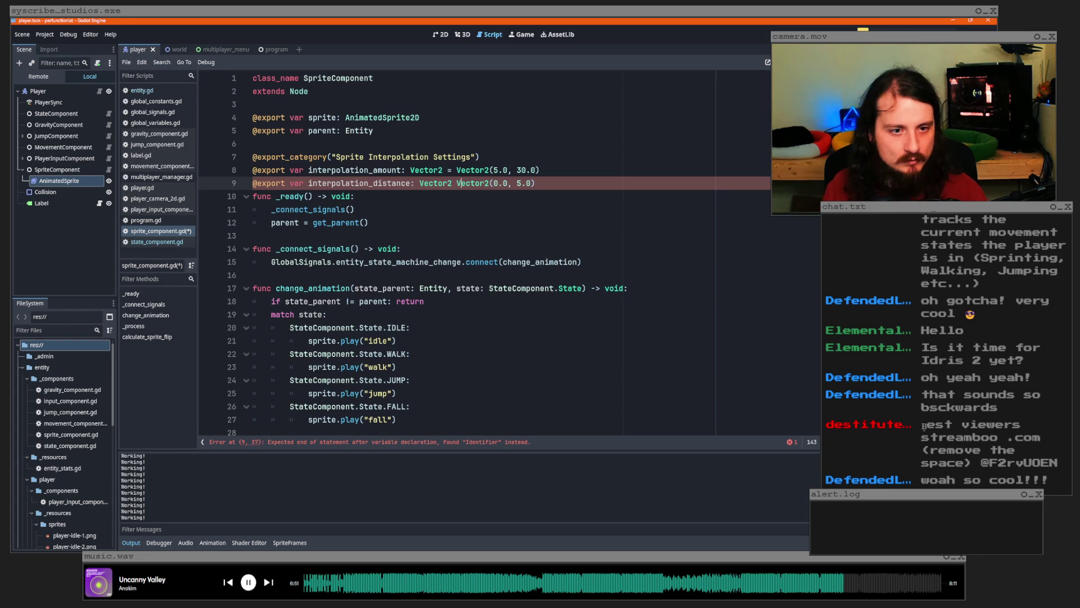
{"action": "left_click", "coordinate": [453, 182]}
{"action": "type", "text": "="}
{"action": "left_click", "coordinate": [311, 340]}
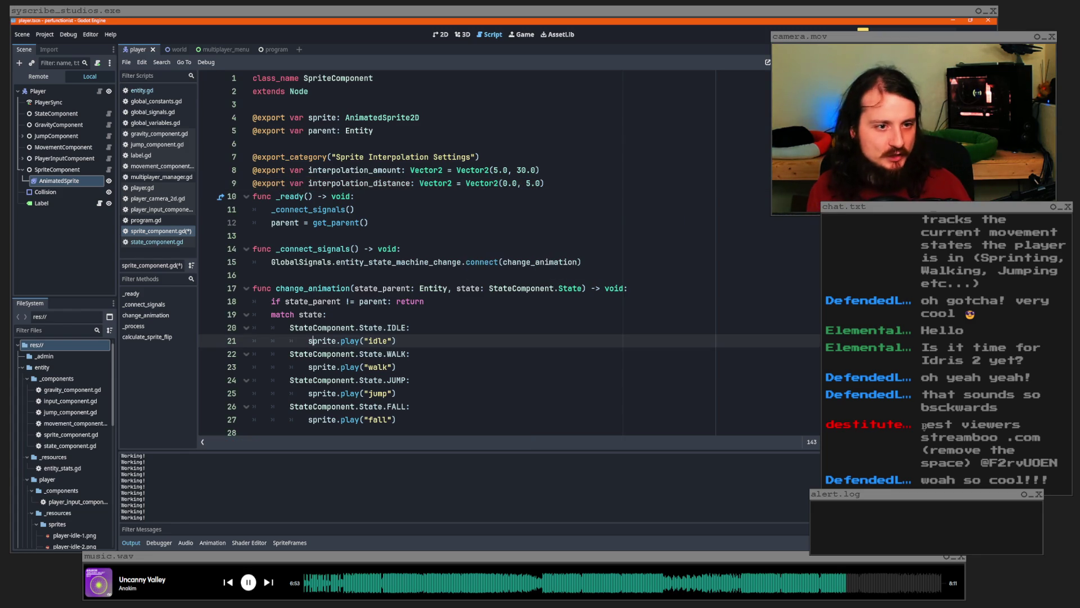
{"action": "key", "text": "ctrl+s"}
{"action": "left_click", "coordinate": [568, 249]}
{"action": "left_click", "coordinate": [571, 183]}
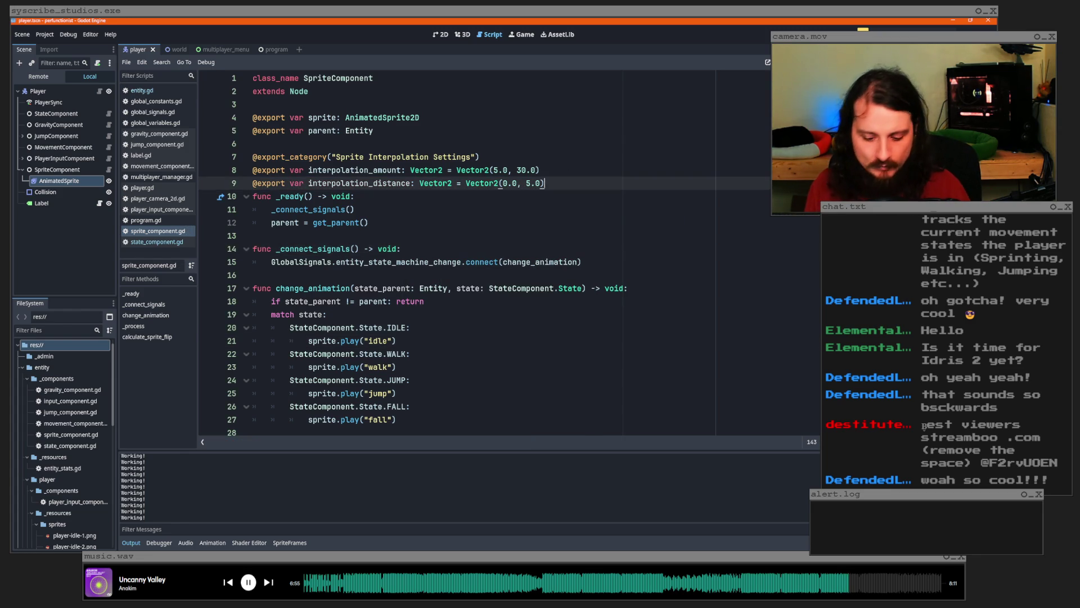
{"action": "key", "text": "Return"}
{"action": "left_click", "coordinate": [573, 230]}
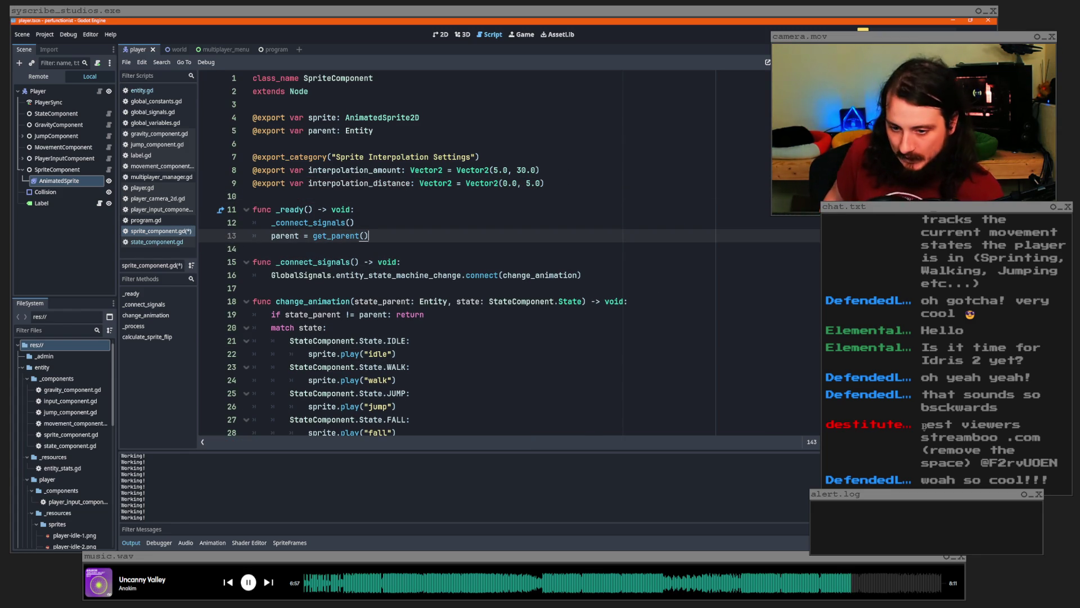
Step: Start a 'var amount: float =' line below the sprite flip call in _process
{"action": "scroll", "coordinate": [571, 245], "scroll_direction": "down", "scroll_amount": 4}
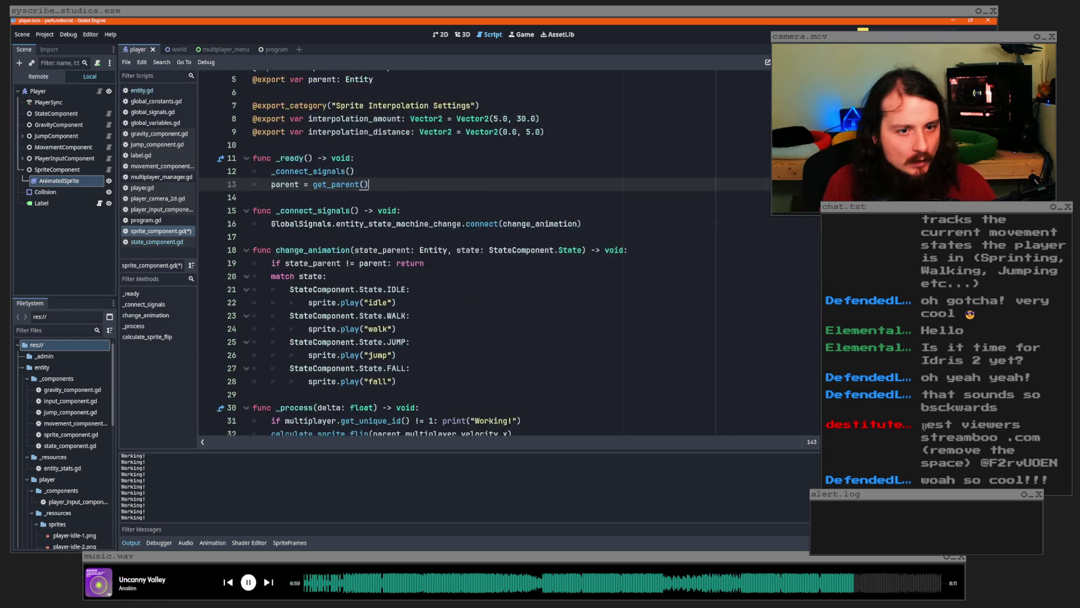
{"action": "left_click", "coordinate": [624, 393]}
{"action": "left_click", "coordinate": [512, 340]}
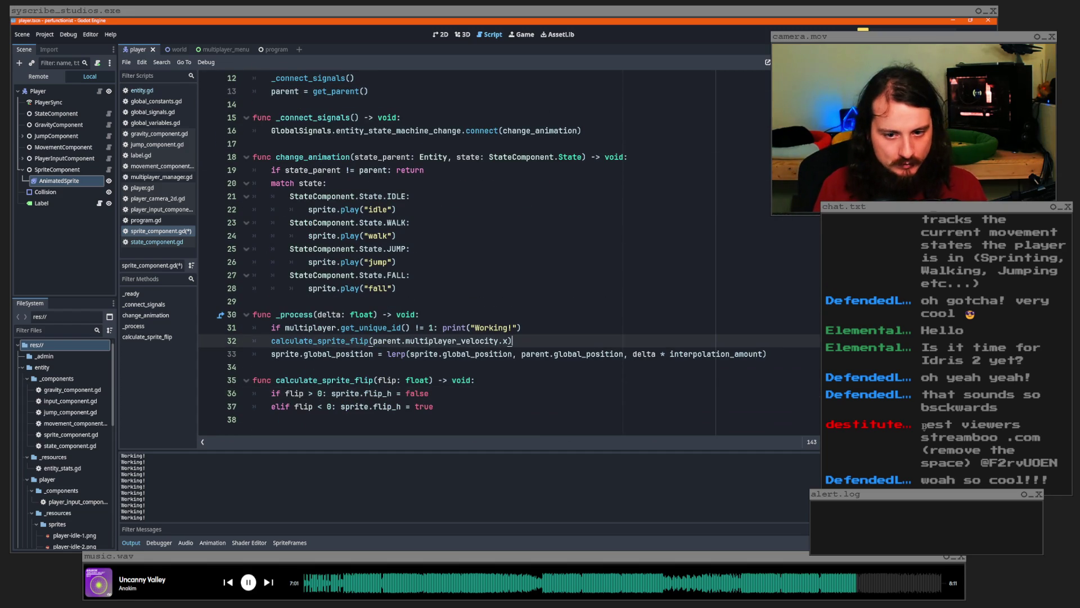
{"action": "key", "text": "Return"}
{"action": "type", "text": "var amount_to"}
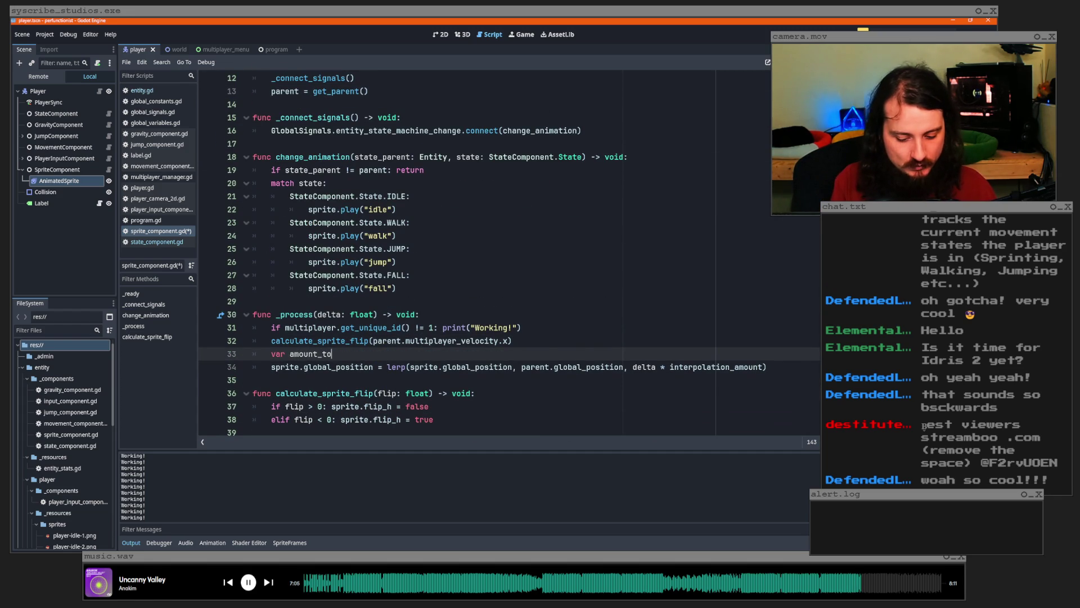
{"action": "key", "text": "BackSpace"}
{"action": "key", "text": "BackSpace"}
{"action": "key", "text": "BackSpace"}
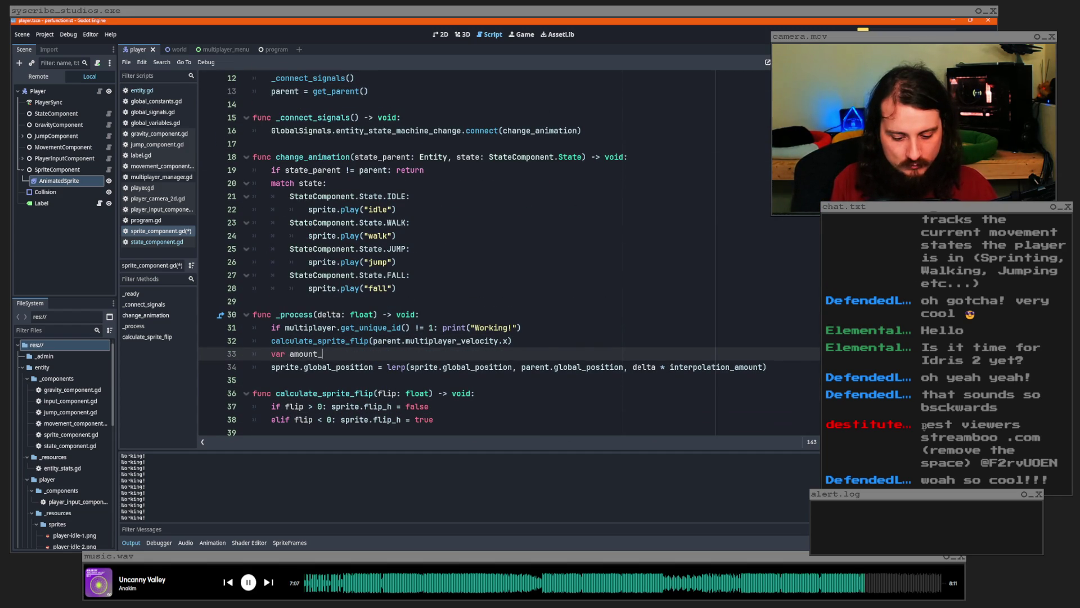
{"action": "type", "text": "i"}
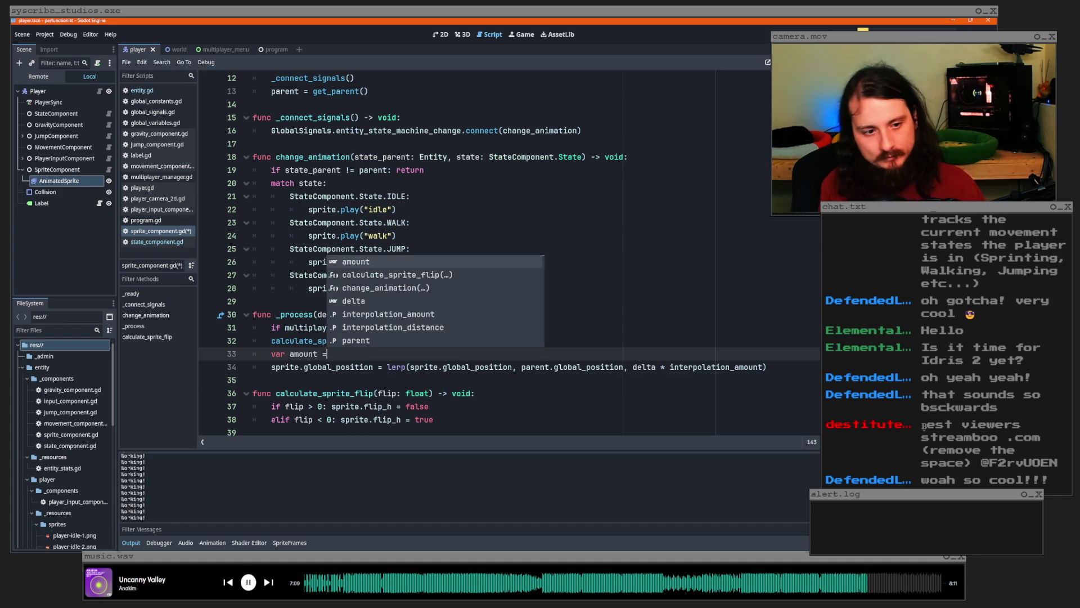
{"action": "key", "text": "BackSpace"}
{"action": "key", "text": "BackSpace"}
{"action": "key", "text": "BackSpace"}
{"action": "type", "text": ": float ="}
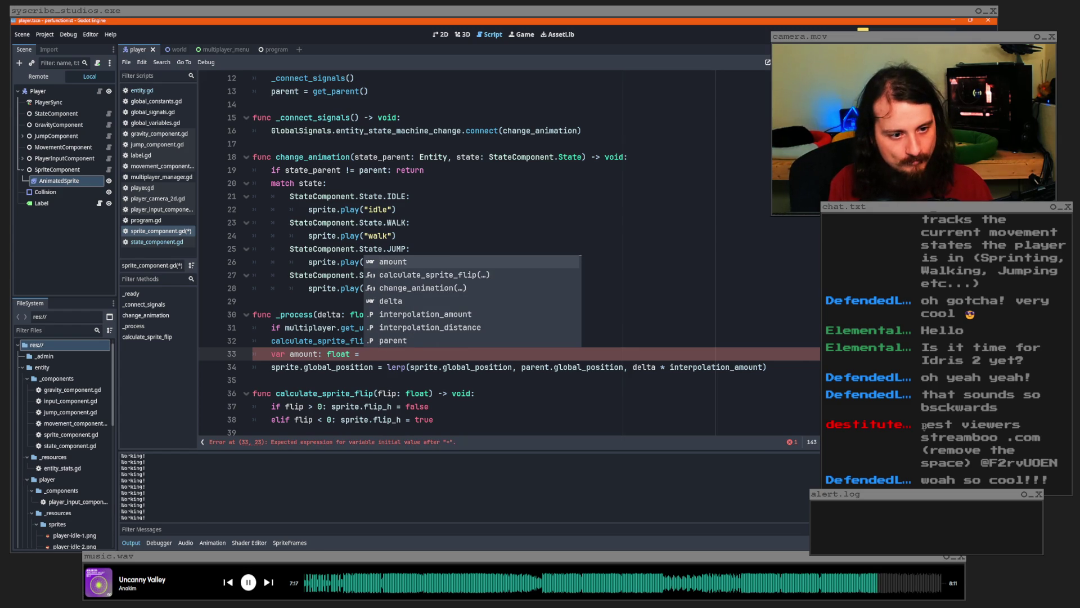
{"action": "type", "text": "rem"}
{"action": "key", "text": "BackSpace"}
{"action": "key", "text": "BackSpace"}
{"action": "key", "text": "BackSpace"}
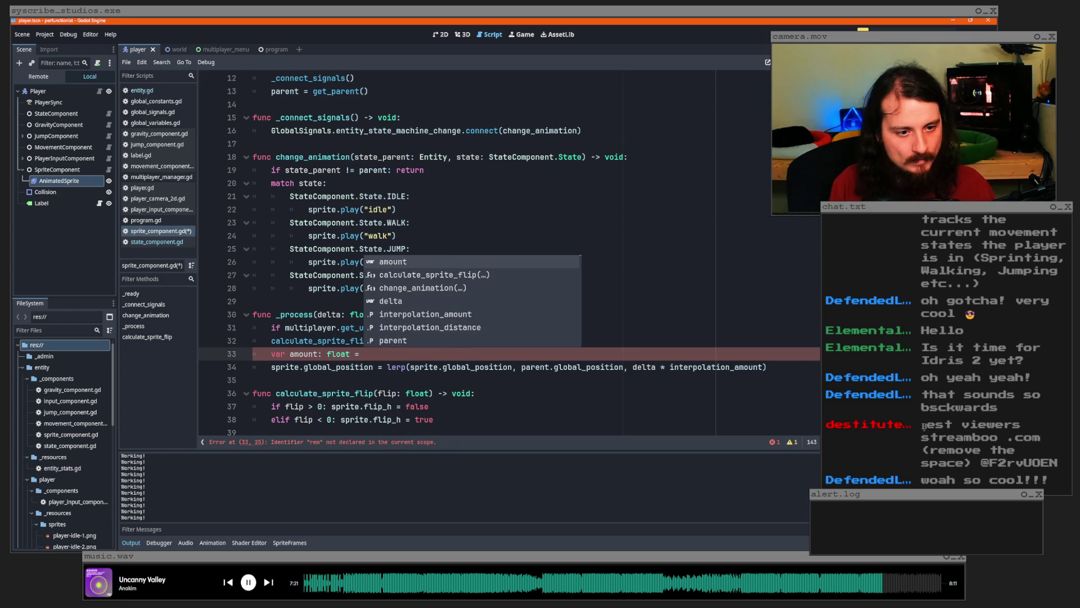
{"action": "key", "text": "Escape"}
Step: Add 'var distance: float = sprite.global_position.distance_to(parent.global_position)' and set amount to remap()
{"action": "left_click", "coordinate": [511, 341]}
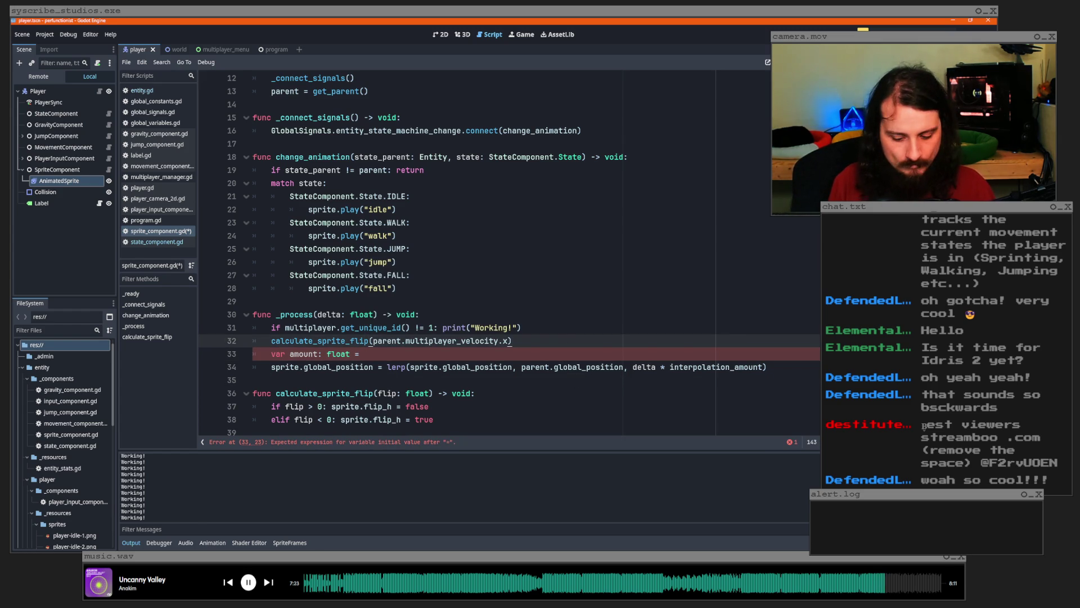
{"action": "key", "text": "Return"}
{"action": "type", "text": "var d"}
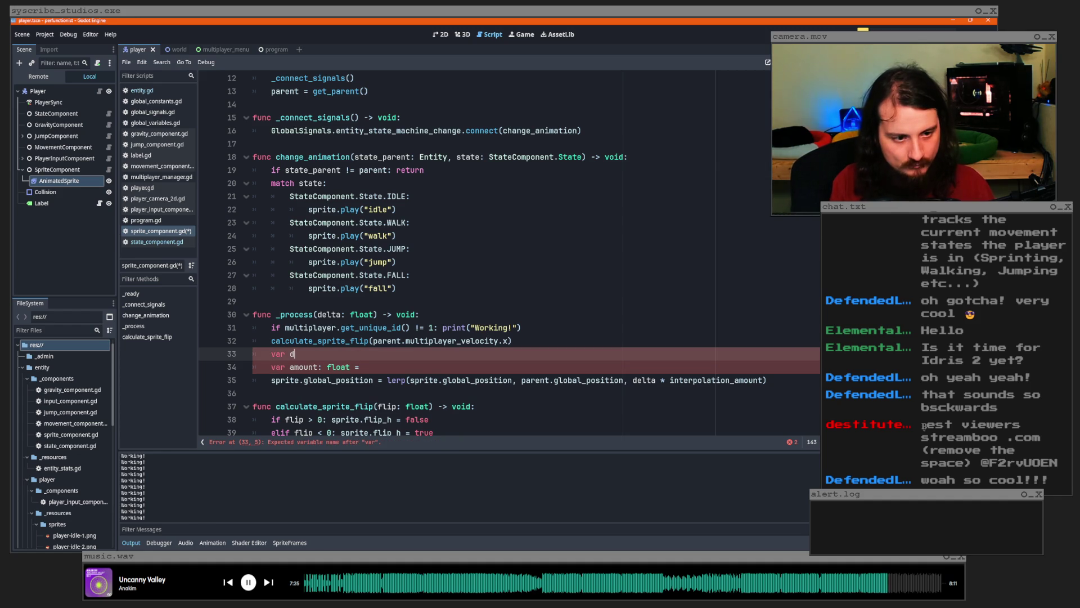
{"action": "type", "text": "istance: float ="}
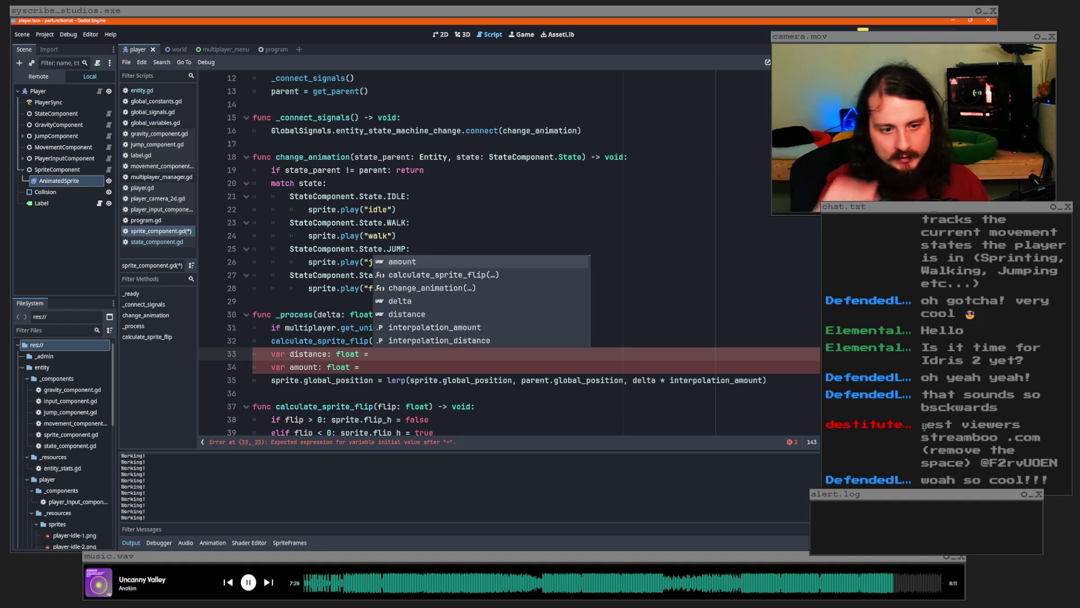
{"action": "type", "text": " sprite.gl"}
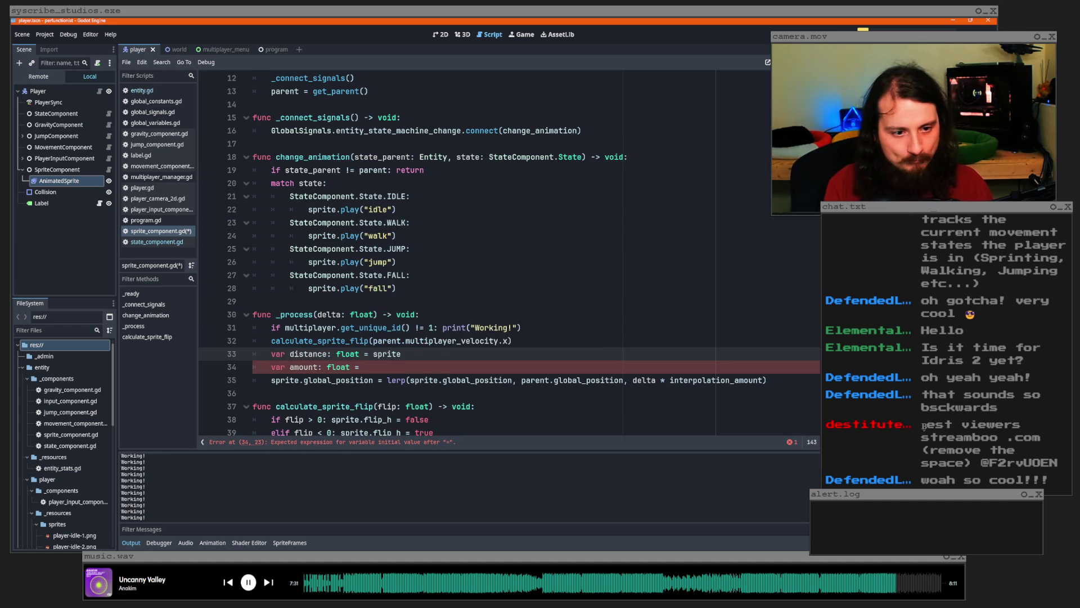
{"action": "key", "text": "Return"}
{"action": "type", "text": ".global_position."}
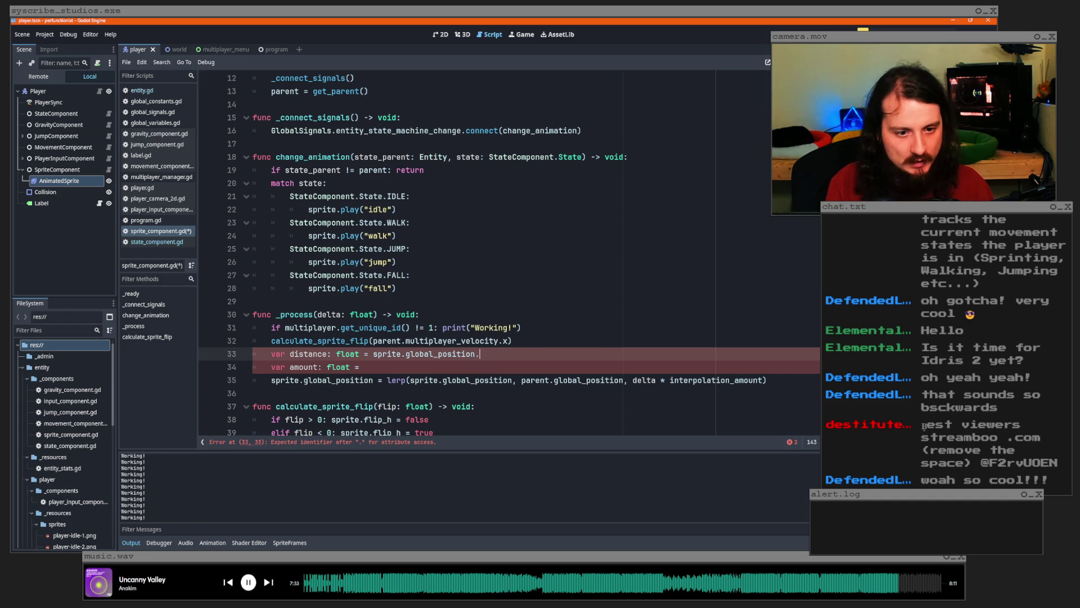
{"action": "type", "text": "di"}
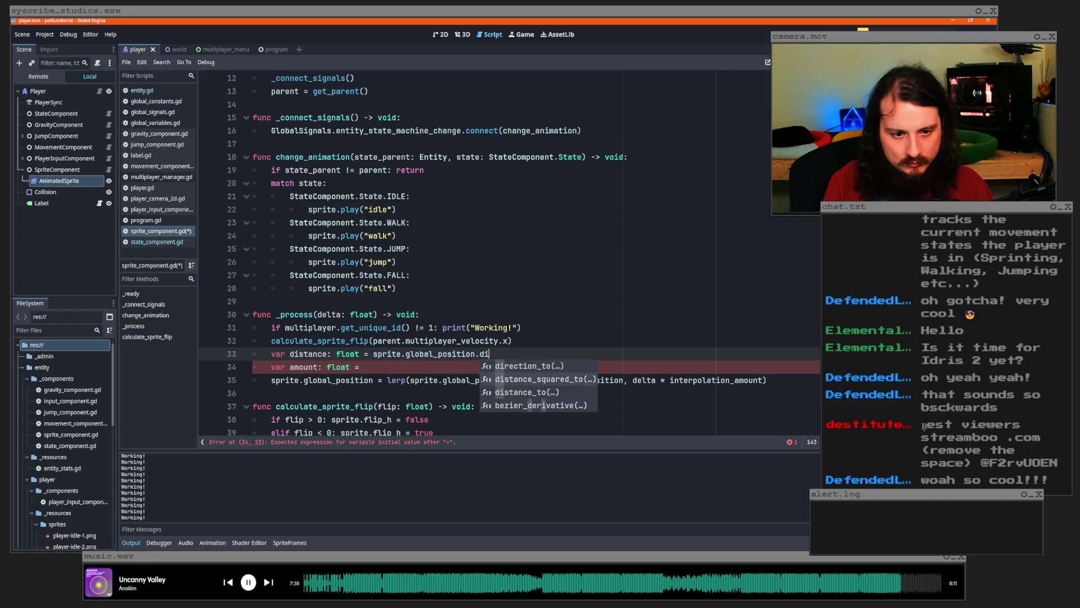
{"action": "key", "text": "Down"}
{"action": "key", "text": "Down"}
{"action": "key", "text": "Return"}
{"action": "type", "text": "Player."}
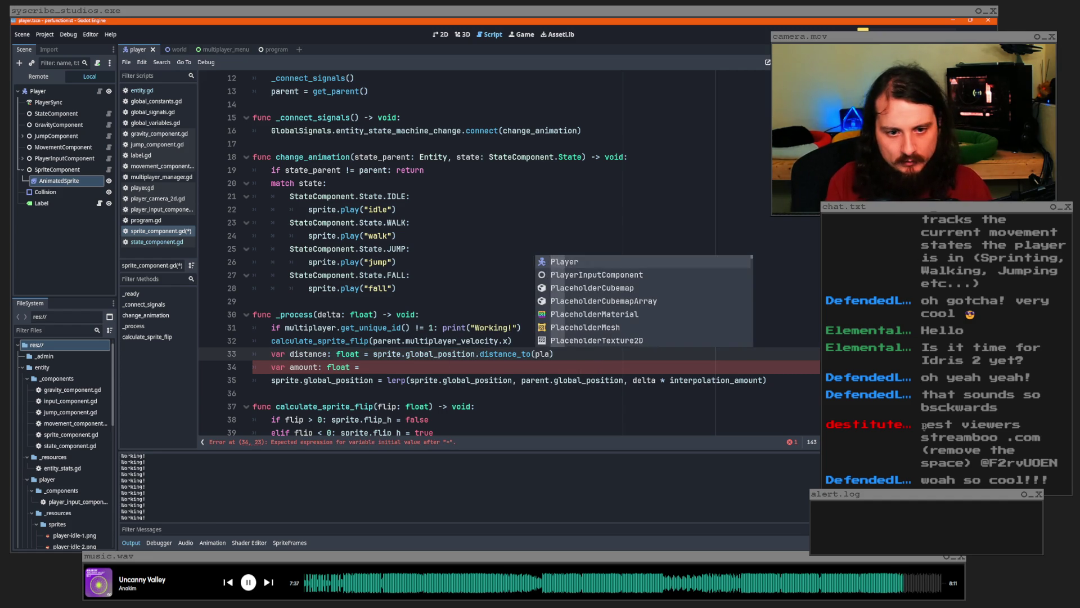
{"action": "key", "text": "BackSpace"}
{"action": "key", "text": "BackSpace"}
{"action": "key", "text": "BackSpace"}
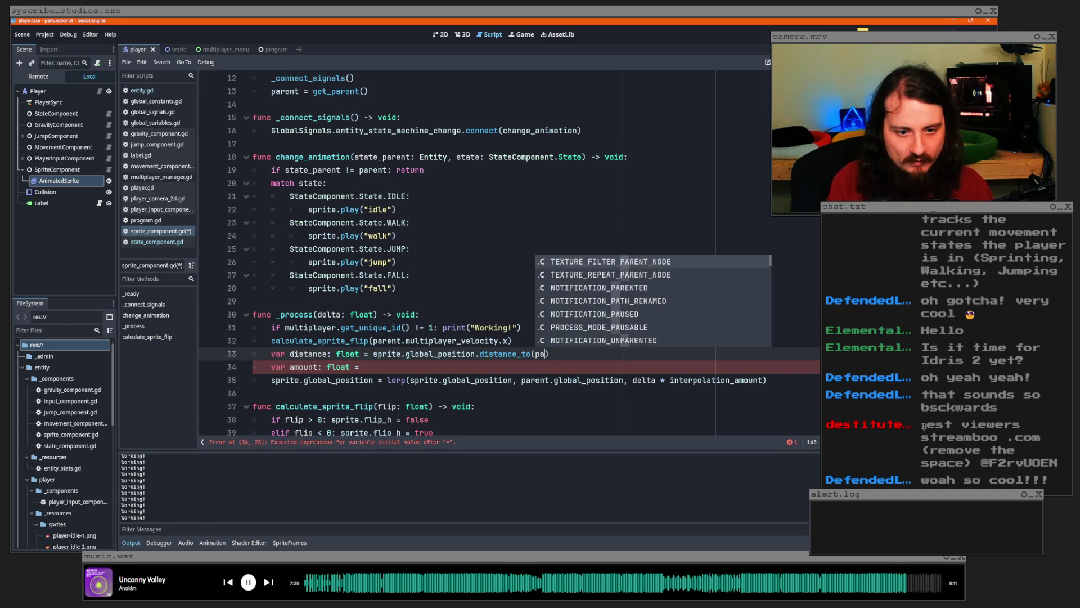
{"action": "type", "text": "parent.glo"}
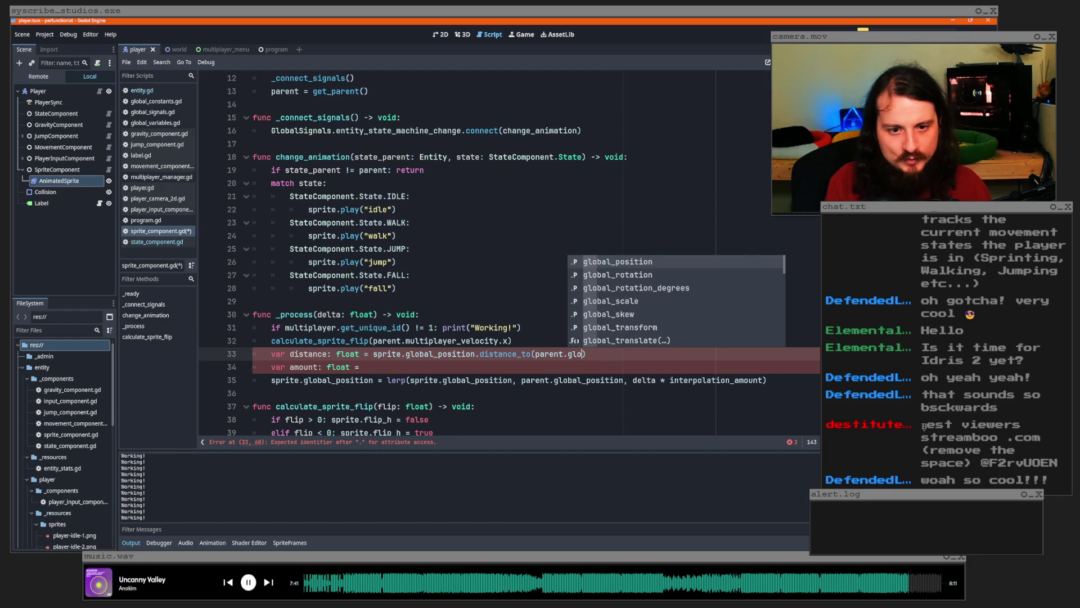
{"action": "key", "text": "Return"}
{"action": "key", "text": "Down"}
{"action": "type", "text": "remap"}
{"action": "key", "text": "Return"}
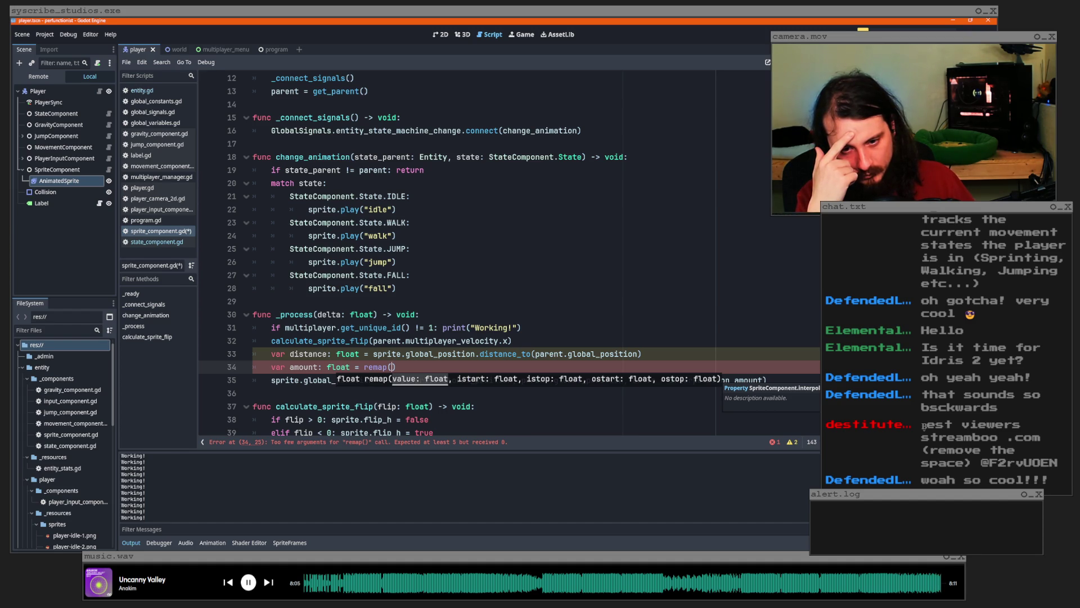
{"action": "left_click", "coordinate": [380, 368], "text": "ctrl"}
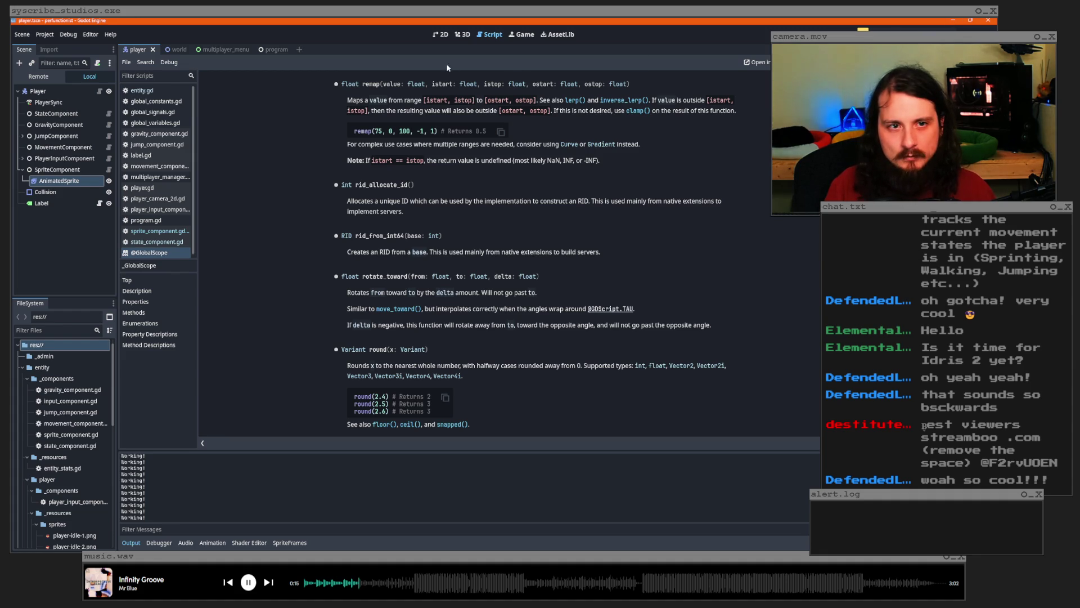
{"action": "left_click", "coordinate": [147, 241]}
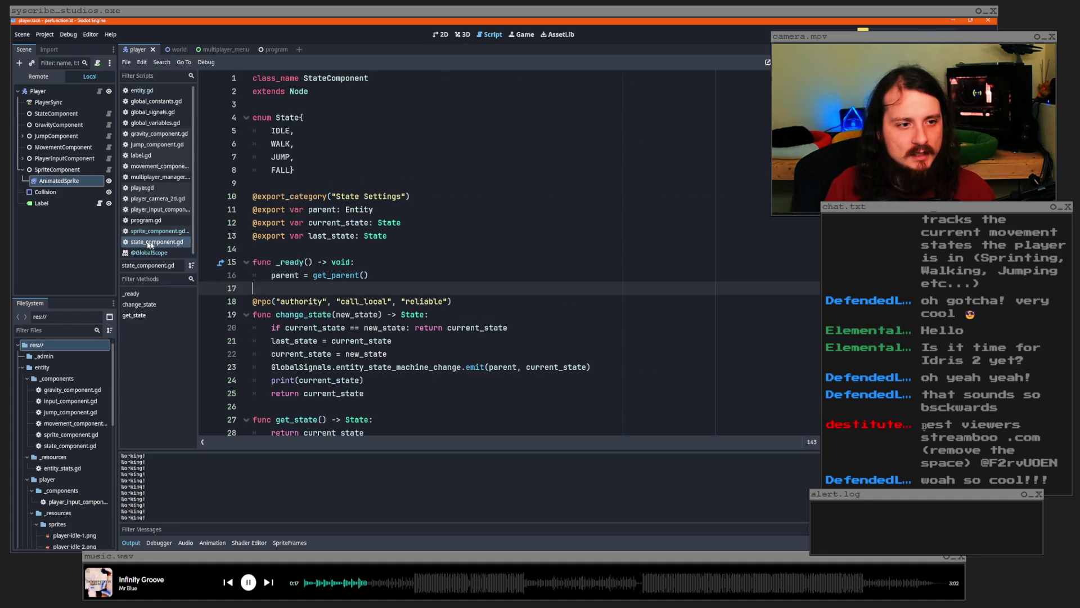
{"action": "left_click", "coordinate": [151, 232]}
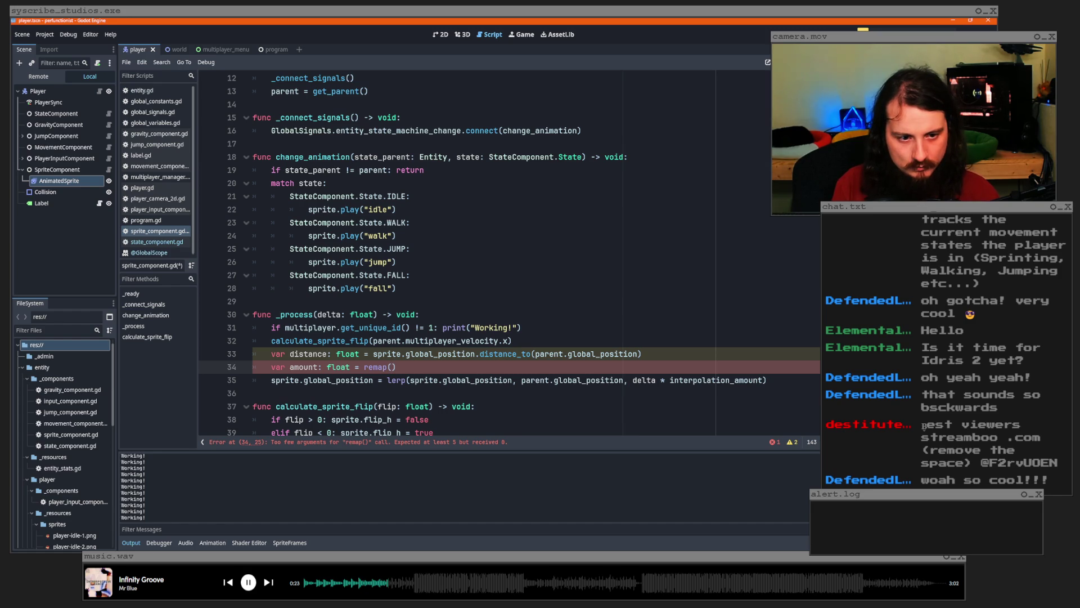
Step: Pass clampf(distance, interpolation_distance.x, interpolation_distance.y) as remap's first argument
{"action": "type", "text": "clamp"}
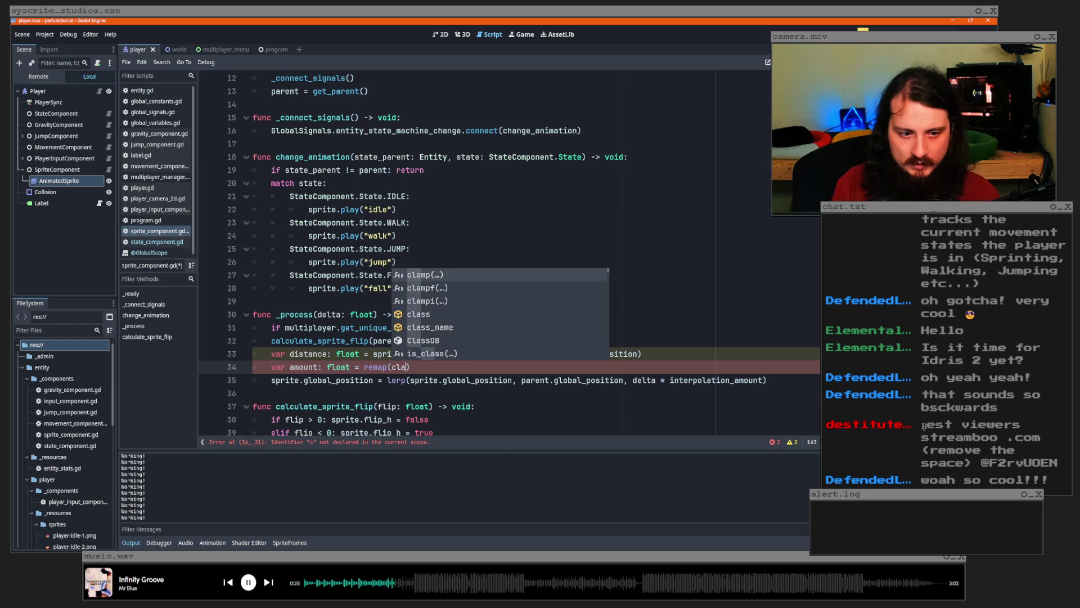
{"action": "key", "text": "Down"}
{"action": "key", "text": "Return"}
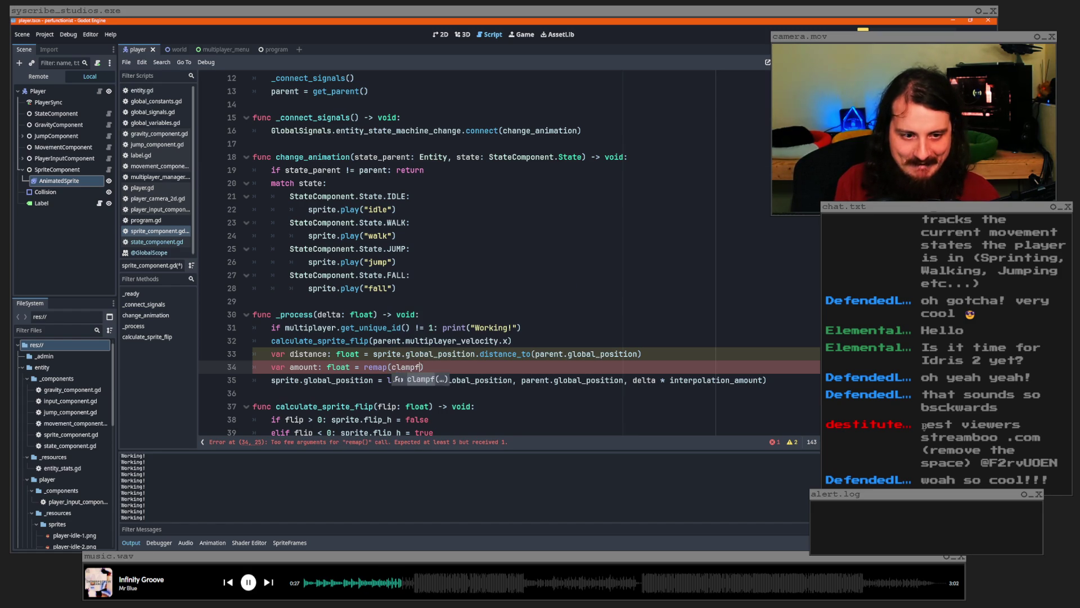
{"action": "type", "text": "distance,"}
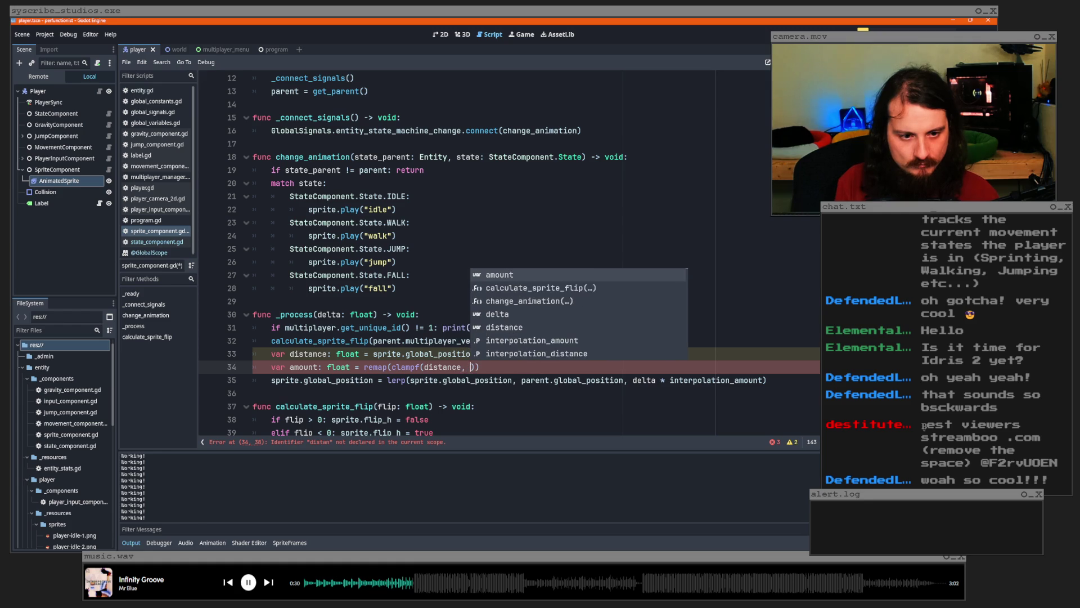
{"action": "key", "text": "Return"}
{"action": "type", "text": ", "}
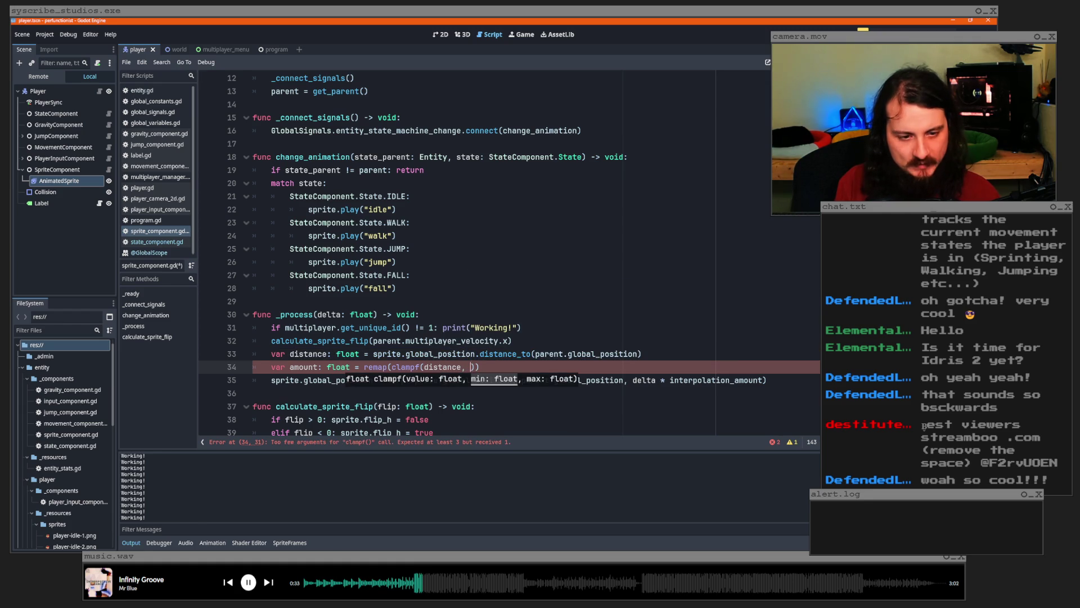
{"action": "type", "text": "di"}
{"action": "key", "text": "BackSpace"}
{"action": "key", "text": "BackSpace"}
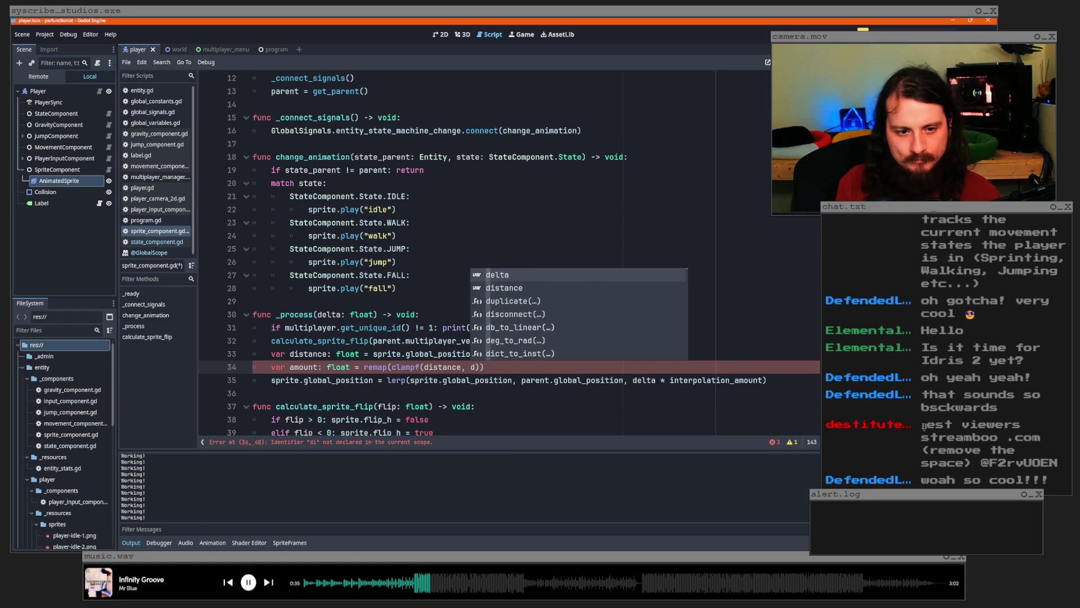
{"action": "type", "text": "in"}
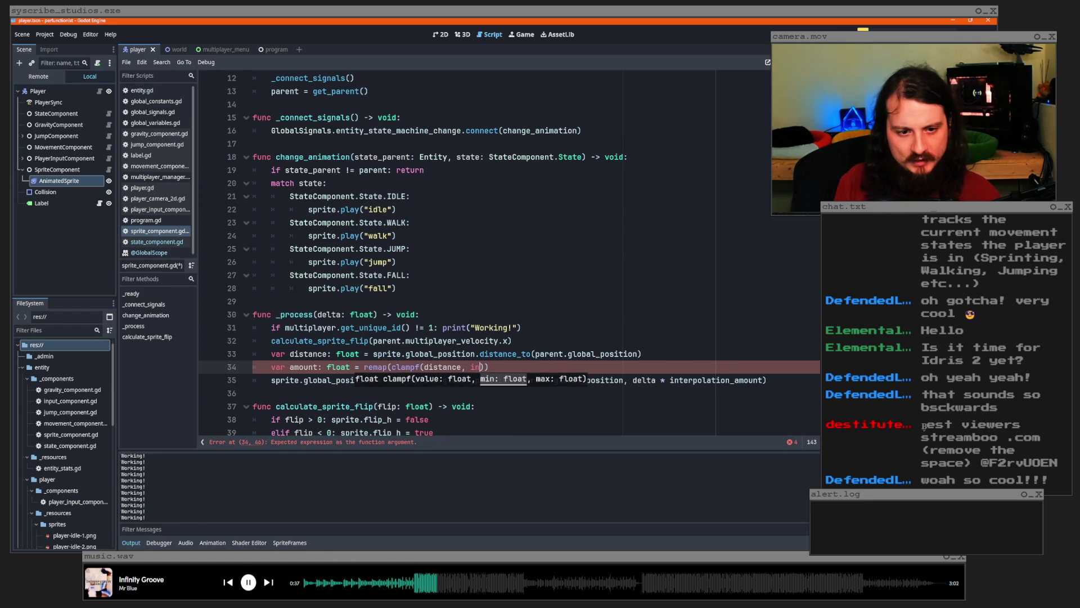
{"action": "type", "text": "ter"}
{"action": "key", "text": "Down"}
{"action": "key", "text": "Return"}
{"action": "type", "text": ".x, i"}
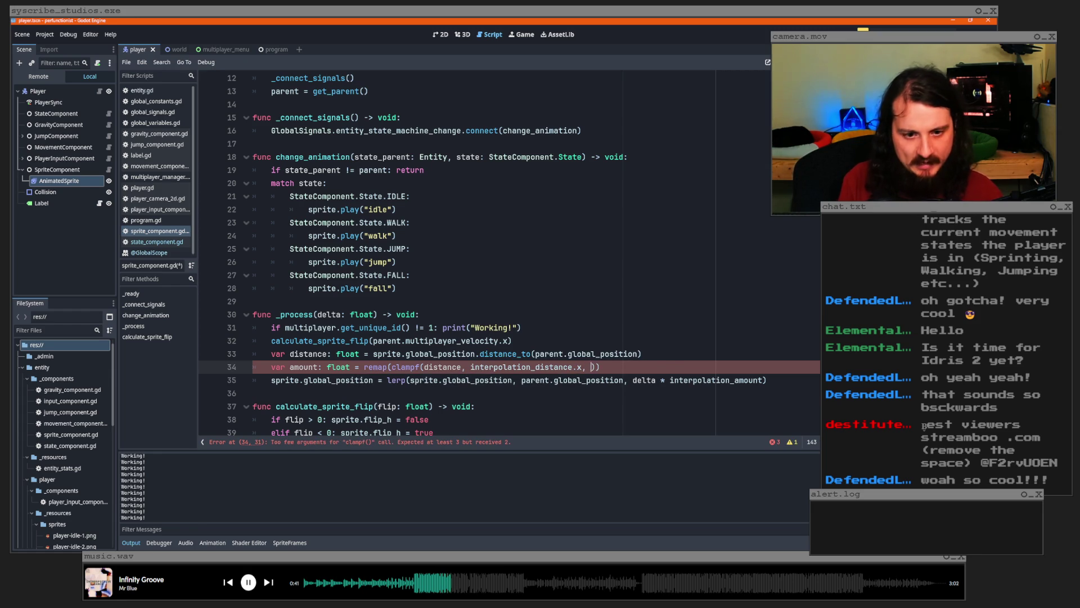
{"action": "type", "text": "nte"}
{"action": "key", "text": "Down"}
{"action": "key", "text": "Return"}
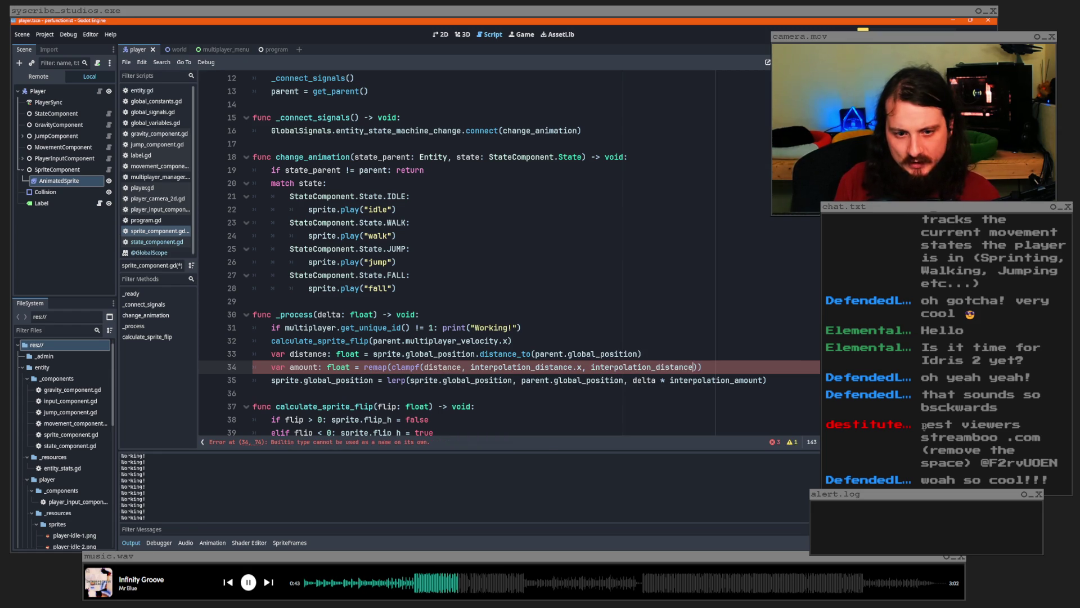
{"action": "type", "text": ".y), "}
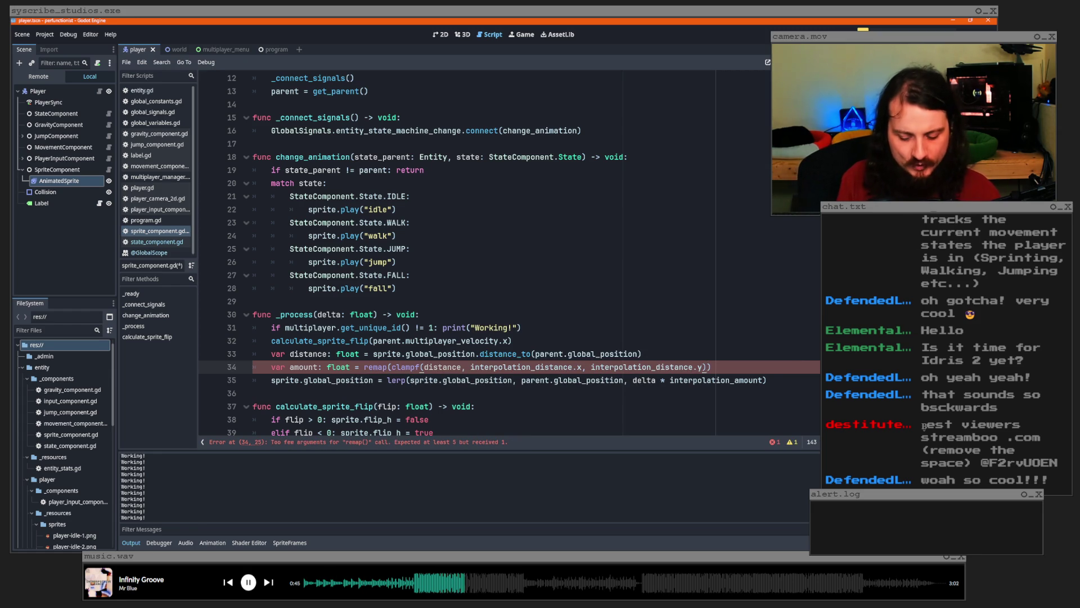
{"action": "type", "text": "inte"}
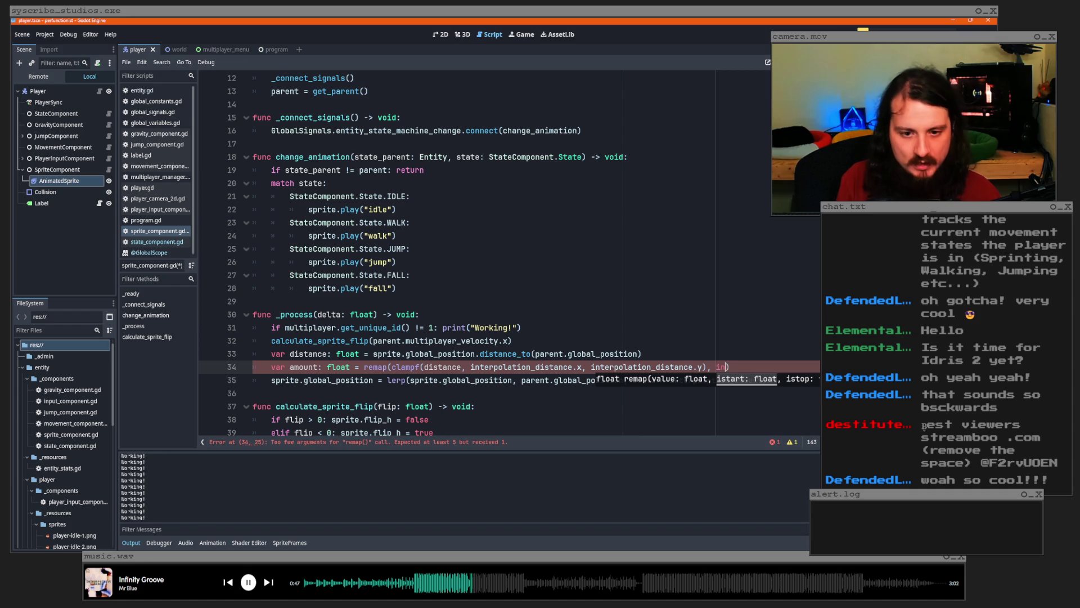
Step: Fill remap's remaining arguments with the interpolation_distance and interpolation_amount x/y ranges
{"action": "key", "text": "Return"}
{"action": "type", "text": ".x,"}
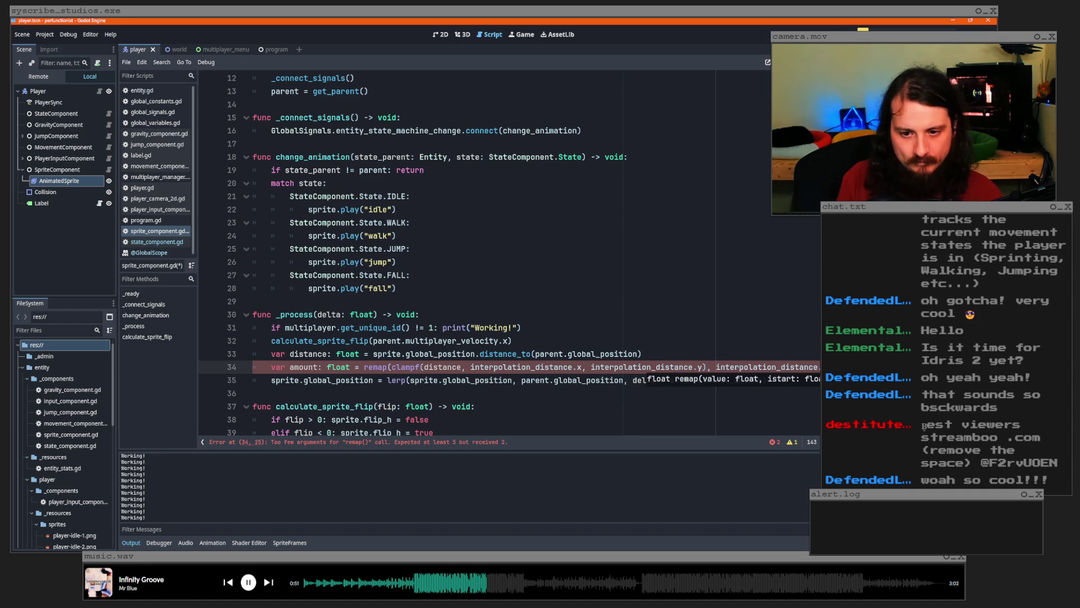
{"action": "type", "text": " int"}
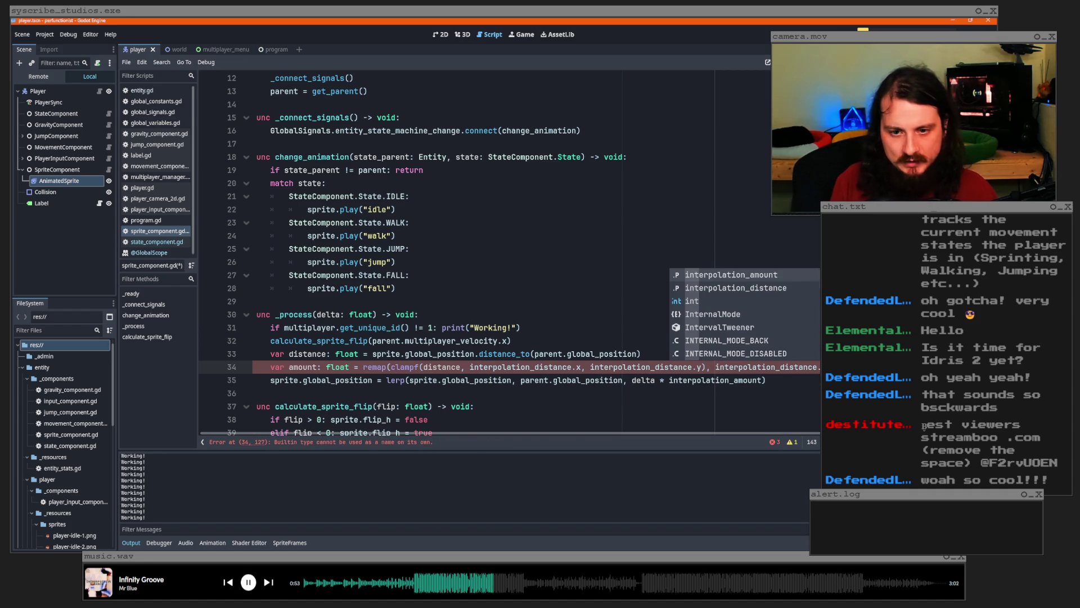
{"action": "key", "text": "Return"}
{"action": "type", "text": ".x"}
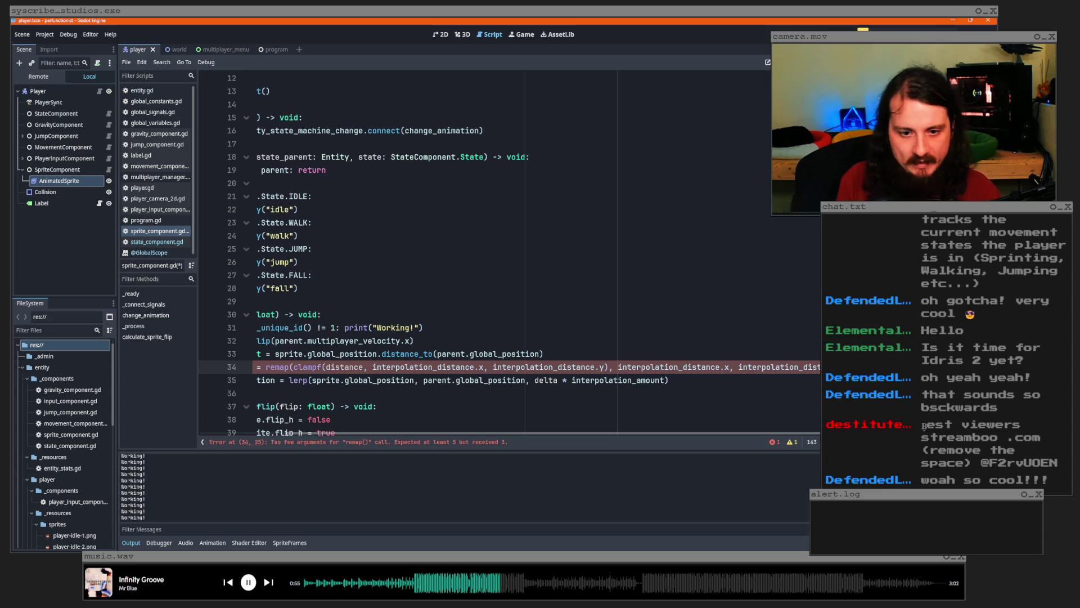
{"action": "type", "text": ", "}
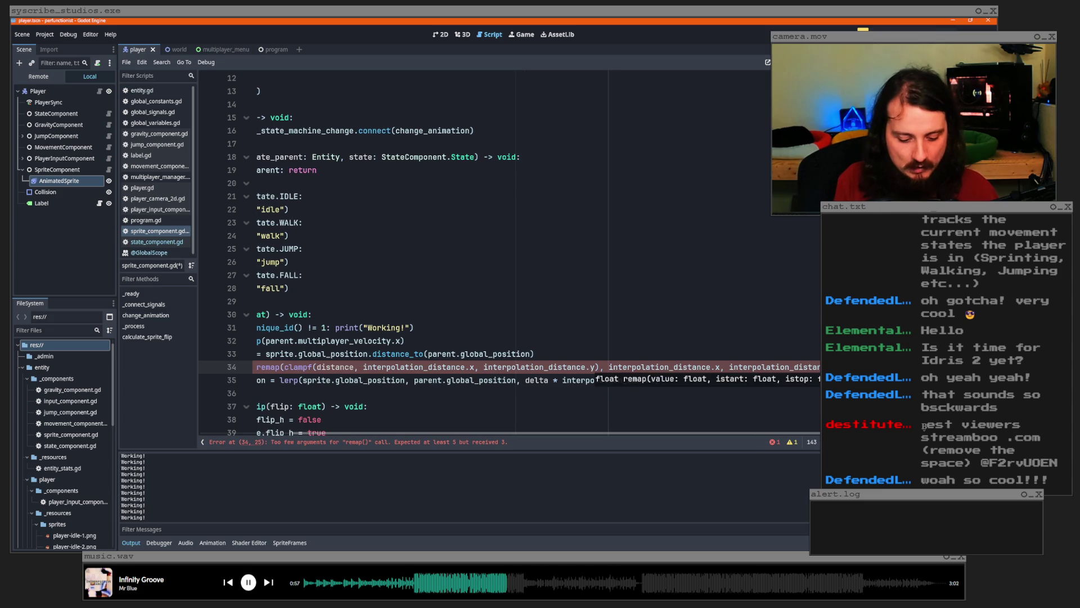
{"action": "type", "text": "interpolation_amount.x,"}
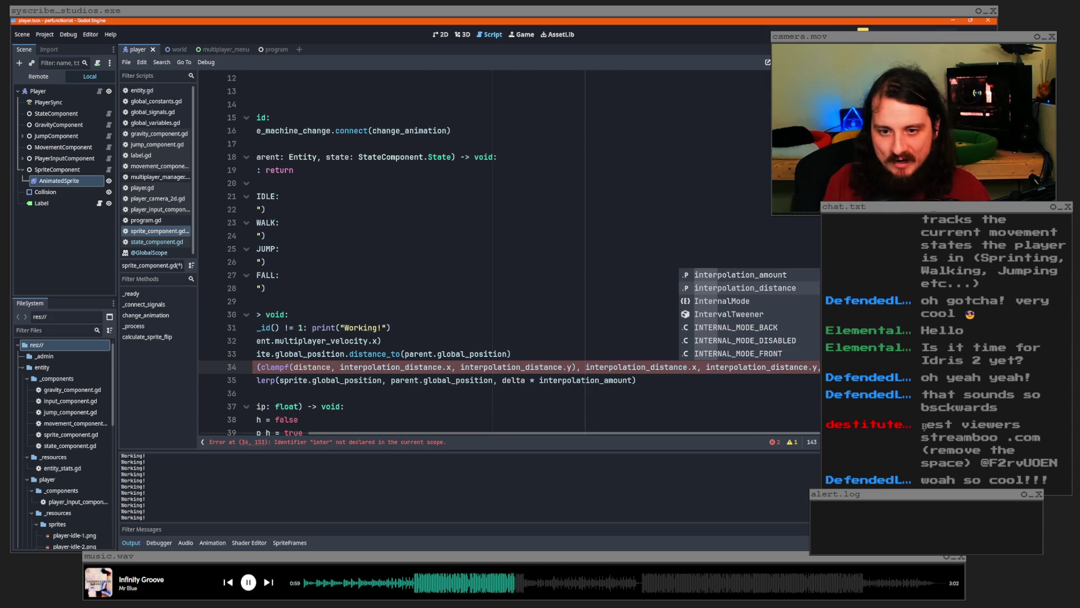
{"action": "key", "text": "Up"}
{"action": "key", "text": "Return"}
{"action": "type", "text": ".x, inter"}
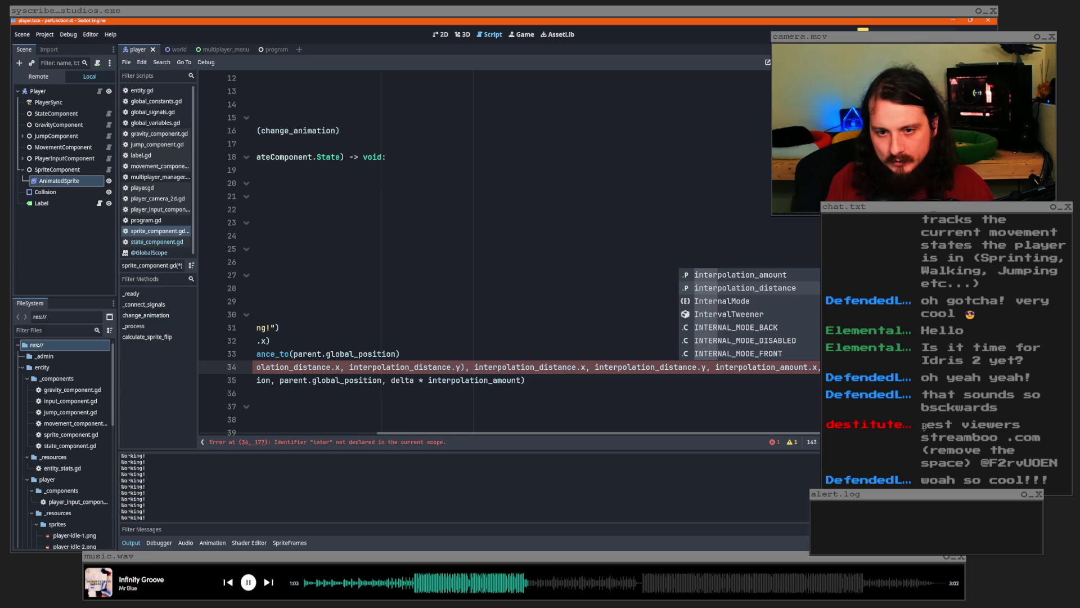
{"action": "key", "text": "Up"}
{"action": "key", "text": "Return"}
{"action": "type", "text": ".y"}
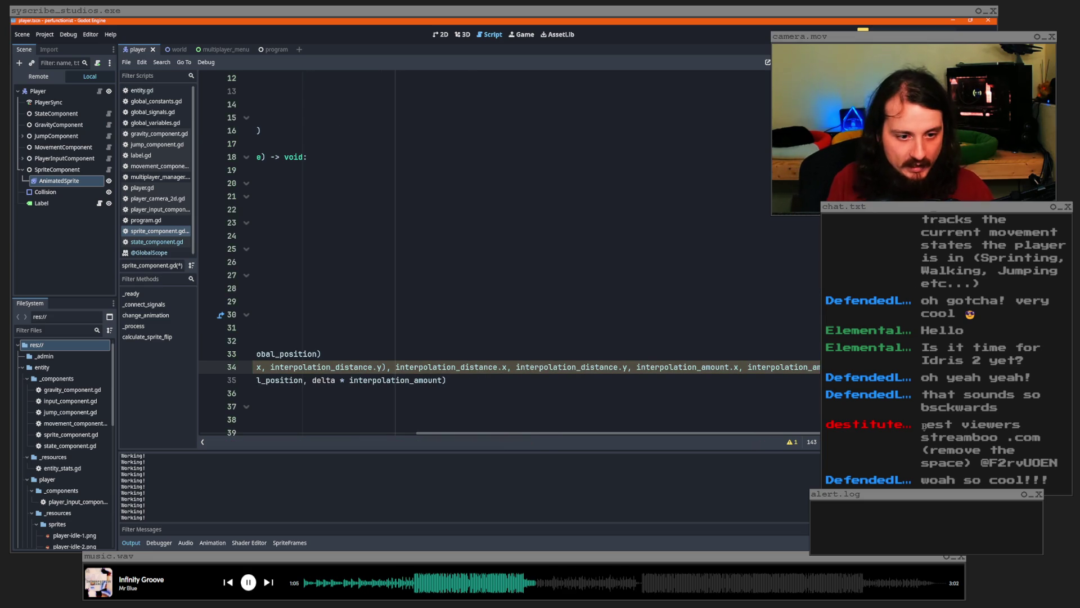
Step: Wrap the remap call onto two lines, make lerp use delta * amount, and save
{"action": "key", "text": "Return"}
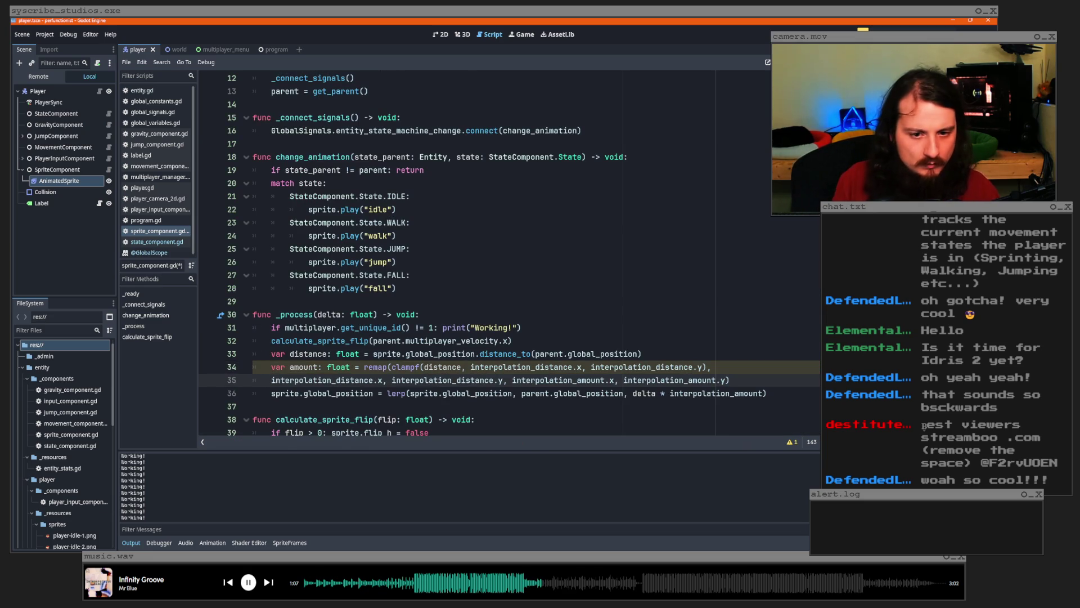
{"action": "key", "text": "Tab"}
{"action": "key", "text": "Down"}
{"action": "key", "text": "Down"}
{"action": "key", "text": "Up"}
{"action": "key", "text": "Up"}
{"action": "key", "text": "End"}
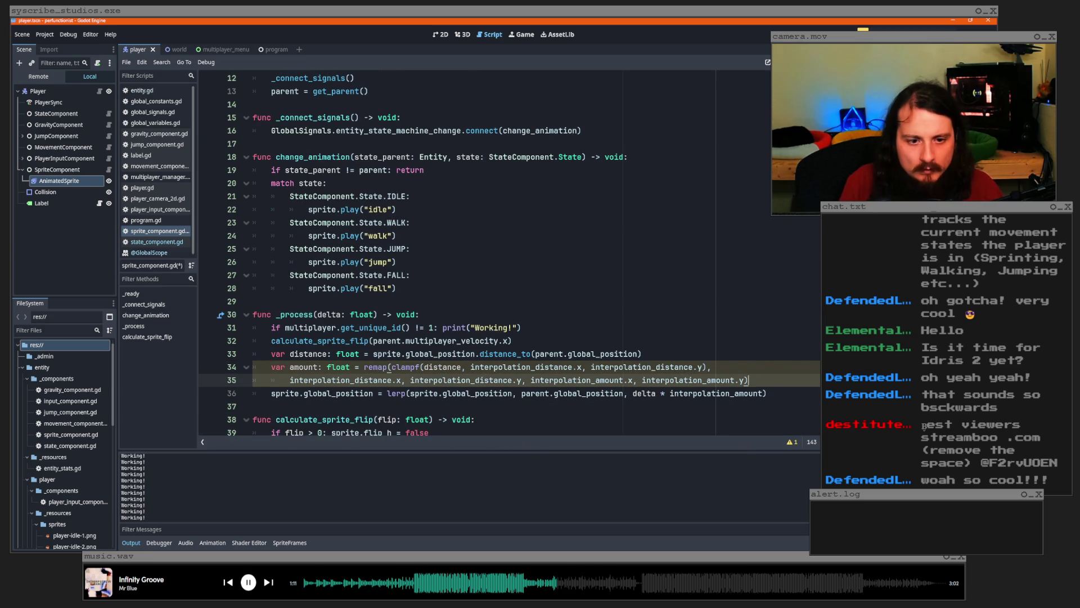
{"action": "key", "text": "Down"}
{"action": "key", "text": "ctrl+d"}
{"action": "type", "text": "amount"}
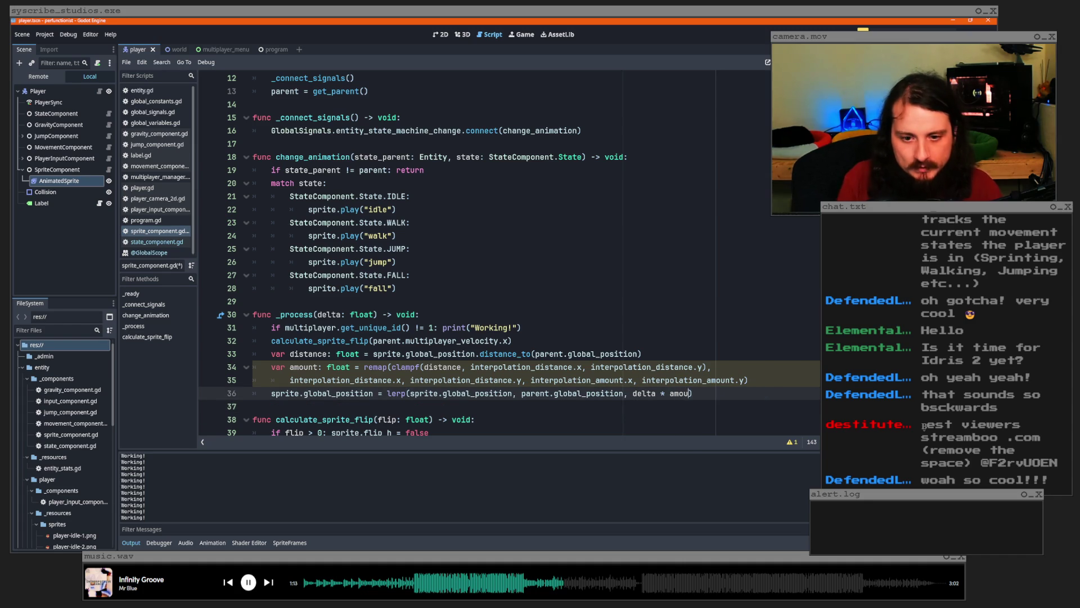
{"action": "left_click", "coordinate": [411, 249]}
{"action": "key", "text": "ctrl+s"}
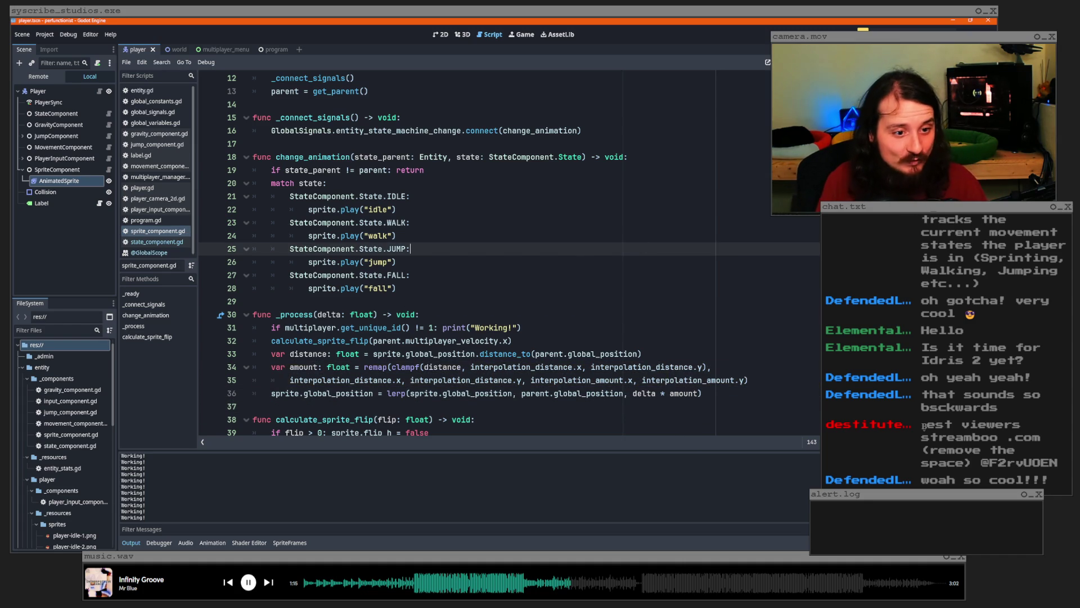
Step: Run two game instances, arrange their windows, and connect usernames Host and Client as host and client
{"action": "key", "text": "F5"}
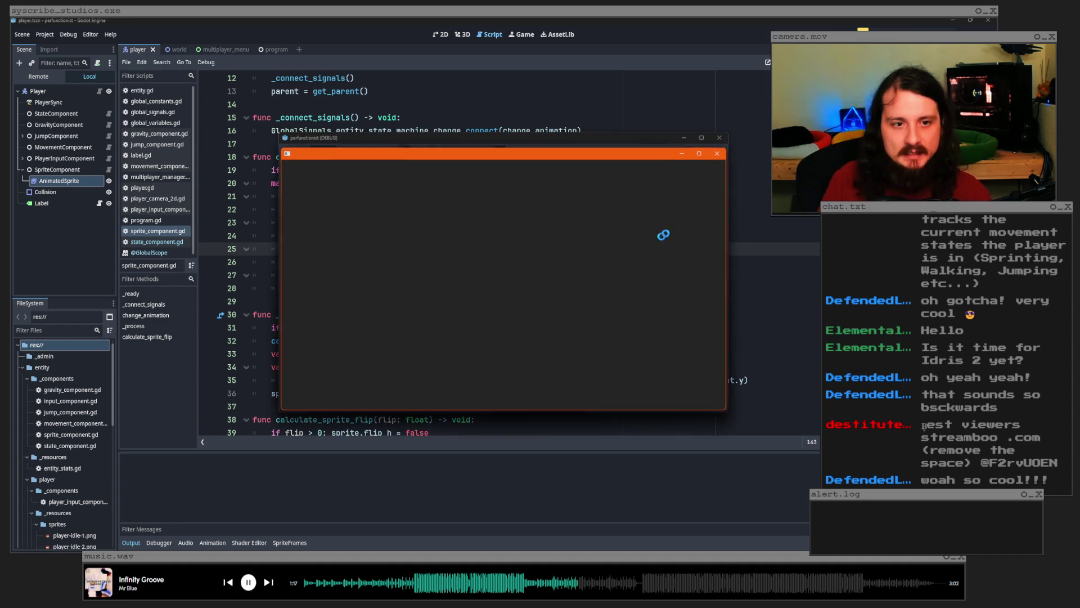
{"action": "mouse_move", "coordinate": [548, 159]}
{"action": "left_mouse_down"}
{"action": "mouse_move", "coordinate": [749, 280]}
{"action": "mouse_move", "coordinate": [801, 284]}
{"action": "left_mouse_up"}
{"action": "mouse_move", "coordinate": [503, 154]}
{"action": "left_mouse_down"}
{"action": "mouse_move", "coordinate": [267, 277]}
{"action": "mouse_move", "coordinate": [260, 299]}
{"action": "left_mouse_up"}
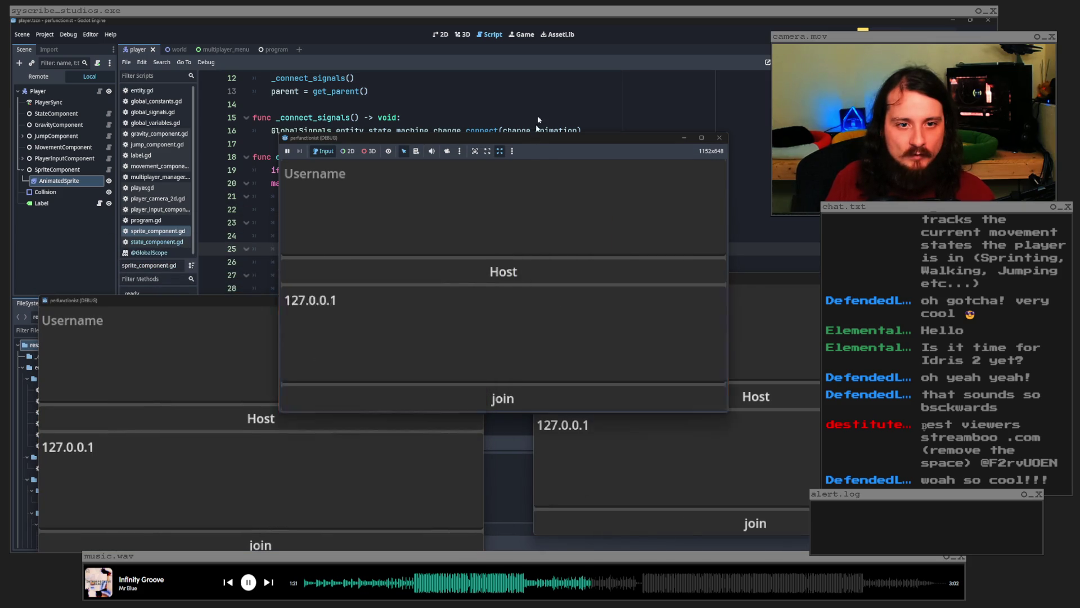
{"action": "left_click_drag", "start_coordinate": [506, 137], "coordinate": [522, 64]}
{"action": "type", "text": "Host"}
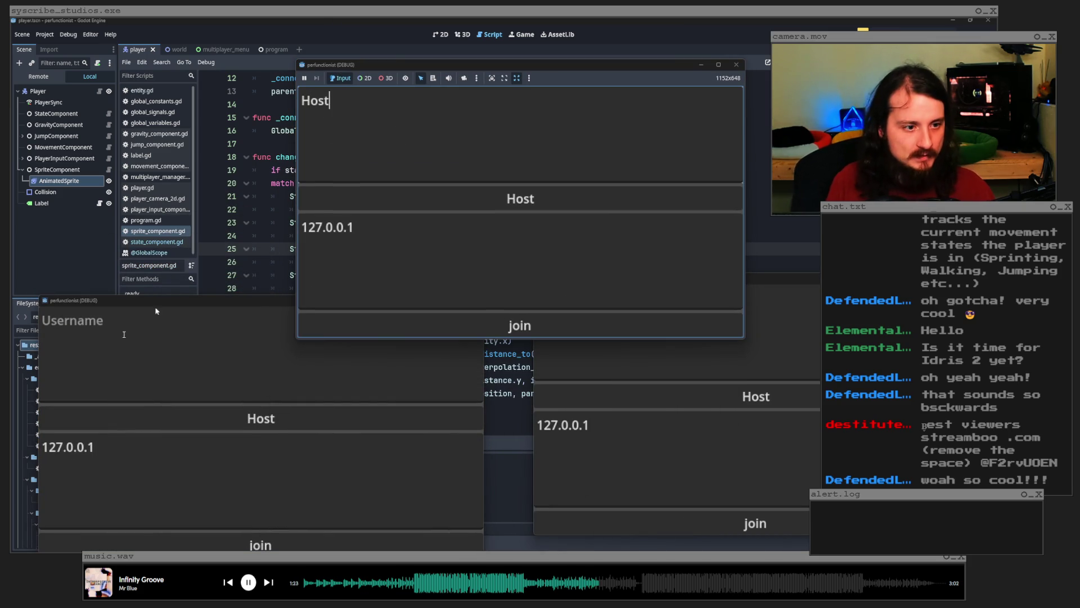
{"action": "key", "text": "alt+Tab"}
{"action": "type", "text": "Client"}
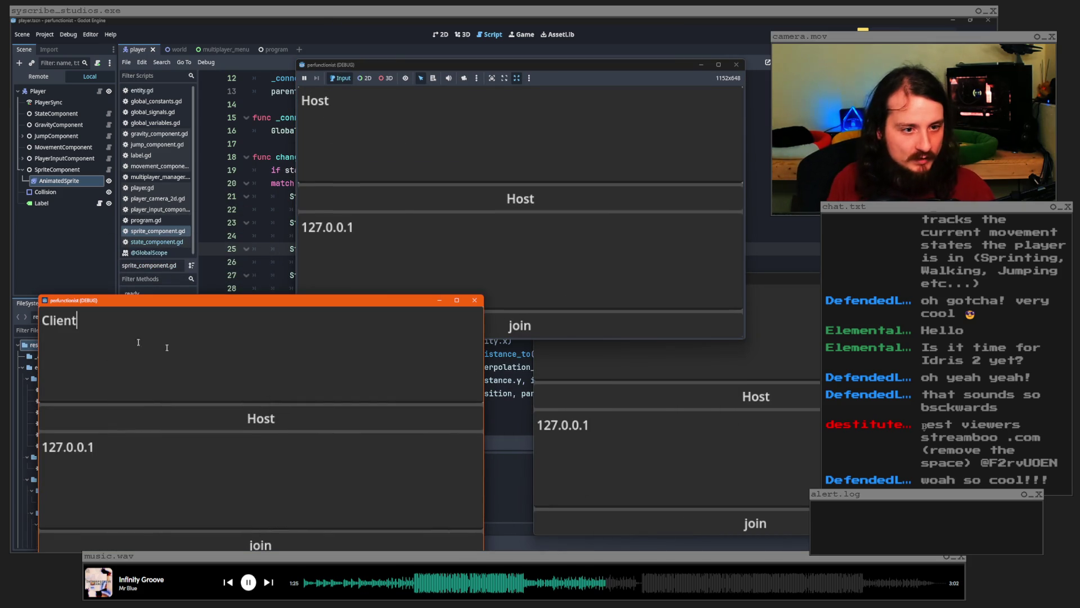
{"action": "left_click", "coordinate": [417, 201]}
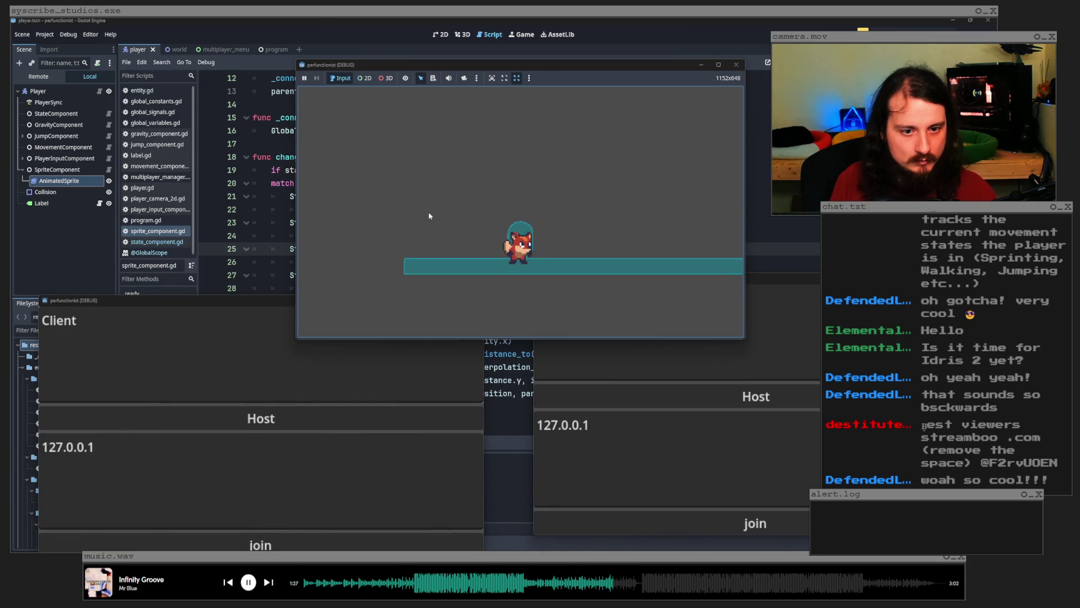
{"action": "left_click", "coordinate": [236, 542]}
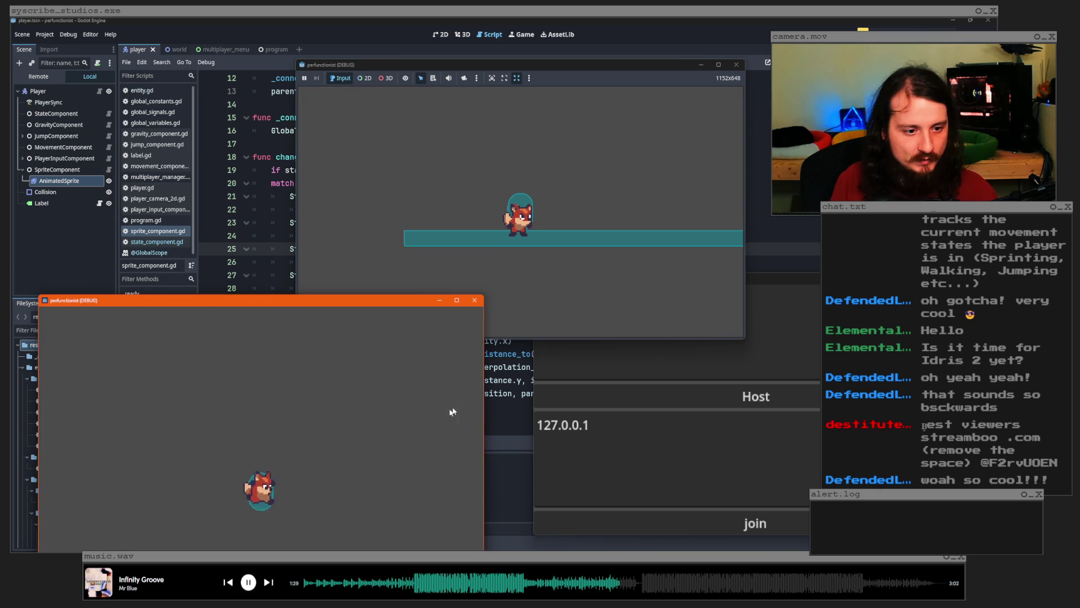
Step: Run and jump the Client and Host characters across the platform, then close the Host game window
{"action": "key", "text": "space"}
{"action": "key", "text": "Left"}
{"action": "key", "text": "space"}
{"action": "key", "text": "Right"}
{"action": "key", "text": "Left"}
{"action": "key", "text": "space"}
{"action": "key", "text": "space"}
{"action": "key", "text": "Right"}
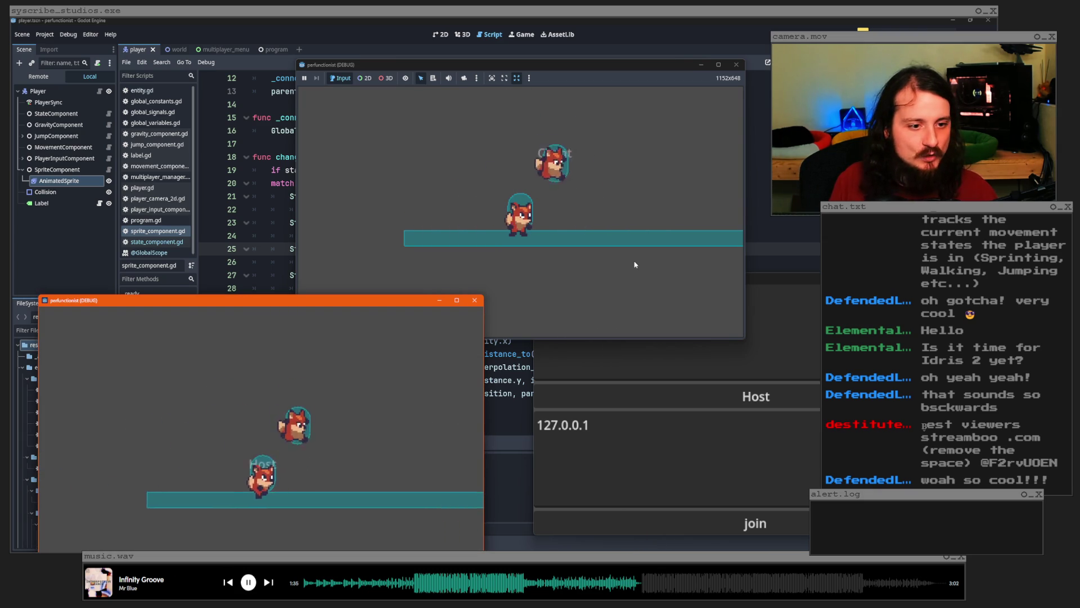
{"action": "key", "text": "Left"}
{"action": "key", "text": "Left"}
{"action": "key", "text": "space"}
{"action": "key", "text": "Right"}
{"action": "key", "text": "space"}
{"action": "key", "text": "Left"}
{"action": "key", "text": "space"}
{"action": "key", "text": "space"}
{"action": "key", "text": "Right"}
{"action": "key", "text": "Left"}
{"action": "key", "text": "space"}
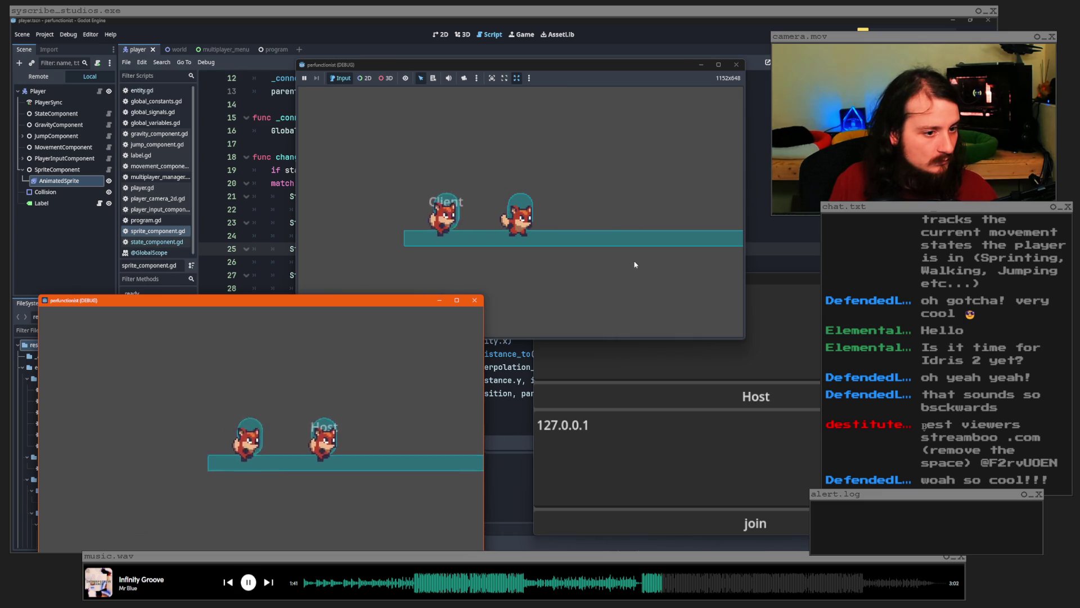
{"action": "key", "text": "Right"}
{"action": "key", "text": "space"}
{"action": "key", "text": "Left"}
{"action": "key", "text": "space"}
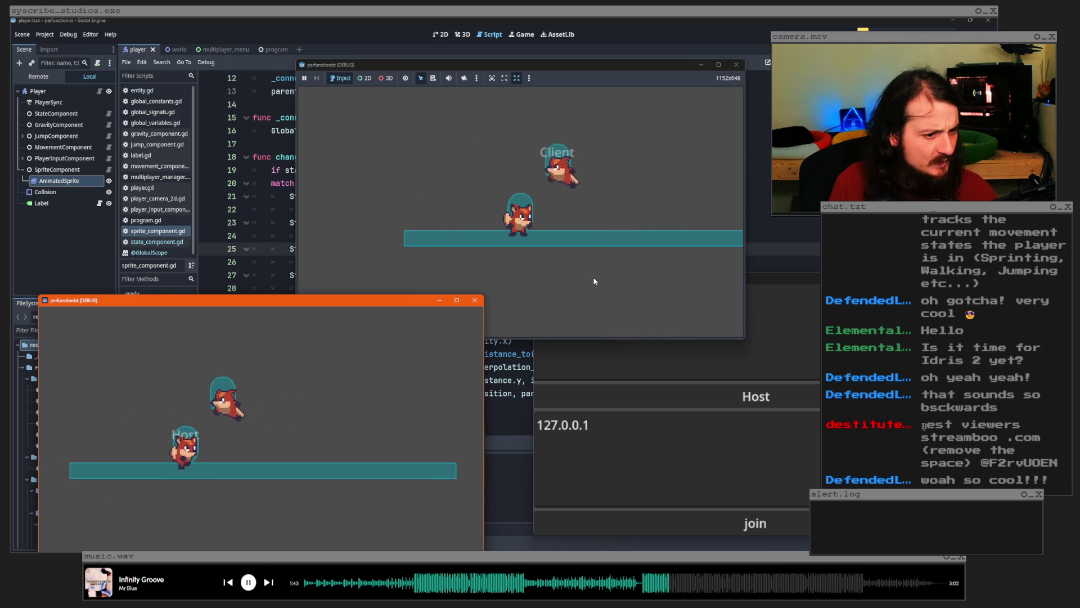
{"action": "key", "text": "Right"}
{"action": "key", "text": "space"}
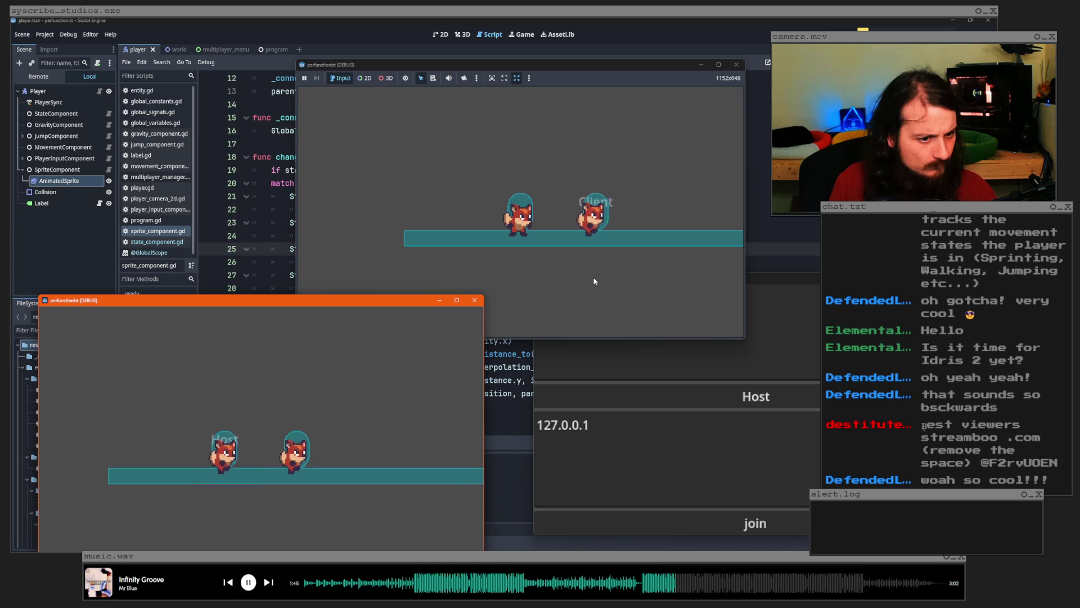
{"action": "key", "text": "Right"}
{"action": "key", "text": "space"}
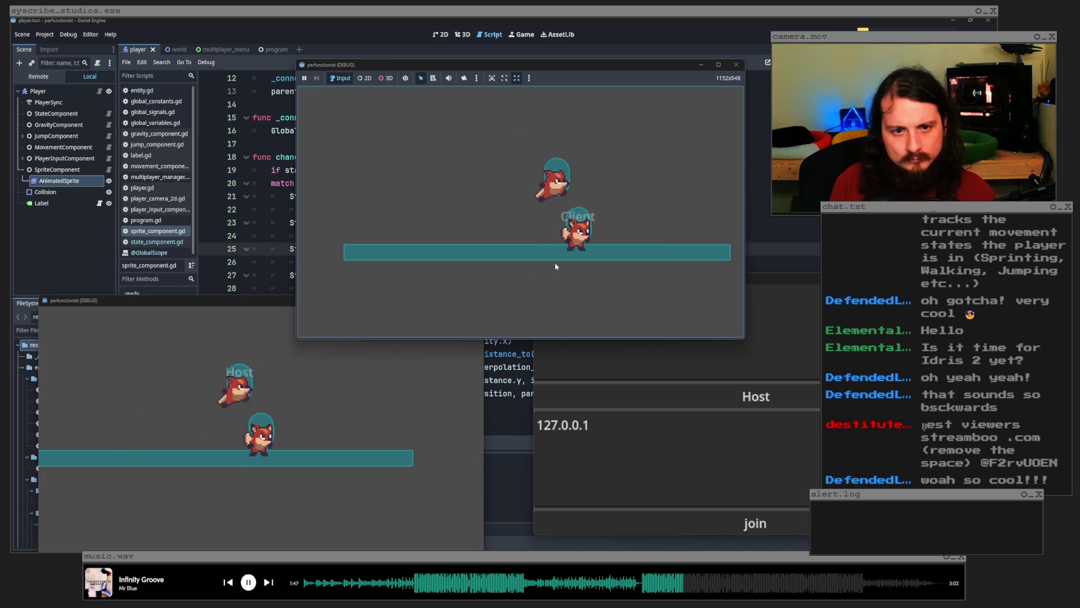
{"action": "left_click", "coordinate": [474, 300]}
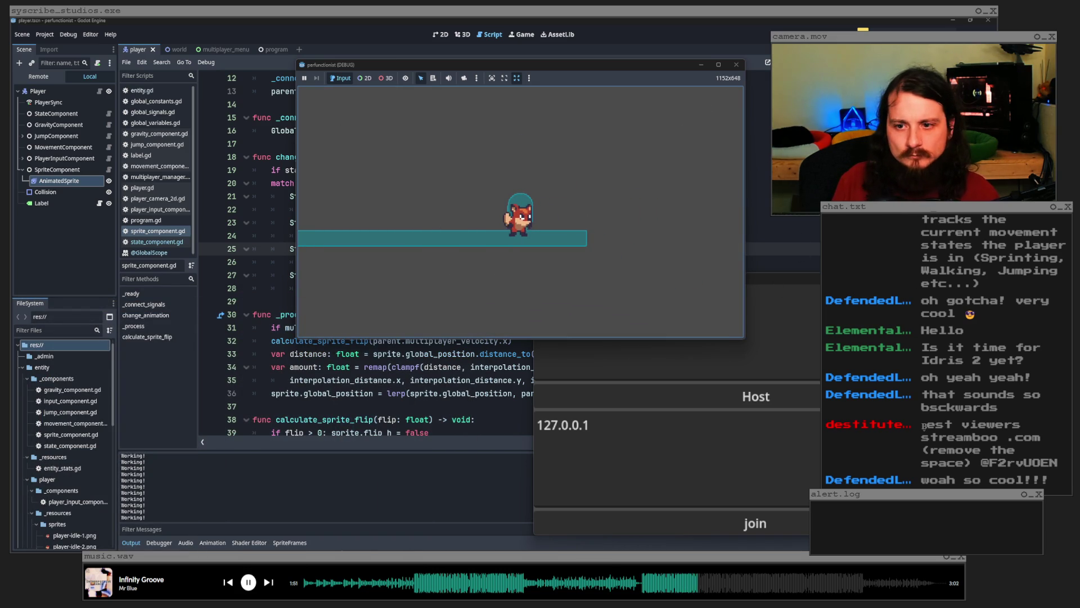
Step: Edit _process in sprite_component.gd so the sprite lerps toward the parent using remap/clampf
{"action": "left_click", "coordinate": [69, 34]}
{"action": "left_click_drag", "start_coordinate": [289, 222], "coordinate": [410, 248]}
{"action": "left_click", "coordinate": [411, 249]}
{"action": "left_click", "coordinate": [252, 143]}
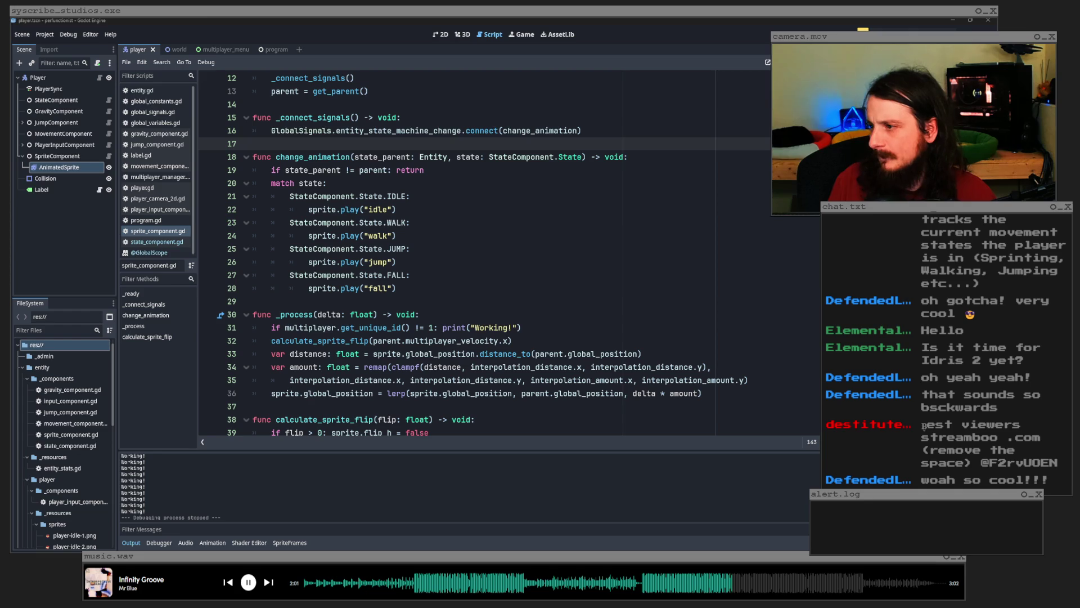
{"action": "left_click", "coordinate": [397, 288]}
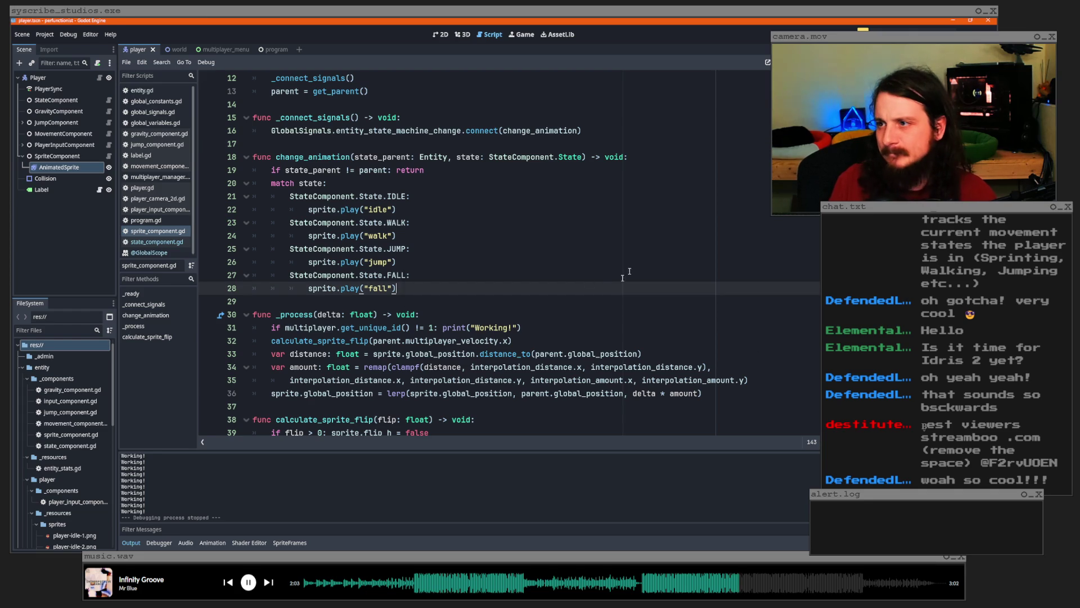
{"action": "key", "text": "Up"}
{"action": "key", "text": "Up"}
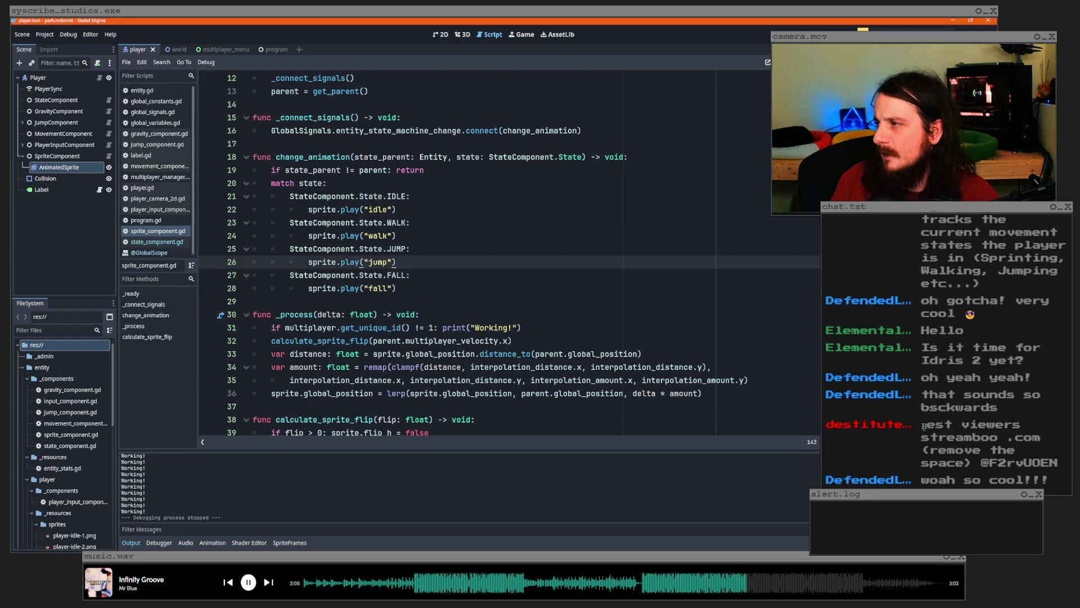
Step: Relaunch the game with F5 in several debug instances
{"action": "left_click", "coordinate": [923, 426]}
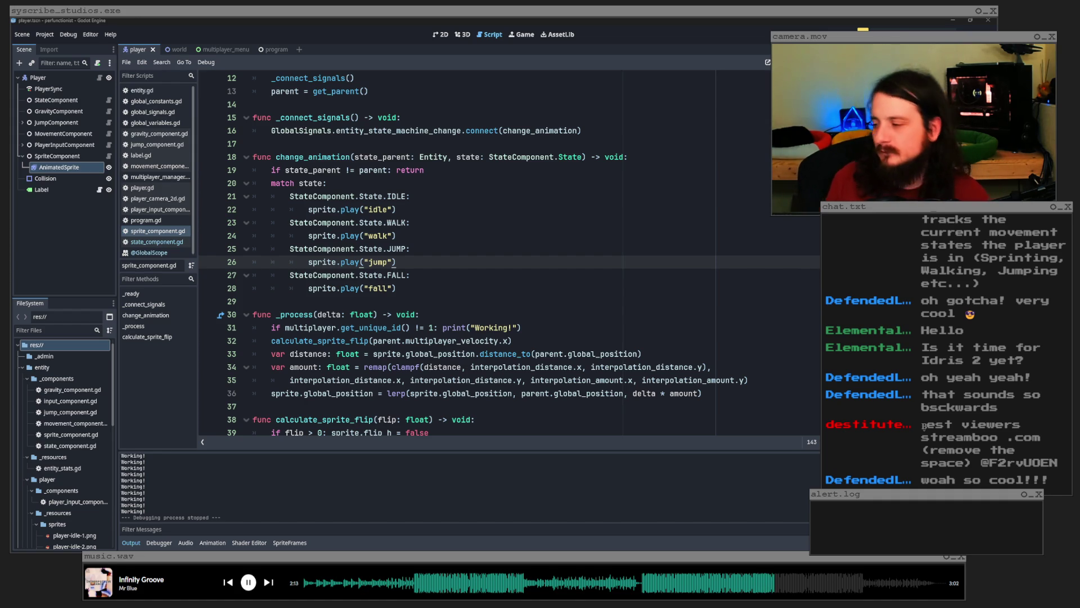
{"action": "key", "text": "alt+Tab"}
{"action": "key", "text": "Up"}
{"action": "key", "text": "Up"}
{"action": "key", "text": "Up"}
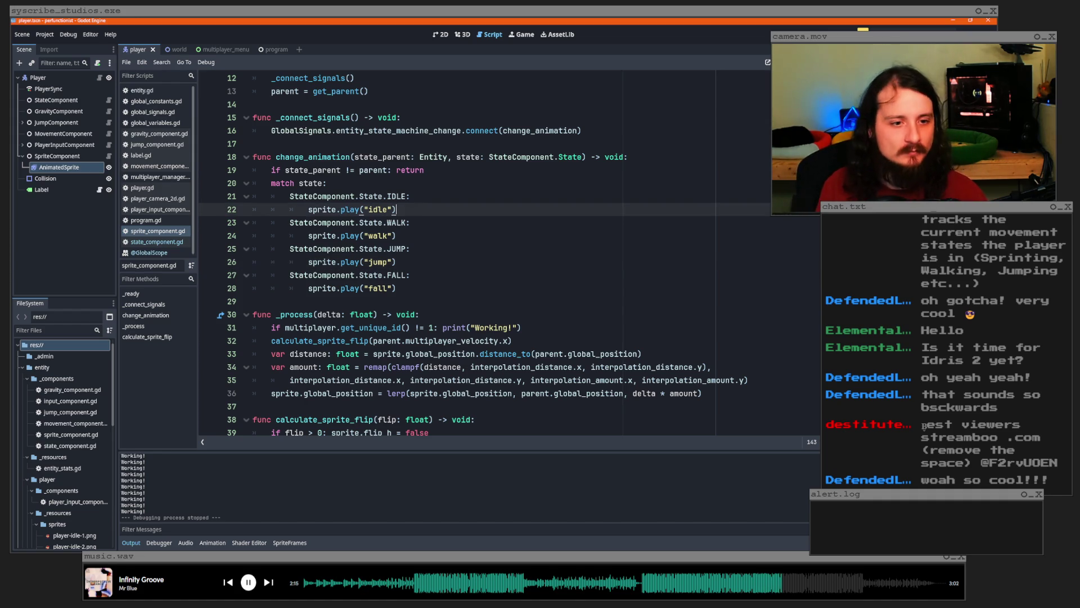
{"action": "key", "text": "F5"}
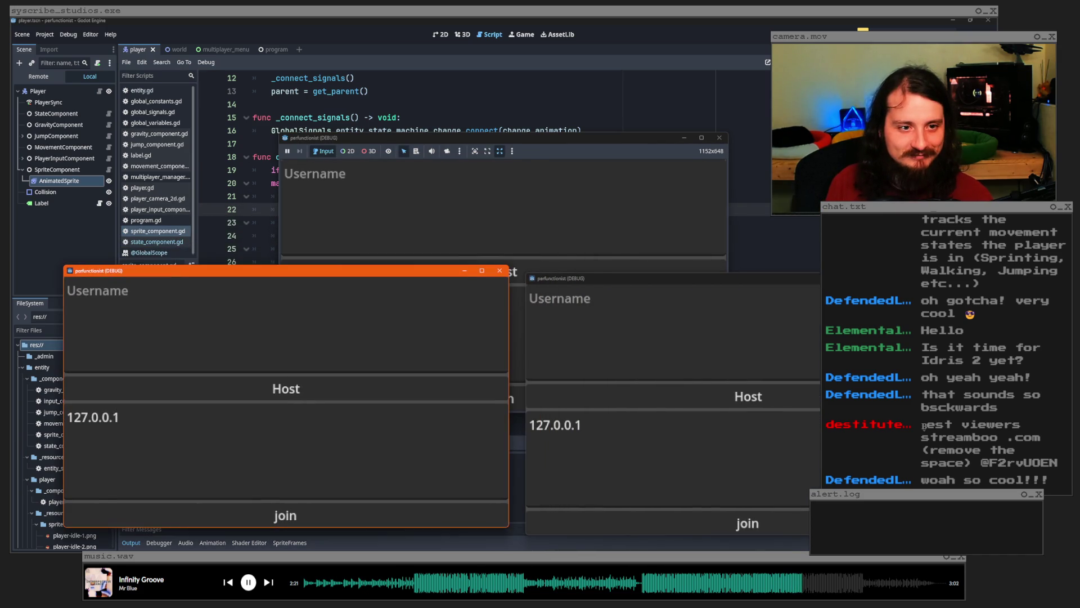
Step: Host the game as 'Host' and join it from another window as 'Client 1'
{"action": "type", "text": "Host"}
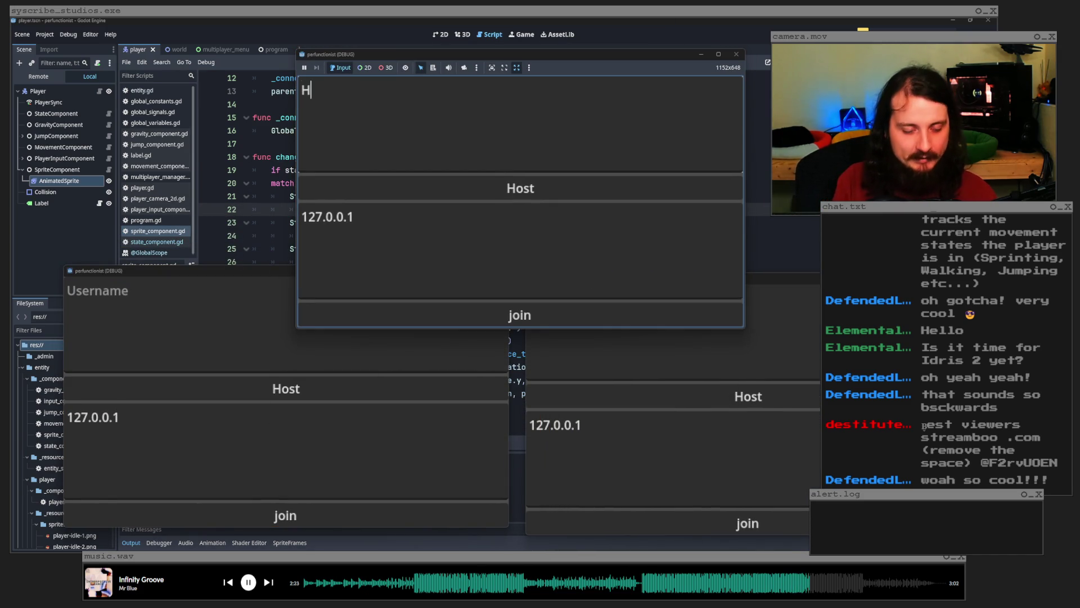
{"action": "left_click", "coordinate": [516, 186]}
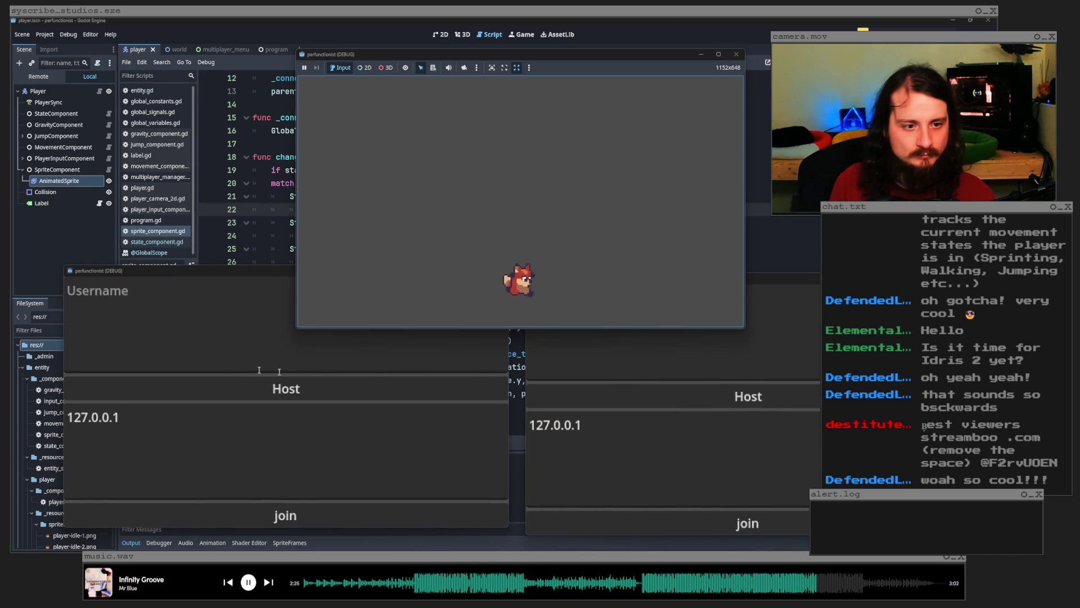
{"action": "type", "text": "Client 2"}
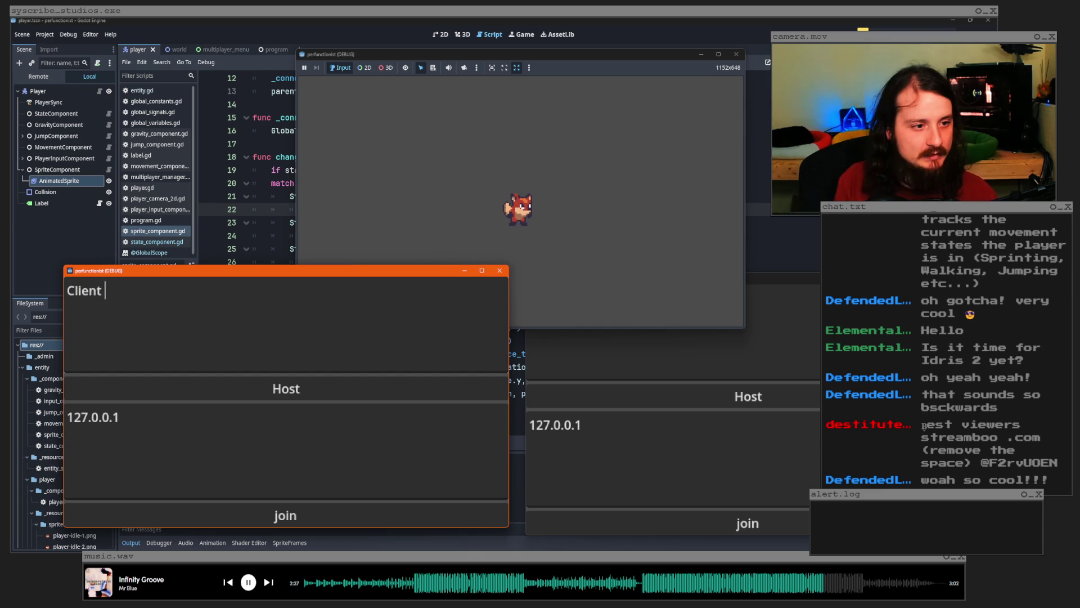
{"action": "key", "text": "BackSpace"}
{"action": "type", "text": "1"}
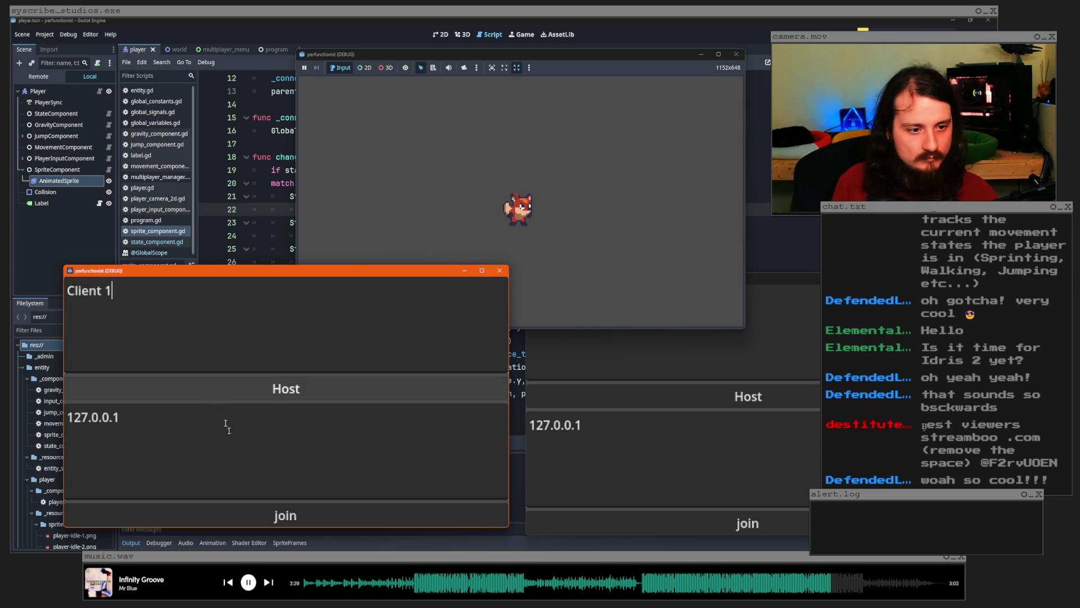
{"action": "left_click", "coordinate": [263, 518]}
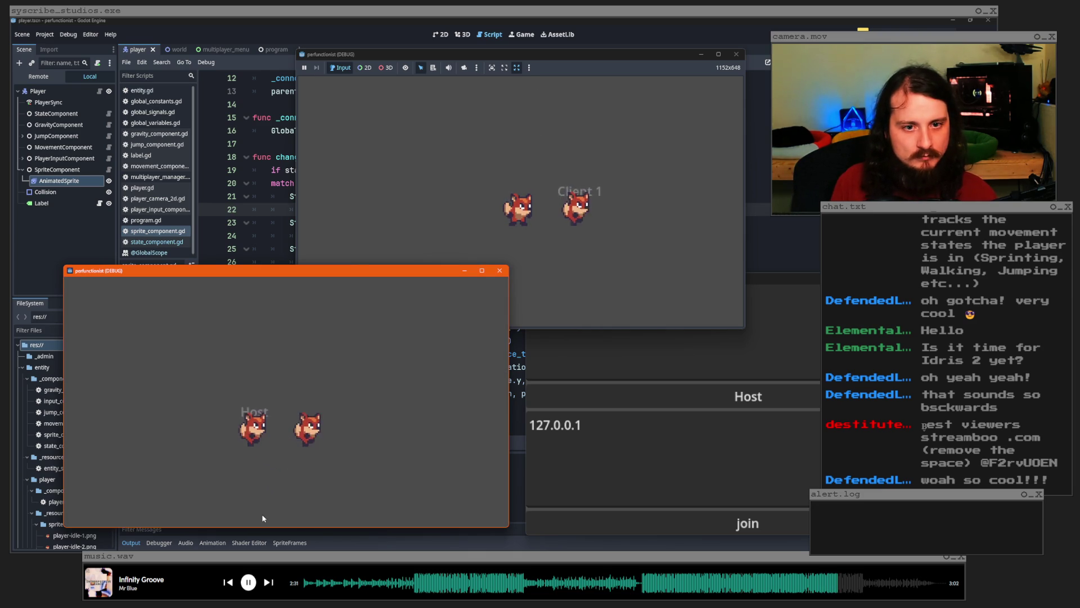
Step: Run the client's player left and right and make it jump
{"action": "key", "text": "Left"}
{"action": "key", "text": "Right"}
{"action": "key", "text": "space"}
{"action": "key", "text": "Right"}
{"action": "key", "text": "Left"}
{"action": "key", "text": "space"}
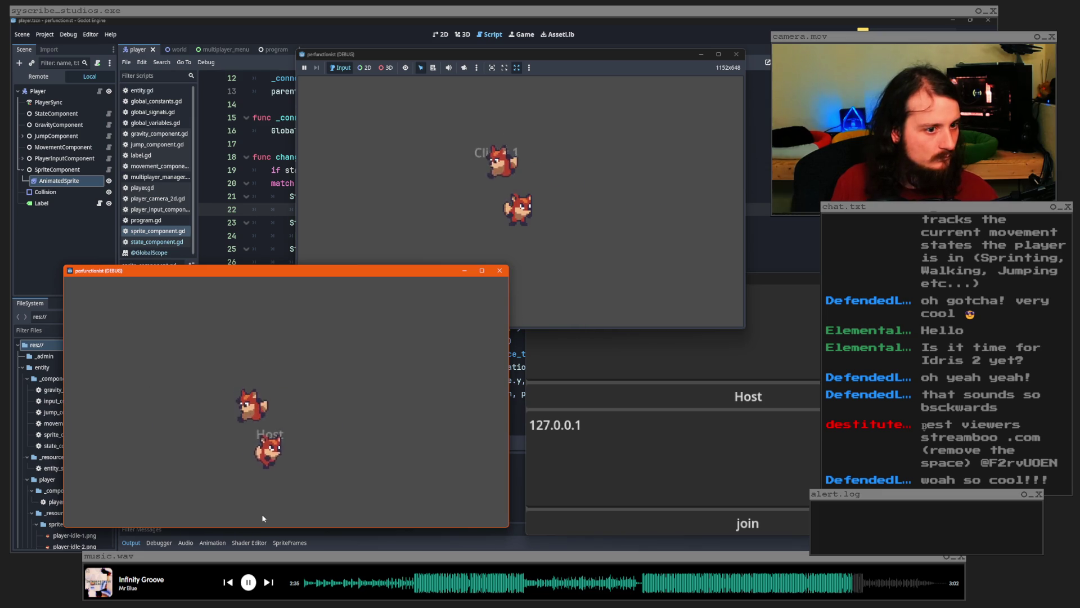
{"action": "key", "text": "Right"}
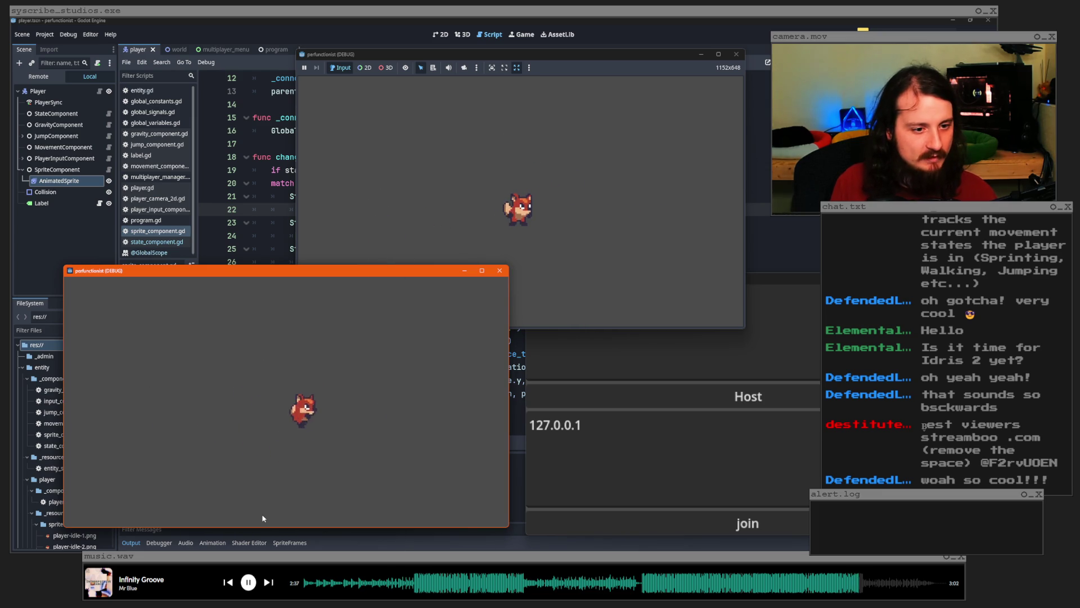
Step: In the upper window, move the Host character left and right and jump
{"action": "left_click", "coordinate": [539, 272]}
{"action": "key", "text": "Left"}
{"action": "key", "text": "Right"}
{"action": "key", "text": "Right"}
{"action": "key", "text": "space"}
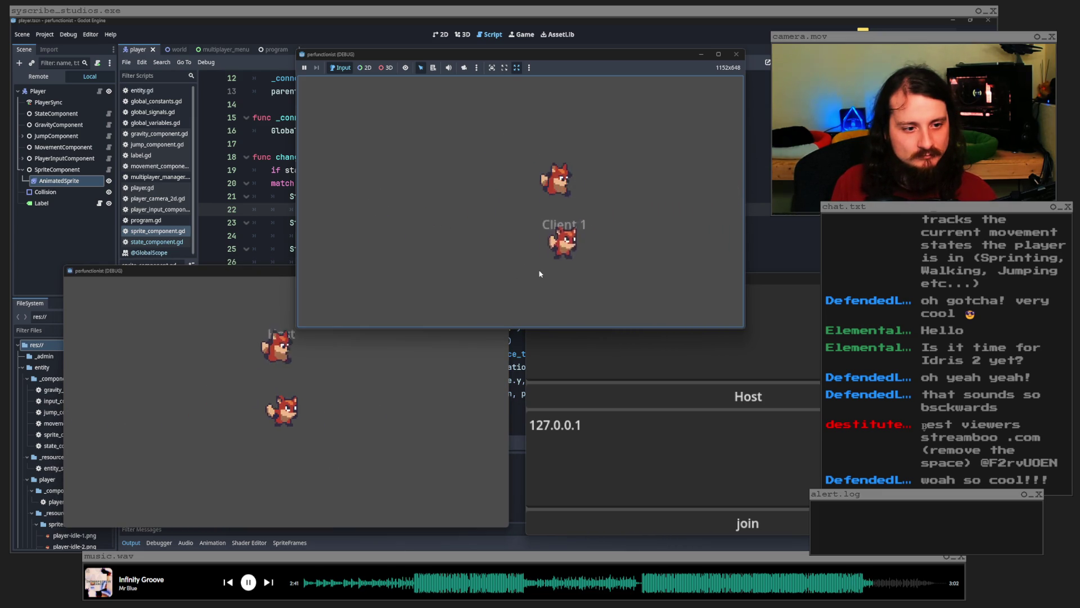
{"action": "key", "text": "Left"}
{"action": "key", "text": "Right"}
{"action": "key", "text": "space"}
Step: In the lower window, run the player right and left and jump
{"action": "left_click", "coordinate": [389, 374]}
{"action": "key", "text": "Right"}
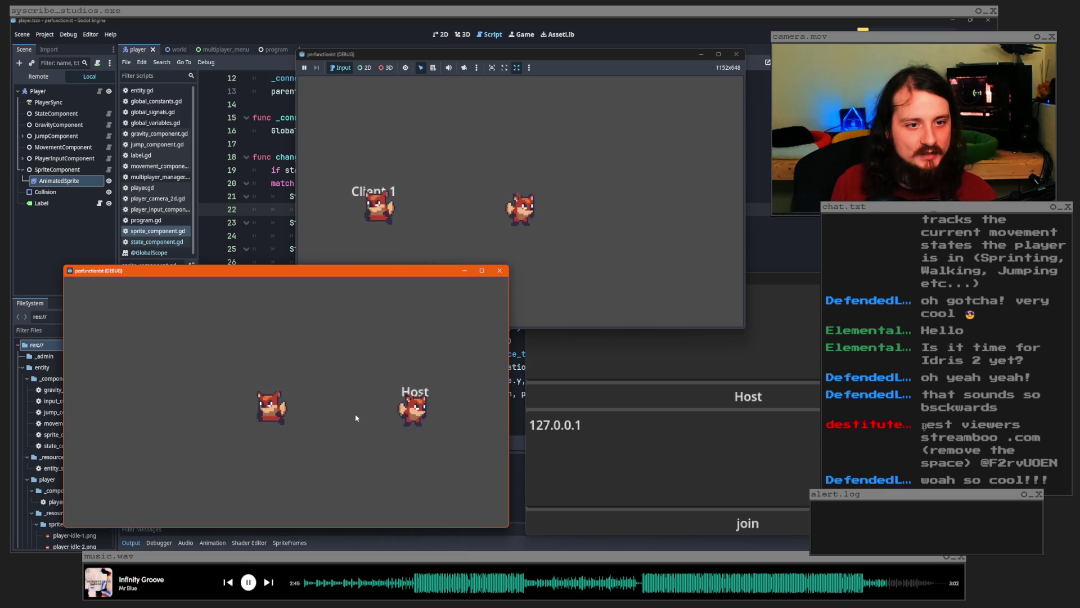
{"action": "key", "text": "Left"}
{"action": "key", "text": "space"}
{"action": "key", "text": "Right"}
Step: Run the upper window's player again, close the game, and nest Label under AnimatedSprite
{"action": "left_click", "coordinate": [647, 292]}
{"action": "key", "text": "Left"}
{"action": "key", "text": "Right"}
{"action": "key", "text": "Right"}
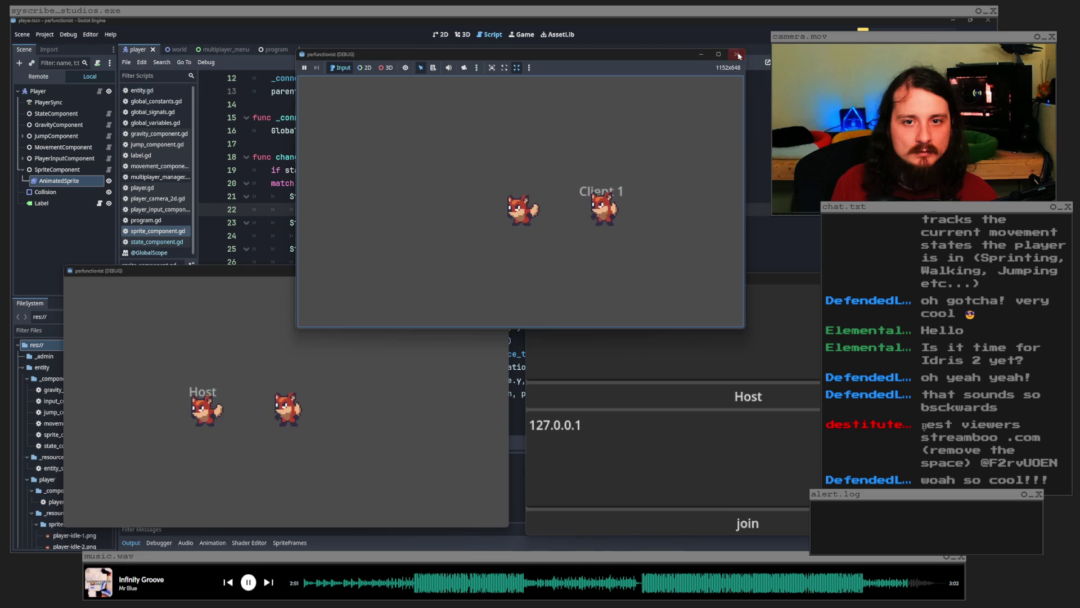
{"action": "left_click", "coordinate": [499, 272]}
{"action": "mouse_move", "coordinate": [41, 203]}
{"action": "left_mouse_down"}
{"action": "mouse_move", "coordinate": [84, 193]}
{"action": "mouse_move", "coordinate": [85, 181]}
{"action": "left_mouse_up"}
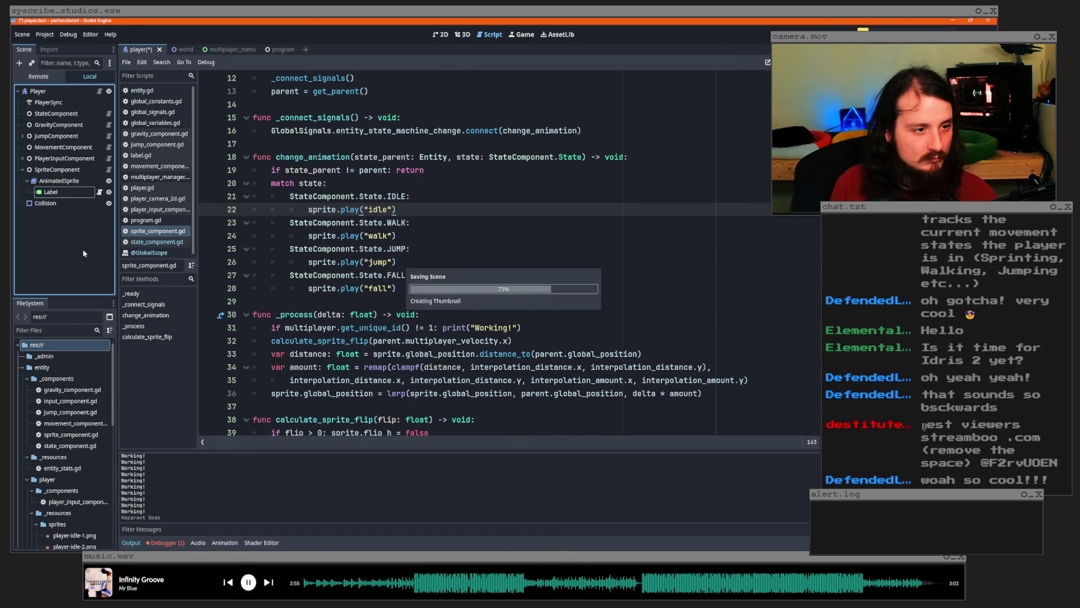
Step: Save the player scene and view the third debug session's error list
{"action": "left_click", "coordinate": [413, 222]}
{"action": "key", "text": "ctrl+s"}
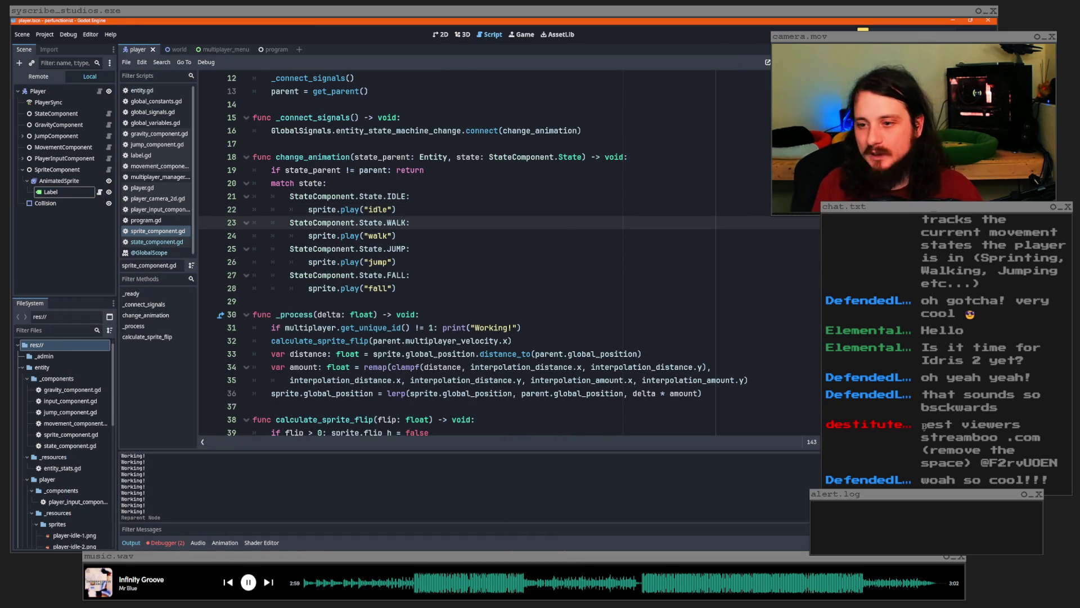
{"action": "left_click", "coordinate": [173, 542]}
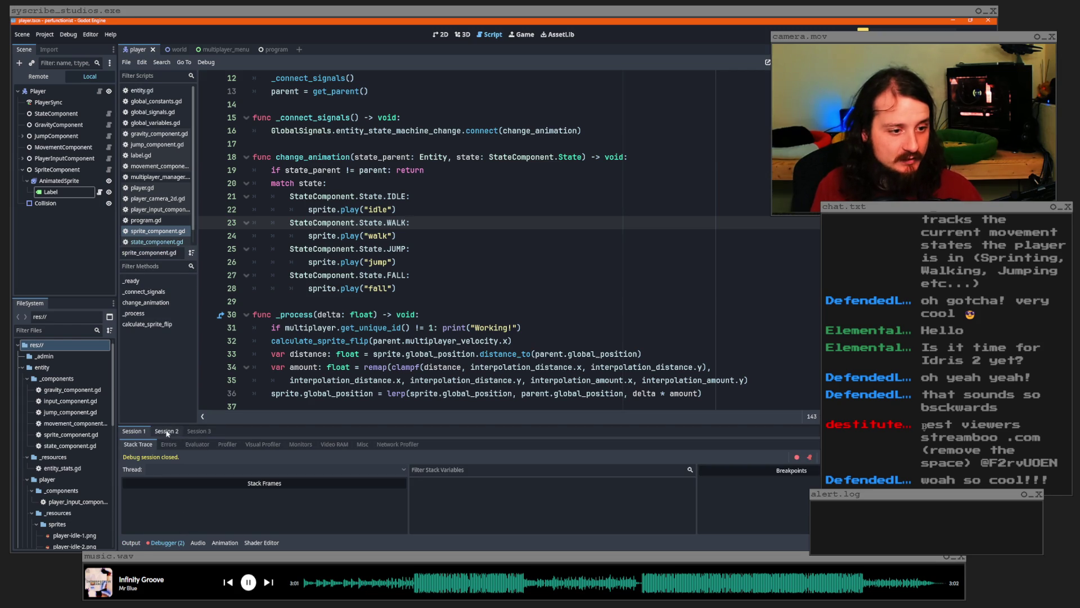
{"action": "left_click", "coordinate": [199, 431]}
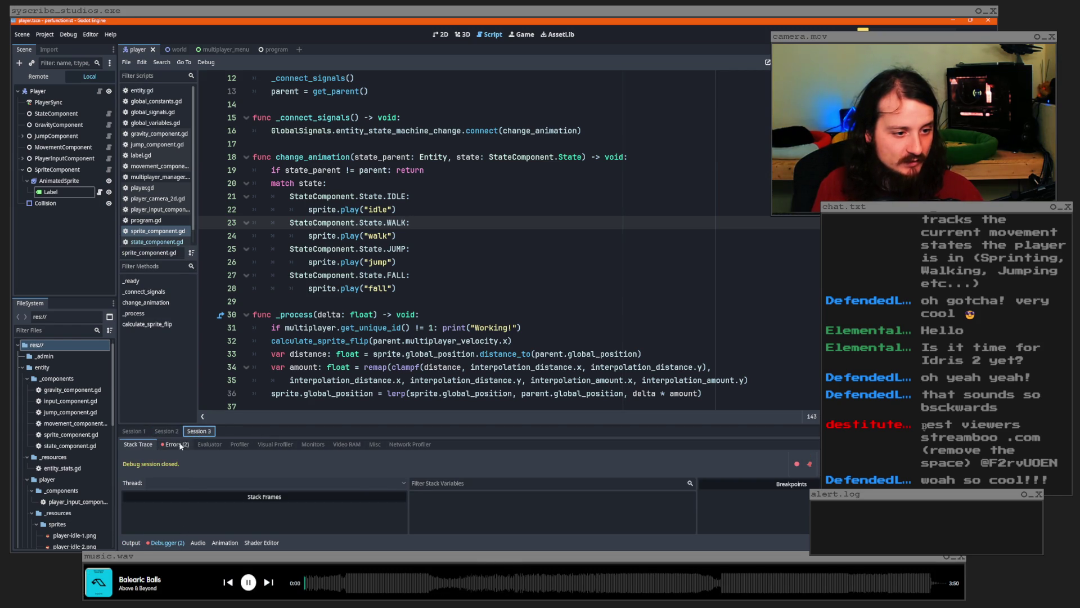
{"action": "left_click", "coordinate": [175, 444]}
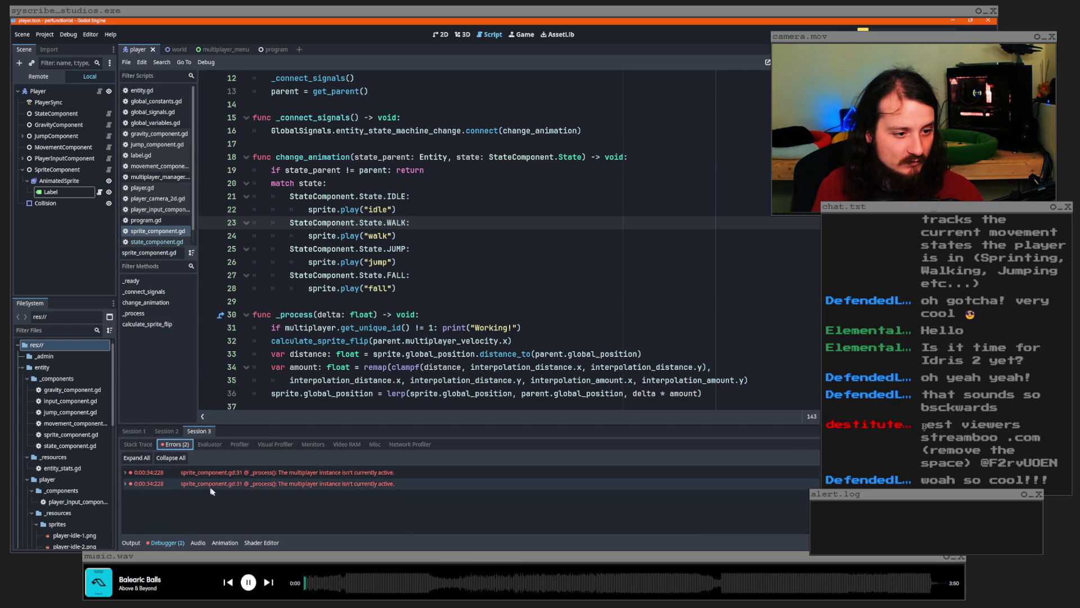
Step: Delete the 'Working!' print on line 31 of sprite_component.gd and rerun the game
{"action": "left_click", "coordinate": [308, 477]}
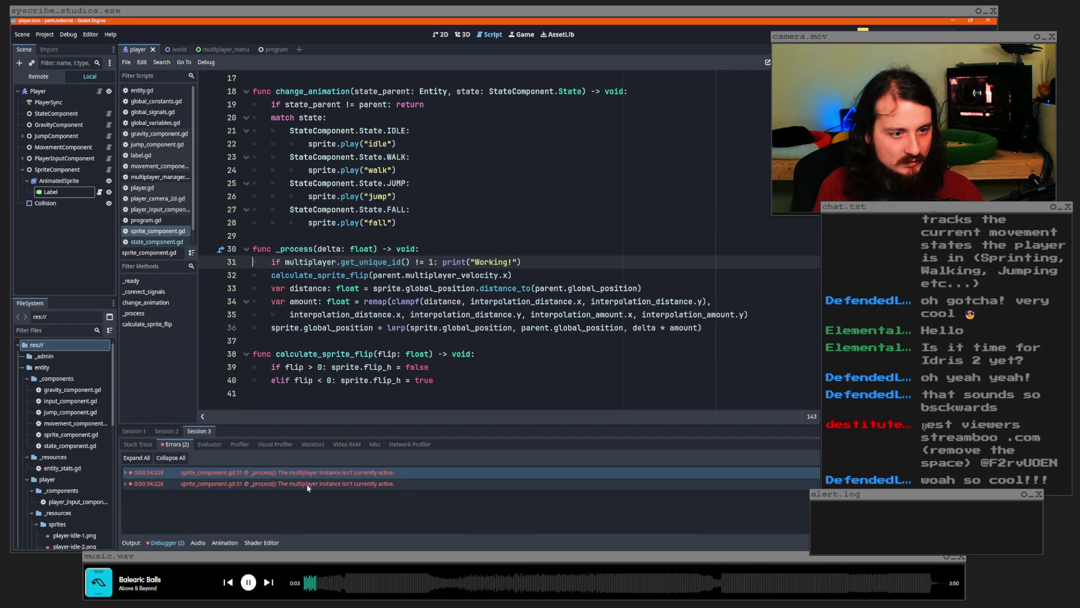
{"action": "left_click", "coordinate": [529, 261]}
{"action": "key", "text": "shift+Up"}
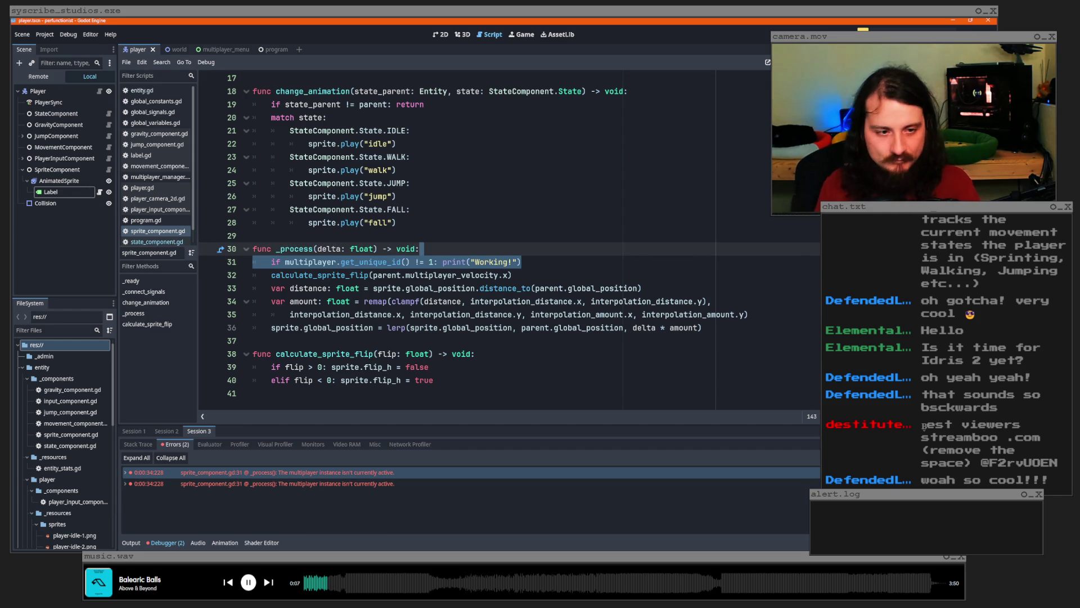
{"action": "key", "text": "BackSpace"}
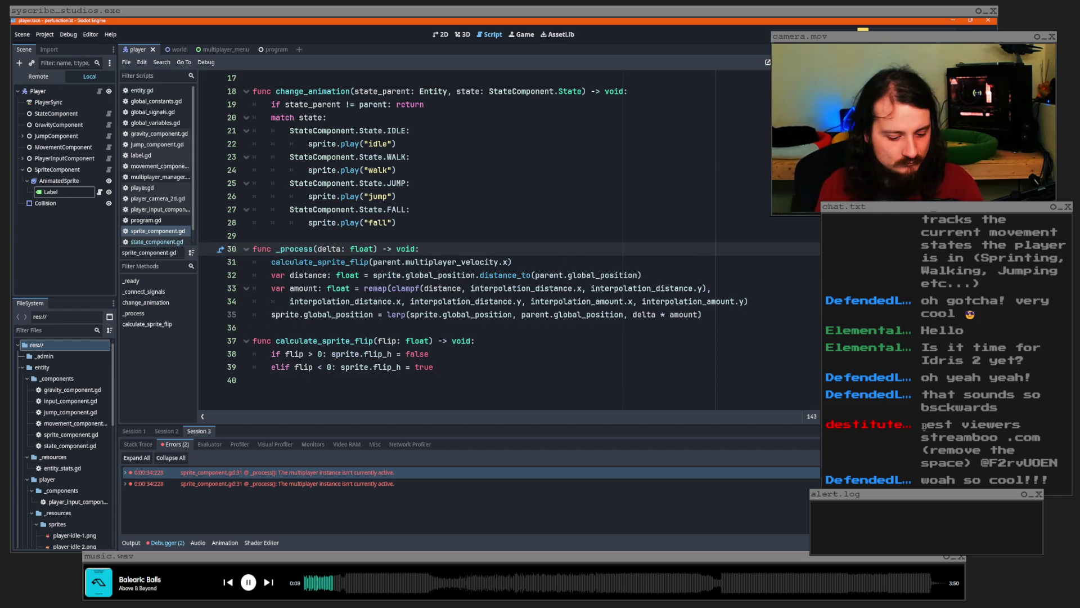
{"action": "key", "text": "Down"}
{"action": "key", "text": "Down"}
{"action": "key", "text": "Down"}
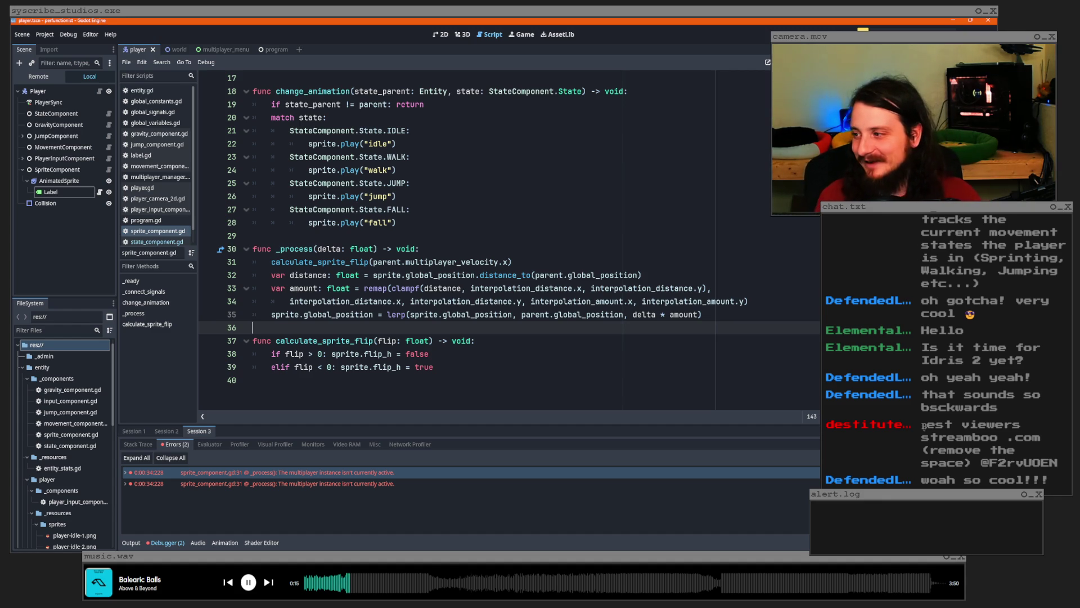
{"action": "key", "text": "F5"}
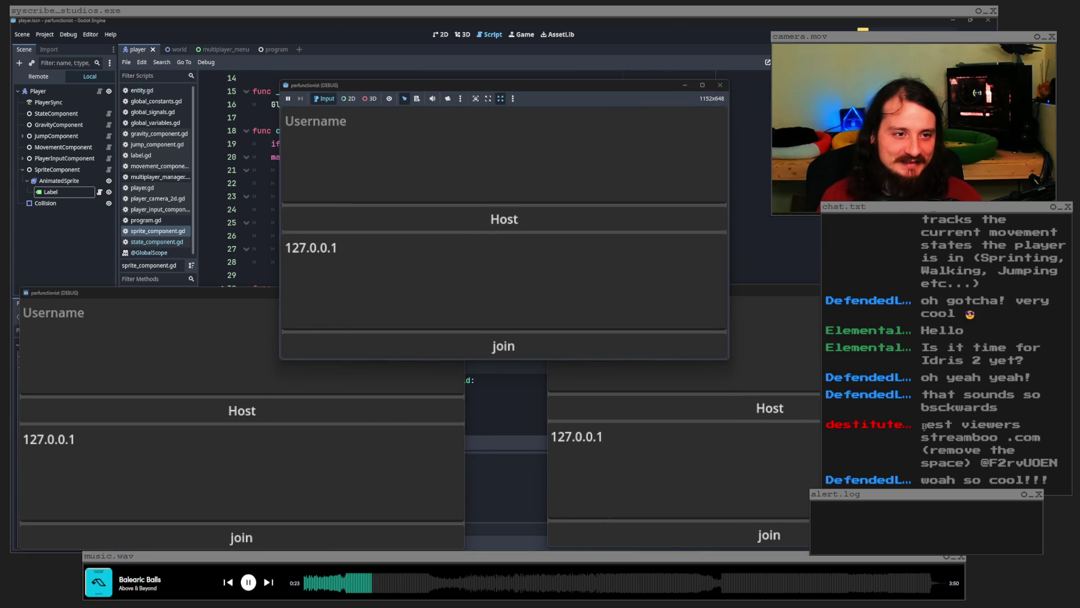
Step: Enter 'Host' as the username in the middle window and start hosting
{"action": "left_click", "coordinate": [615, 140]}
{"action": "type", "text": "Host"}
{"action": "left_click", "coordinate": [591, 224]}
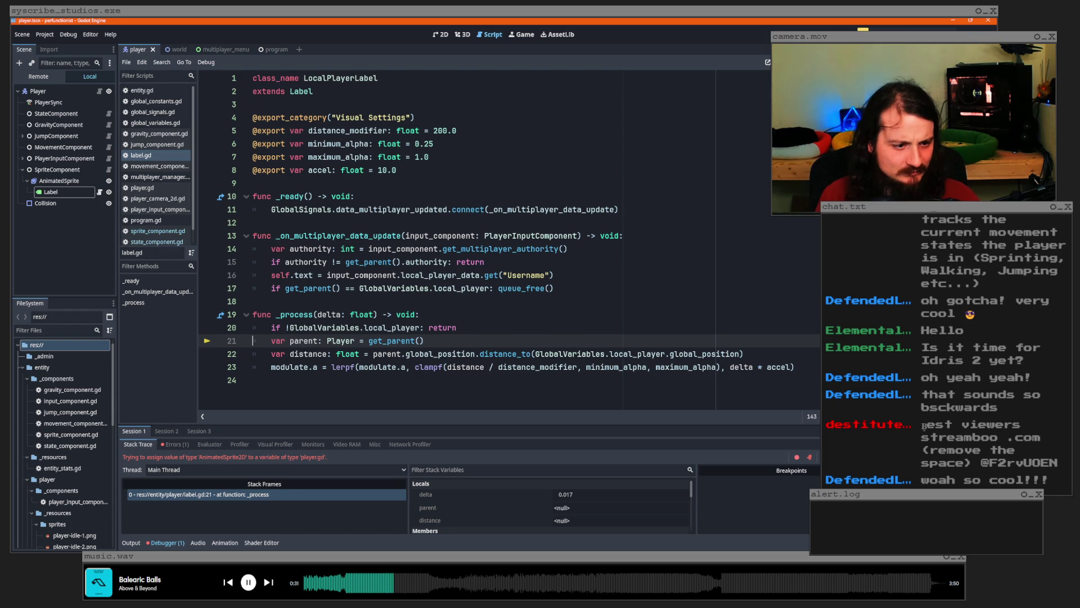
Step: Drag Label back to be a direct child of Player, then go to label.gd line 21
{"action": "left_click", "coordinate": [58, 193]}
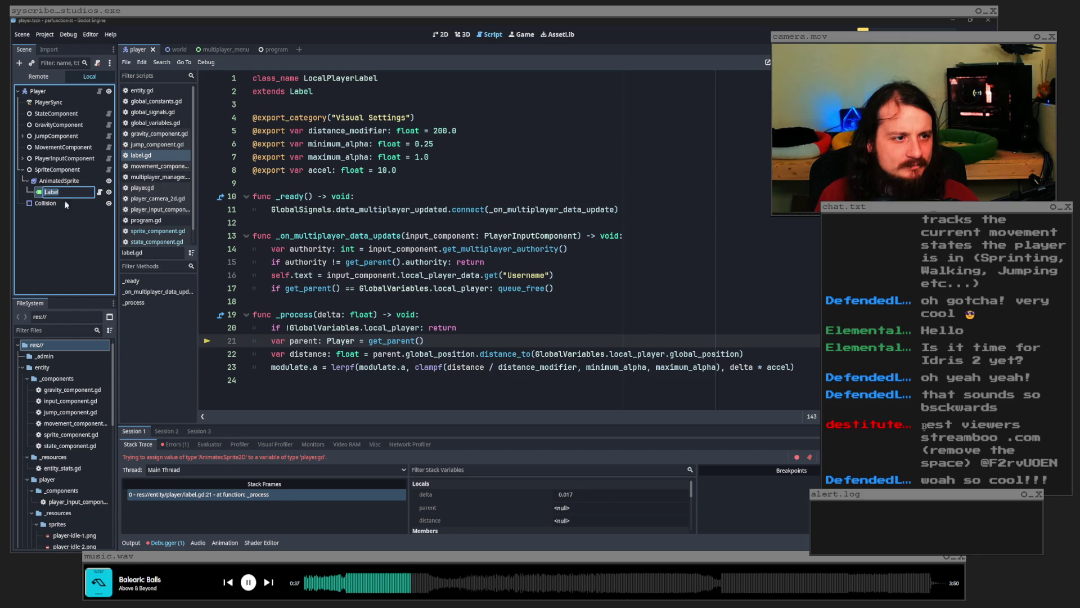
{"action": "mouse_move", "coordinate": [73, 188]}
{"action": "left_mouse_down"}
{"action": "mouse_move", "coordinate": [71, 171]}
{"action": "mouse_move", "coordinate": [66, 210]}
{"action": "left_mouse_up"}
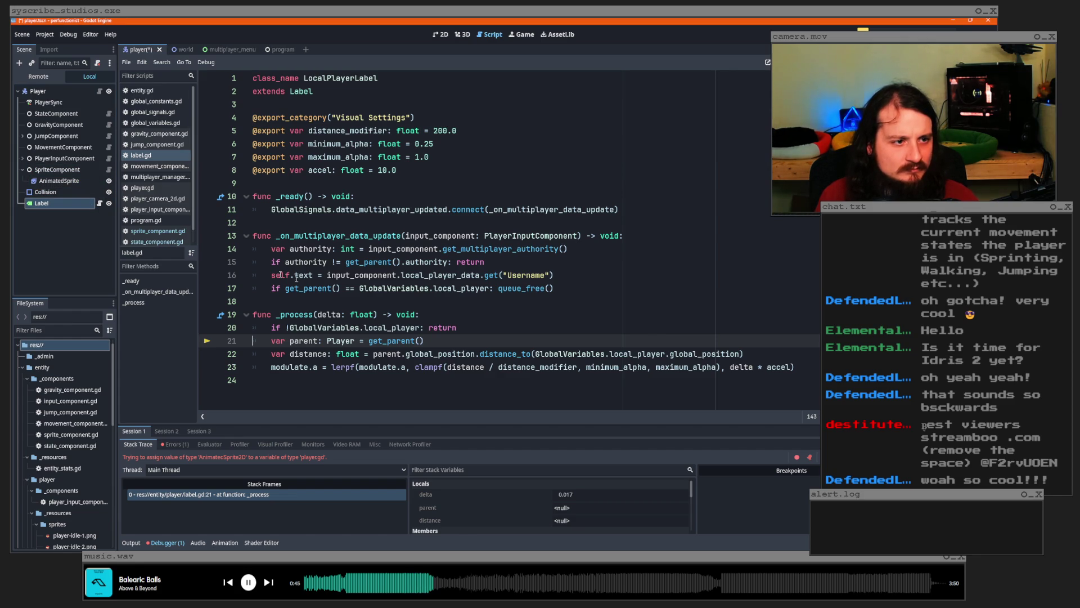
{"action": "key", "text": "Up"}
{"action": "key", "text": "Up"}
{"action": "key", "text": "End"}
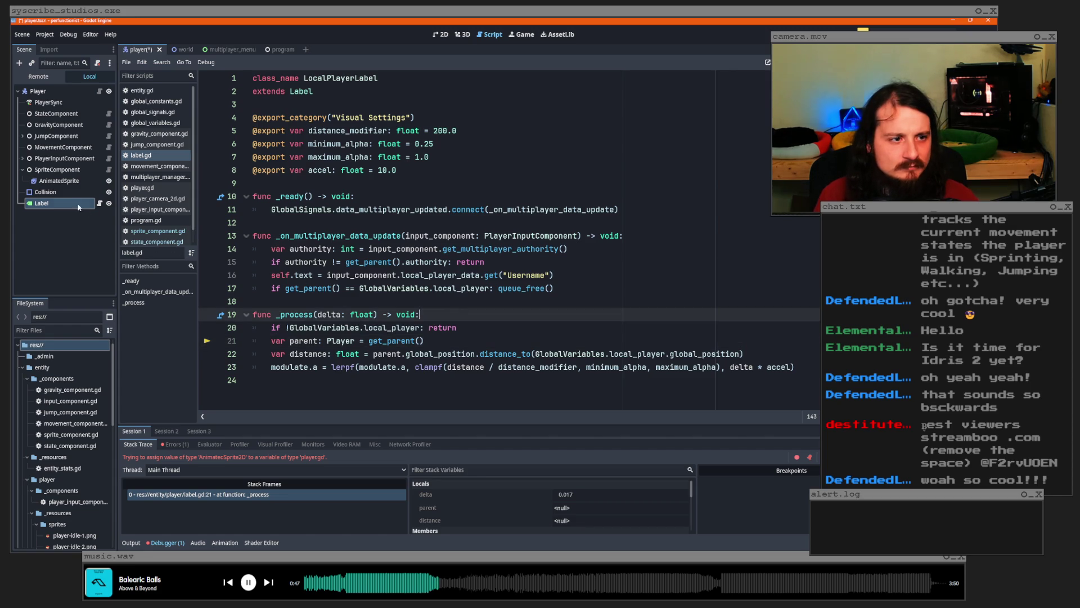
{"action": "key", "text": "Down"}
{"action": "key", "text": "Down"}
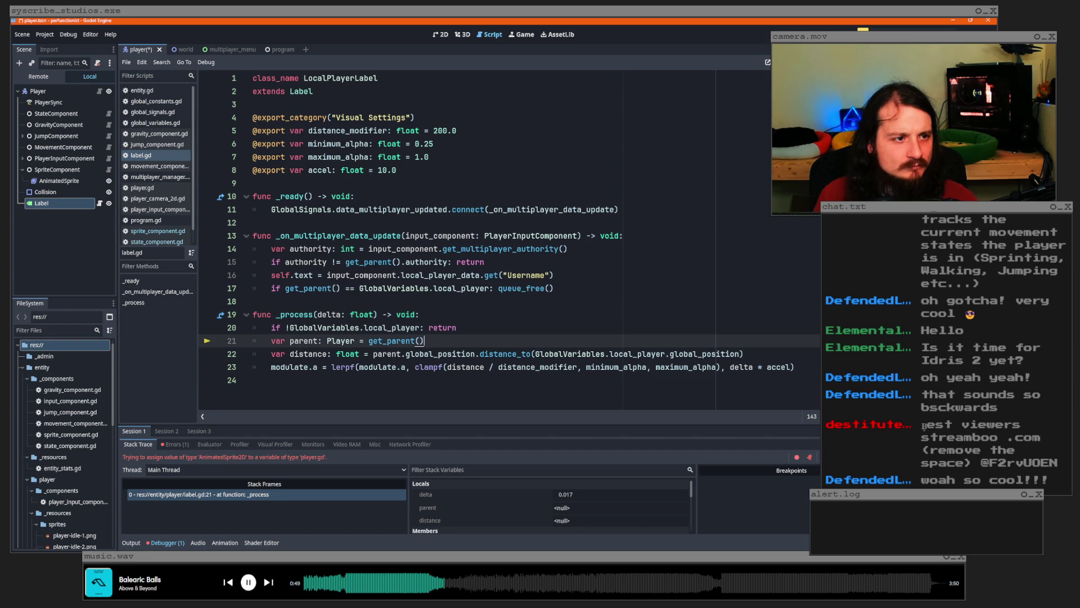
{"action": "key", "text": "Down"}
{"action": "key", "text": "Down"}
{"action": "key", "text": "Down"}
{"action": "key", "text": "Up"}
{"action": "key", "text": "Up"}
{"action": "key", "text": "Up"}
{"action": "key", "text": "Down"}
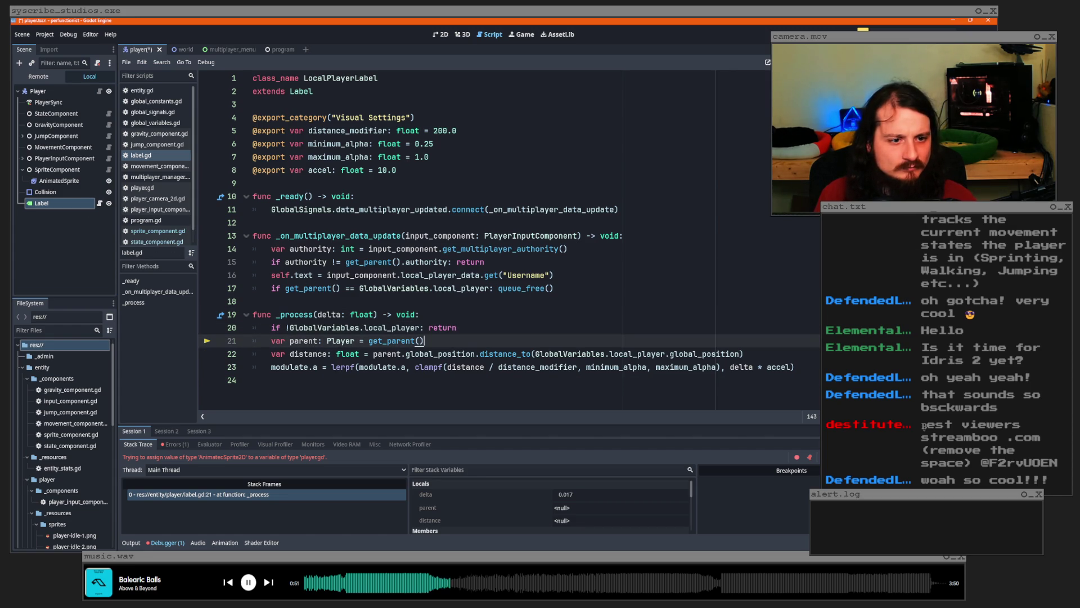
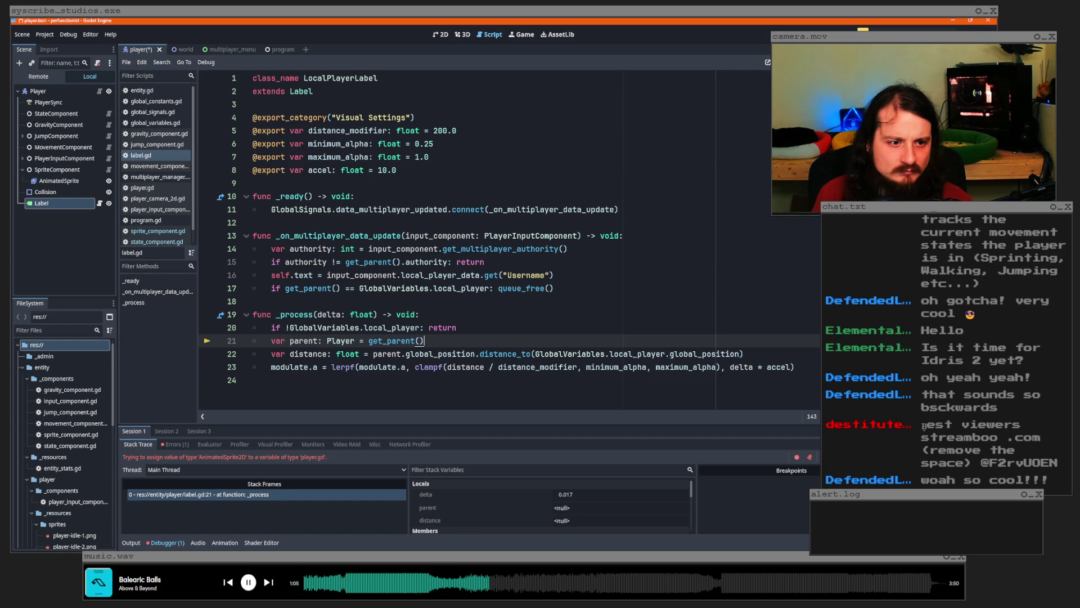
{"action": "left_click", "coordinate": [460, 328], "text": "shift"}
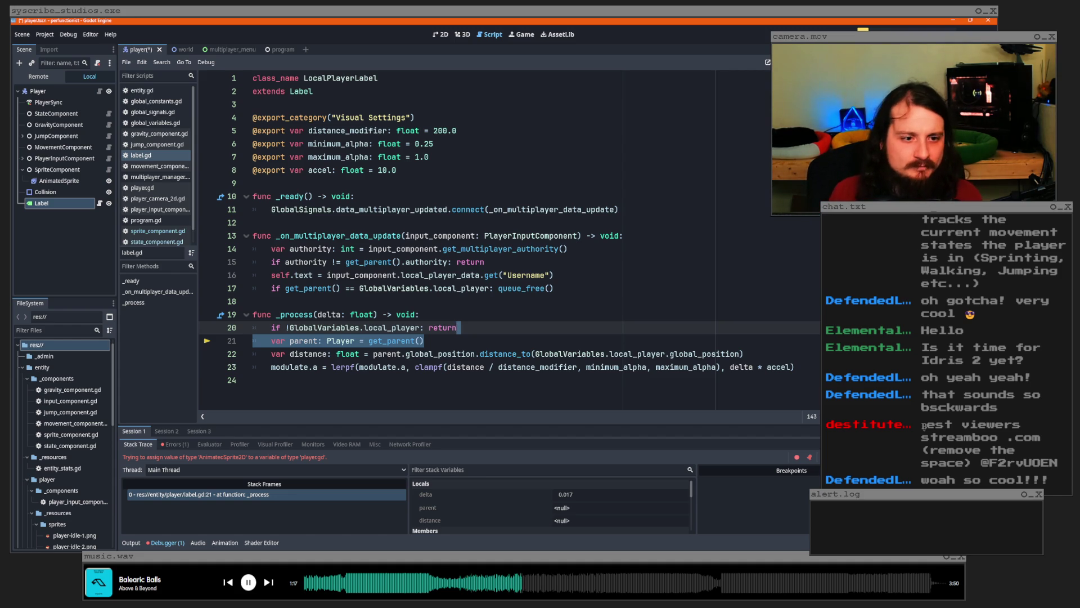
{"action": "left_click", "coordinate": [253, 183]}
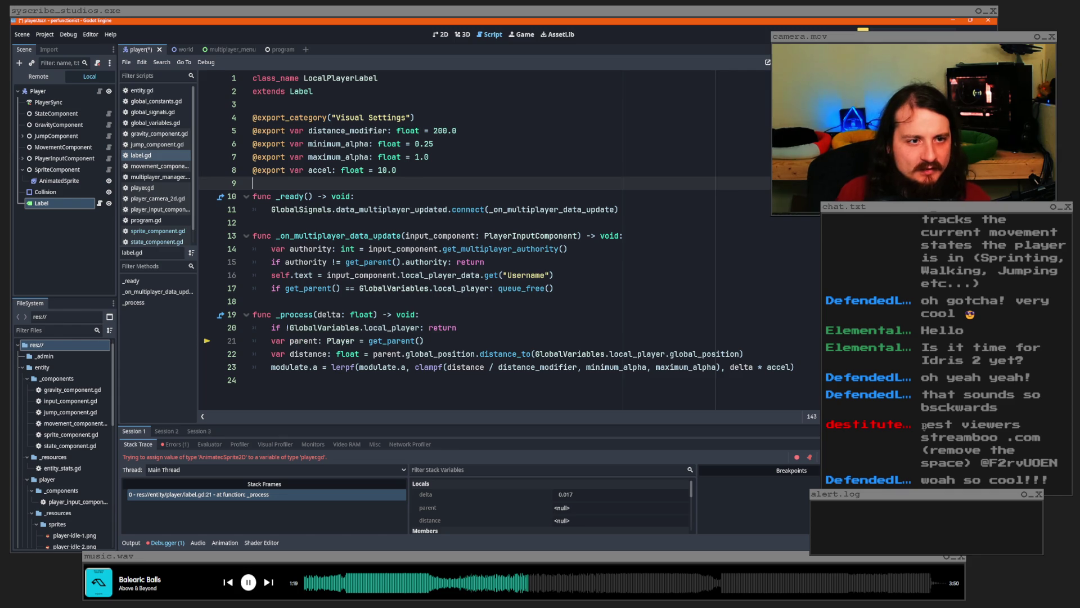
{"action": "key", "text": "Return"}
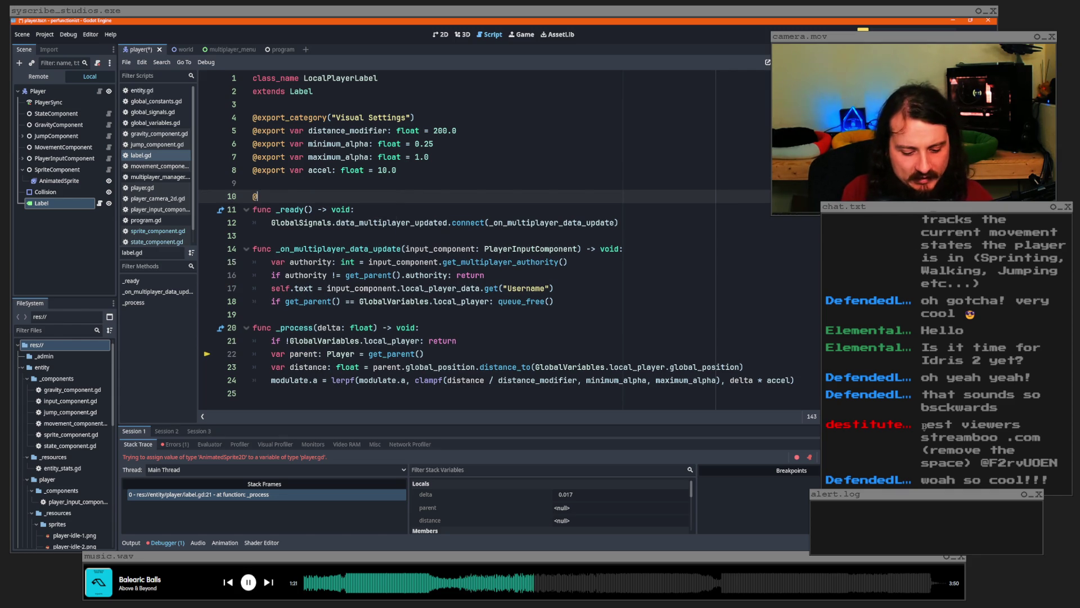
{"action": "type", "text": "expo"}
{"action": "type", "text": "ar parent: E"}
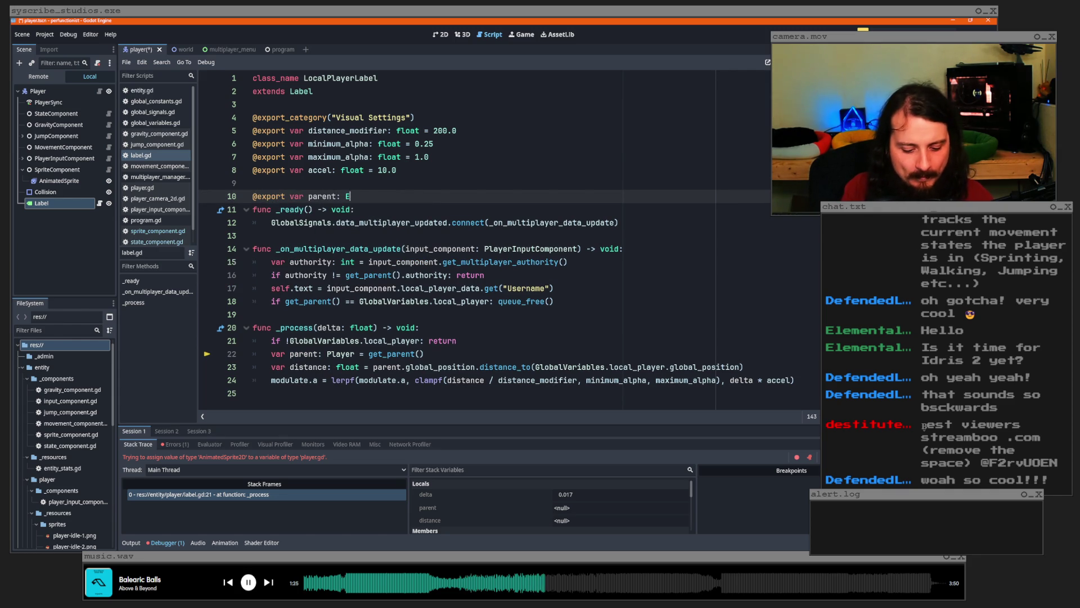
{"action": "key", "text": "Escape"}
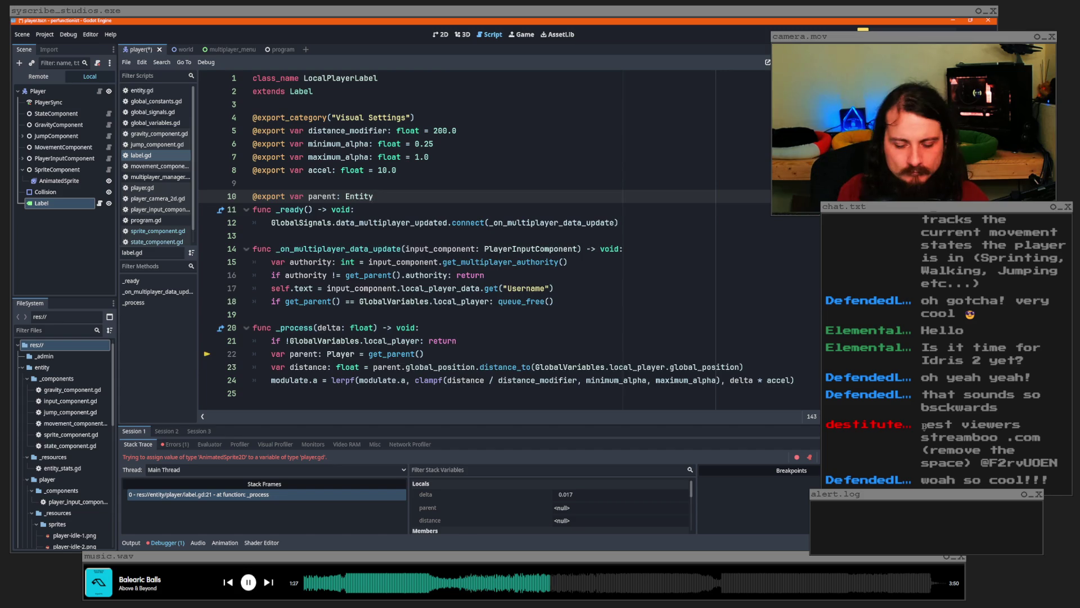
{"action": "key", "text": "Return"}
Step: Delete the 'var parent: Player = get_parent()' line and select the Label node to assign the export
{"action": "left_click", "coordinate": [419, 367]}
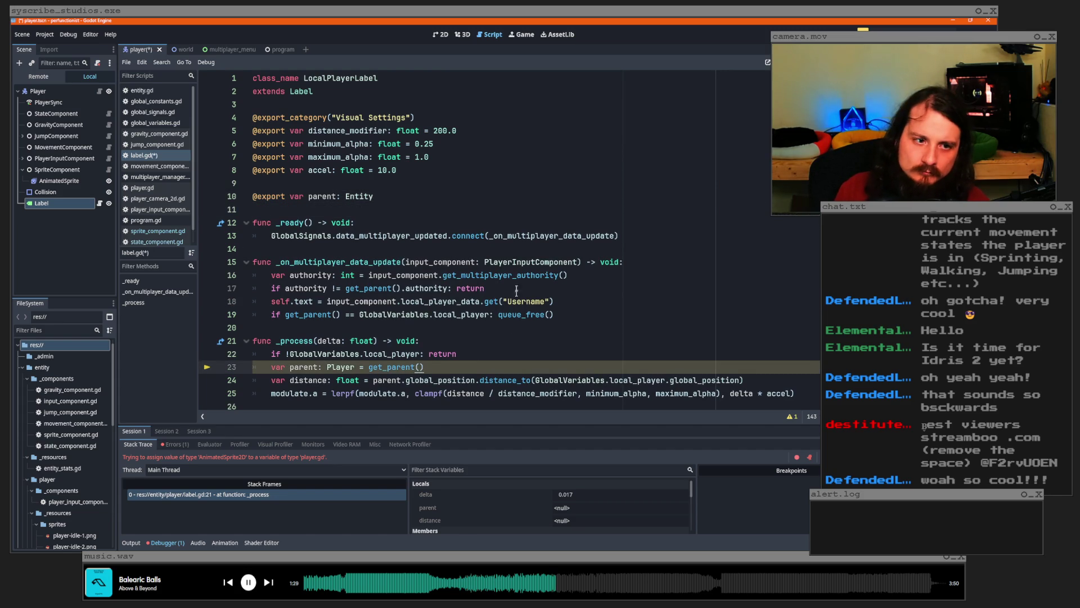
{"action": "left_click_drag", "start_coordinate": [424, 367], "coordinate": [459, 353]}
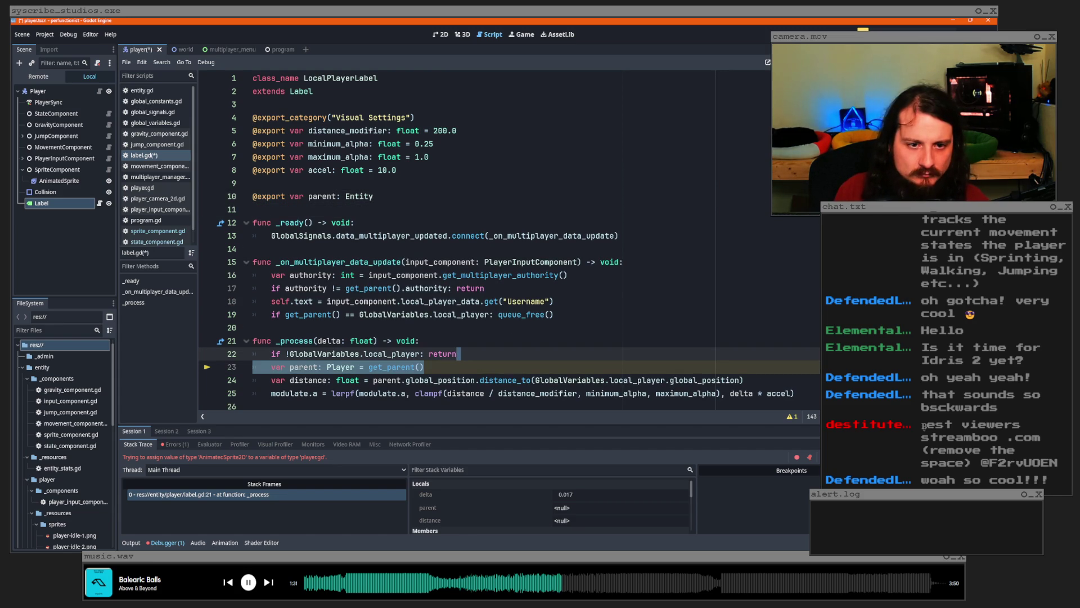
{"action": "key", "text": "BackSpace"}
{"action": "left_click", "coordinate": [619, 235]}
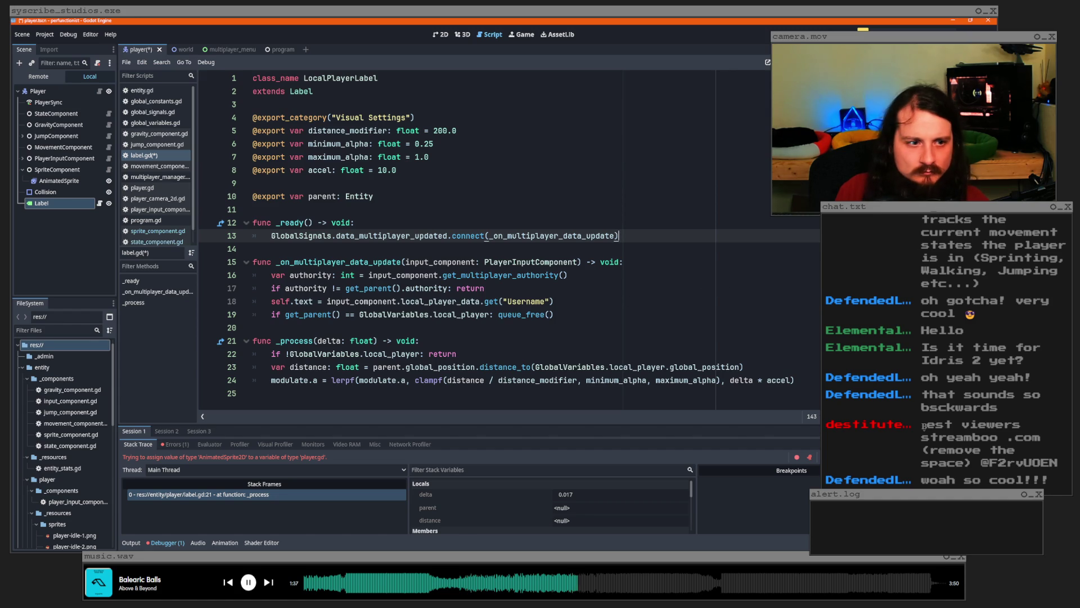
{"action": "left_click", "coordinate": [70, 206]}
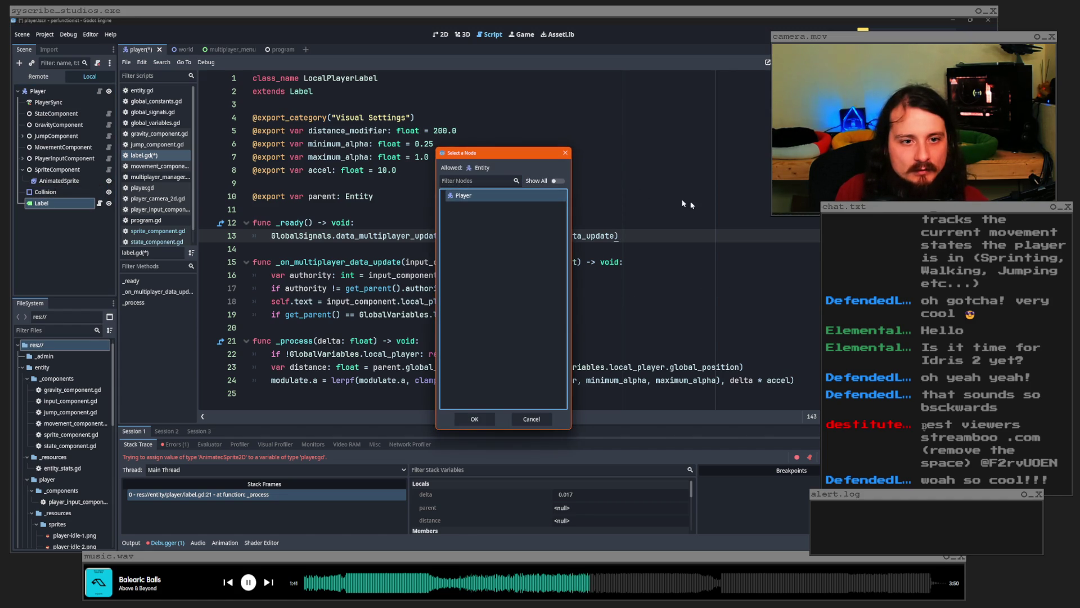
Step: Assign Player as Label's exported parent, reparent Label under AnimatedSprite, and save
{"action": "left_click", "coordinate": [474, 419]}
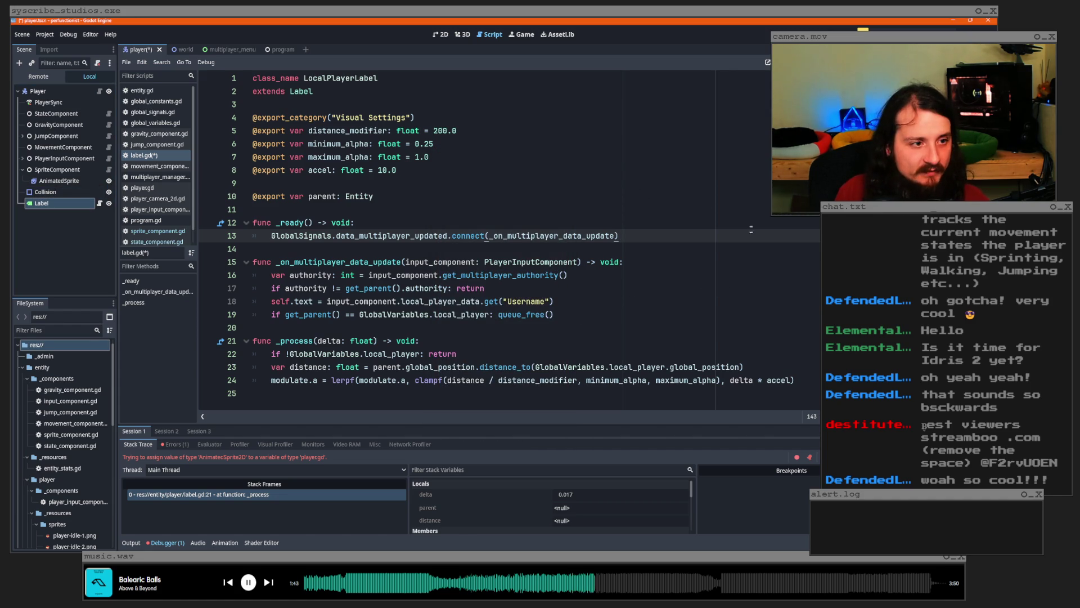
{"action": "mouse_move", "coordinate": [50, 204]}
{"action": "left_mouse_down"}
{"action": "mouse_move", "coordinate": [55, 186]}
{"action": "mouse_move", "coordinate": [70, 184]}
{"action": "left_mouse_up"}
{"action": "left_click", "coordinate": [355, 222]}
{"action": "key", "text": "ctrl+s"}
{"action": "left_click", "coordinate": [253, 183]}
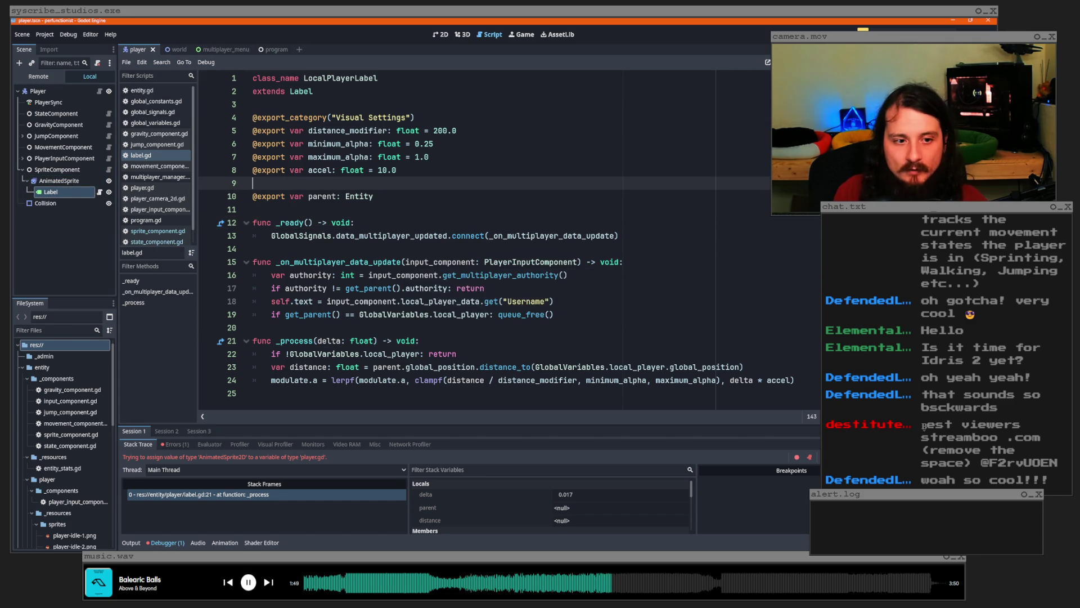
Step: Run the project, host in one window and join as 'Client' from the other
{"action": "key", "text": "F5"}
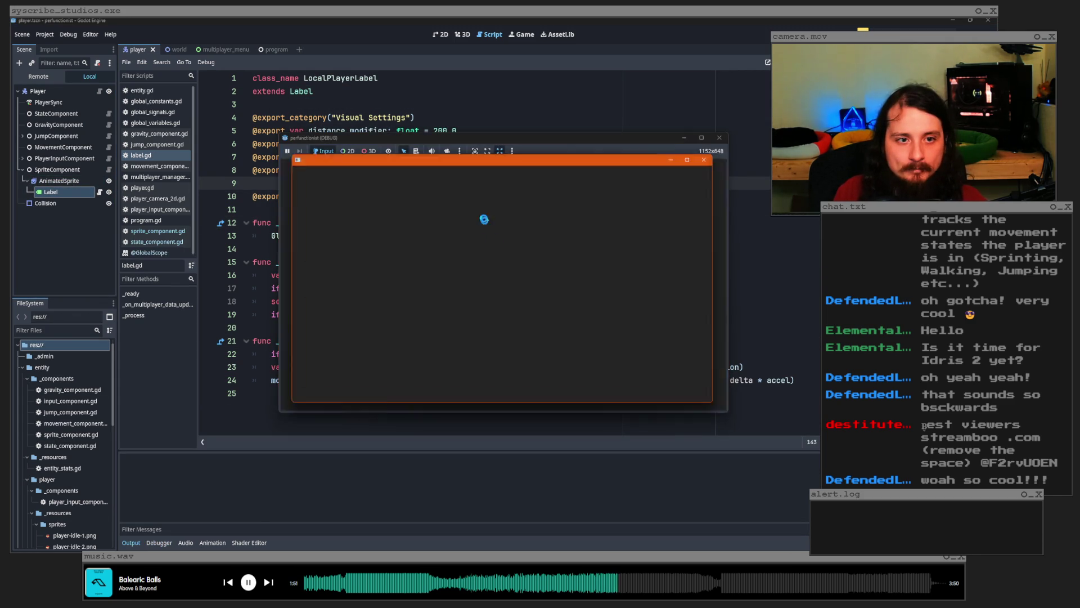
{"action": "mouse_move", "coordinate": [509, 143]}
{"action": "left_mouse_down"}
{"action": "mouse_move", "coordinate": [322, 271]}
{"action": "mouse_move", "coordinate": [265, 257]}
{"action": "left_mouse_up"}
{"action": "mouse_move", "coordinate": [516, 160]}
{"action": "left_mouse_down"}
{"action": "mouse_move", "coordinate": [692, 253]}
{"action": "mouse_move", "coordinate": [735, 243]}
{"action": "left_mouse_up"}
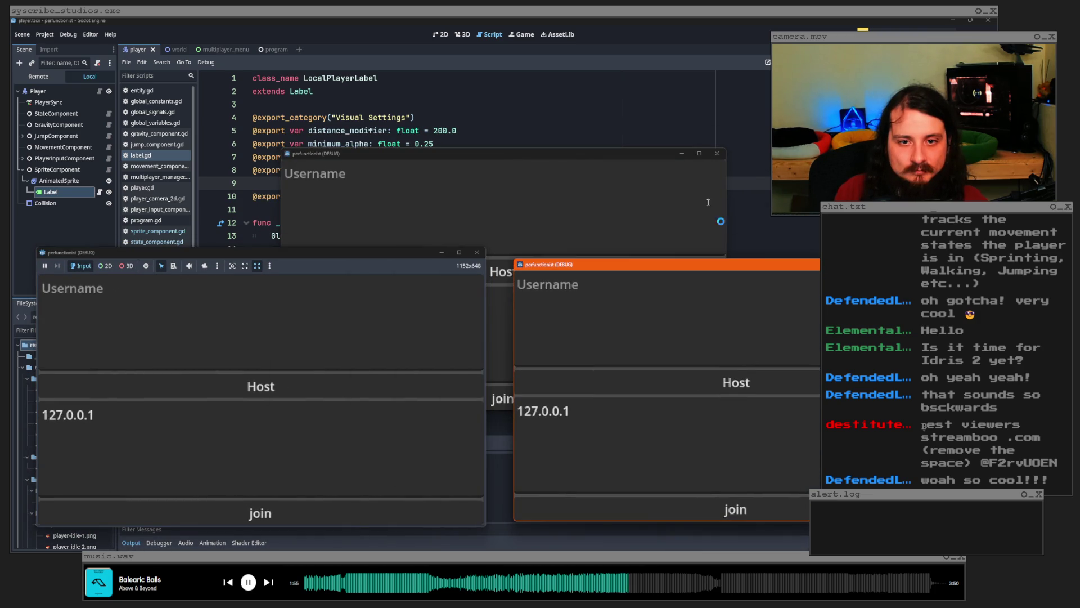
{"action": "left_click", "coordinate": [682, 153]}
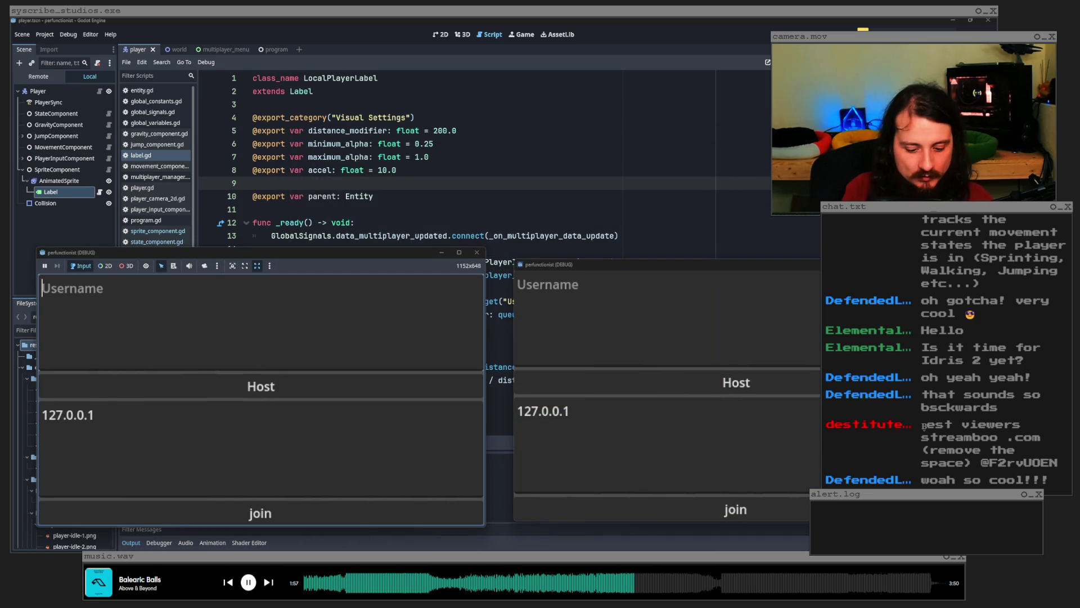
{"action": "left_click", "coordinate": [380, 383]}
{"action": "left_click", "coordinate": [562, 315]}
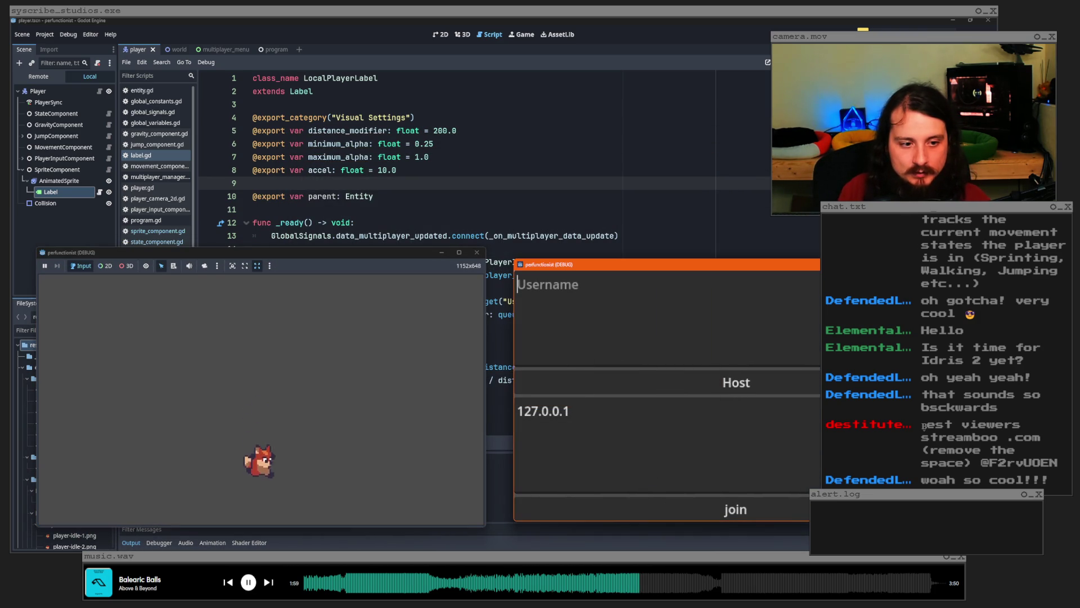
{"action": "type", "text": "Client"}
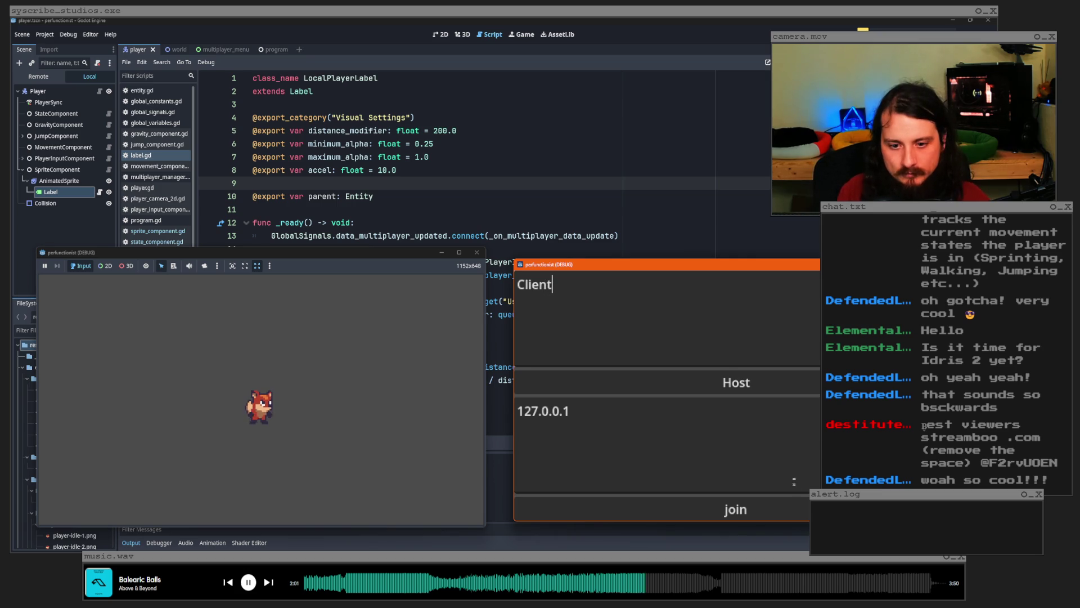
{"action": "left_click", "coordinate": [795, 508]}
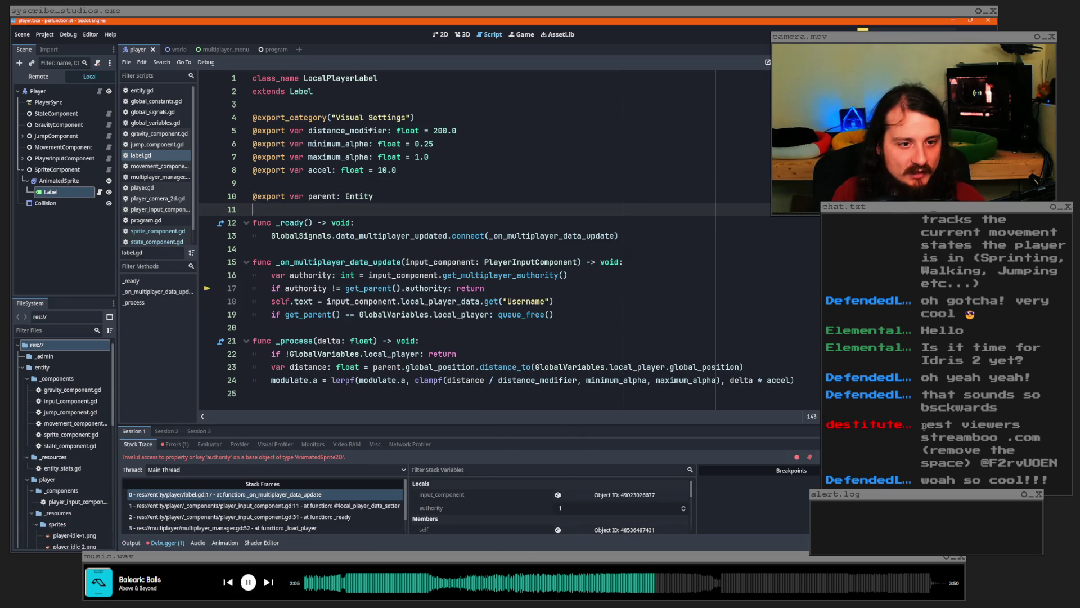
{"action": "mouse_move", "coordinate": [366, 288]}
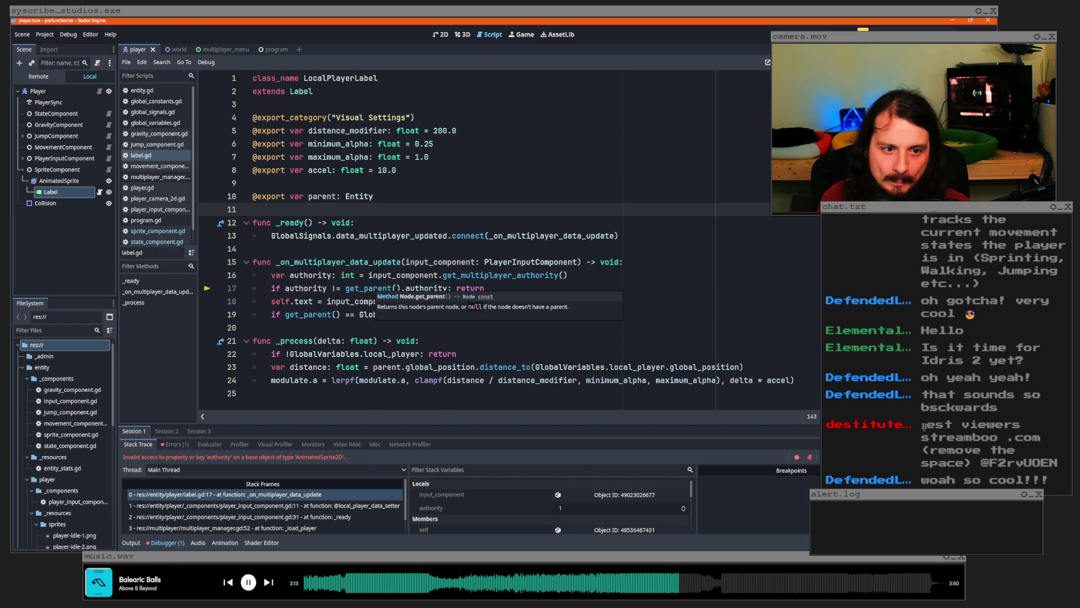
Step: Replace get_parent with the exported parent in line 17's authority check
{"action": "double_click", "coordinate": [367, 288]}
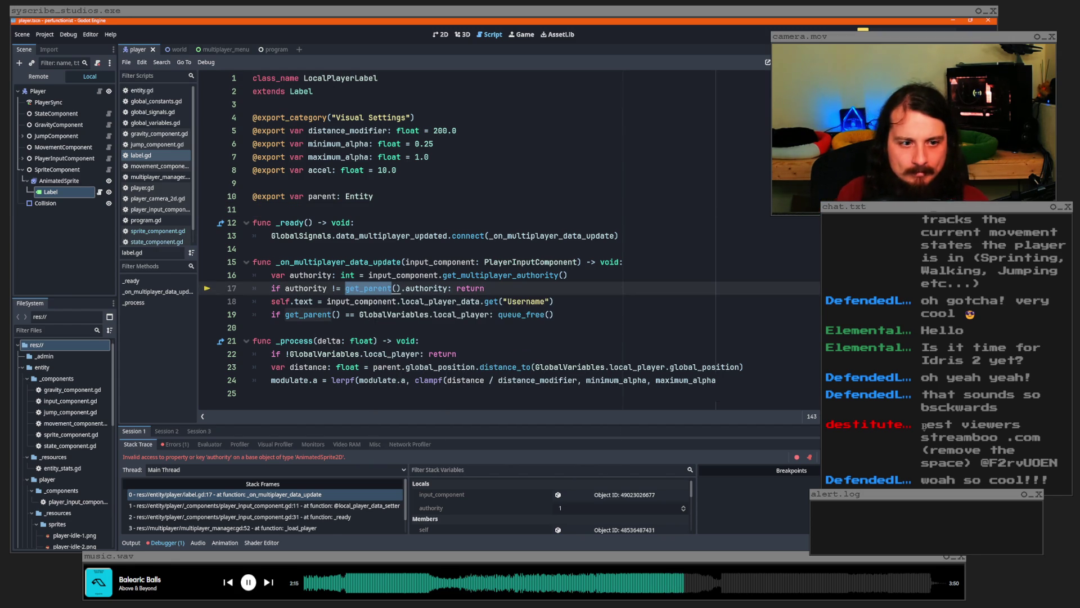
{"action": "mouse_move", "coordinate": [720, 367]}
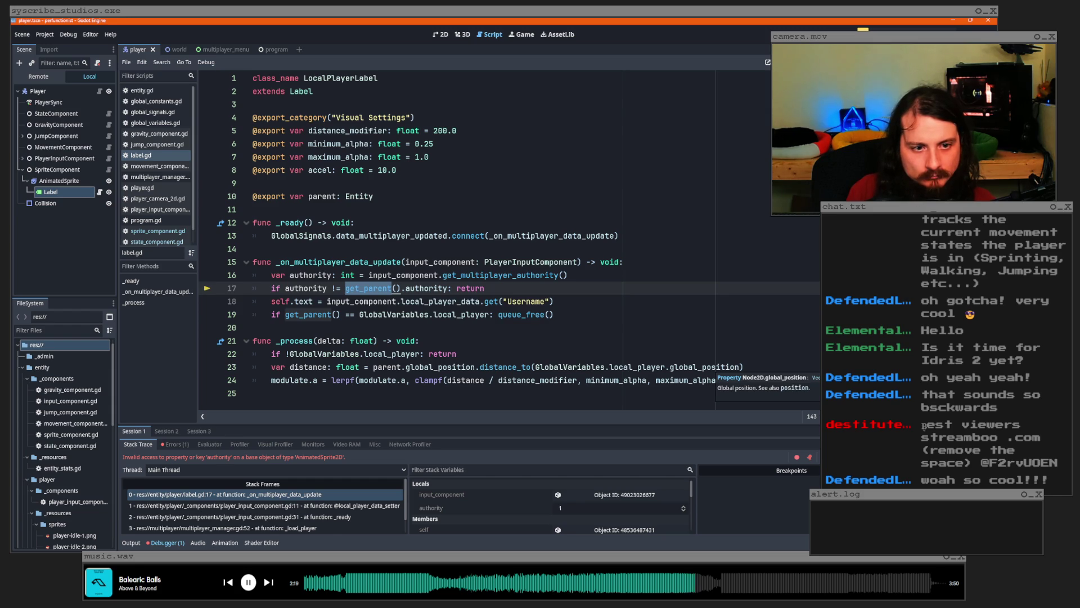
{"action": "key", "text": "BackSpace"}
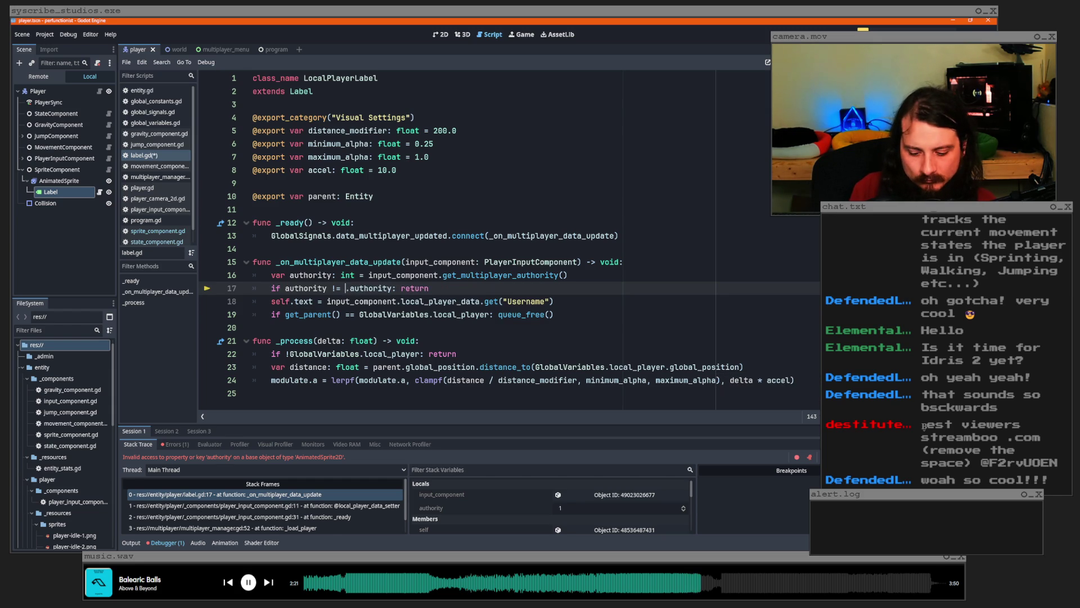
{"action": "type", "text": "pa"}
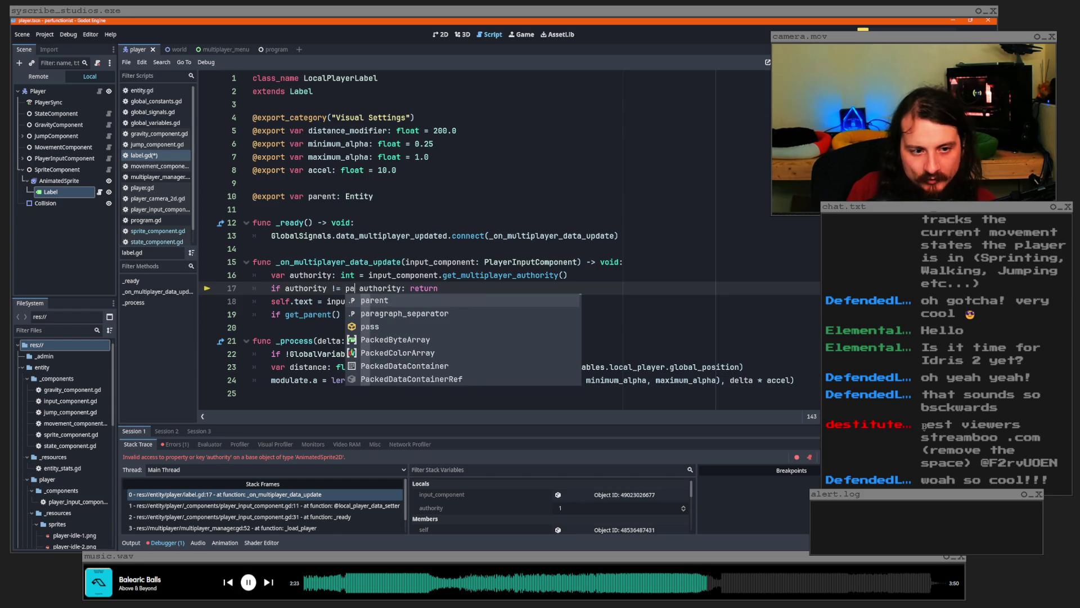
{"action": "key", "text": "Return"}
{"action": "type", "text": "."}
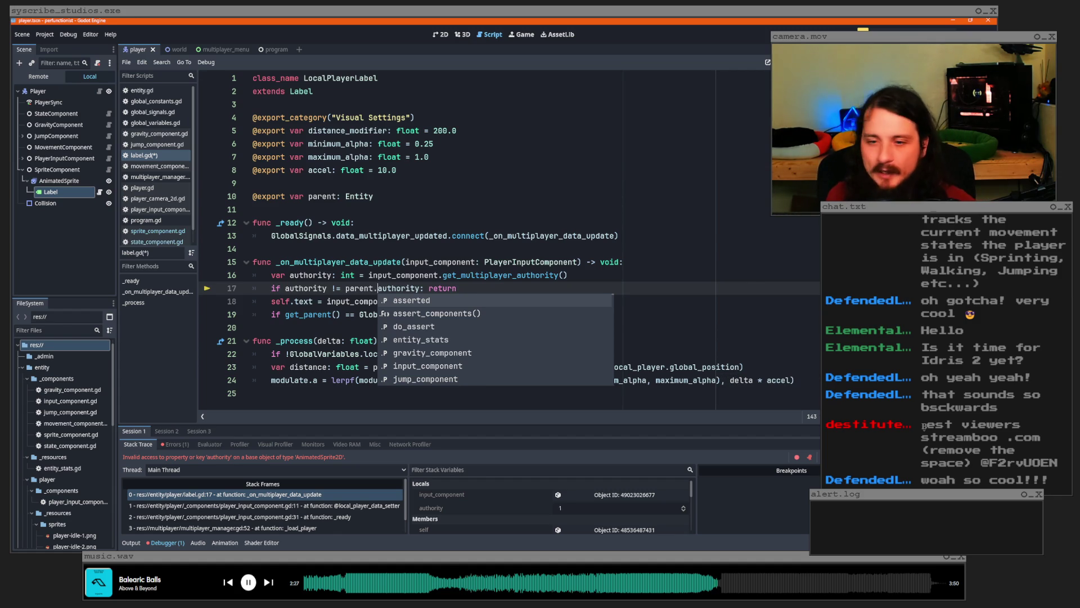
Step: Replace get_parent() with parent in line 19's local-player comparison
{"action": "left_click", "coordinate": [630, 314]}
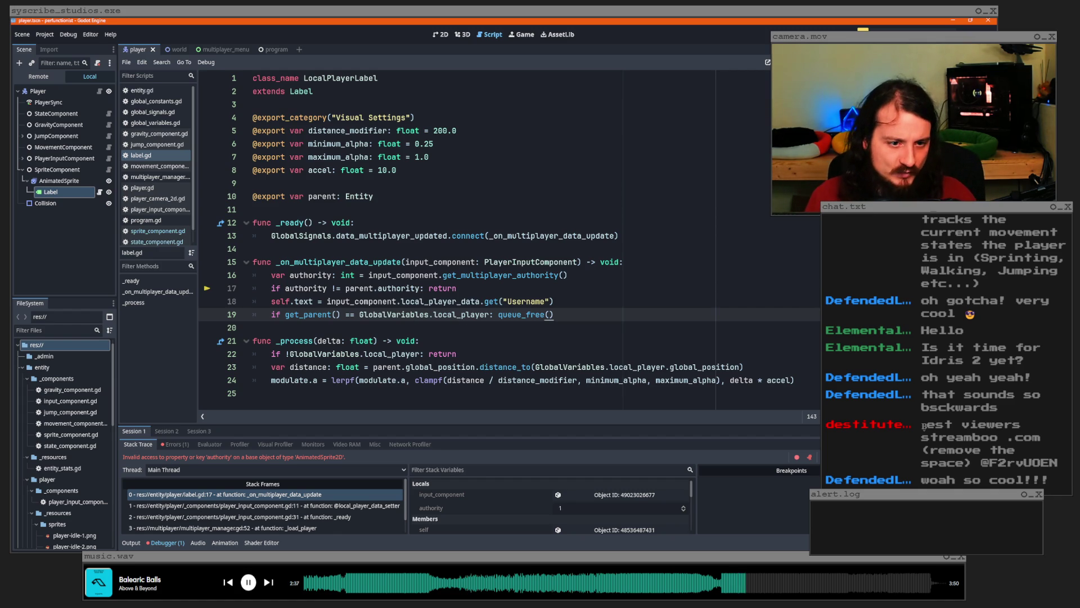
{"action": "left_click", "coordinate": [253, 328]}
{"action": "double_click", "coordinate": [307, 314]}
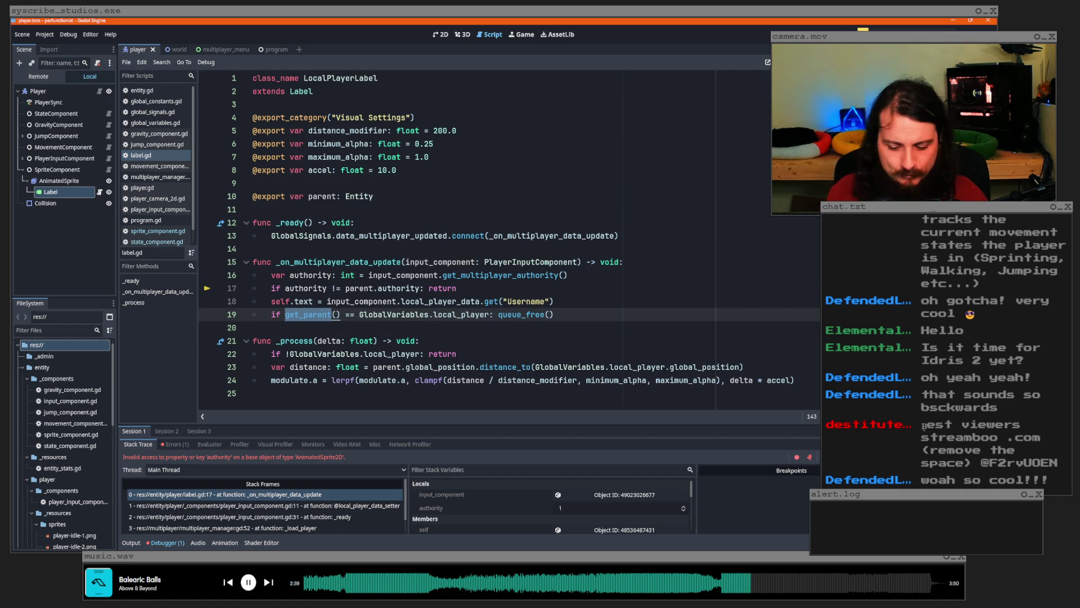
{"action": "key", "text": "Delete"}
{"action": "key", "text": "Delete"}
{"action": "key", "text": "Delete"}
{"action": "type", "text": "pa"}
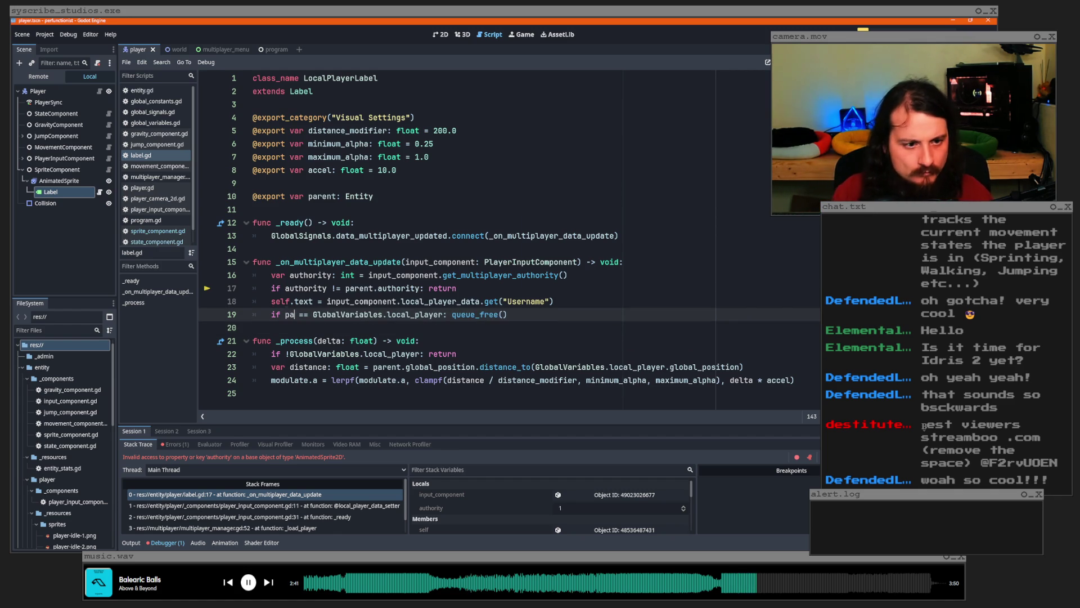
{"action": "key", "text": "Return"}
Step: Relaunch the project to test the edited label script
{"action": "left_click", "coordinate": [596, 353]}
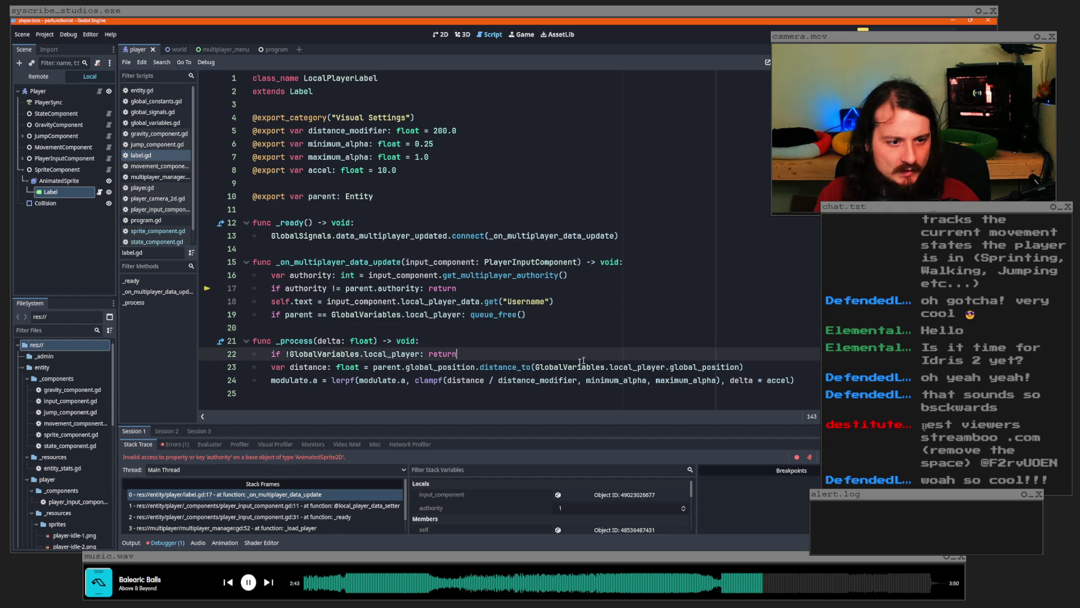
{"action": "left_click", "coordinate": [508, 322]}
{"action": "left_click", "coordinate": [554, 301]}
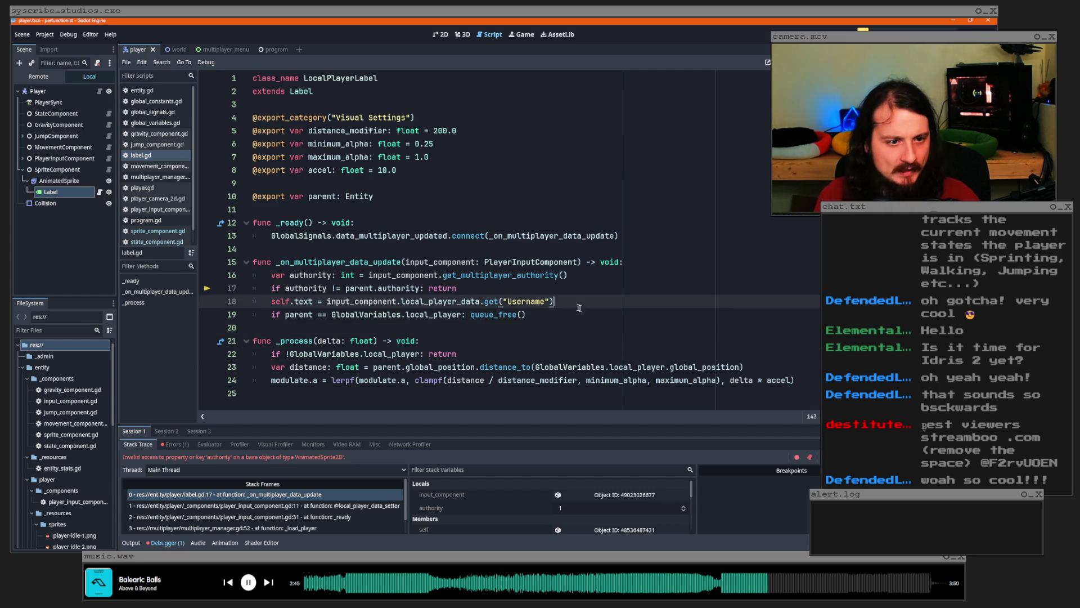
{"action": "left_click", "coordinate": [639, 327]}
{"action": "left_click", "coordinate": [618, 353]}
{"action": "left_click", "coordinate": [253, 183]}
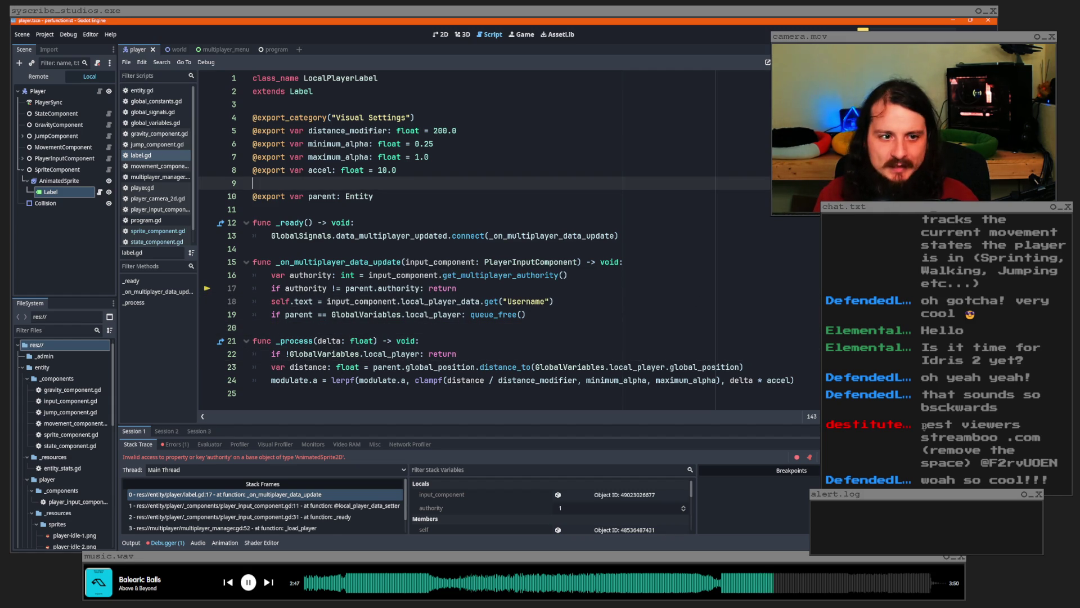
{"action": "key", "text": "F5"}
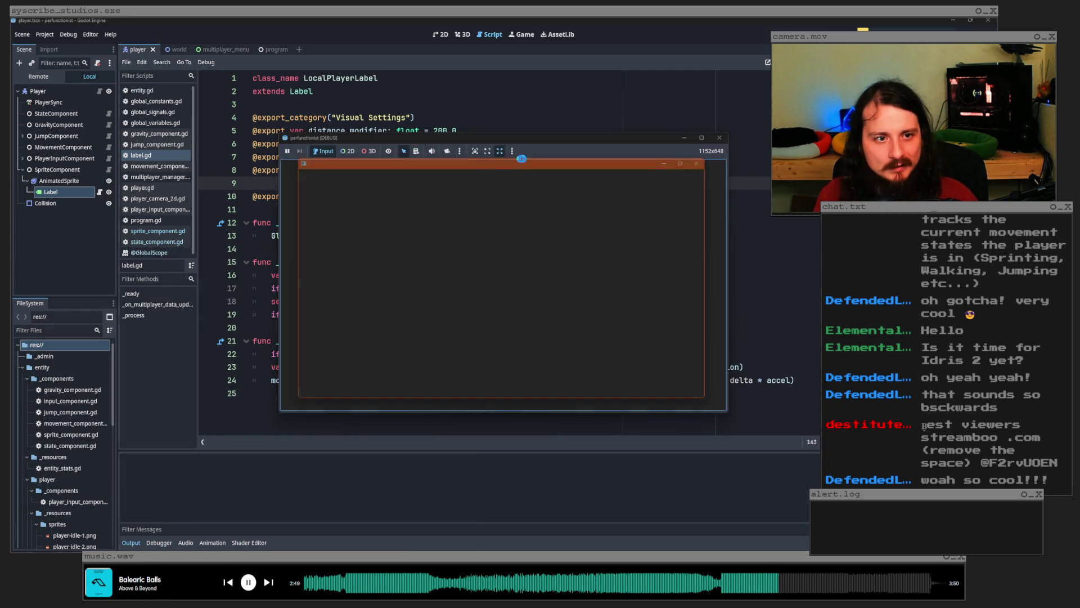
Step: Arrange the three game windows across the screen
{"action": "left_click_drag", "start_coordinate": [526, 145], "coordinate": [532, 83]}
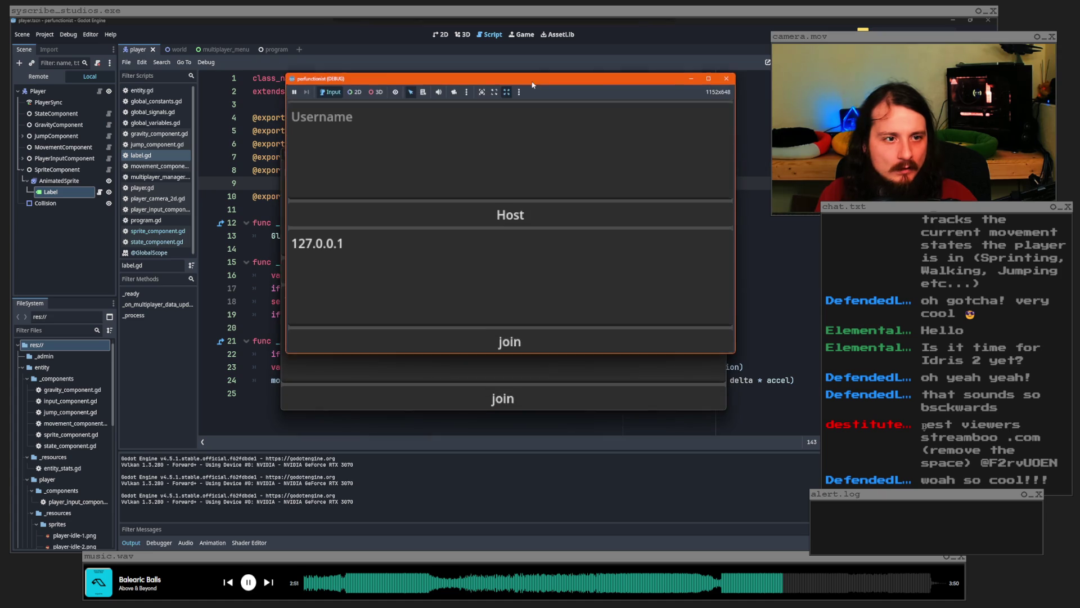
{"action": "left_click", "coordinate": [459, 401]}
{"action": "mouse_move", "coordinate": [443, 153]}
{"action": "left_mouse_down"}
{"action": "mouse_move", "coordinate": [181, 298]}
{"action": "mouse_move", "coordinate": [193, 296]}
{"action": "left_mouse_up"}
{"action": "left_click", "coordinate": [535, 366]}
{"action": "left_click_drag", "start_coordinate": [533, 157], "coordinate": [749, 295]}
Step: Host as 'Host' in the upper window and join as 'Client' from the lower-left one
{"action": "left_click", "coordinate": [585, 187]}
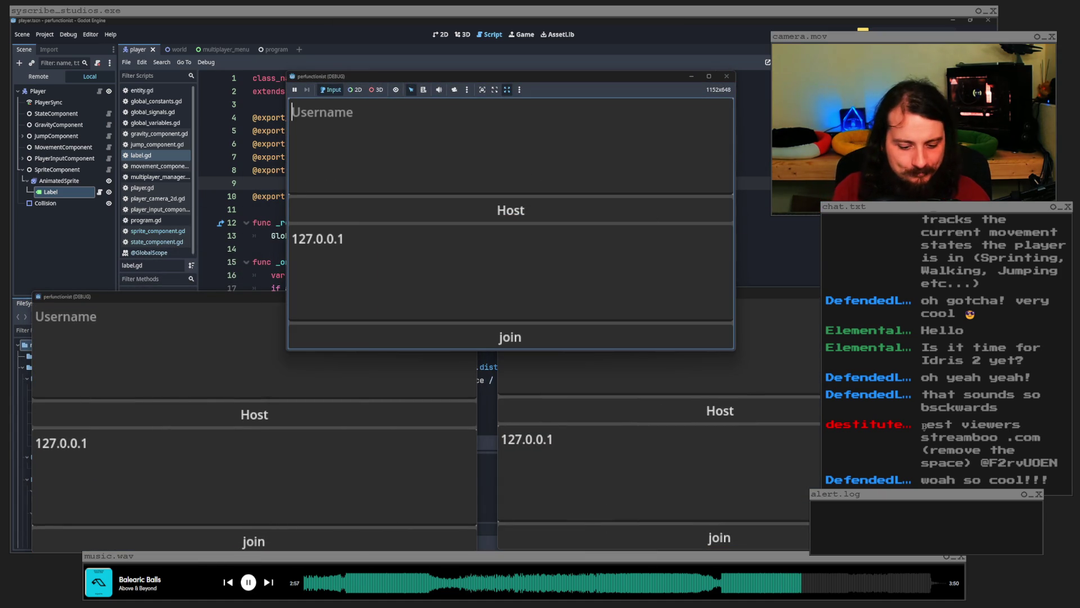
{"action": "type", "text": "t"}
{"action": "left_click", "coordinate": [540, 207]}
{"action": "left_click", "coordinate": [169, 338]}
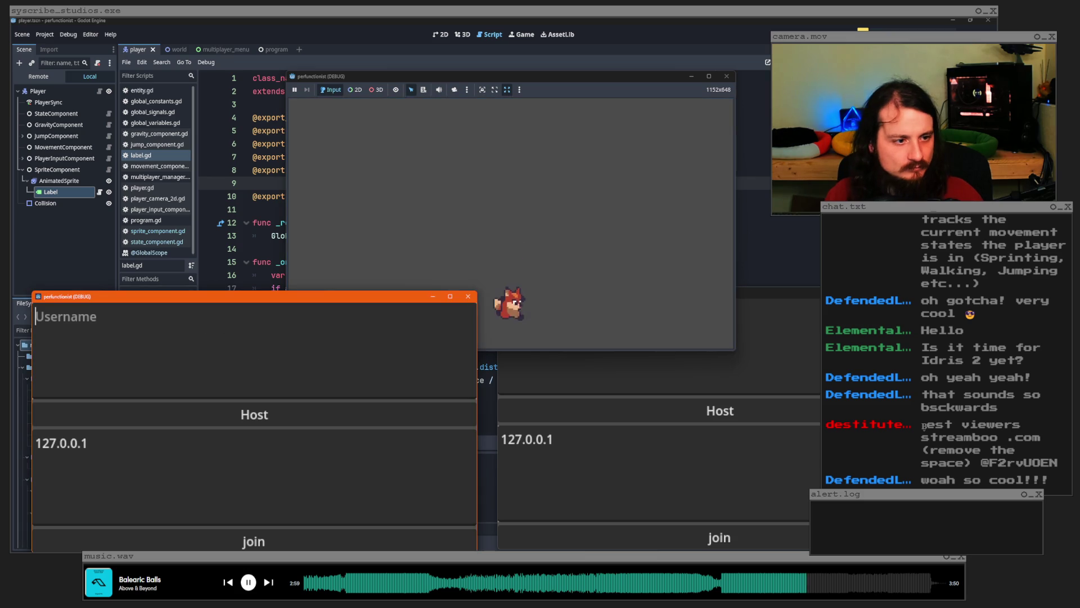
{"action": "type", "text": "Client"}
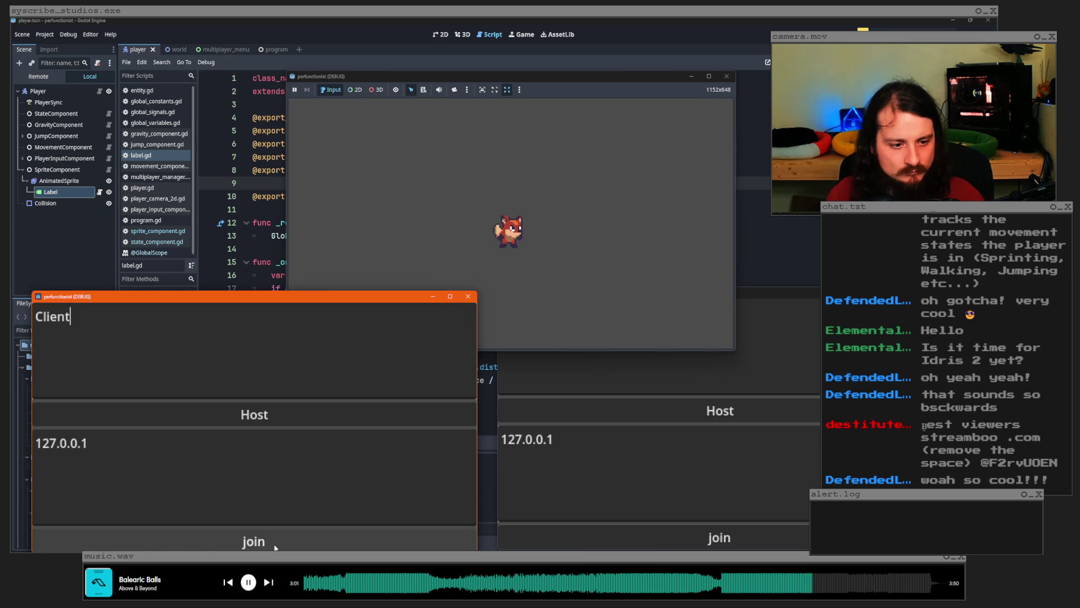
{"action": "left_click", "coordinate": [275, 543]}
Step: Walk the Host and Client foxes around with arrow keys to check syncing
{"action": "key", "text": "Left"}
{"action": "key", "text": "Down"}
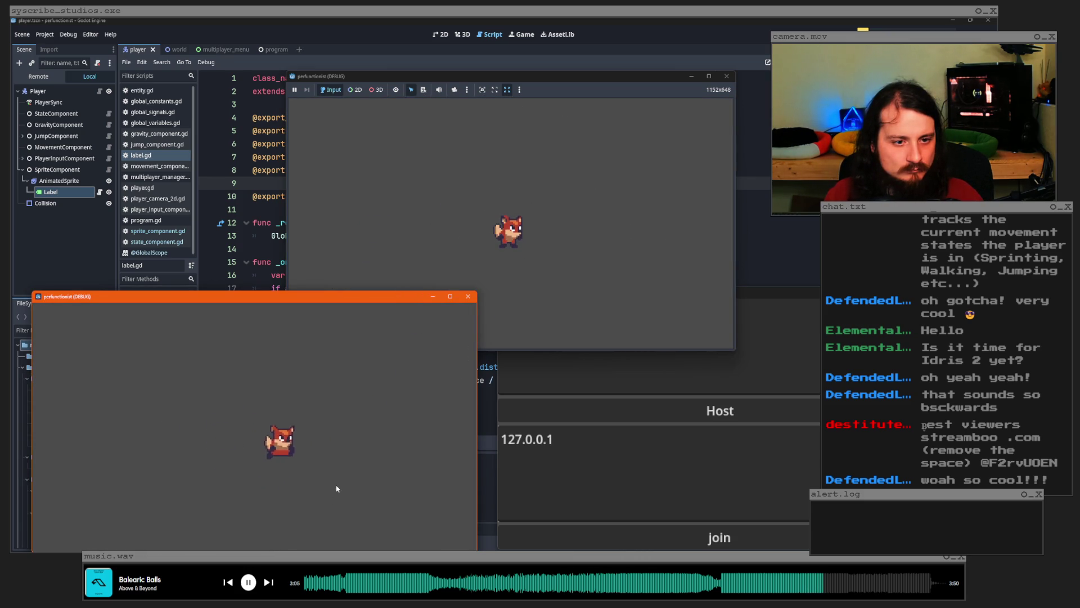
{"action": "left_click", "coordinate": [602, 320]}
{"action": "key", "text": "Left"}
{"action": "key", "text": "Down"}
{"action": "key", "text": "Right"}
{"action": "key", "text": "Left"}
{"action": "key", "text": "Down"}
{"action": "left_click", "coordinate": [382, 460]}
{"action": "key", "text": "Left"}
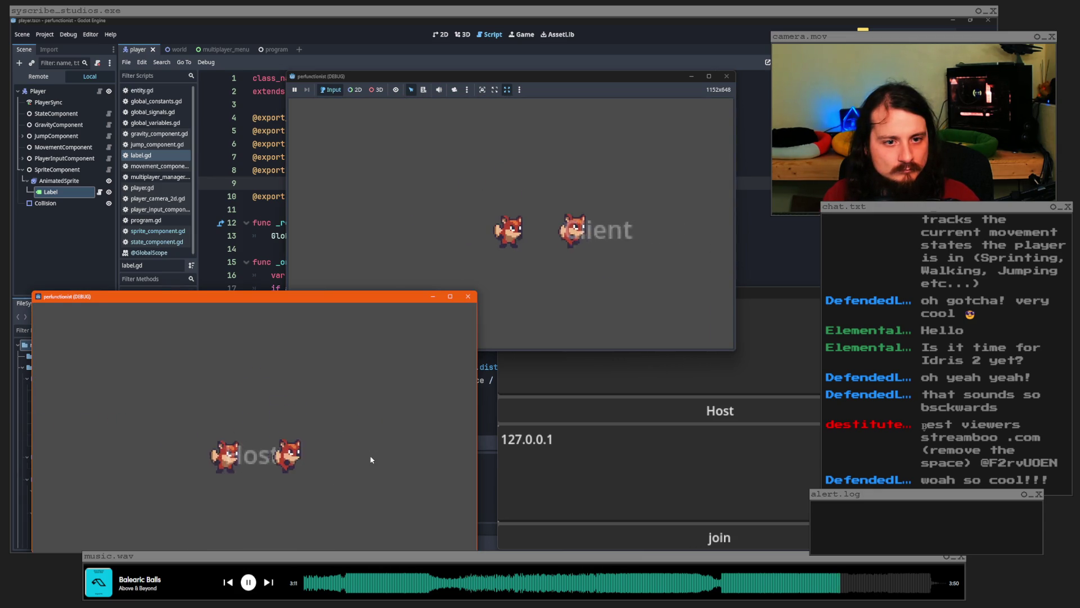
{"action": "key", "text": "Right"}
{"action": "key", "text": "Left"}
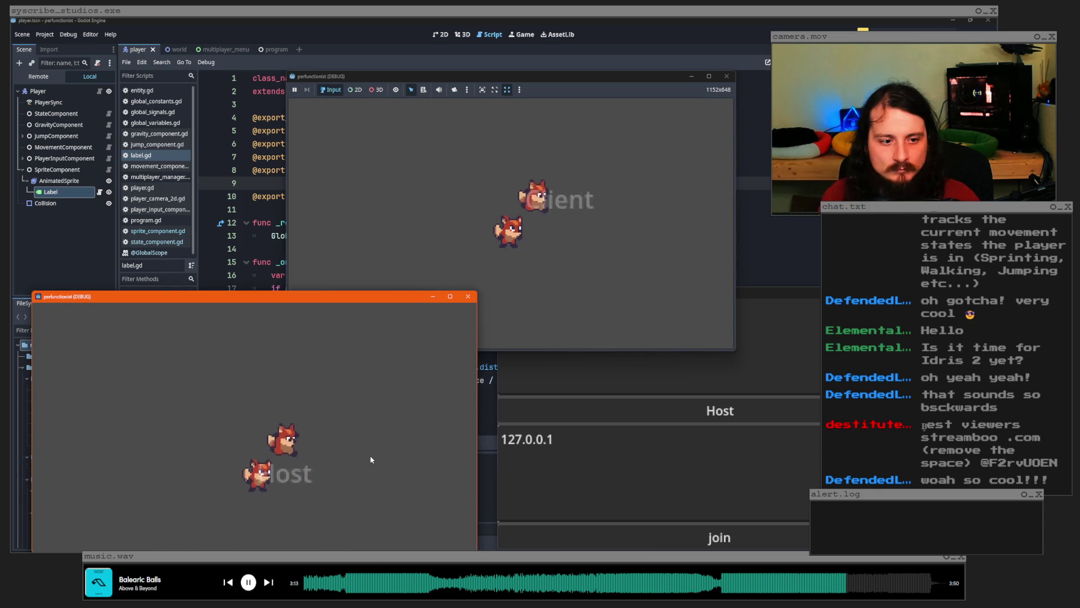
{"action": "key", "text": "Right"}
{"action": "key", "text": "Right"}
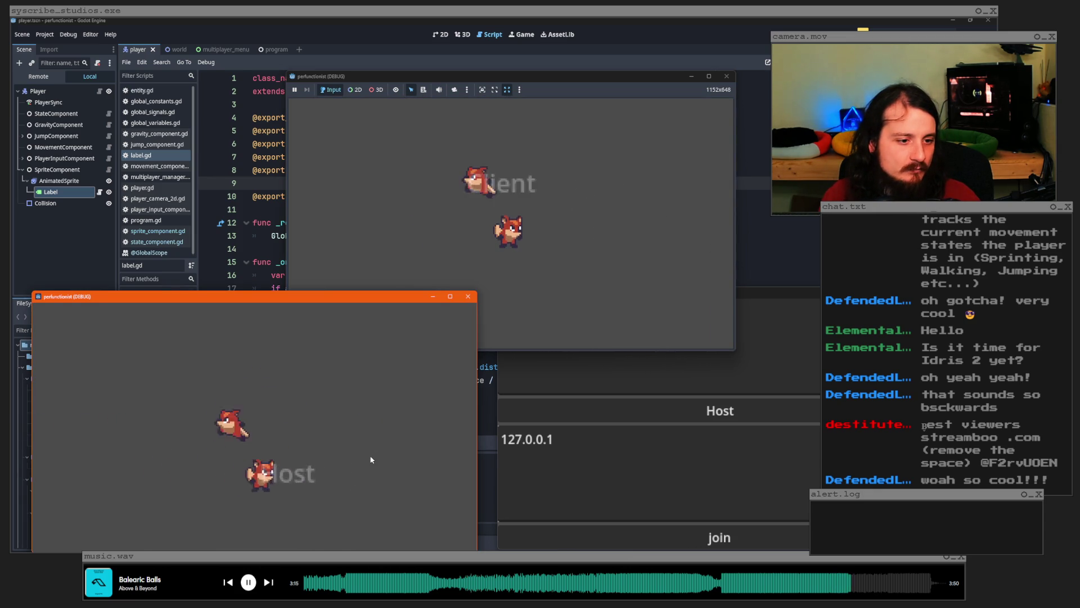
{"action": "key", "text": "Left"}
{"action": "key", "text": "Right"}
{"action": "key", "text": "Left"}
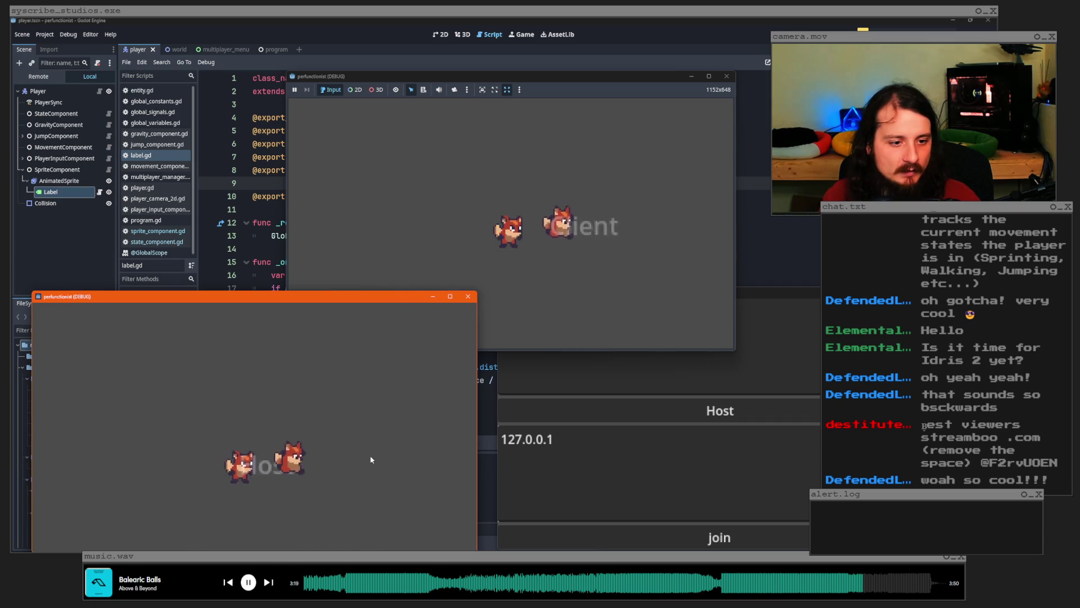
{"action": "key", "text": "Right"}
{"action": "key", "text": "Right"}
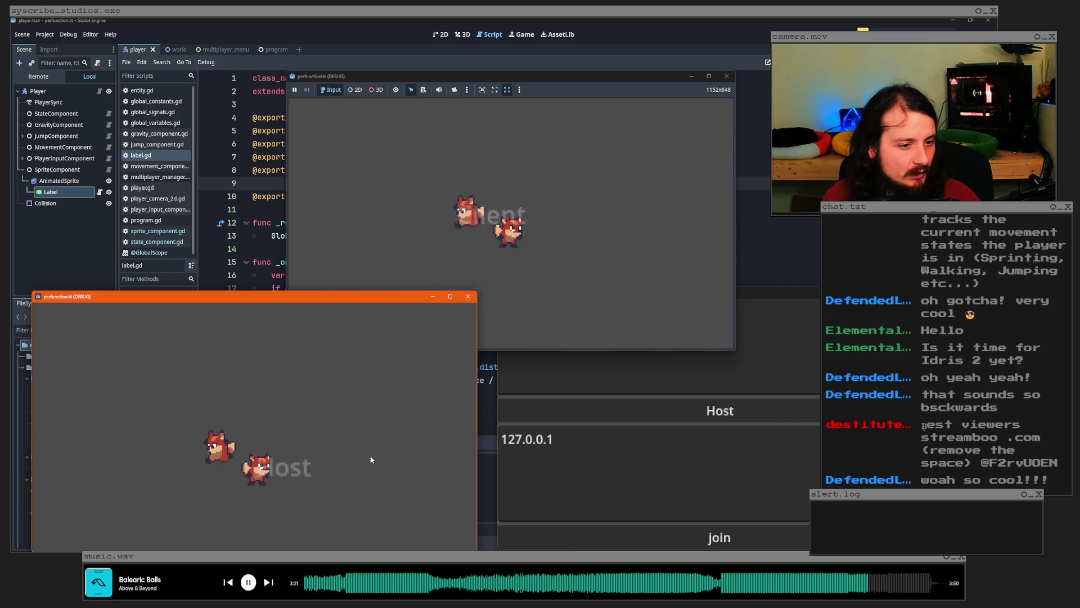
{"action": "key", "text": "Left"}
{"action": "key", "text": "Left"}
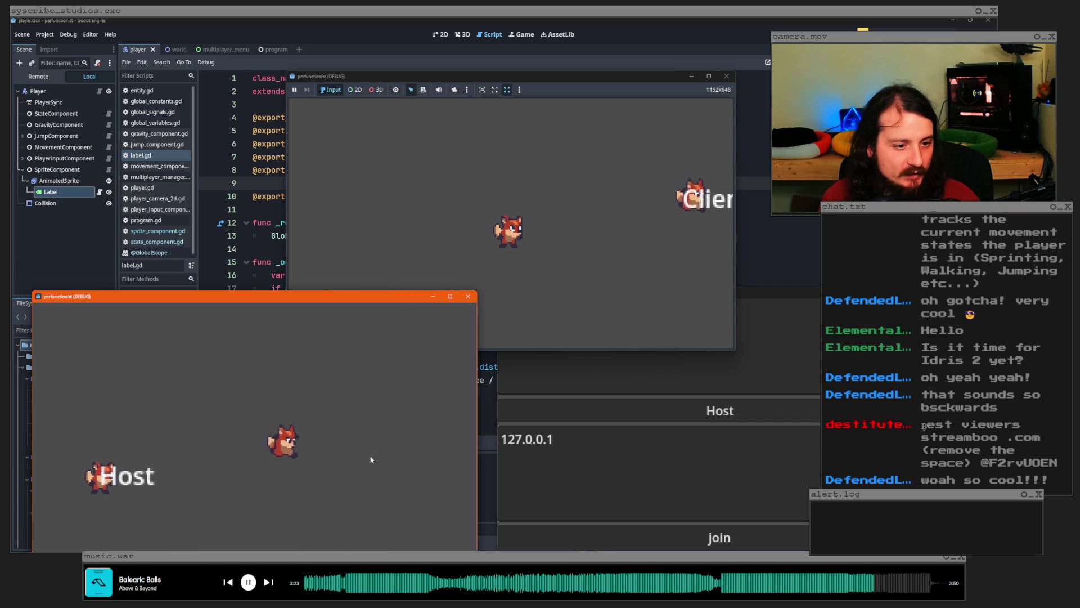
{"action": "key", "text": "Right"}
{"action": "key", "text": "Right"}
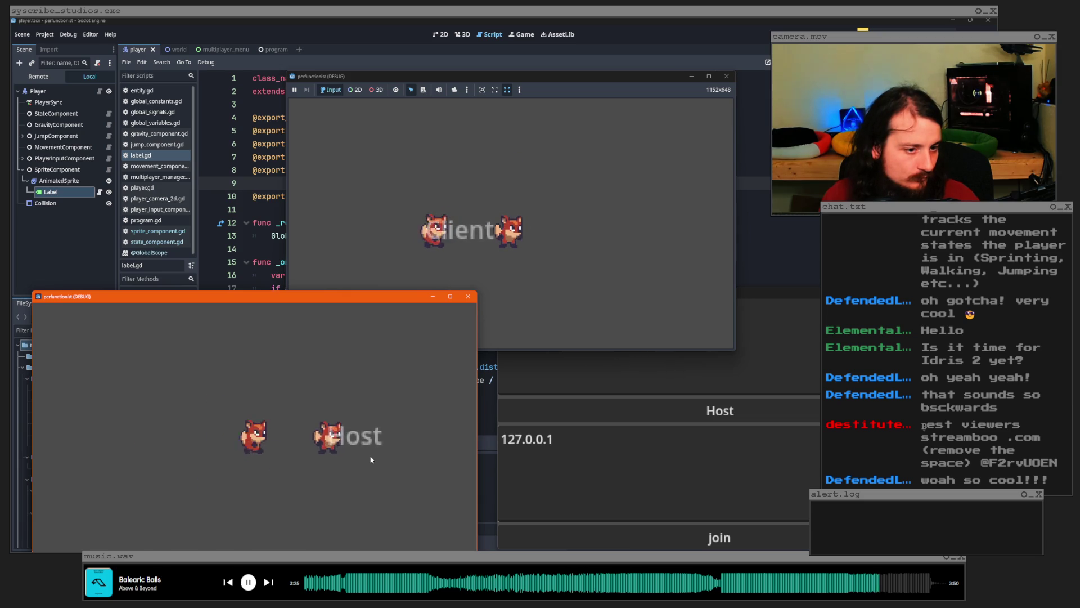
{"action": "key", "text": "Left"}
Step: Close both game windows and stop the debug session
{"action": "left_click", "coordinate": [468, 296]}
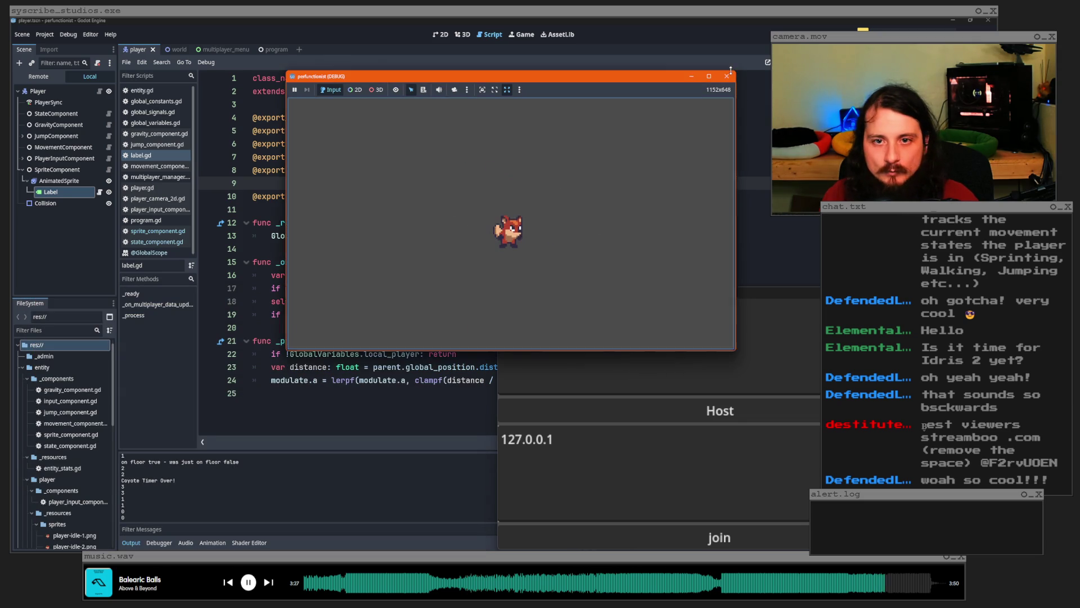
{"action": "left_click", "coordinate": [726, 76]}
{"action": "key", "text": "F8"}
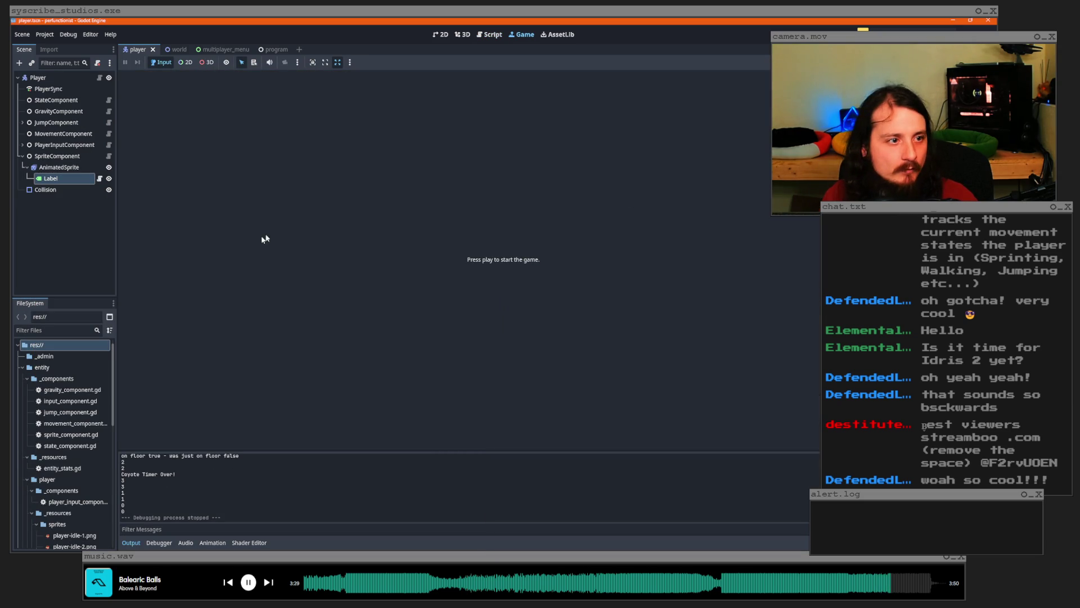
Step: Change SpriteComponent's interpolation_amount from 30.0 to 20.0 (Vector2(5.0, 20.0)) and relaunch the game
{"action": "left_click", "coordinate": [68, 158]}
{"action": "left_click", "coordinate": [109, 156]}
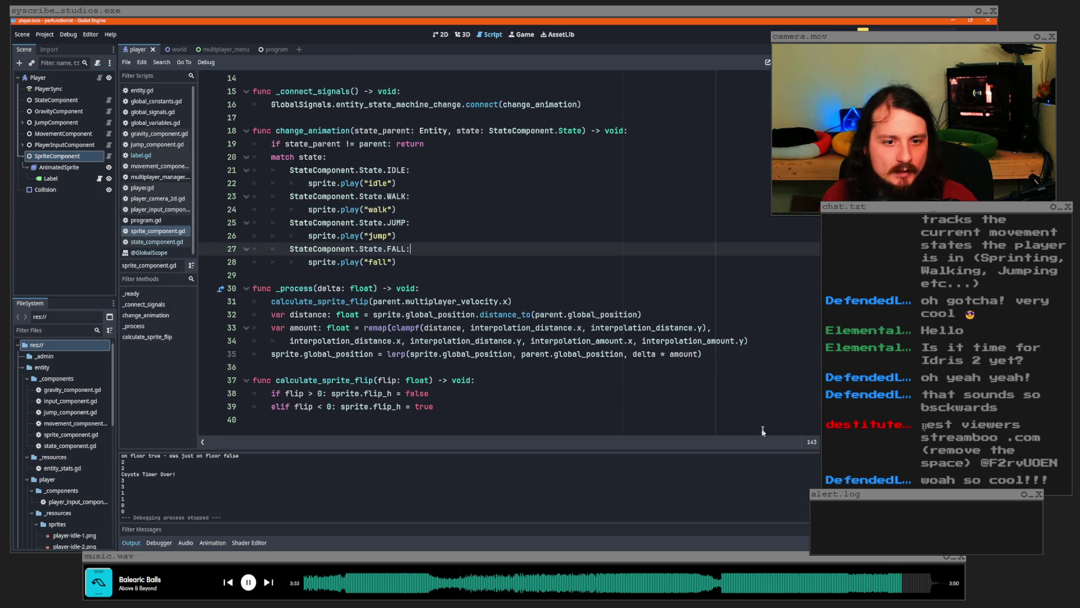
{"action": "scroll", "coordinate": [450, 253], "scroll_direction": "up", "scroll_amount": 5}
{"action": "left_click", "coordinate": [541, 169]}
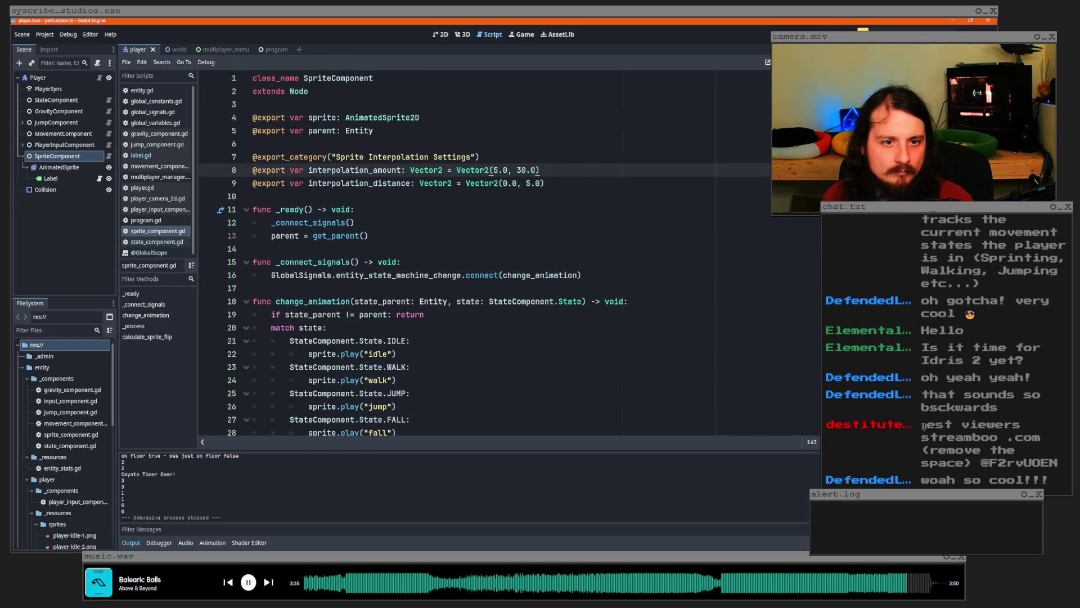
{"action": "key", "text": "Down"}
{"action": "key", "text": "Down"}
{"action": "key", "text": "Down"}
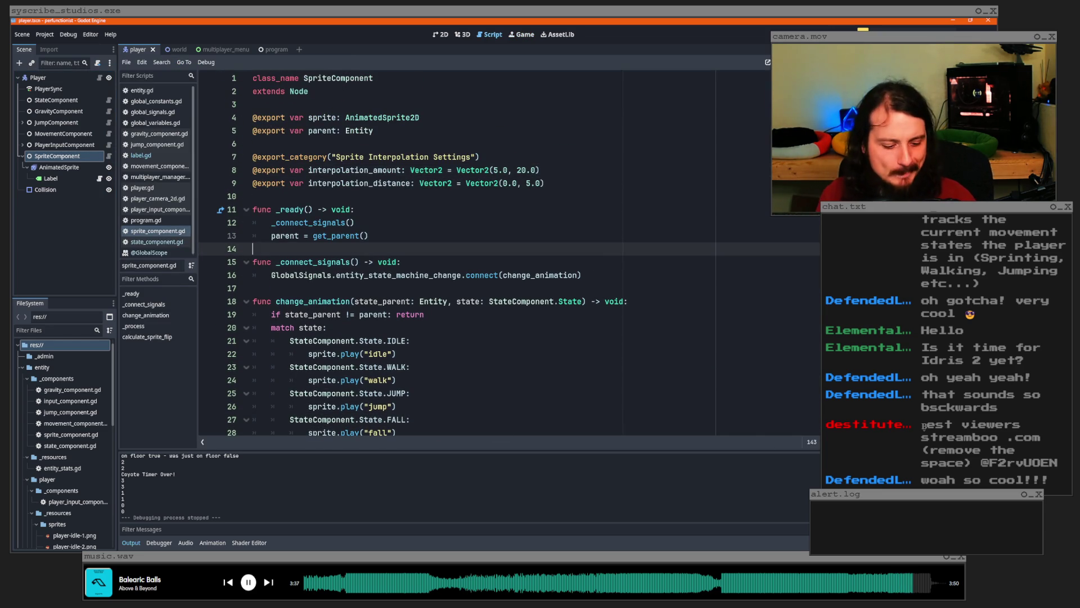
{"action": "key", "text": "Up"}
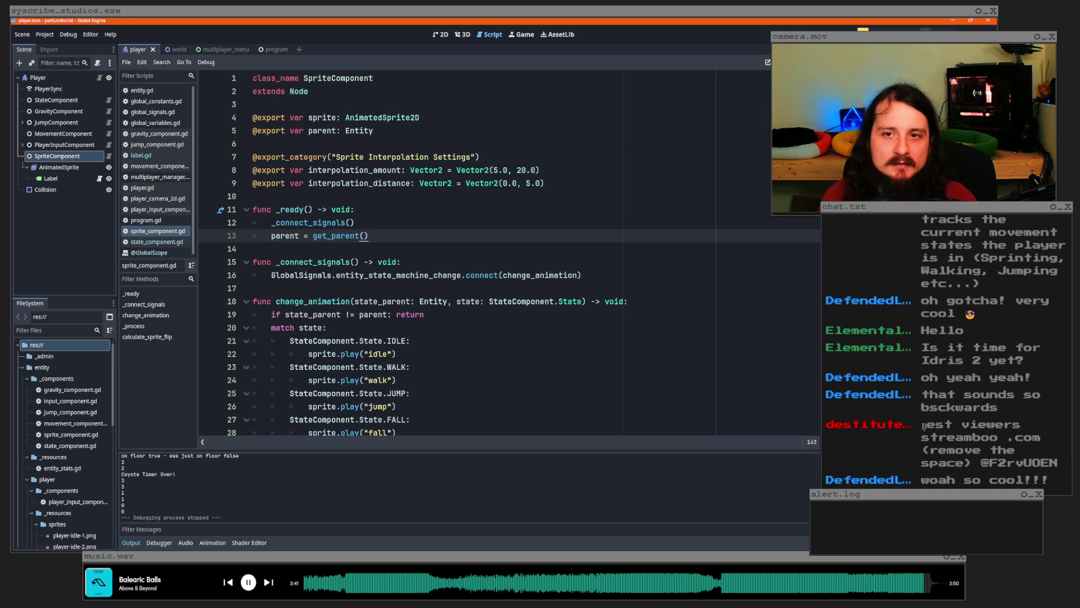
{"action": "key", "text": "F5"}
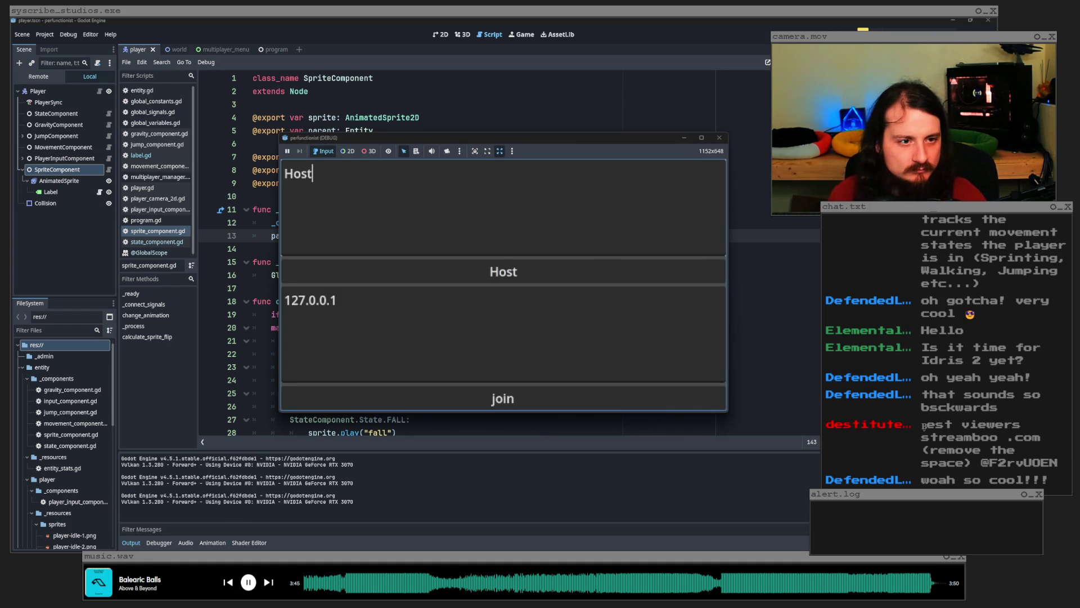
Step: Start hosting, then join from the second window as 'Client'
{"action": "left_click", "coordinate": [504, 260]}
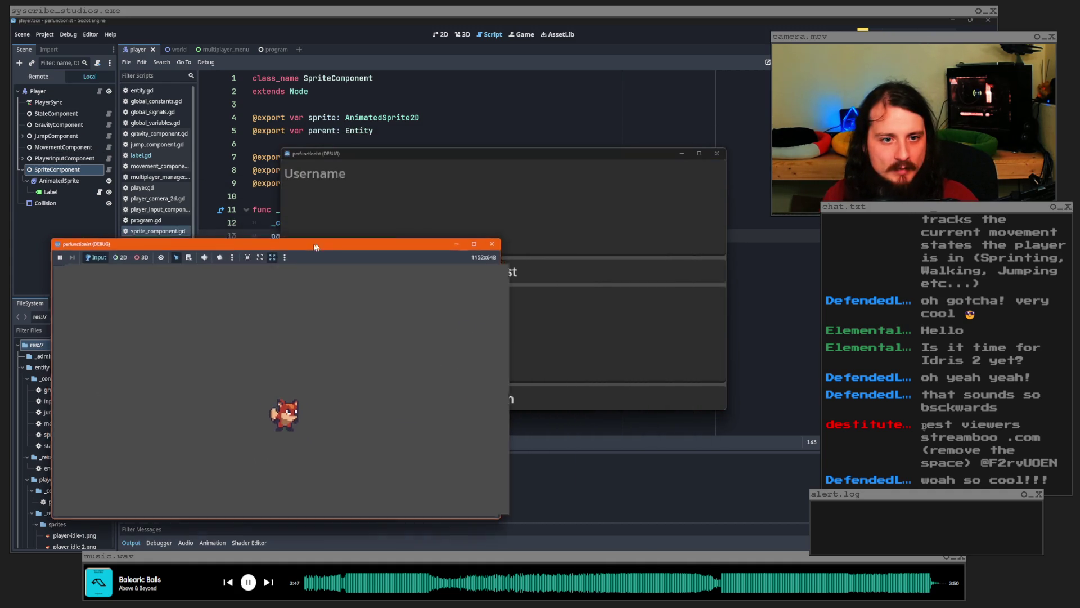
{"action": "left_click", "coordinate": [453, 220]}
{"action": "type", "text": "Client"}
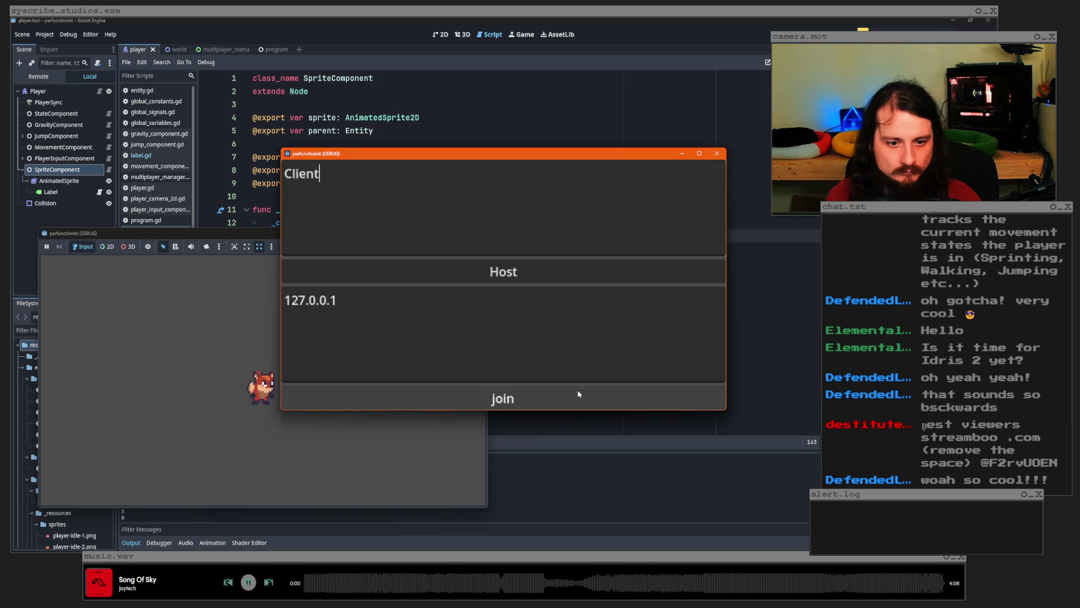
{"action": "left_click", "coordinate": [578, 394]}
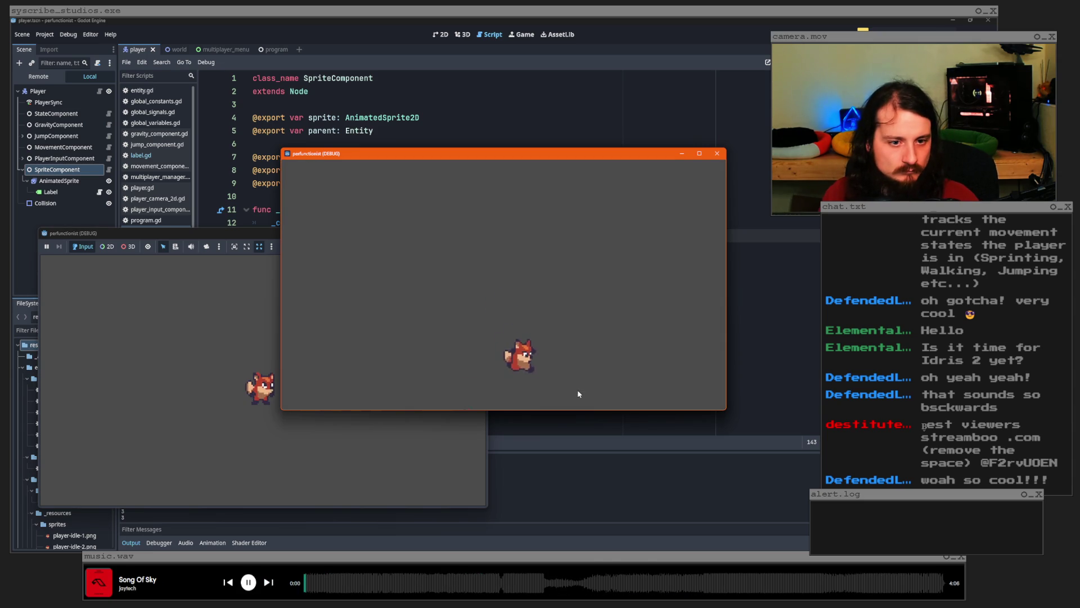
Step: Run and jump both characters with arrow keys and space to test the new interpolation
{"action": "key", "text": "Right"}
{"action": "key", "text": "space"}
{"action": "key", "text": "Left"}
{"action": "key", "text": "Left"}
{"action": "left_click", "coordinate": [197, 400]}
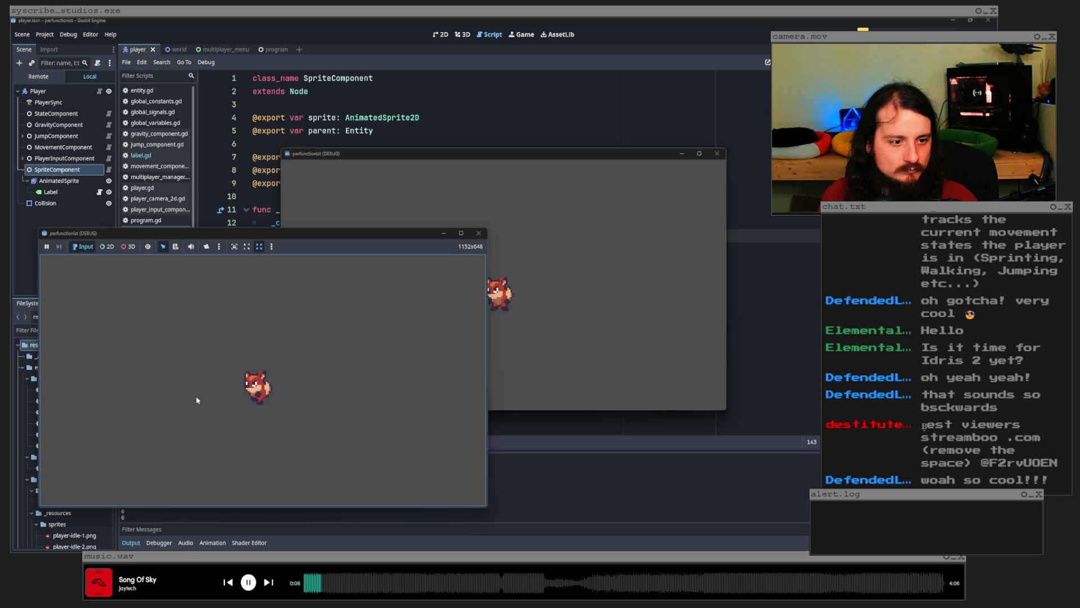
{"action": "key", "text": "space"}
{"action": "key", "text": "Left"}
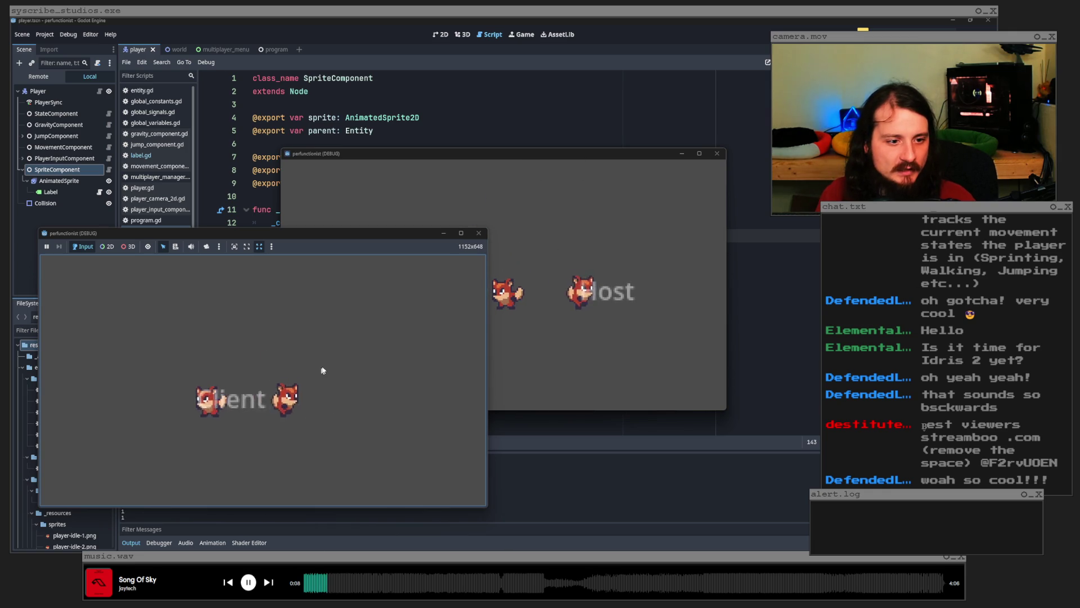
{"action": "left_click", "coordinate": [600, 381]}
{"action": "key", "text": "Left"}
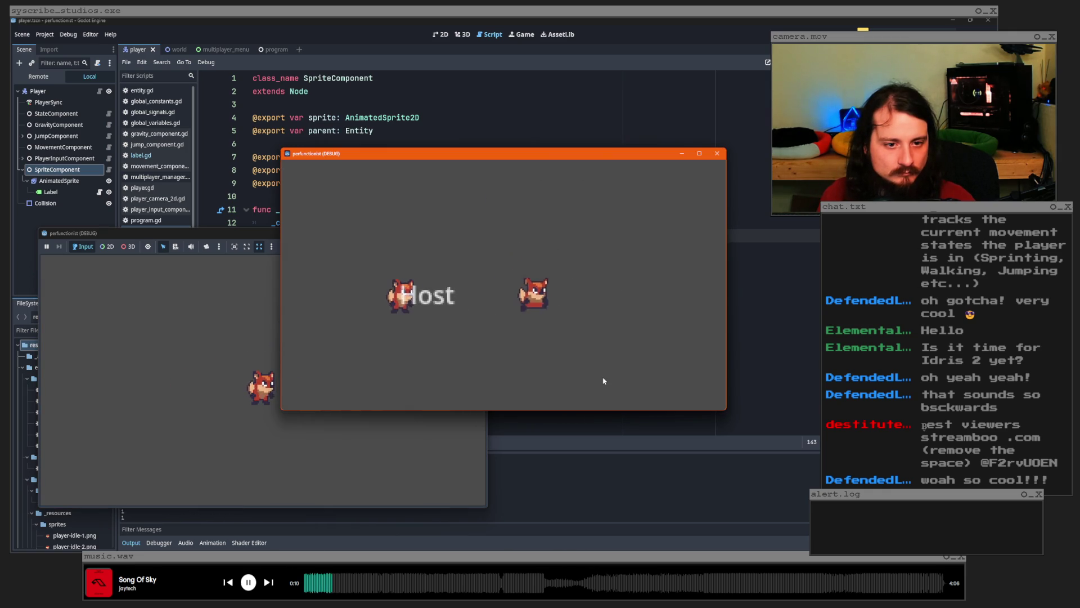
{"action": "key", "text": "Right"}
{"action": "key", "text": "space"}
{"action": "key", "text": "Left"}
{"action": "key", "text": "space"}
{"action": "key", "text": "Right"}
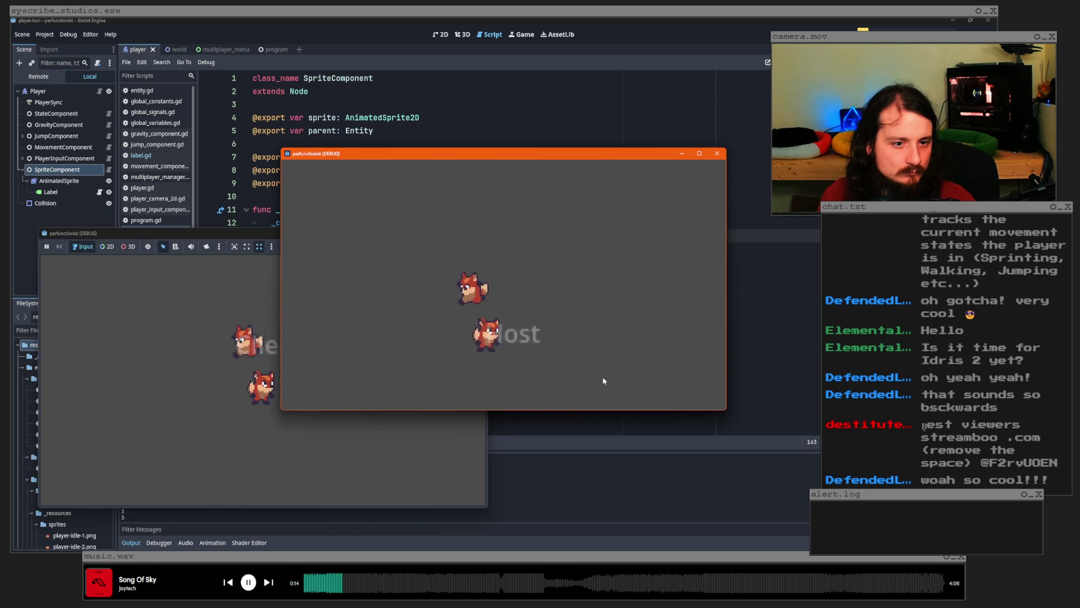
{"action": "key", "text": "space"}
{"action": "key", "text": "Left"}
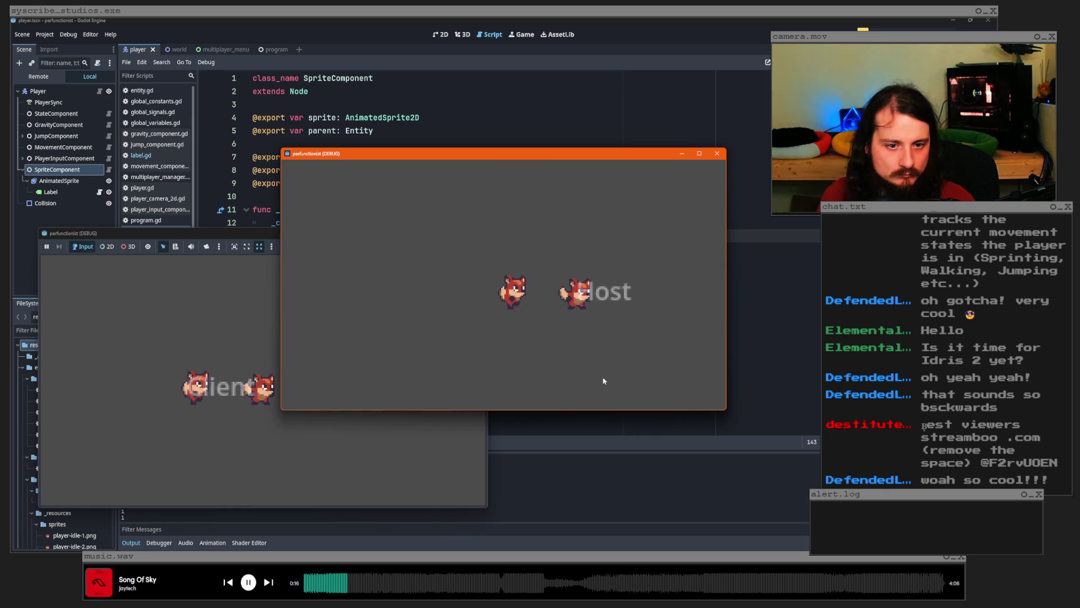
{"action": "key", "text": "Left"}
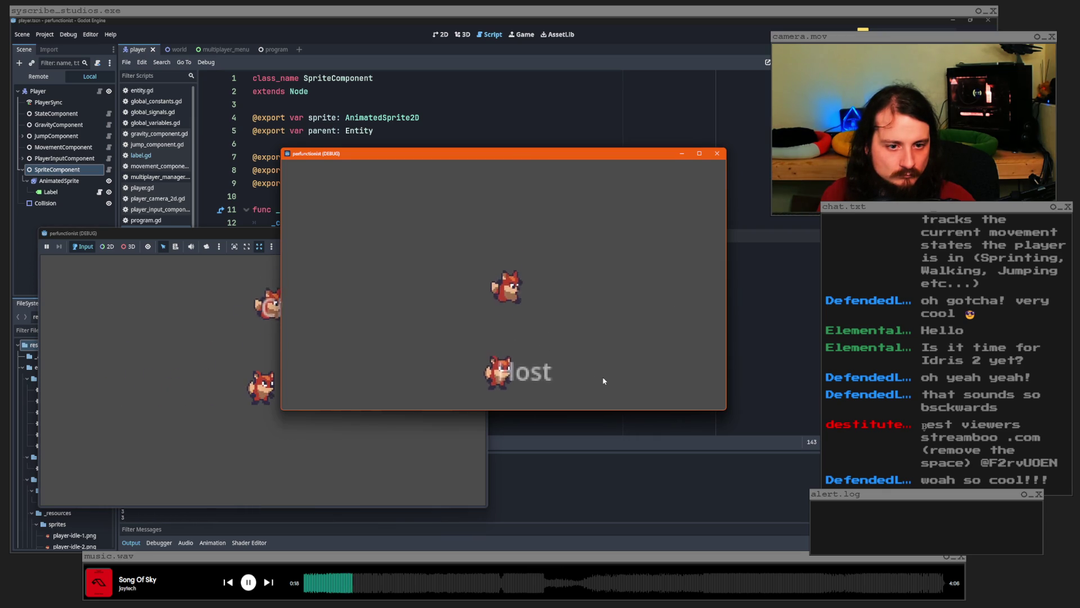
{"action": "key", "text": "Right"}
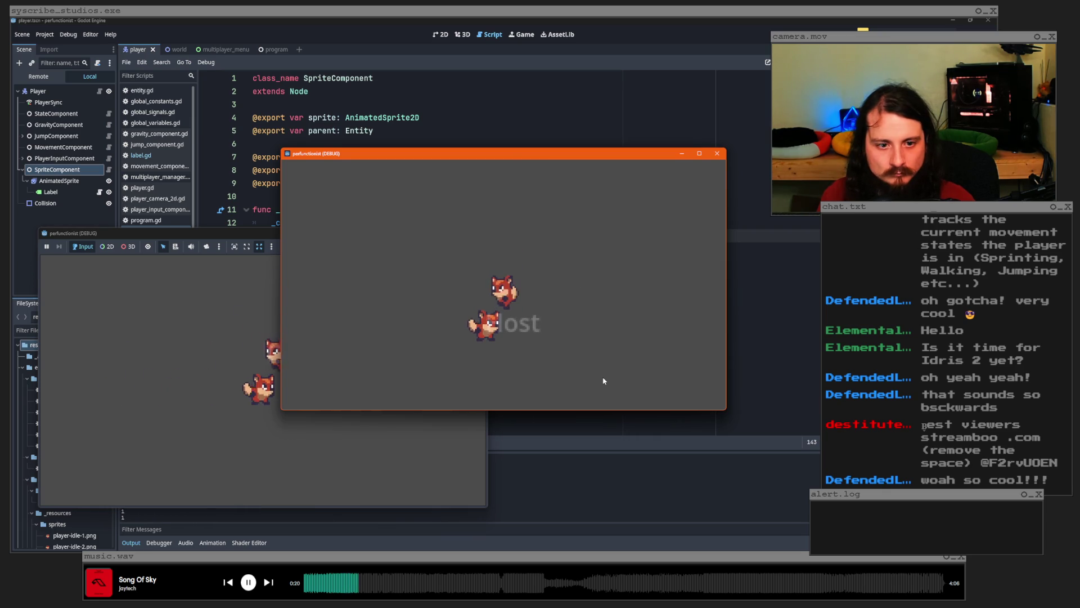
{"action": "key", "text": "Left"}
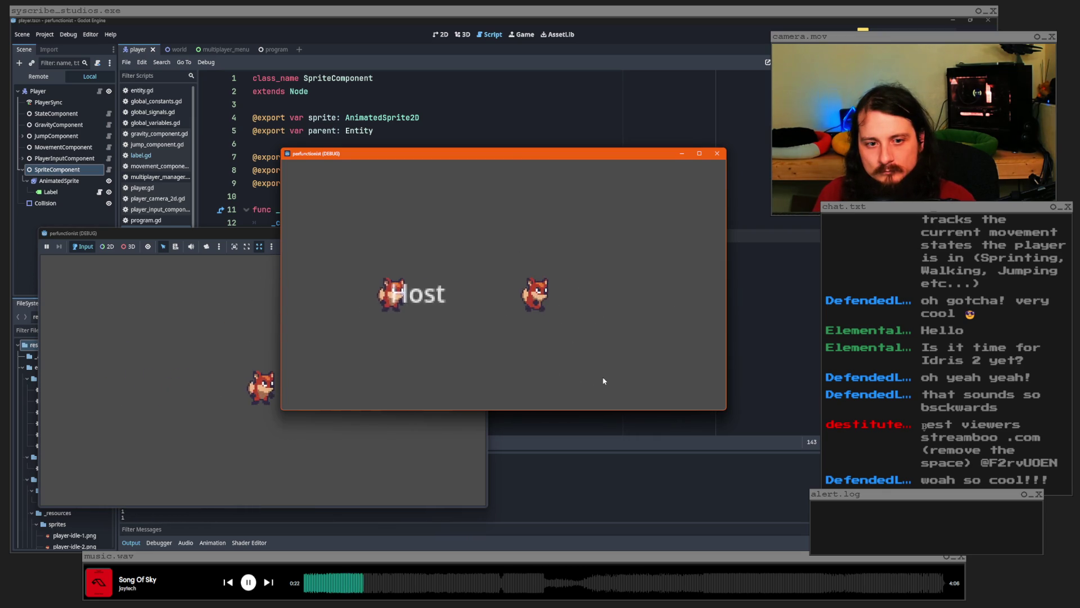
{"action": "key", "text": "Right"}
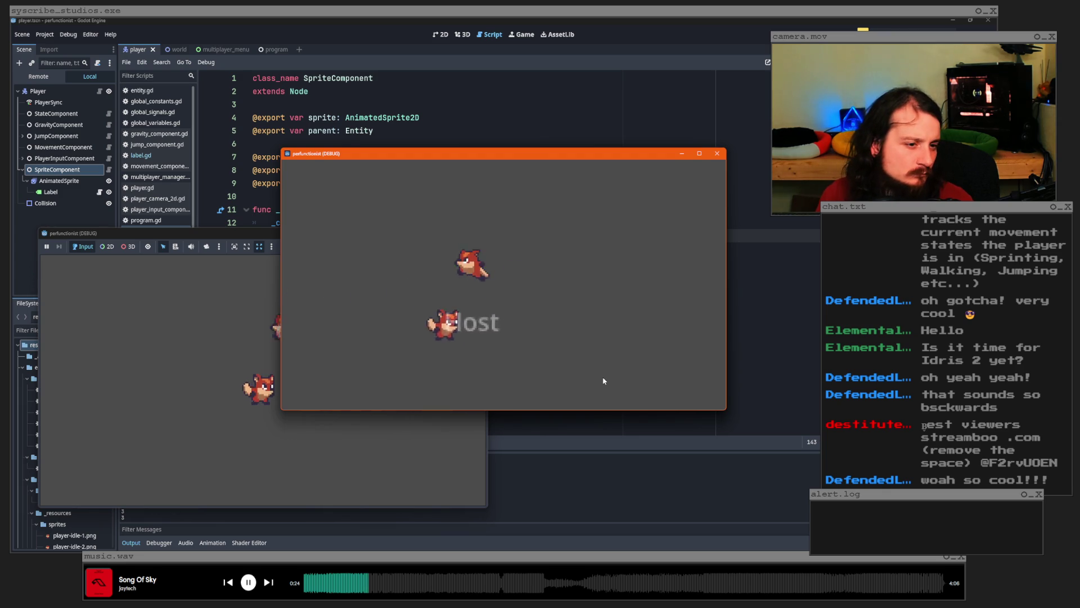
{"action": "key", "text": "Right"}
{"action": "key", "text": "Left"}
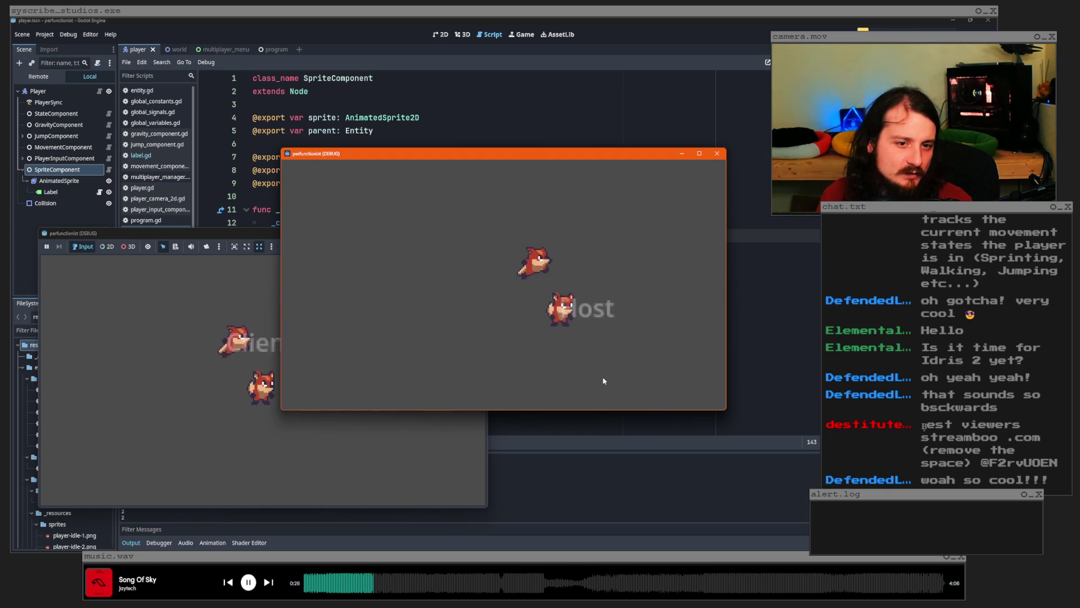
{"action": "left_click", "coordinate": [104, 351]}
{"action": "key", "text": "Left"}
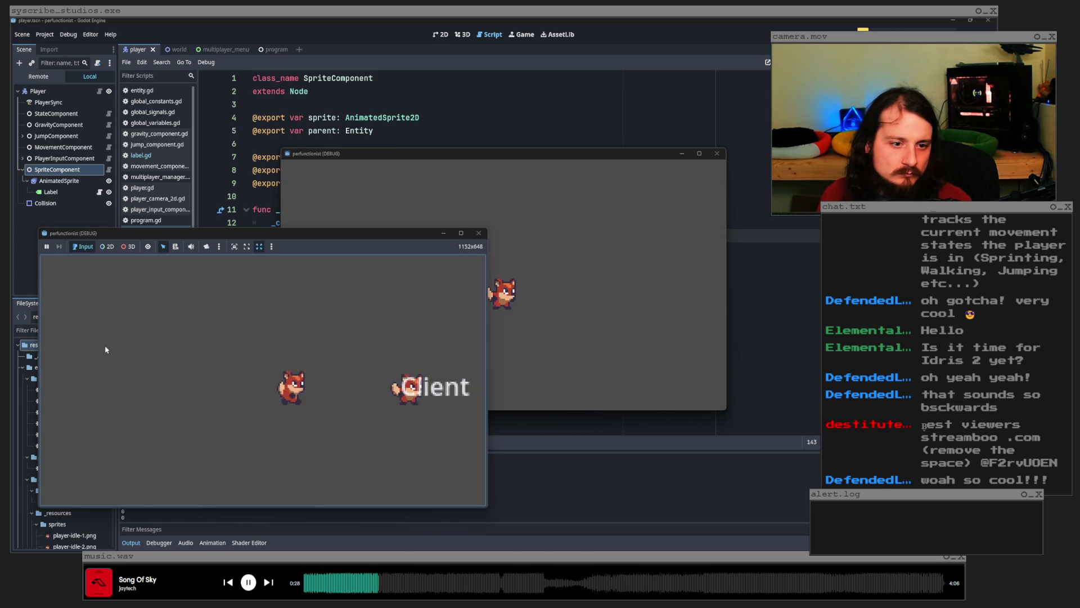
Step: Close the client game window and stop debugging
{"action": "left_click", "coordinate": [712, 160]}
{"action": "left_click", "coordinate": [712, 157]}
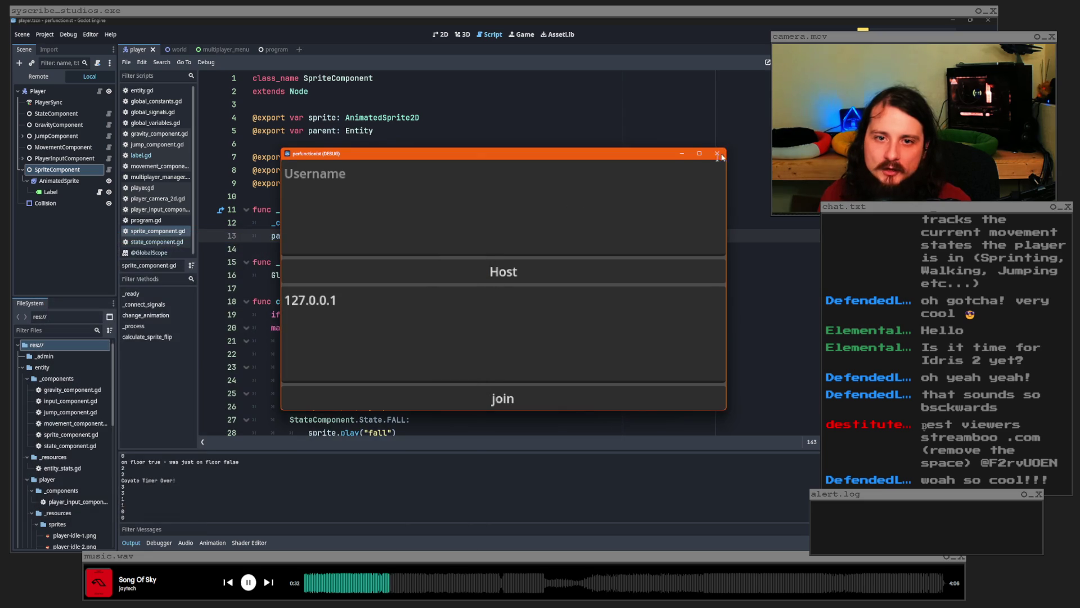
{"action": "left_click", "coordinate": [717, 154]}
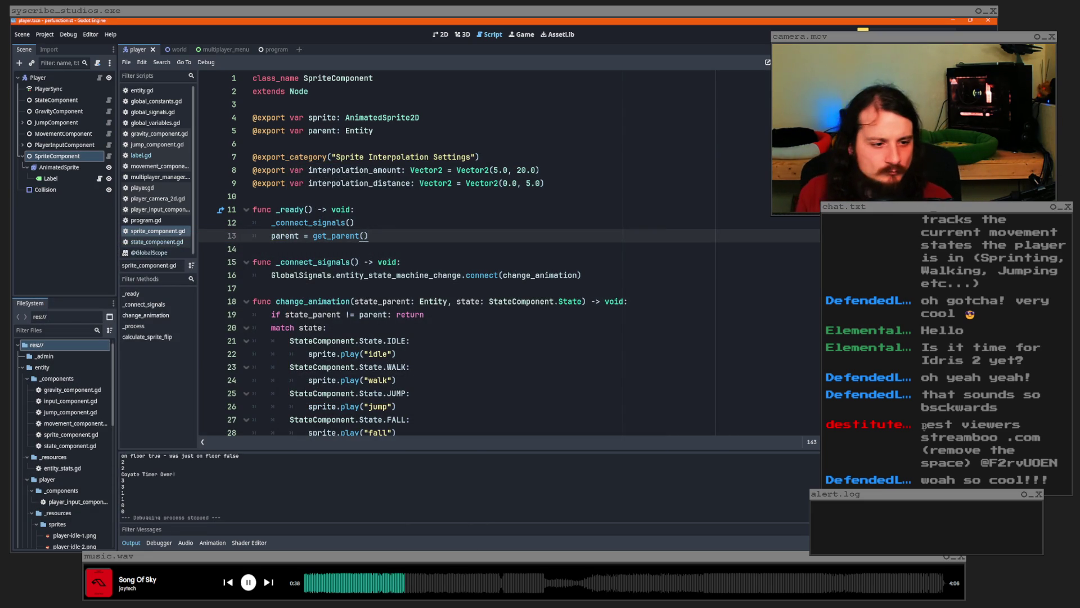
Step: Review the state-handling code in player_input_component.gd
{"action": "left_click", "coordinate": [407, 366]}
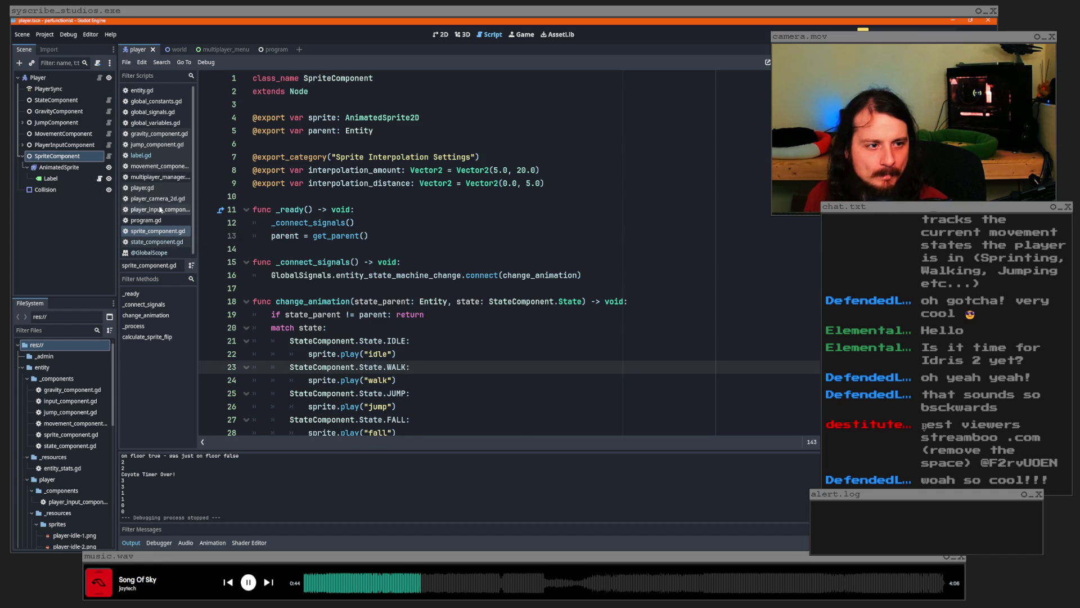
{"action": "left_click", "coordinate": [161, 209]}
{"action": "scroll", "coordinate": [484, 253], "scroll_direction": "down", "scroll_amount": 4}
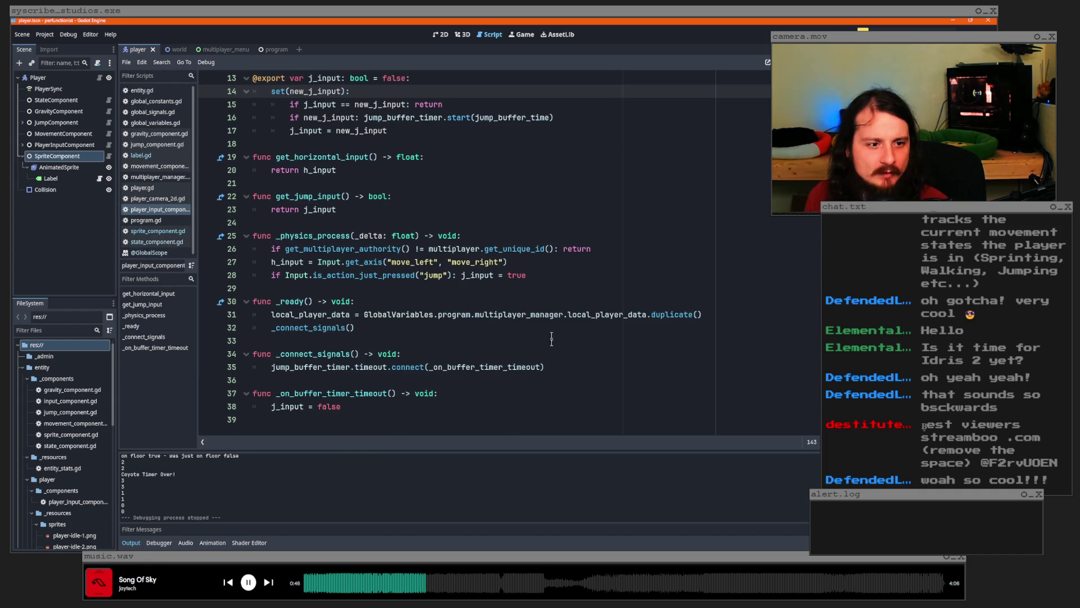
{"action": "scroll", "coordinate": [484, 254], "scroll_direction": "up", "scroll_amount": 4}
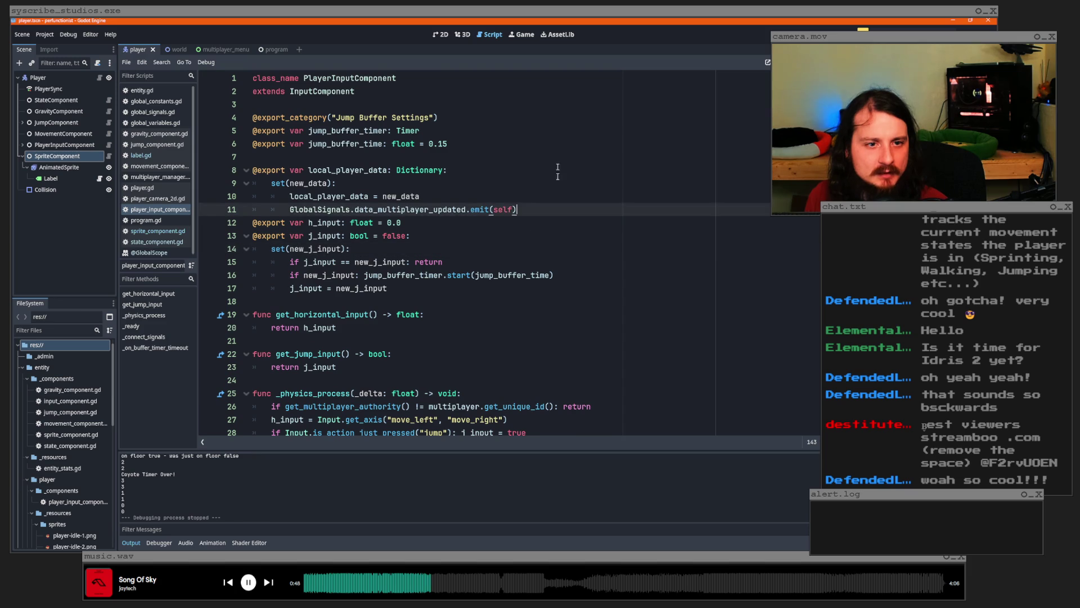
{"action": "left_click", "coordinate": [540, 288]}
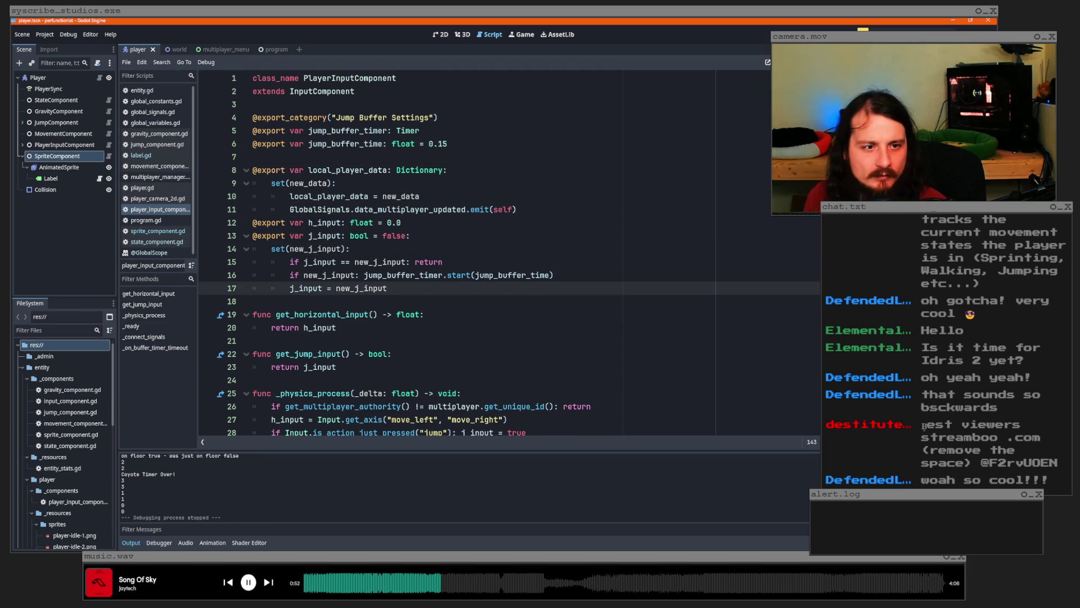
{"action": "scroll", "coordinate": [506, 253], "scroll_direction": "down", "scroll_amount": 4}
{"action": "scroll", "coordinate": [507, 253], "scroll_direction": "up", "scroll_amount": 4}
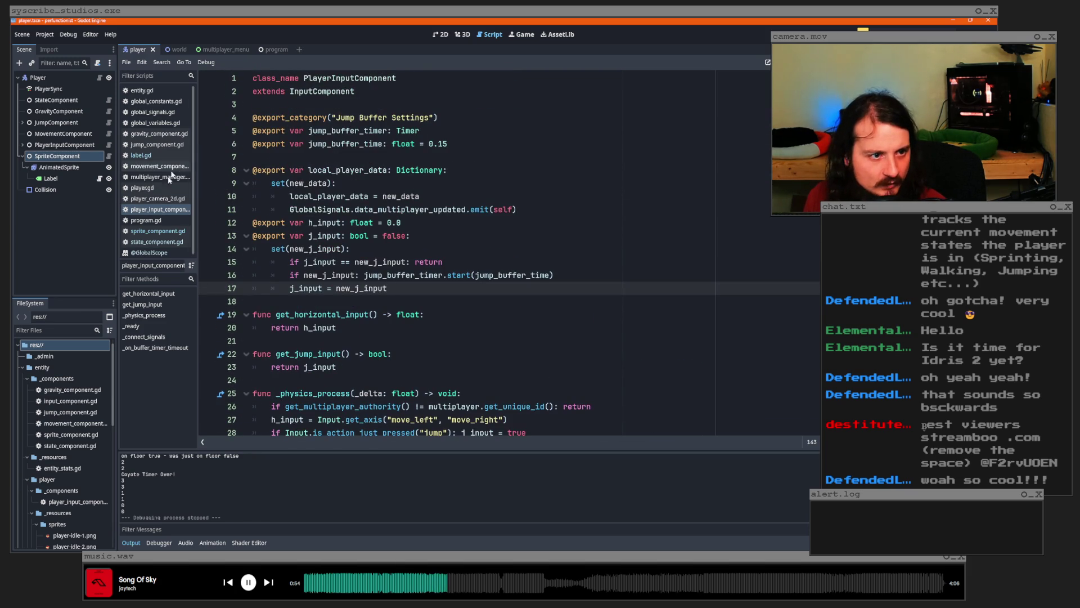
Step: Delete the on-floor and 'Coyote Timer Over' debug prints from jump_component.gd
{"action": "left_click", "coordinate": [157, 144]}
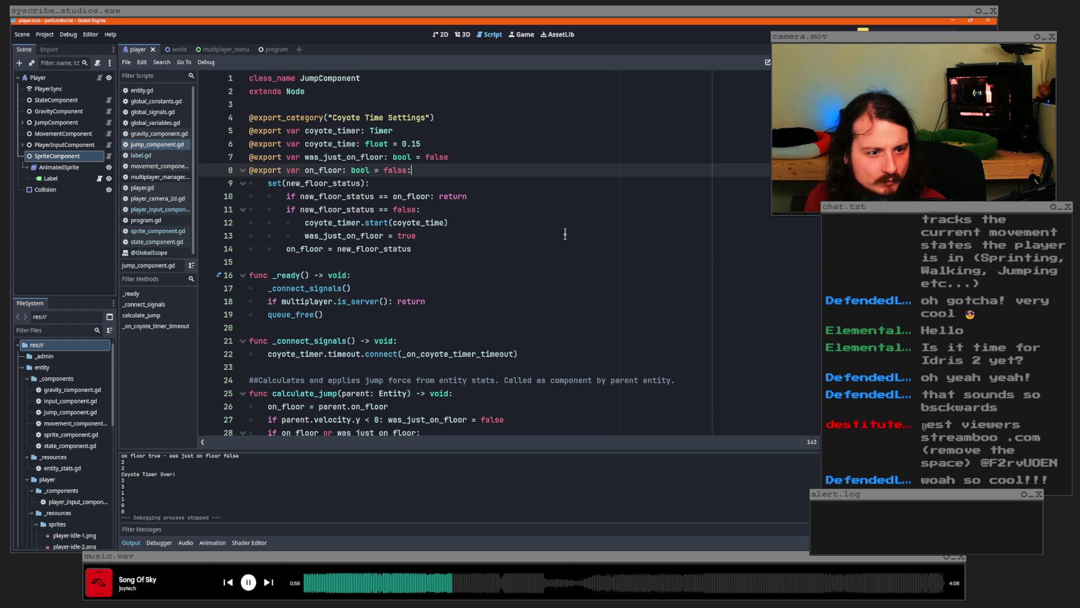
{"action": "scroll", "coordinate": [531, 332], "scroll_direction": "down", "scroll_amount": 5}
{"action": "left_click", "coordinate": [678, 275]}
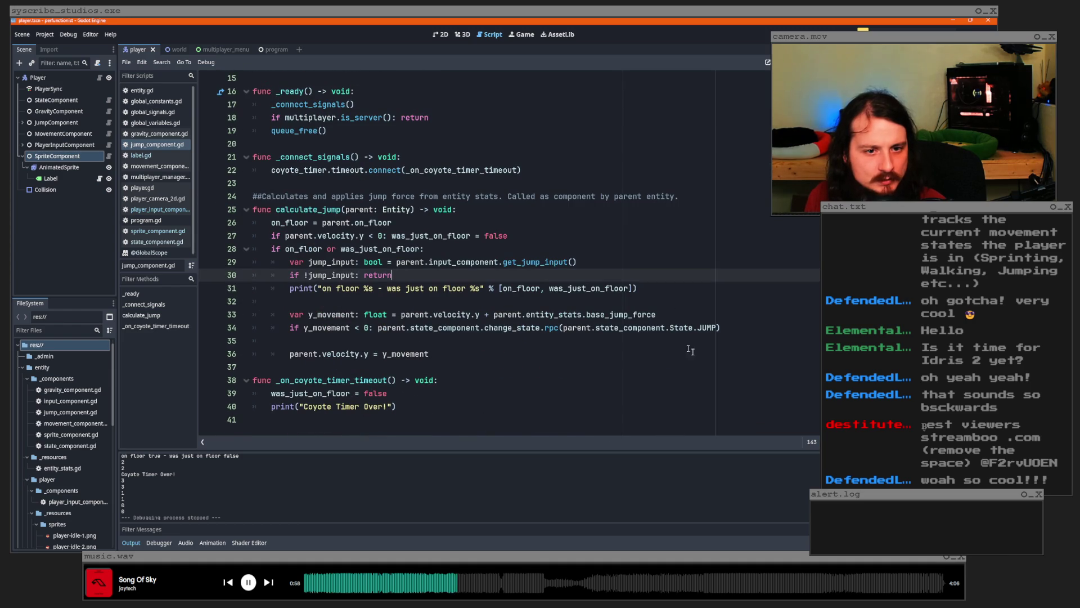
{"action": "left_click_drag", "start_coordinate": [678, 286], "coordinate": [393, 276]}
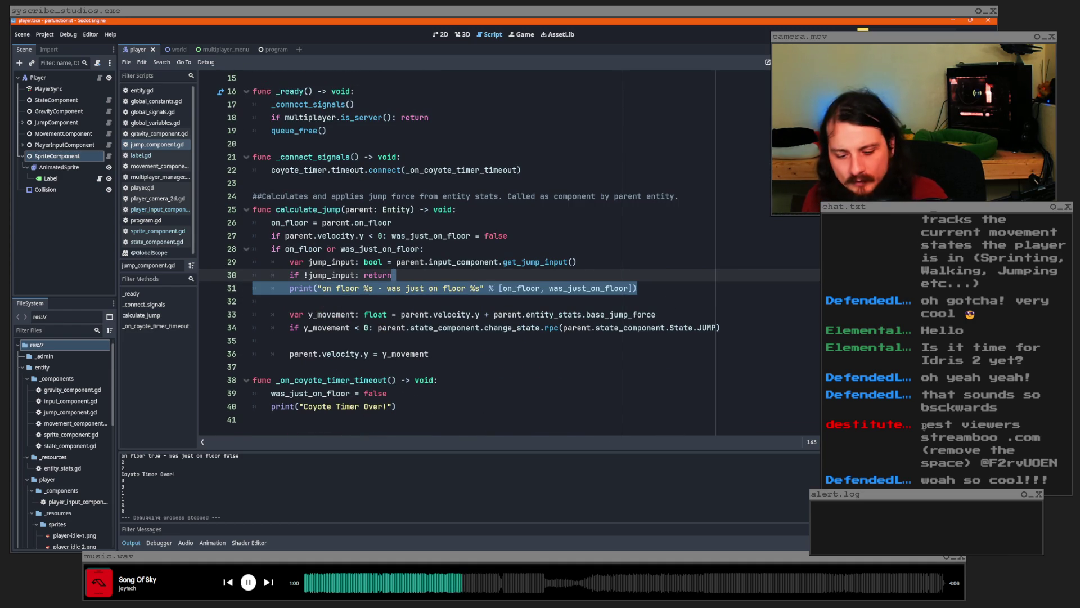
{"action": "key", "text": "BackSpace"}
{"action": "left_click", "coordinate": [397, 393]}
{"action": "key", "text": "ctrl+shift+k"}
{"action": "left_click", "coordinate": [253, 354]}
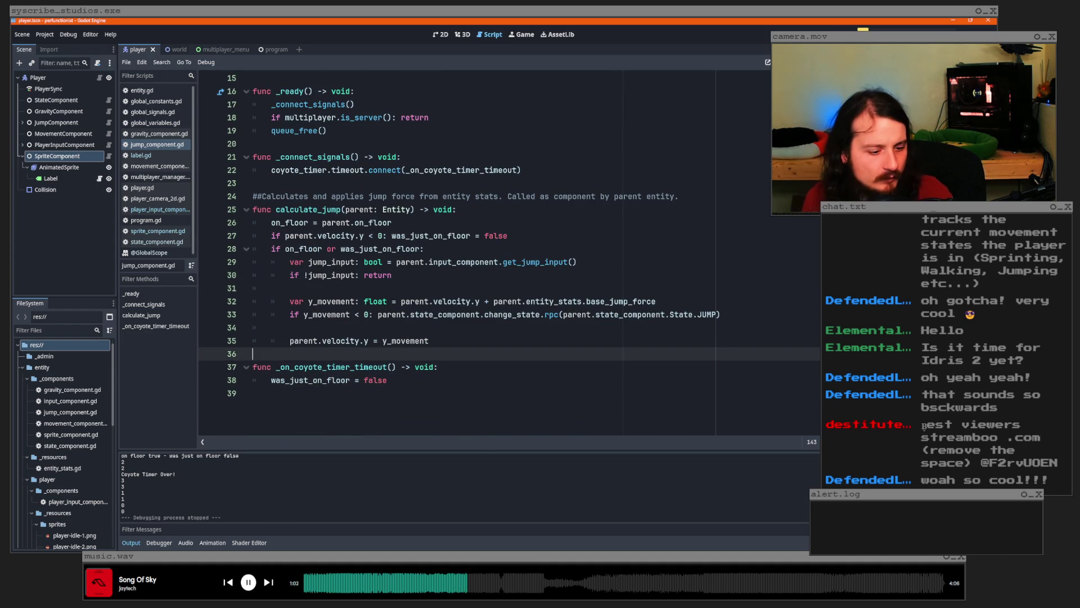
{"action": "left_click", "coordinate": [517, 235]}
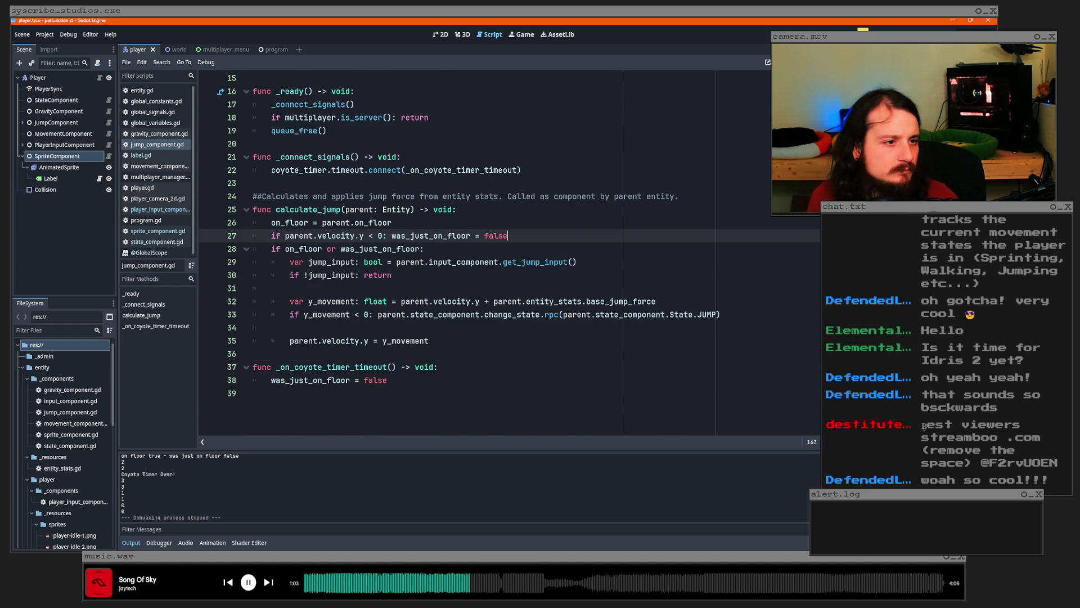
{"action": "left_click", "coordinate": [140, 156]}
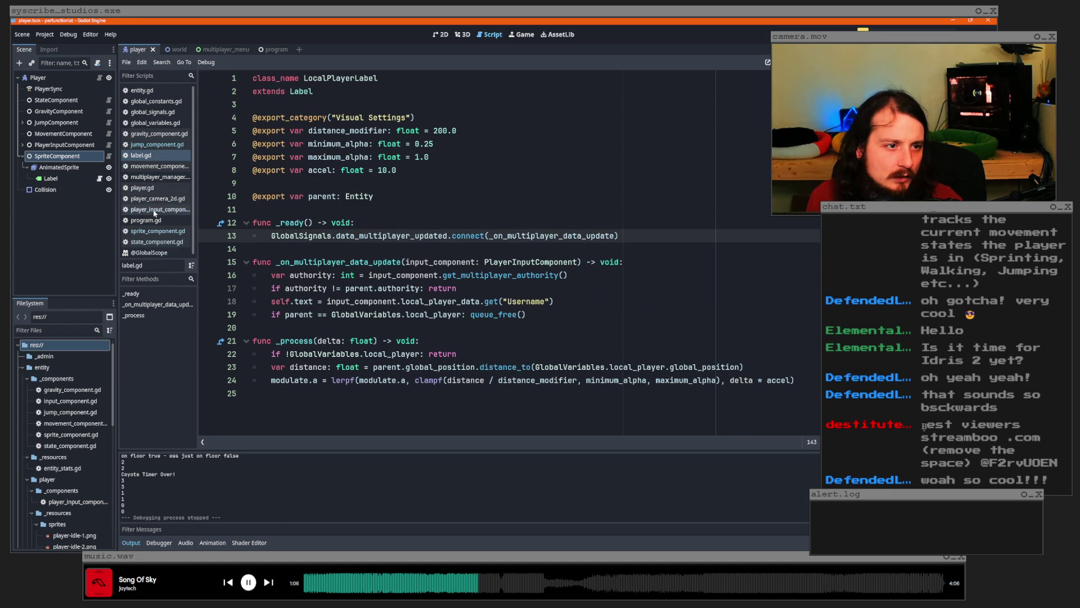
Step: In state_component.gd, delete the print(current_state) line from change_state
{"action": "left_click", "coordinate": [109, 100]}
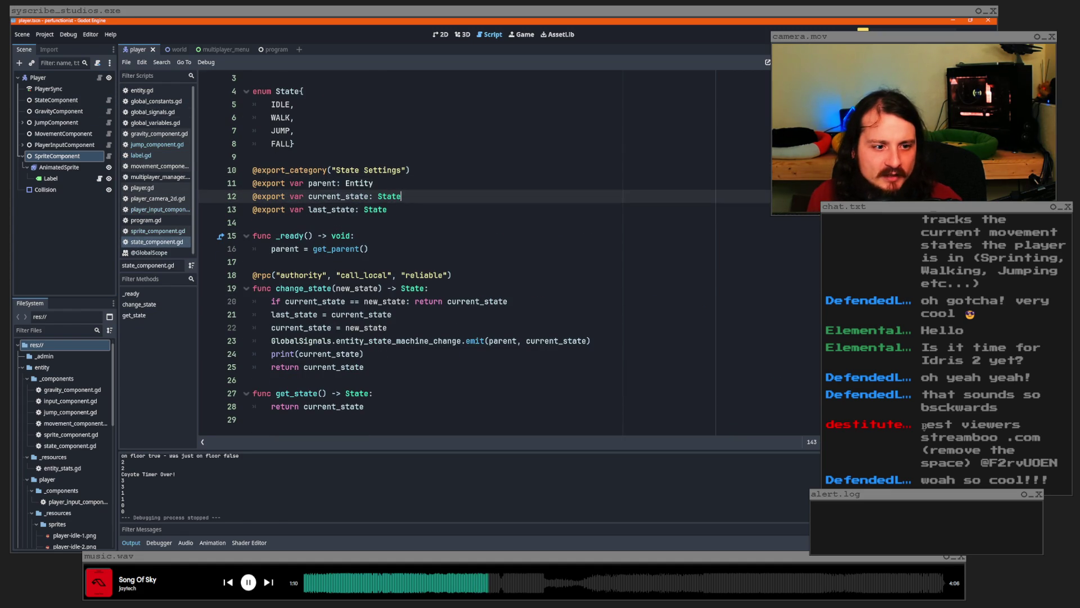
{"action": "left_click", "coordinate": [459, 316]}
{"action": "left_click_drag", "start_coordinate": [382, 353], "coordinate": [594, 341]}
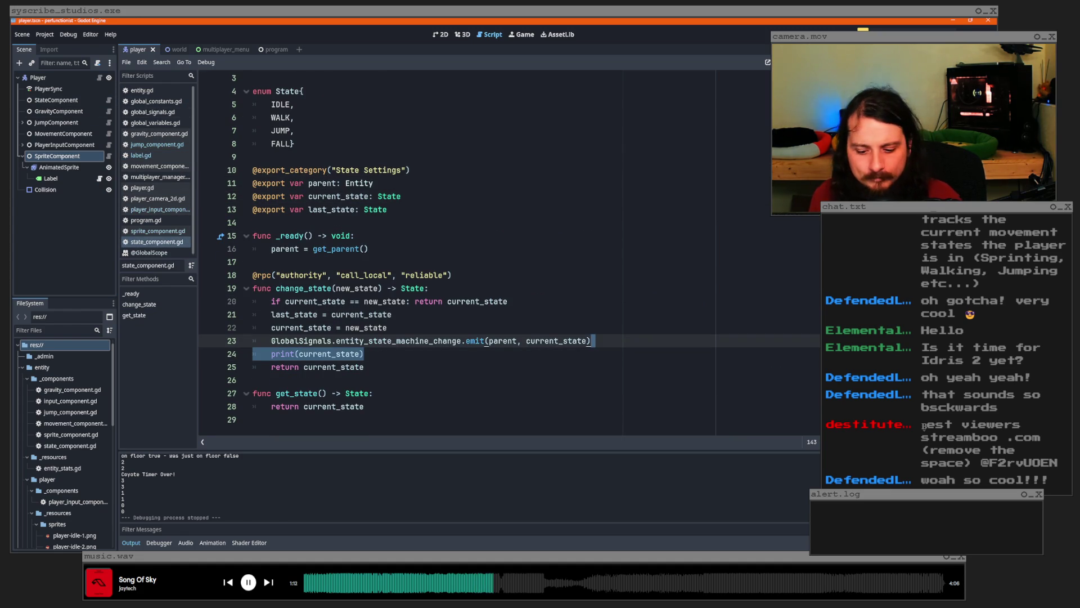
{"action": "key", "text": "BackSpace"}
{"action": "left_click", "coordinate": [254, 223]}
{"action": "left_click", "coordinate": [403, 196]}
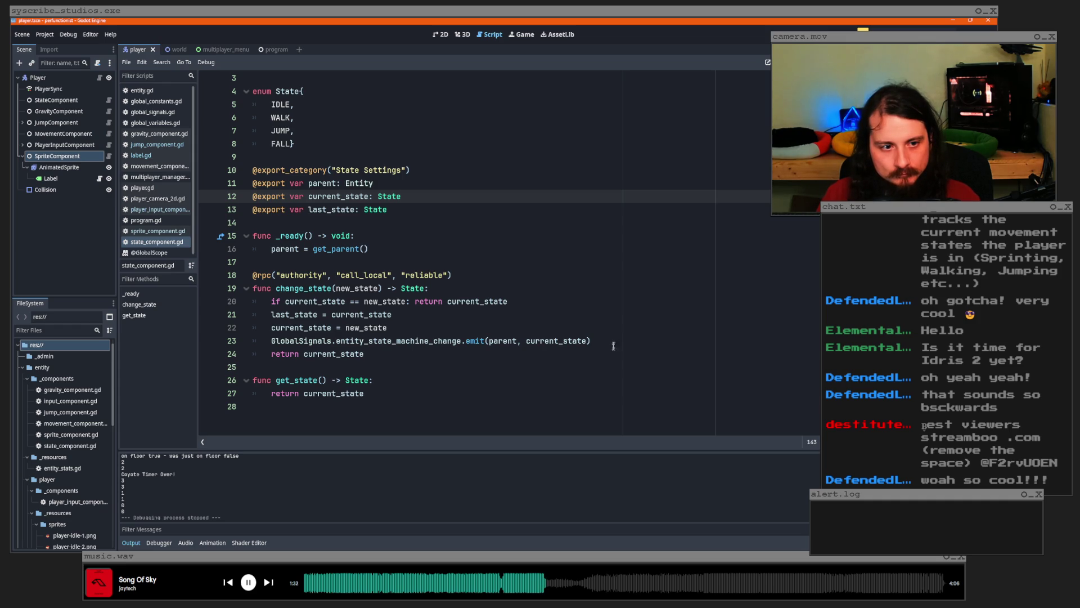
{"action": "left_click_drag", "start_coordinate": [457, 276], "coordinate": [253, 275]}
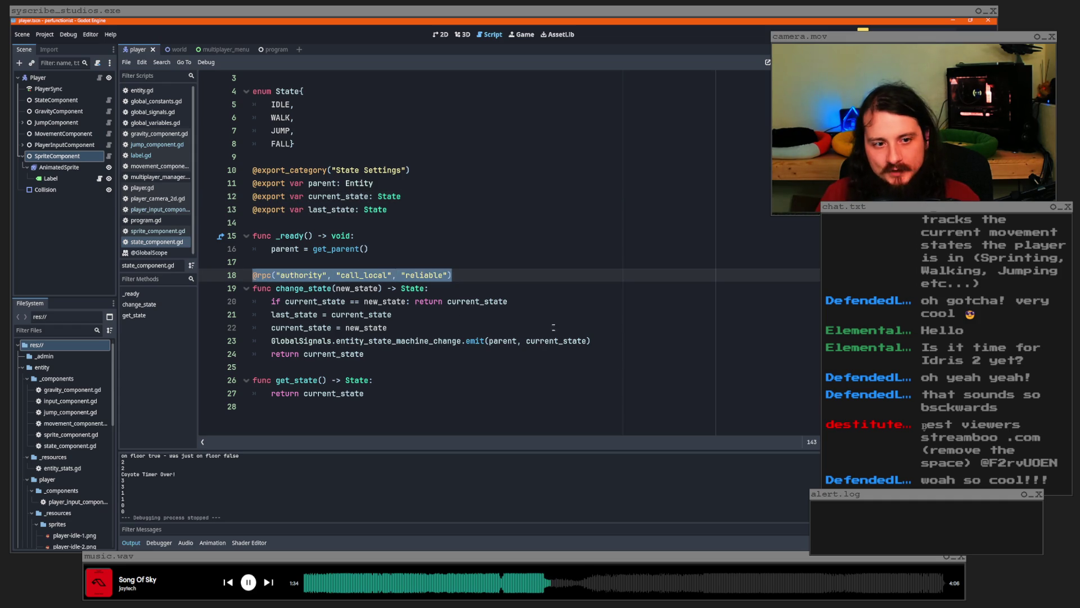
{"action": "left_click", "coordinate": [388, 327]}
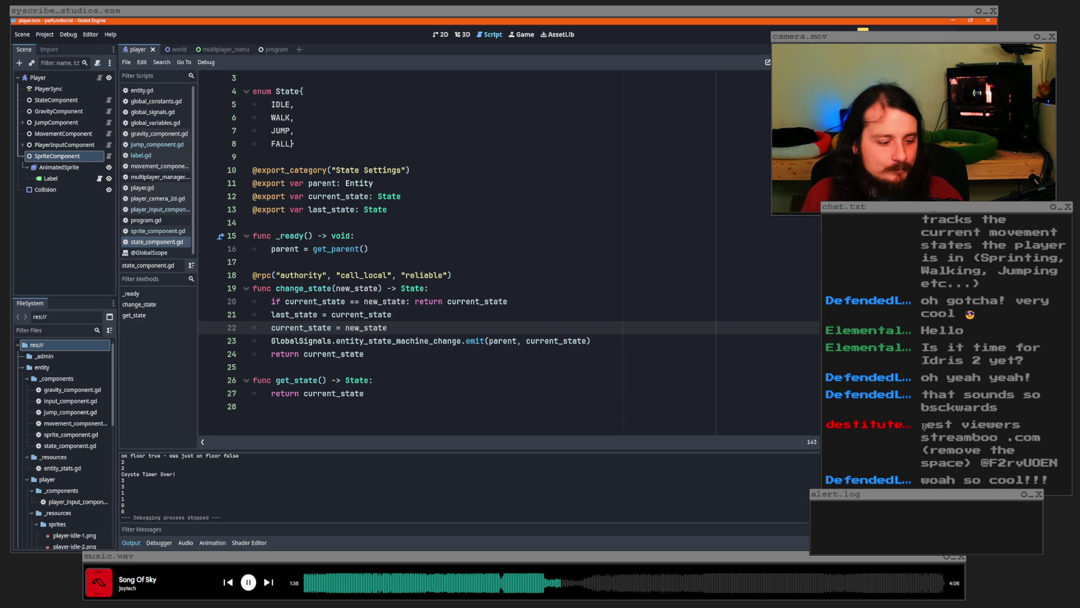
{"action": "left_click", "coordinate": [429, 288]}
{"action": "left_click", "coordinate": [401, 196]}
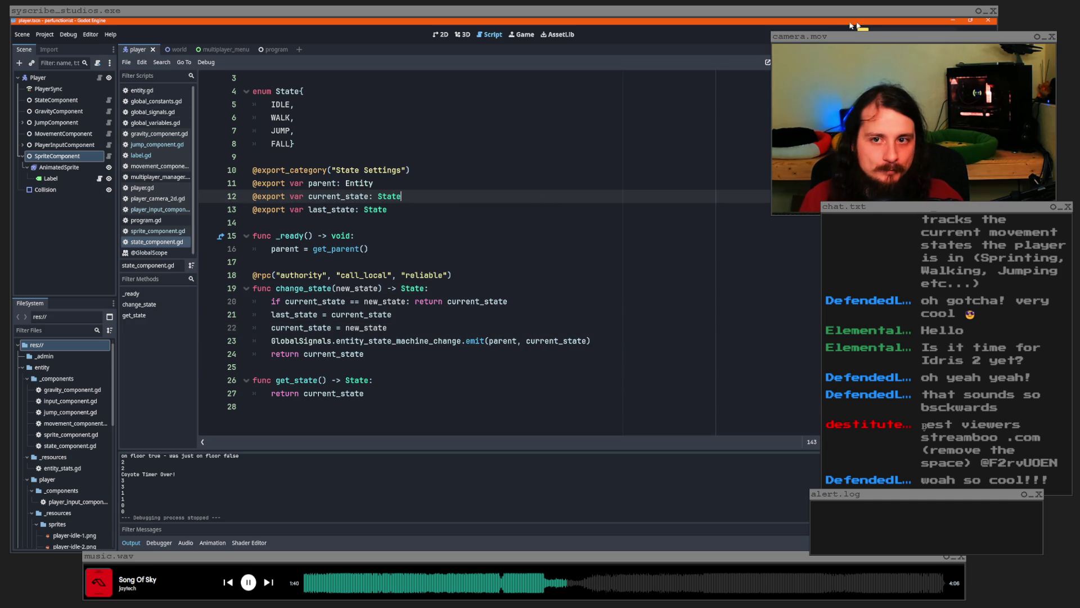
Step: Show the player scene in the 2D view and collapse SpriteComponent's children in the Scene dock
{"action": "left_click", "coordinate": [440, 35]}
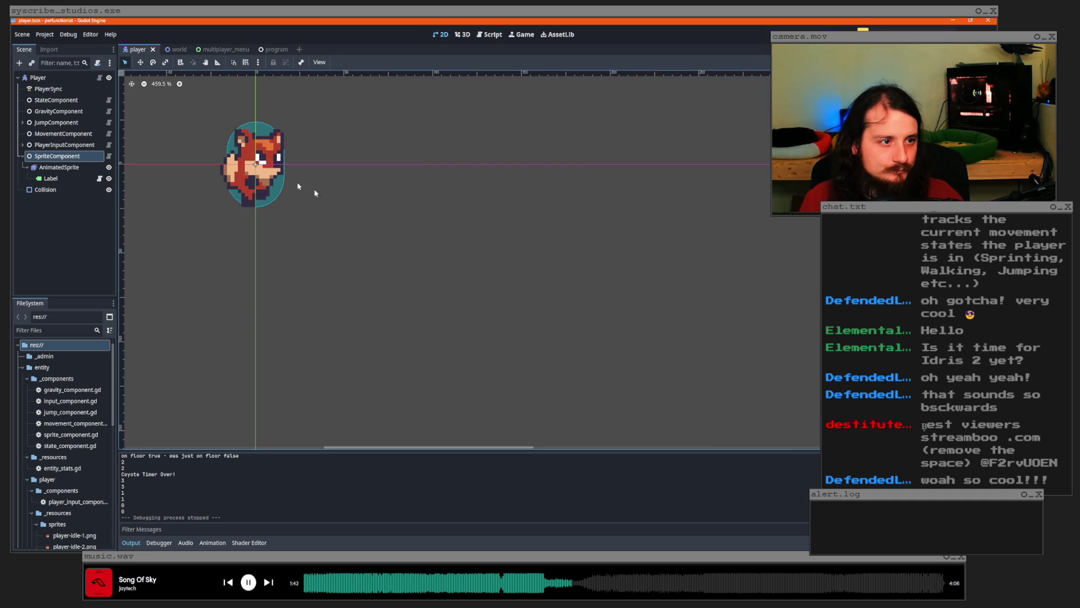
{"action": "left_click", "coordinate": [22, 156]}
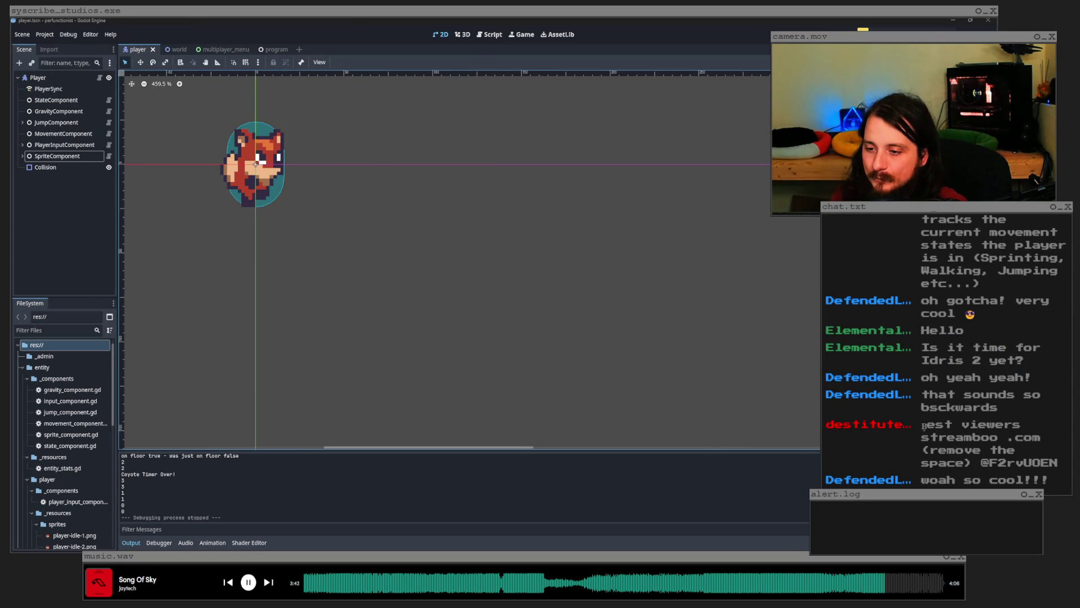
{"action": "key", "text": "super+d"}
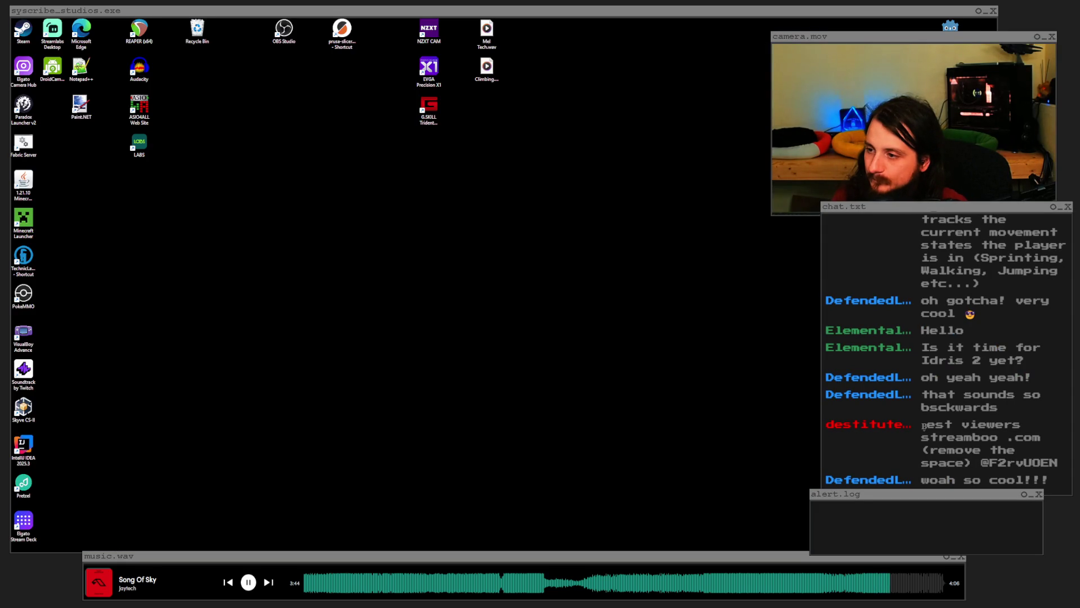
{"action": "key", "text": "super+d"}
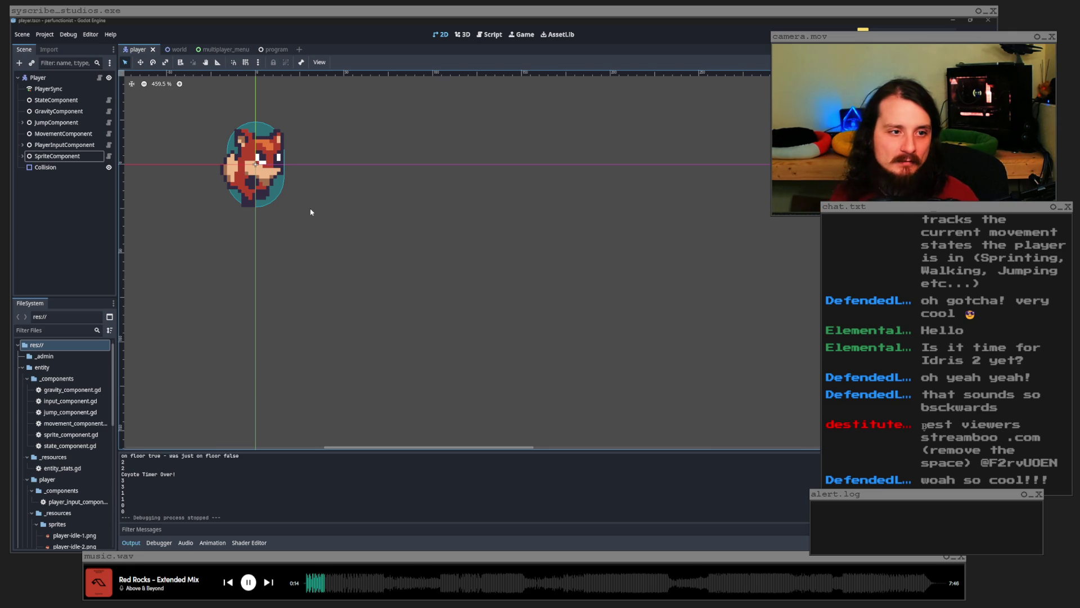
Step: Select AnimatedSprite to show its walk frames, then open sprite_component.gd from SpriteComponent
{"action": "left_click", "coordinate": [330, 212]}
{"action": "left_click", "coordinate": [284, 179]}
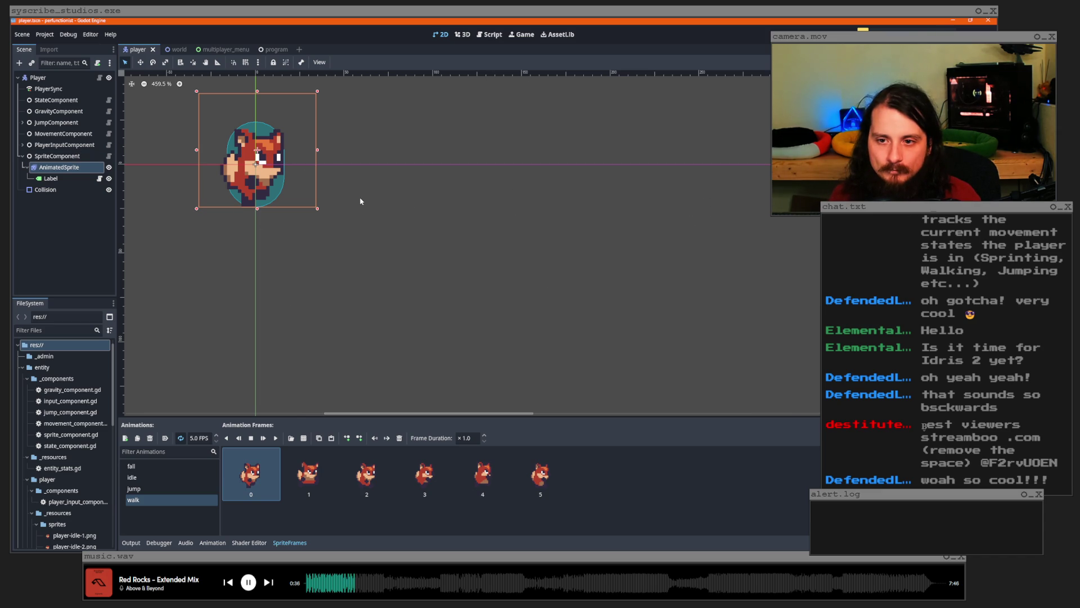
{"action": "left_click", "coordinate": [109, 156]}
{"action": "scroll", "coordinate": [450, 236], "scroll_direction": "down", "scroll_amount": 5}
{"action": "scroll", "coordinate": [450, 236], "scroll_direction": "up", "scroll_amount": 4}
{"action": "scroll", "coordinate": [450, 236], "scroll_direction": "up", "scroll_amount": 2}
{"action": "left_click", "coordinate": [481, 157]}
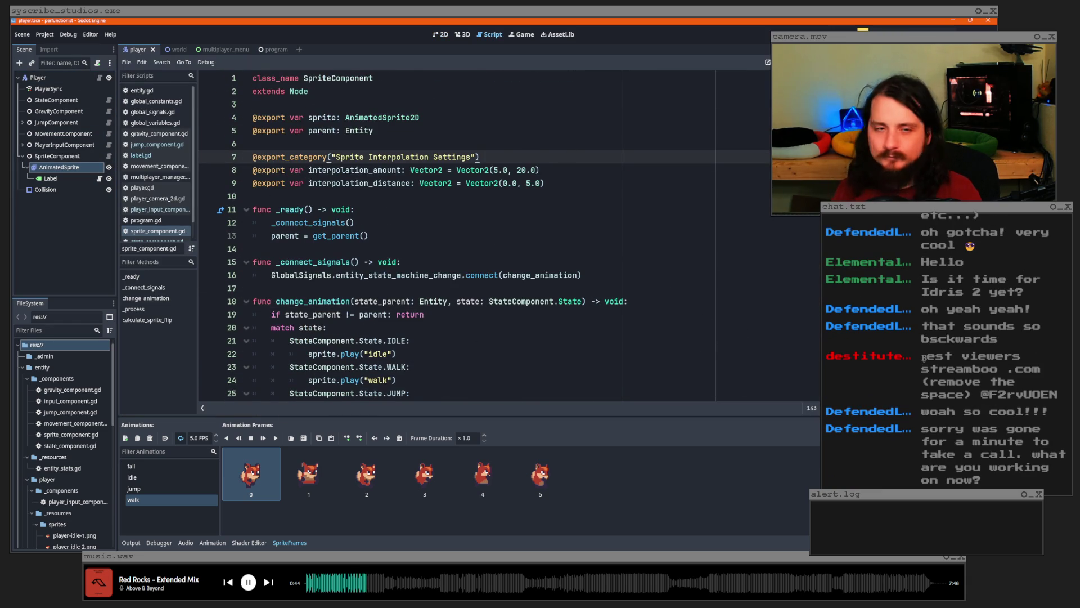
Step: Review the interpolation calculation on lines 33–35 of sprite_component.gd
{"action": "key", "text": "Up"}
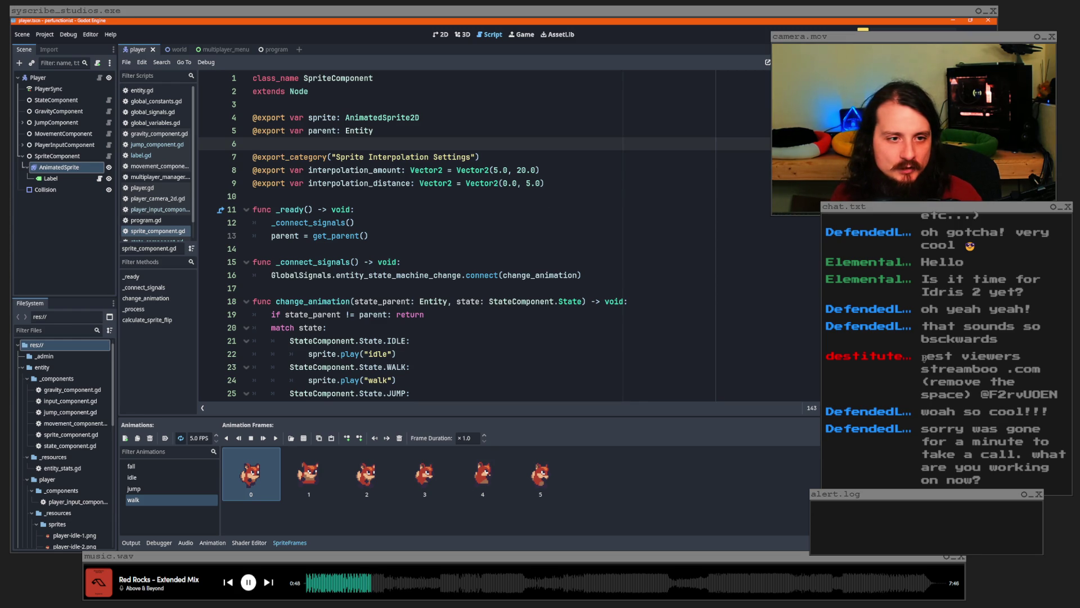
{"action": "key", "text": "Down"}
{"action": "key", "text": "Down"}
{"action": "scroll", "coordinate": [450, 236], "scroll_direction": "down", "scroll_amount": 5}
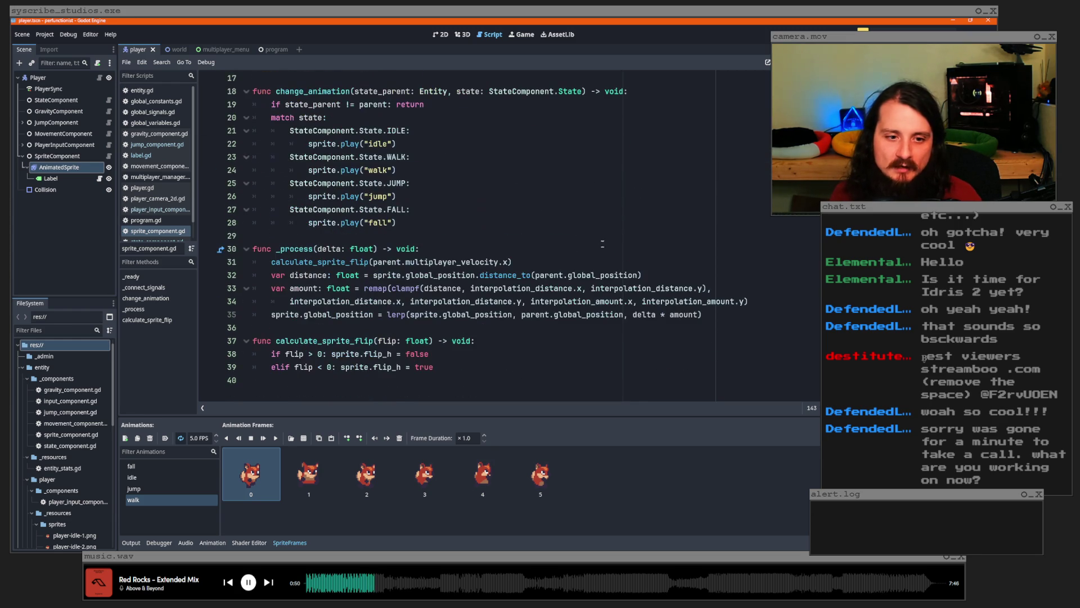
{"action": "mouse_move", "coordinate": [702, 315]}
{"action": "left_mouse_down"}
{"action": "mouse_move", "coordinate": [290, 301]}
{"action": "mouse_move", "coordinate": [253, 288]}
{"action": "left_mouse_up"}
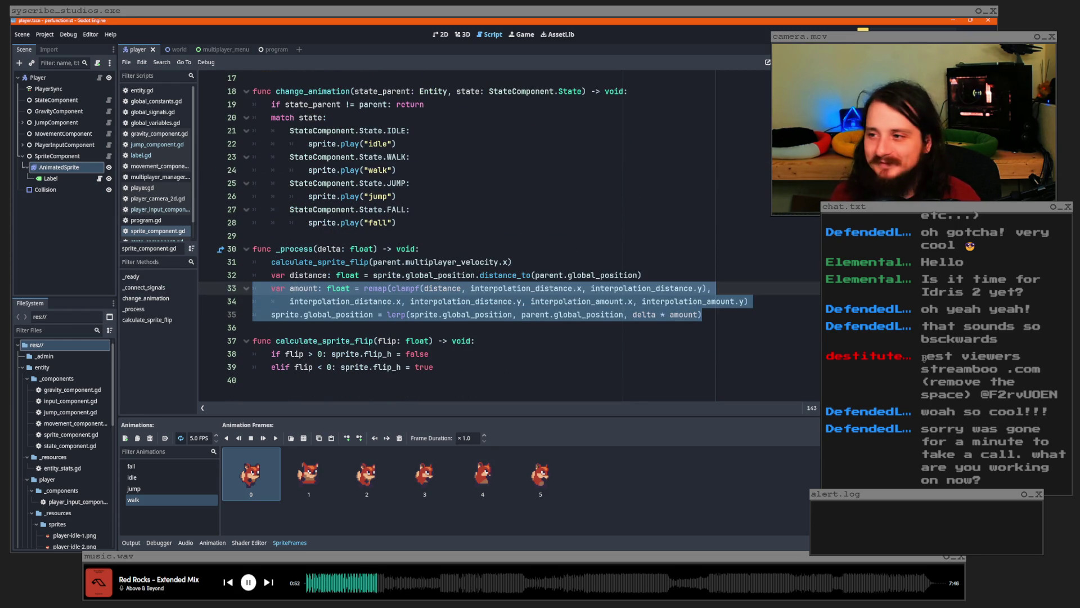
{"action": "left_click", "coordinate": [338, 340]}
{"action": "scroll", "coordinate": [450, 237], "scroll_direction": "up", "scroll_amount": 5}
{"action": "scroll", "coordinate": [450, 236], "scroll_direction": "down", "scroll_amount": 5}
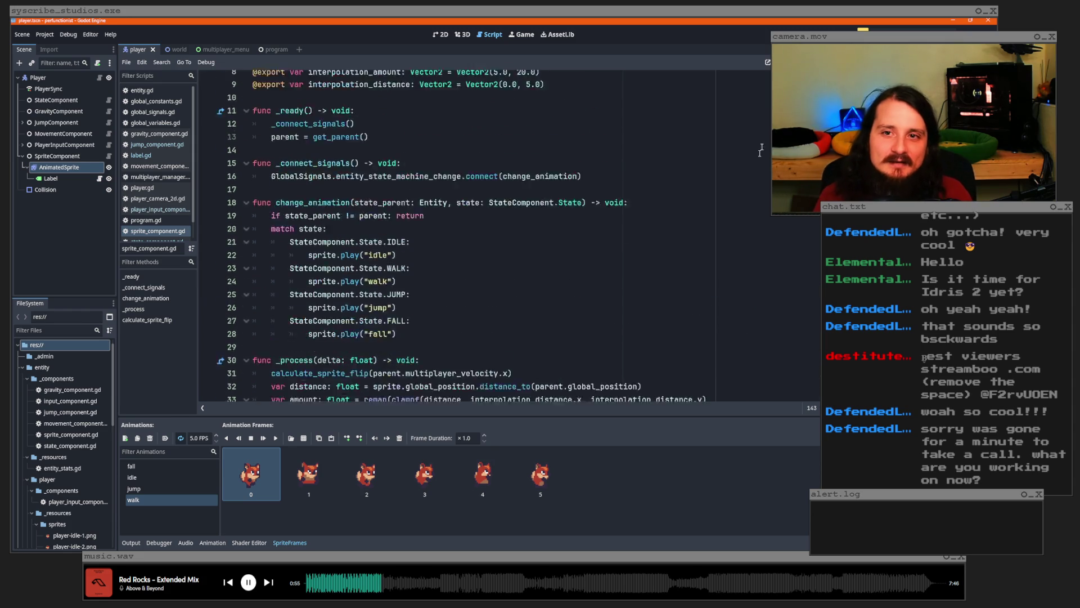
{"action": "left_click", "coordinate": [45, 35]}
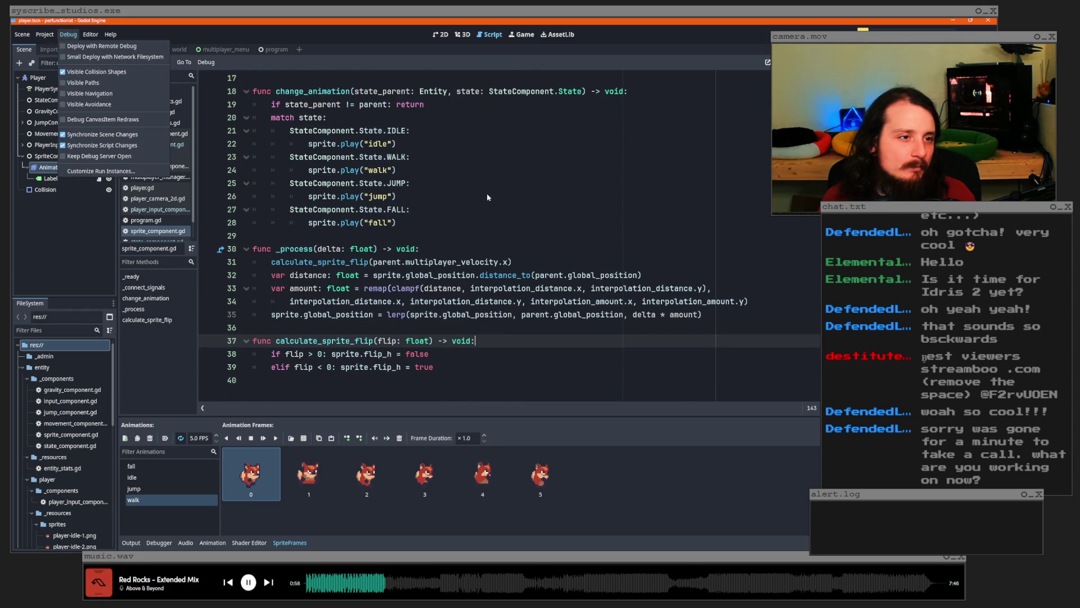
{"action": "left_click", "coordinate": [675, 228]}
{"action": "left_click", "coordinate": [675, 228], "text": "shift"}
{"action": "key", "text": "Down"}
{"action": "scroll", "coordinate": [450, 236], "scroll_direction": "up", "scroll_amount": 5}
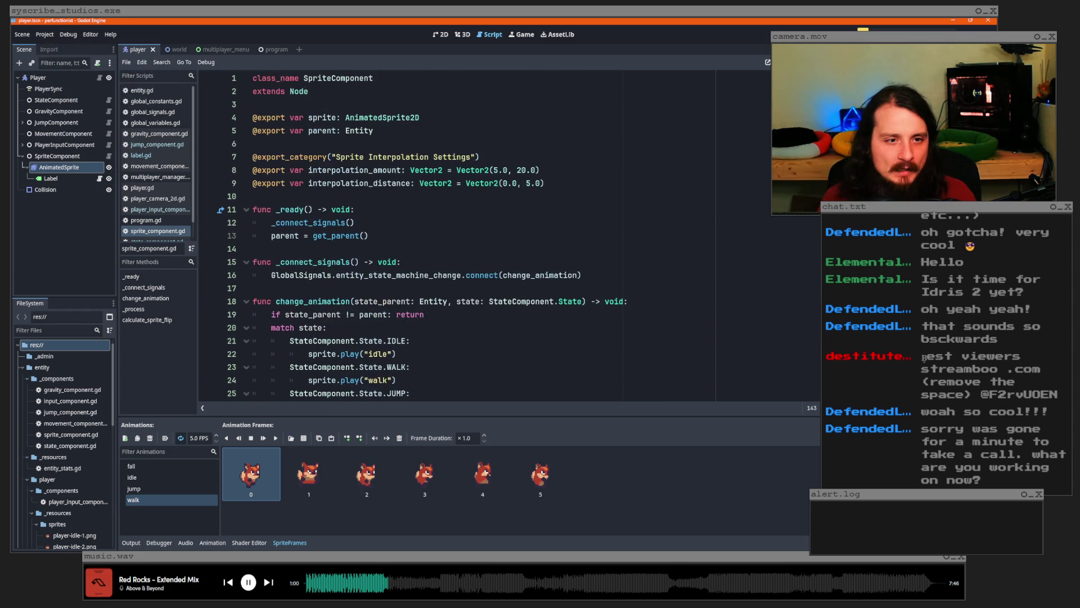
{"action": "left_click", "coordinate": [253, 144]}
{"action": "key", "text": "Down"}
{"action": "key", "text": "End"}
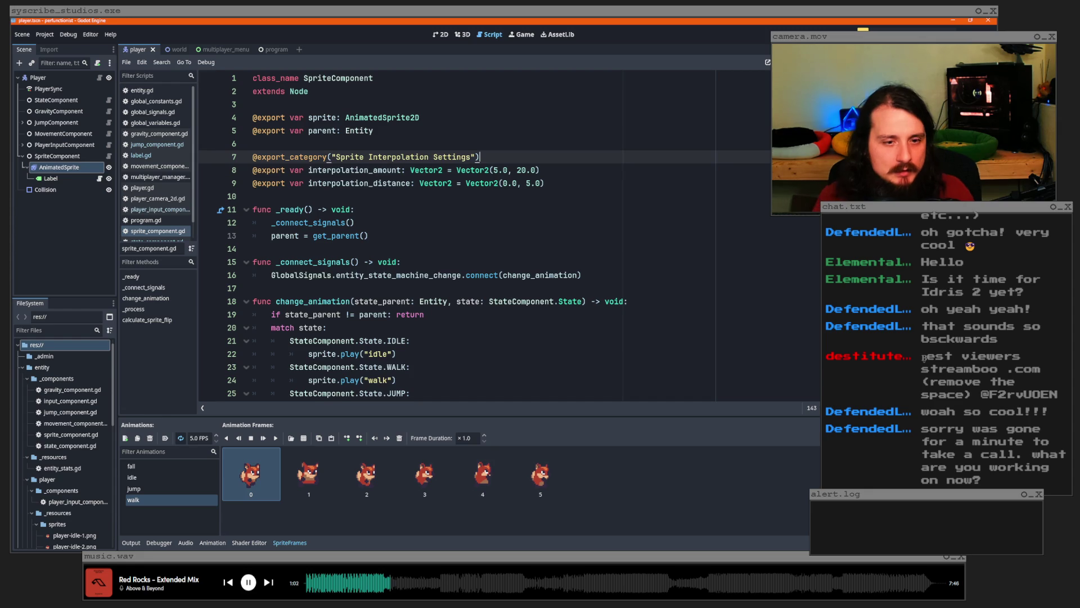
{"action": "key", "text": "Return"}
{"action": "type", "text": "@export "}
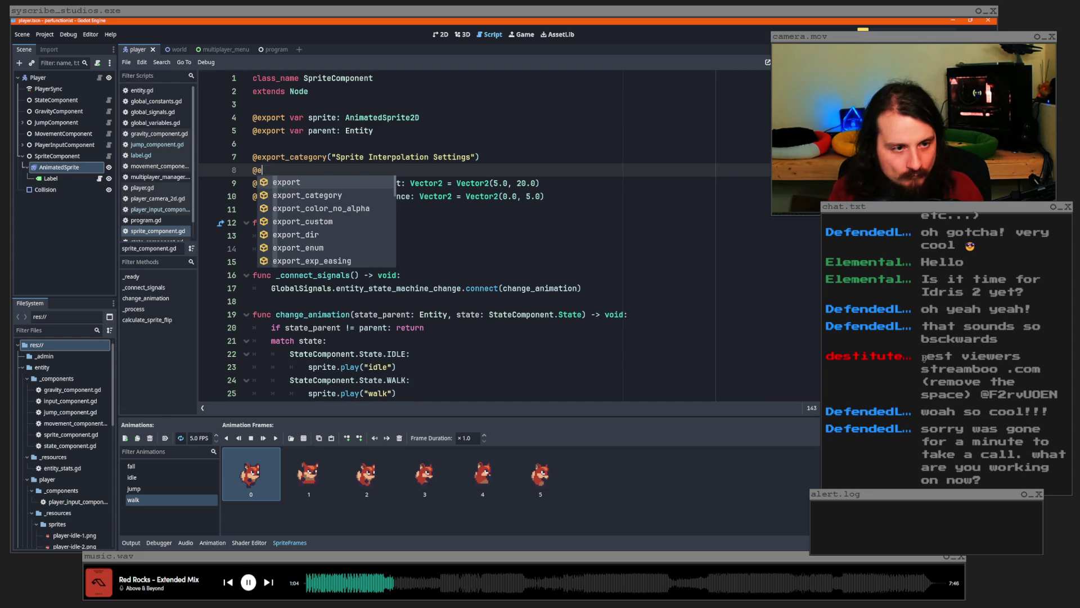
{"action": "type", "text": "var "}
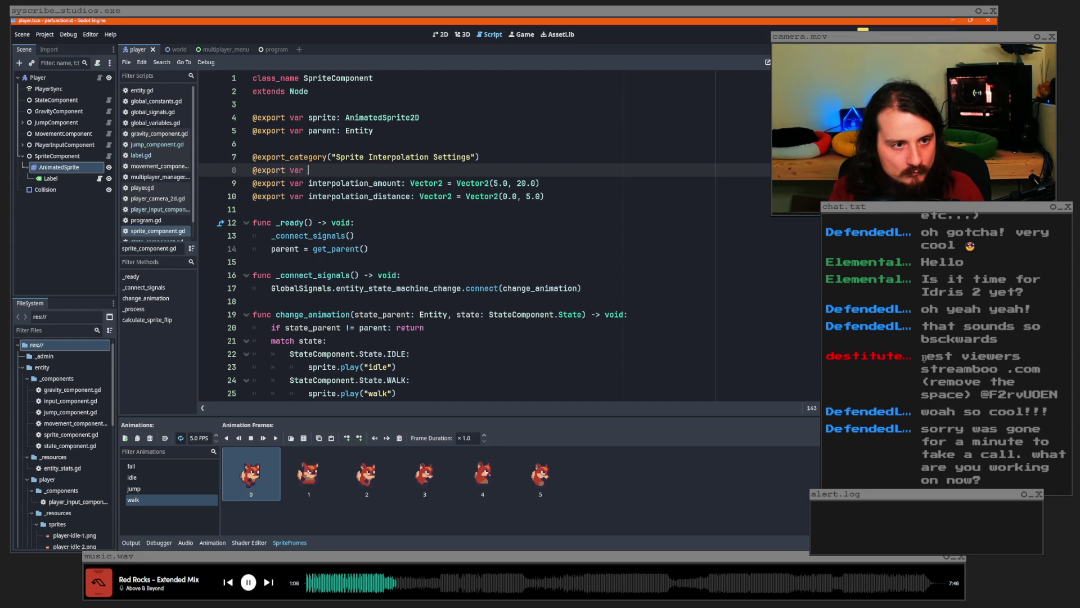
{"action": "type", "text": "do_interpola"}
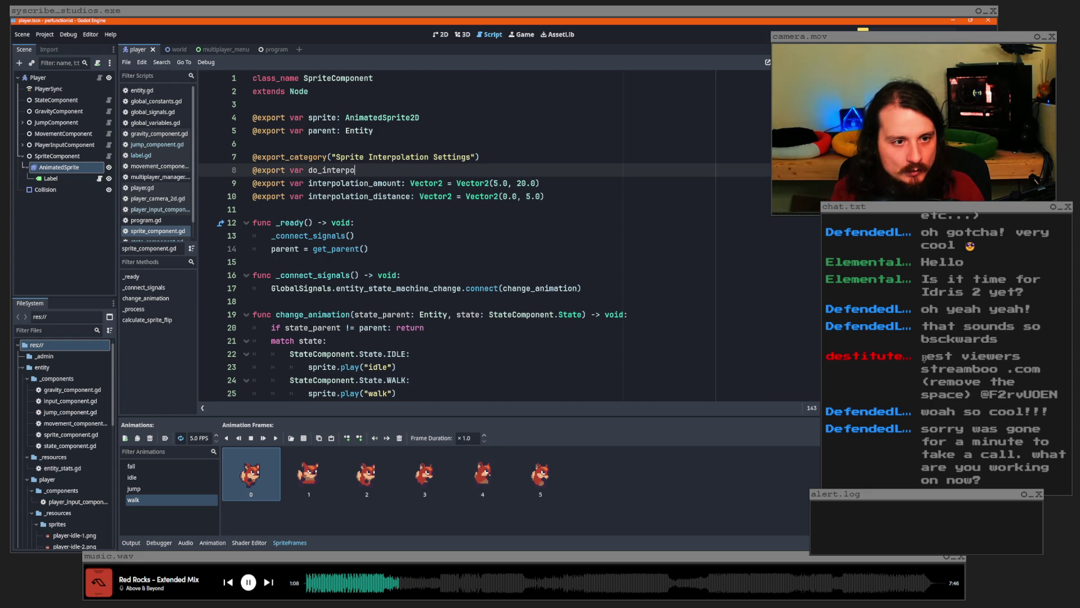
{"action": "type", "text": "tion: bool ="}
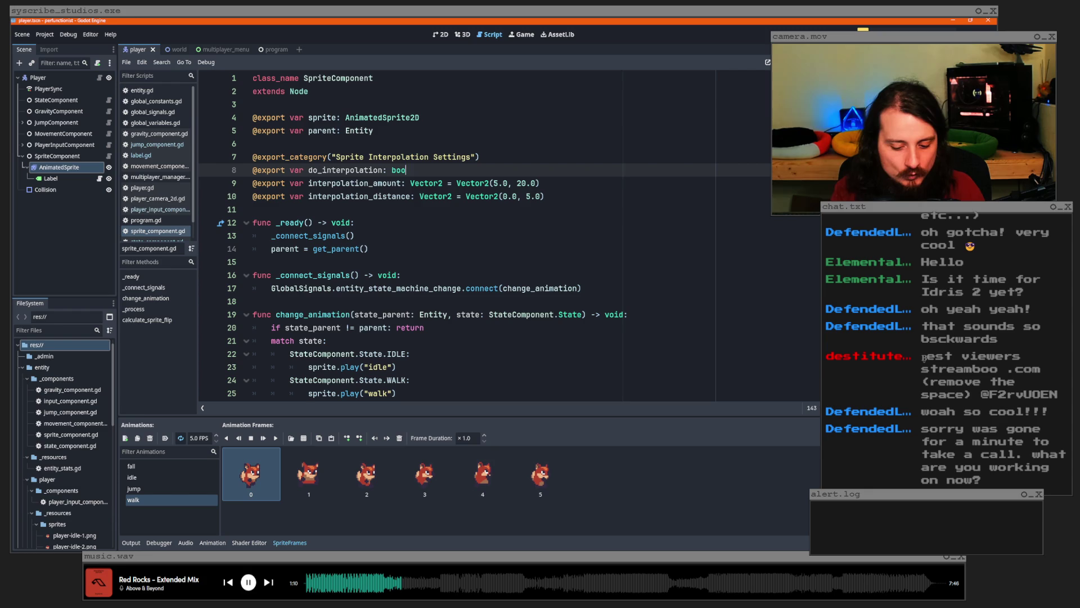
{"action": "type", "text": " true"}
Step: Split the var amount declaration from its assignment in _process
{"action": "left_click", "coordinate": [629, 314]}
{"action": "scroll", "coordinate": [484, 236], "scroll_direction": "down", "scroll_amount": 4}
{"action": "scroll", "coordinate": [483, 237], "scroll_direction": "down", "scroll_amount": 1}
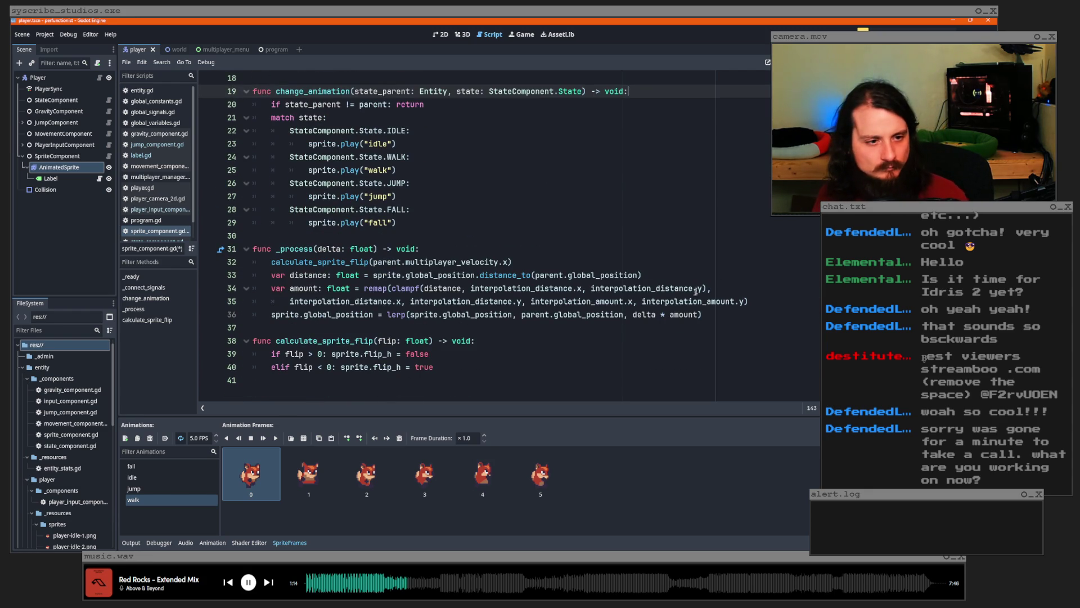
{"action": "left_click", "coordinate": [749, 304]}
{"action": "left_click", "coordinate": [702, 314]}
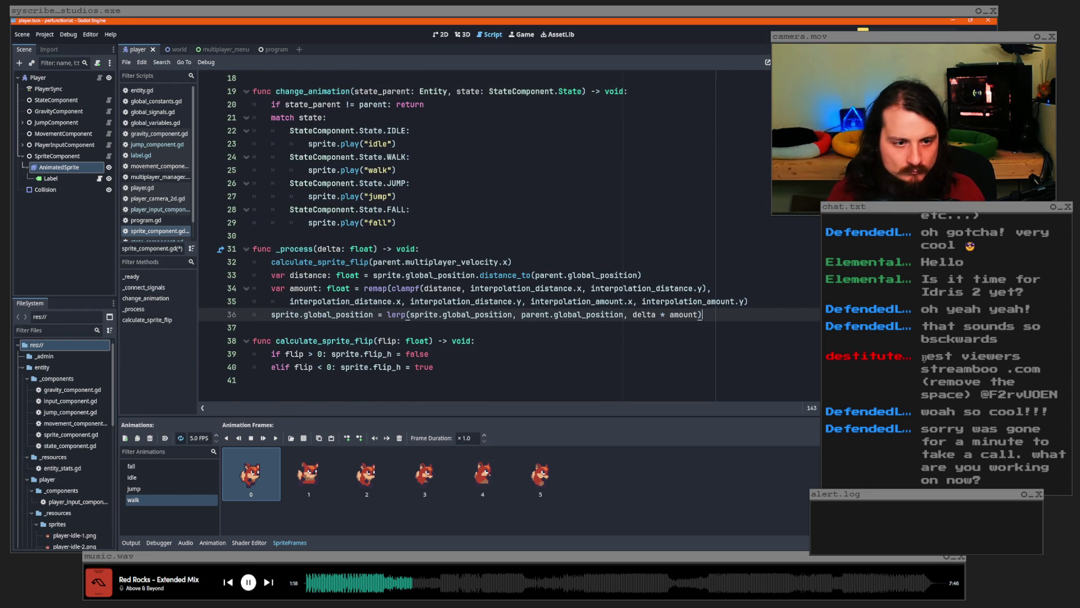
{"action": "left_click", "coordinate": [512, 261]}
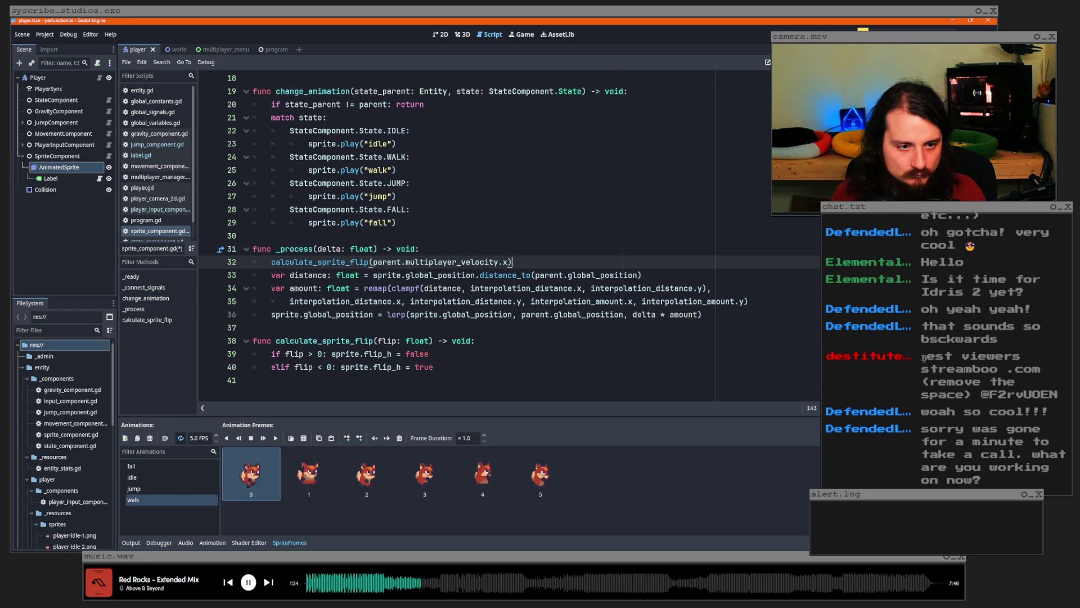
{"action": "left_click", "coordinate": [355, 288]}
{"action": "key", "text": "Return"}
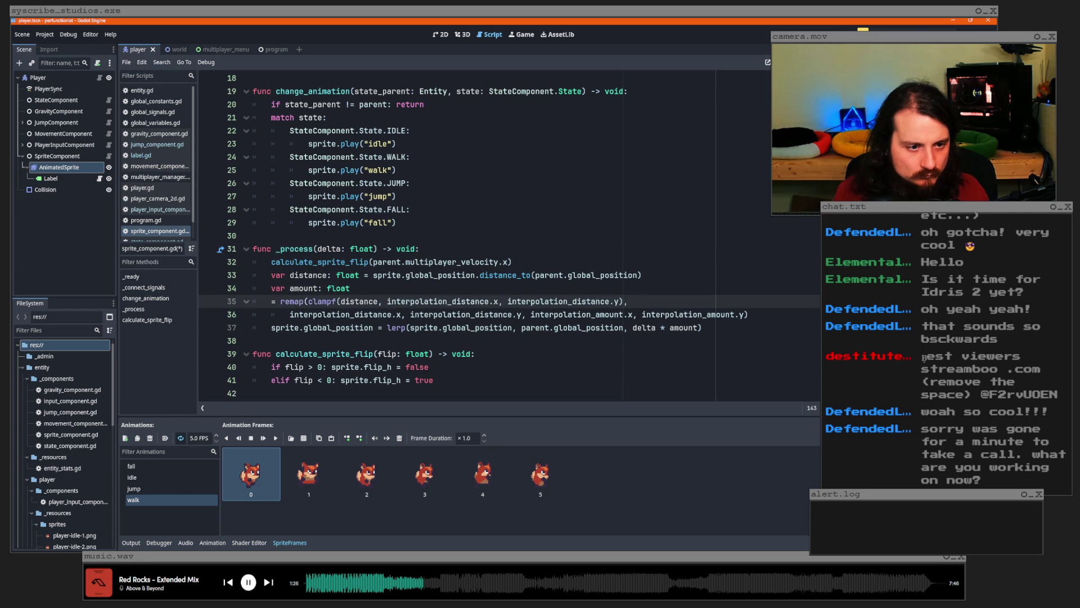
{"action": "type", "text": "amount"}
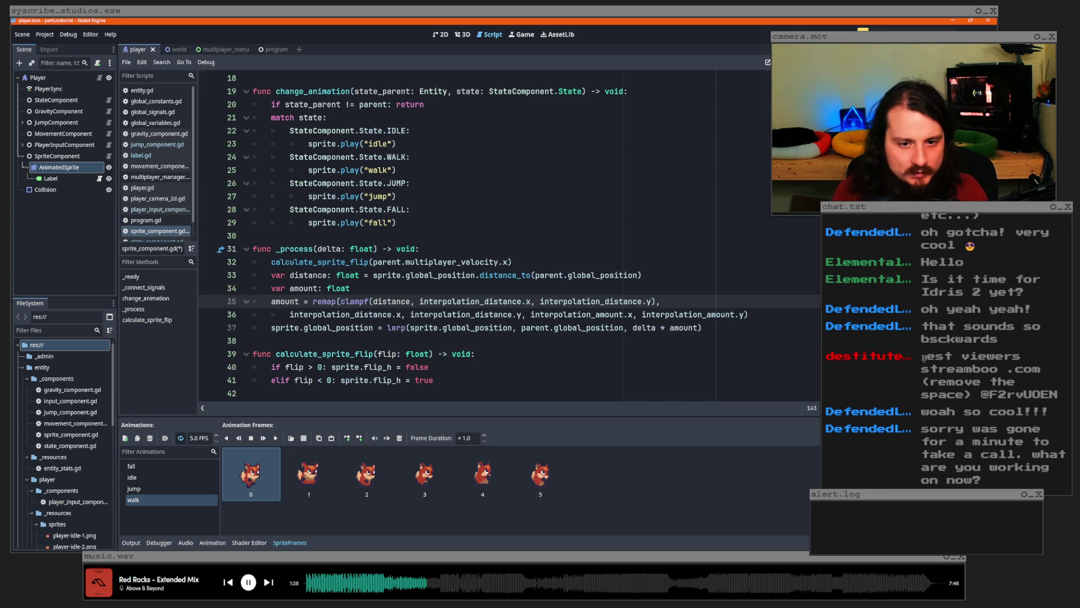
Step: Wrap the amount assignment in an 'if do_interpolation:' condition
{"action": "left_click", "coordinate": [271, 301]}
{"action": "type", "text": "if"}
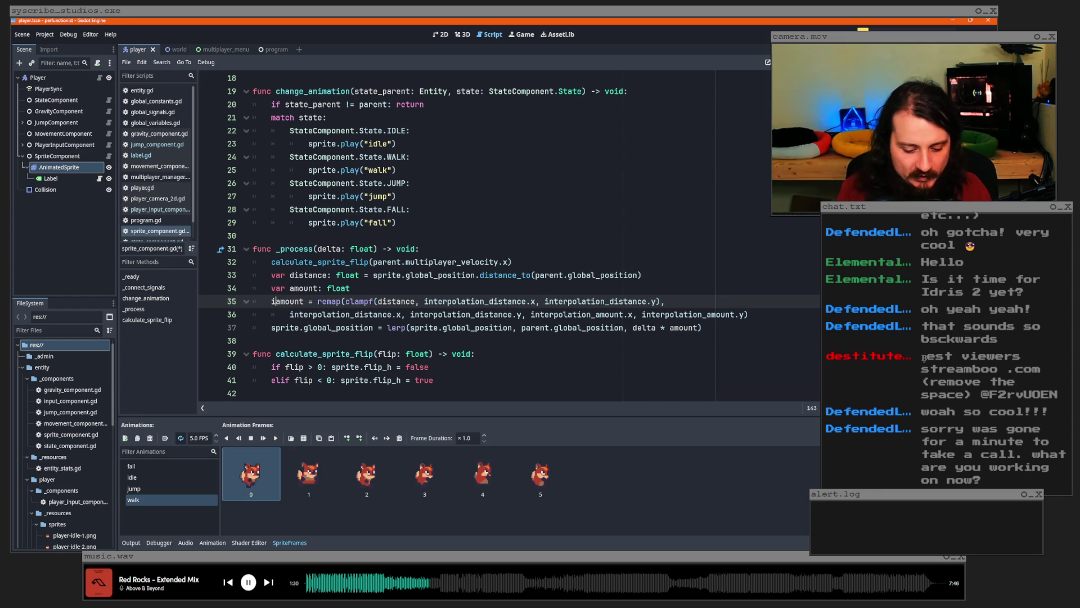
{"action": "type", "text": " do"}
{"action": "key", "text": "Left"}
{"action": "type", "text": "do"}
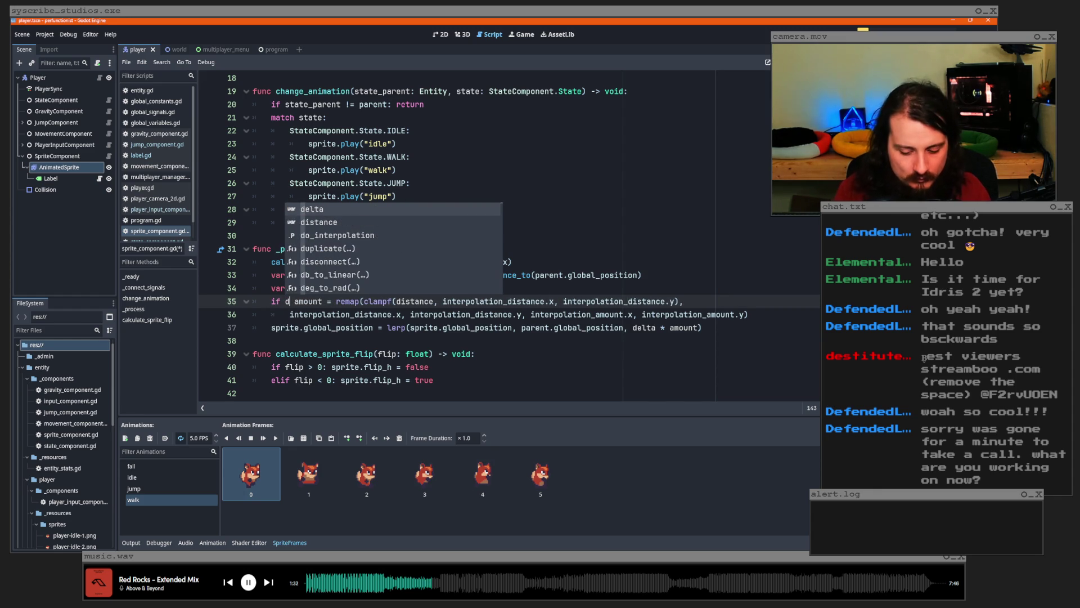
{"action": "key", "text": "Return"}
{"action": "type", "text": ":"}
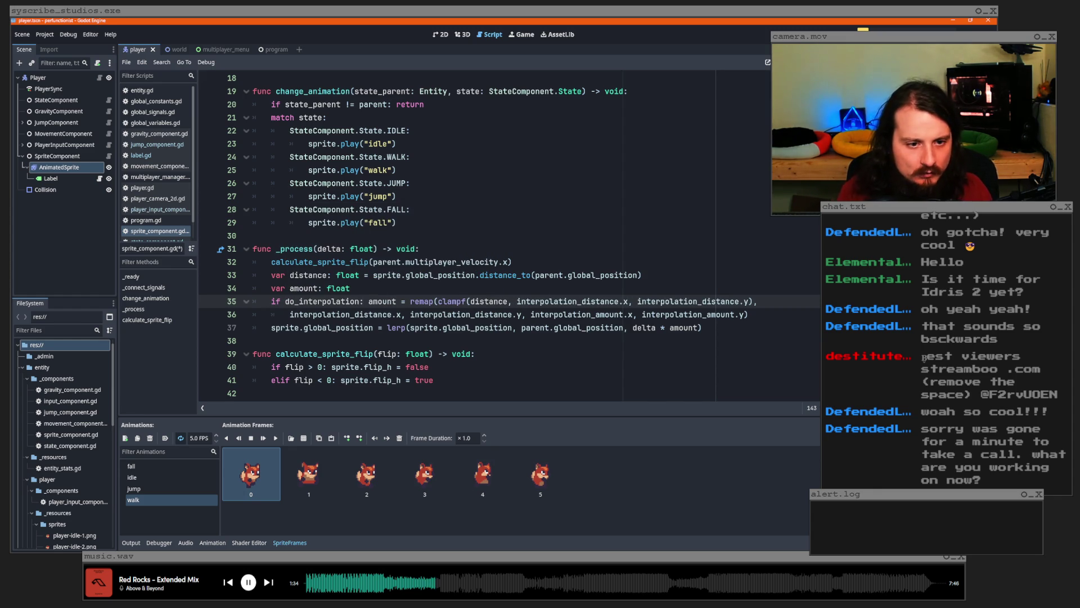
Step: Try an else line after the amount assignment, then delete it
{"action": "left_click", "coordinate": [771, 319]}
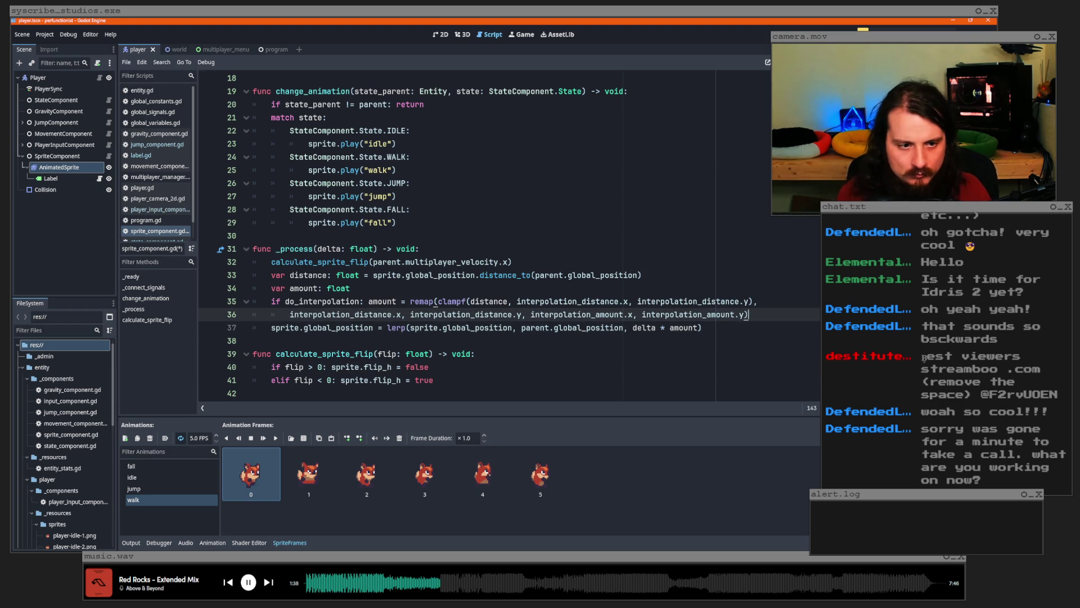
{"action": "key", "text": "Return"}
{"action": "type", "text": "else: "}
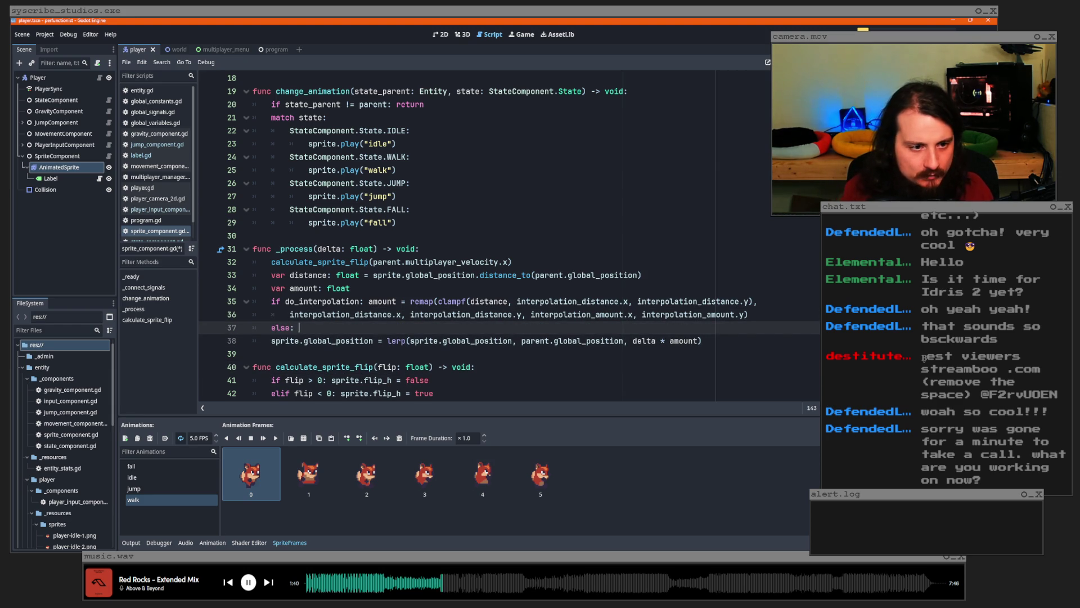
{"action": "type", "text": "am"}
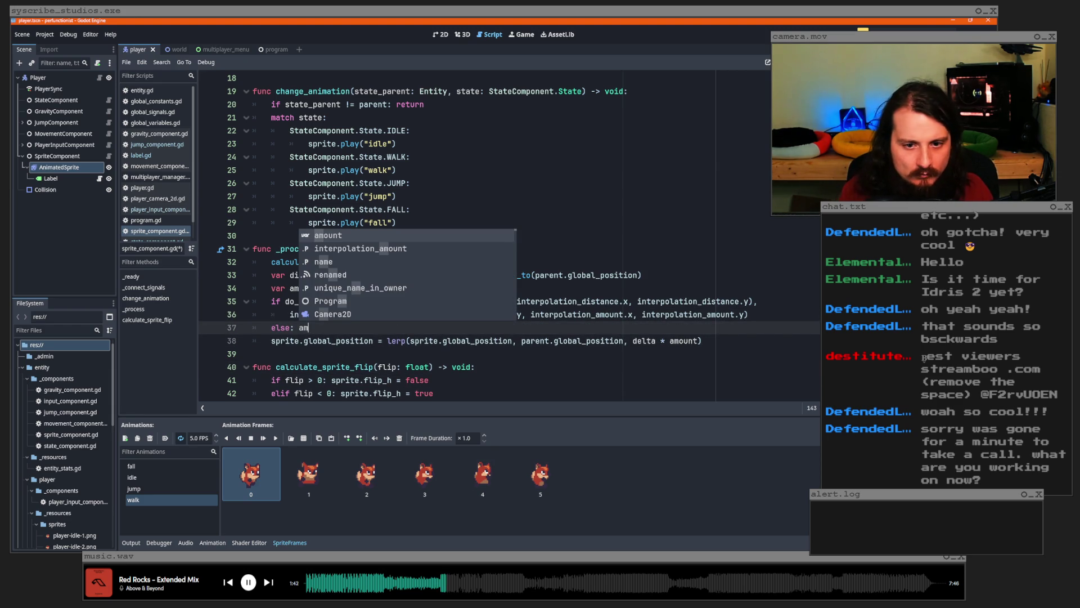
{"action": "key", "text": "BackSpace"}
{"action": "key", "text": "BackSpace"}
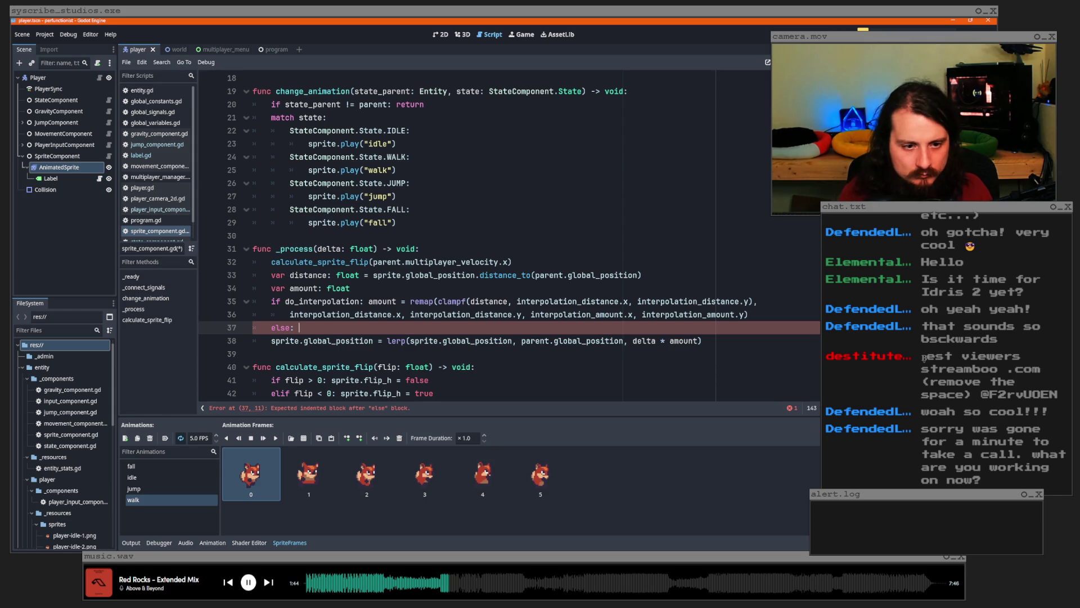
{"action": "left_click", "coordinate": [769, 318], "text": "shift"}
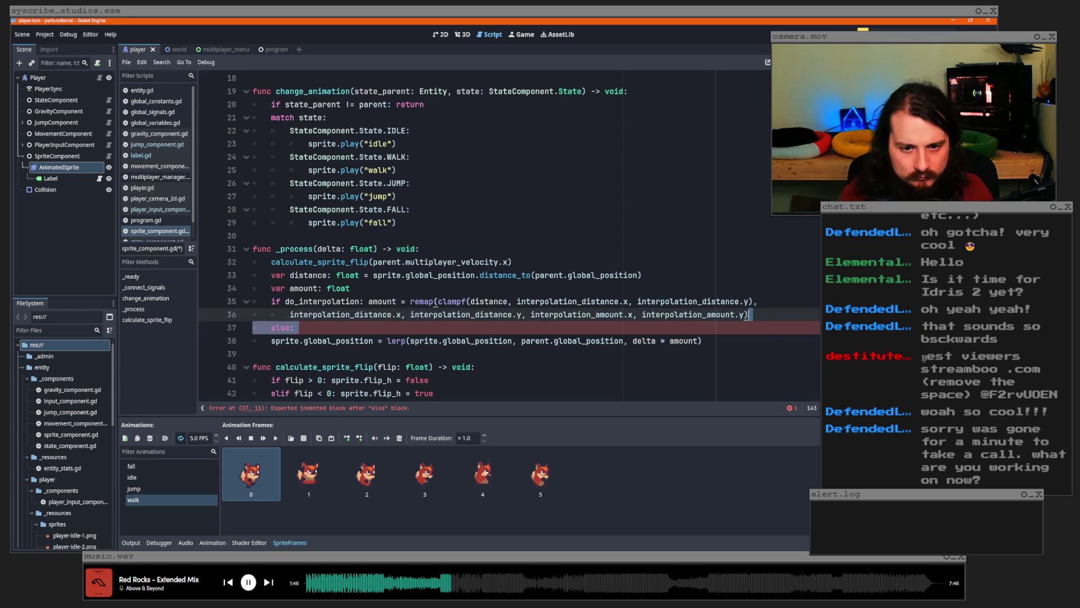
{"action": "left_click", "coordinate": [740, 329]}
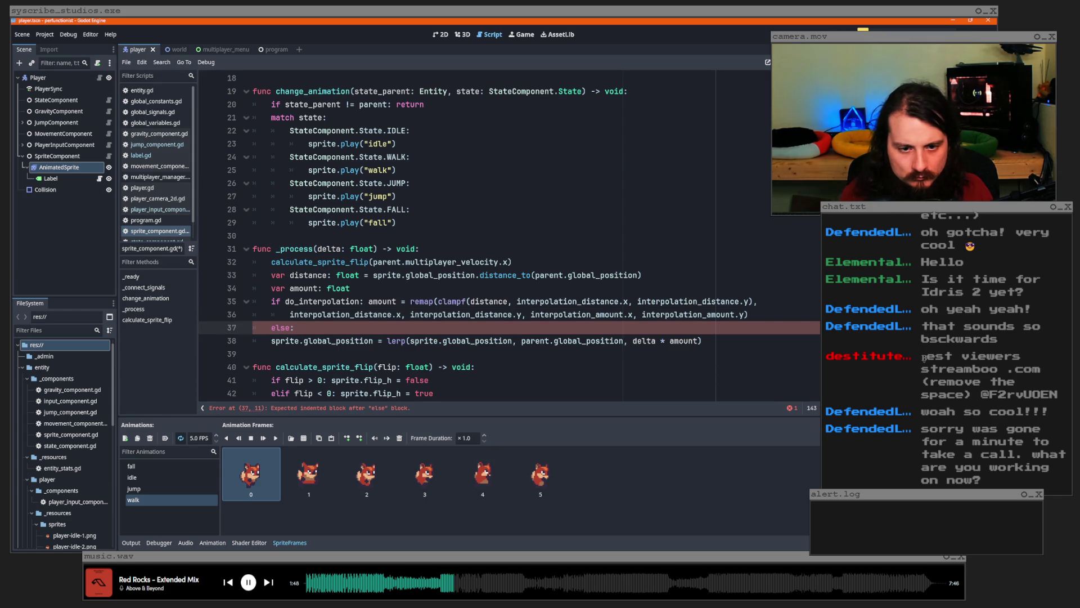
{"action": "left_click", "coordinate": [763, 321], "text": "shift"}
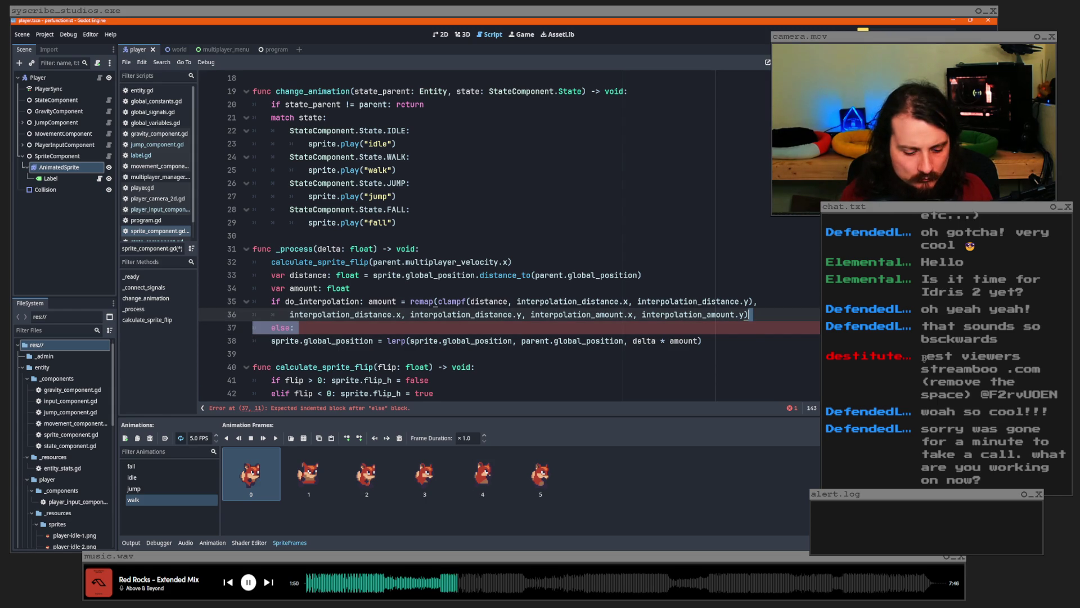
{"action": "key", "text": "BackSpace"}
Step: Indent the sprite lerp line into the if block and start an else branch after it
{"action": "key", "text": "Down"}
{"action": "key", "text": "Home"}
{"action": "key", "text": "Tab"}
{"action": "left_click", "coordinate": [721, 327]}
{"action": "key", "text": "Return"}
{"action": "key", "text": "BackSpace"}
{"action": "type", "text": "else: spr"}
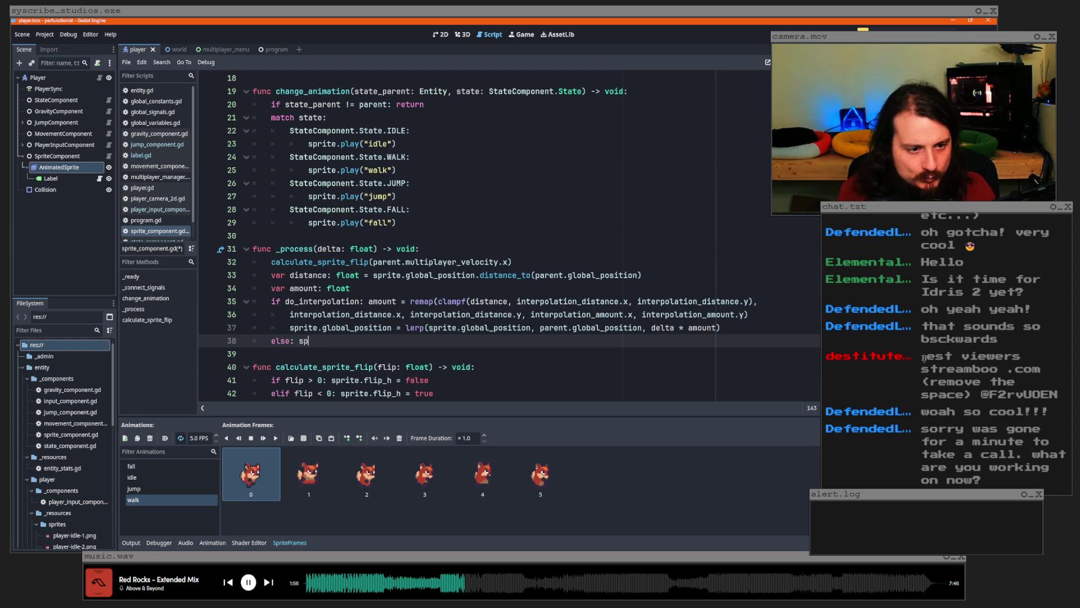
{"action": "type", "text": "ite."}
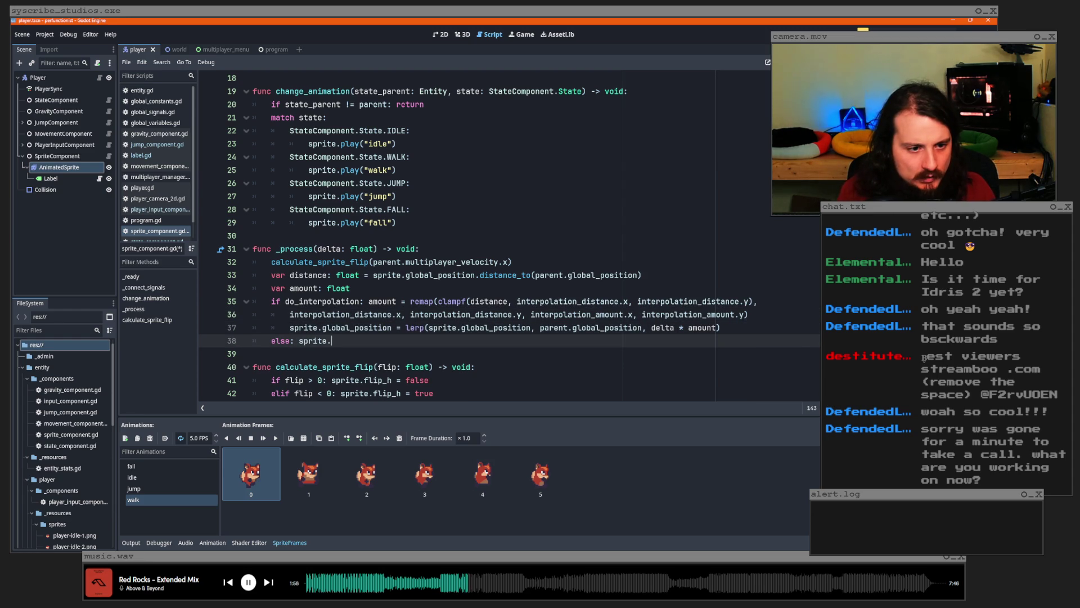
{"action": "key", "text": "BackSpace"}
{"action": "key", "text": "BackSpace"}
{"action": "key", "text": "BackSpace"}
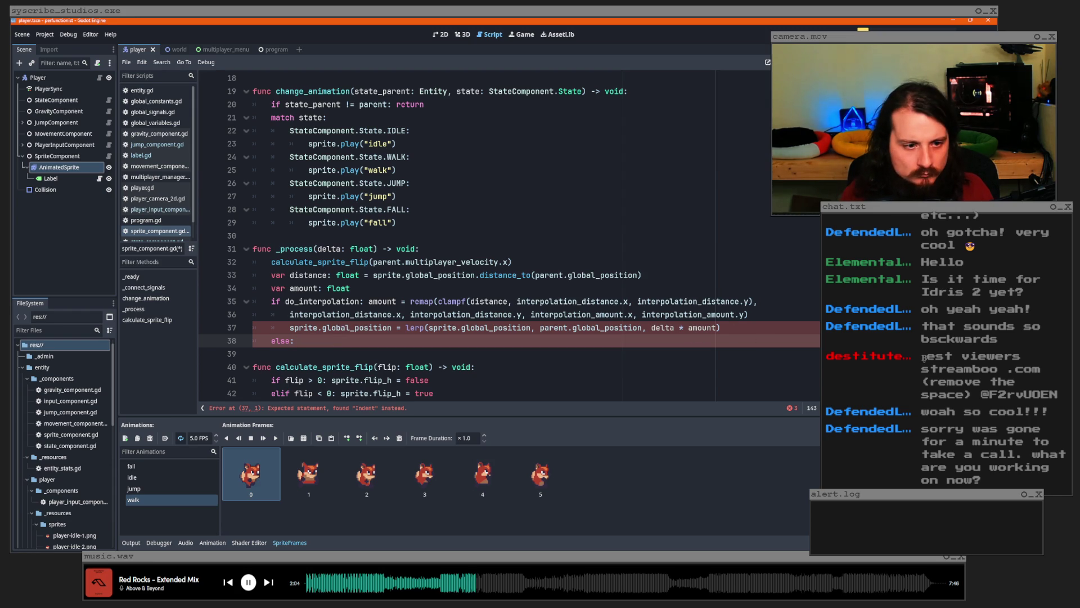
Step: Adjust the remap continuation line's indentation, joining it back onto line 35
{"action": "left_click", "coordinate": [291, 314]}
{"action": "key", "text": "BackSpace"}
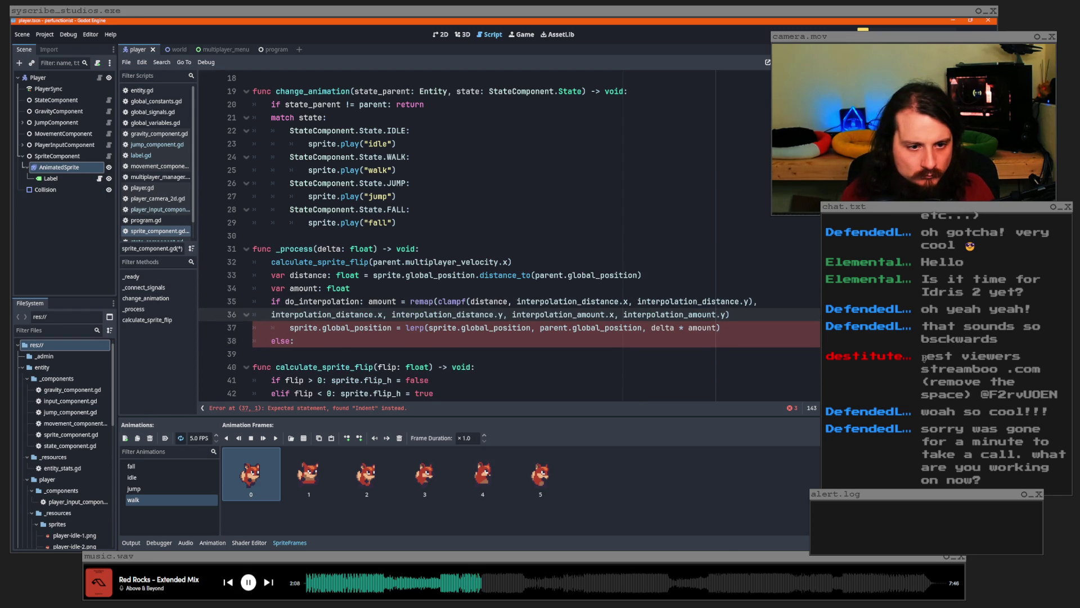
{"action": "key", "text": "Tab"}
{"action": "key", "text": "Tab"}
{"action": "left_click", "coordinate": [424, 359]}
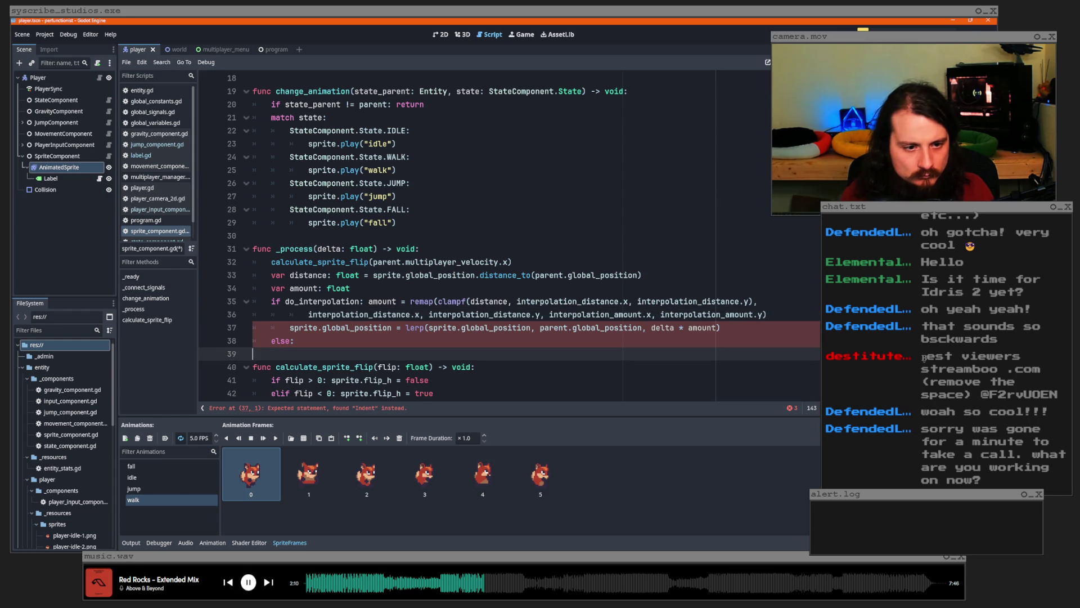
{"action": "left_click", "coordinate": [308, 314]}
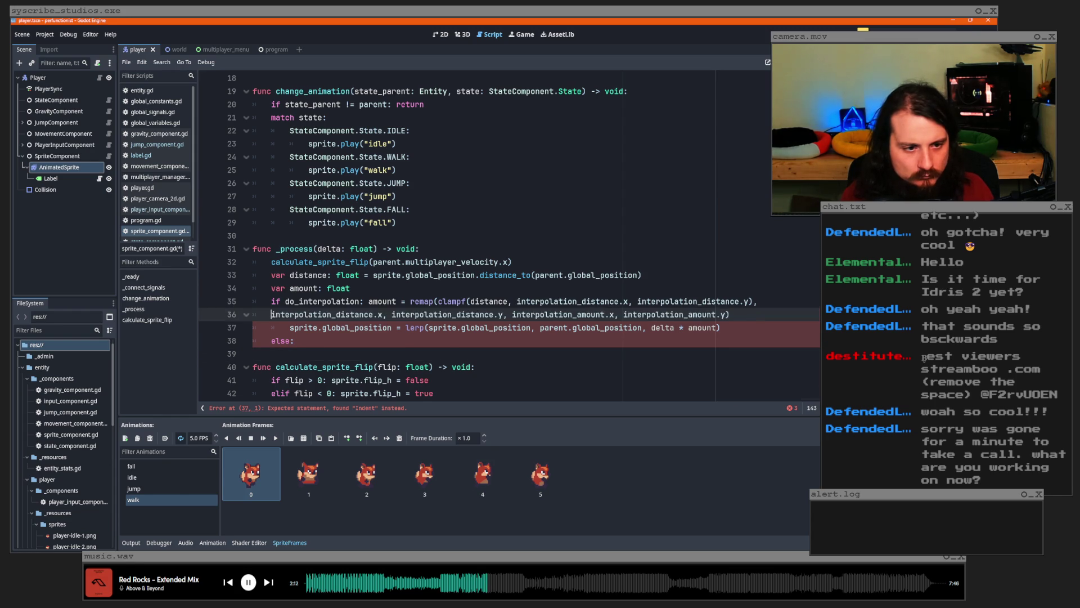
{"action": "key", "text": "BackSpace"}
{"action": "key", "text": "BackSpace"}
{"action": "key", "text": "BackSpace"}
{"action": "left_click", "coordinate": [684, 356]}
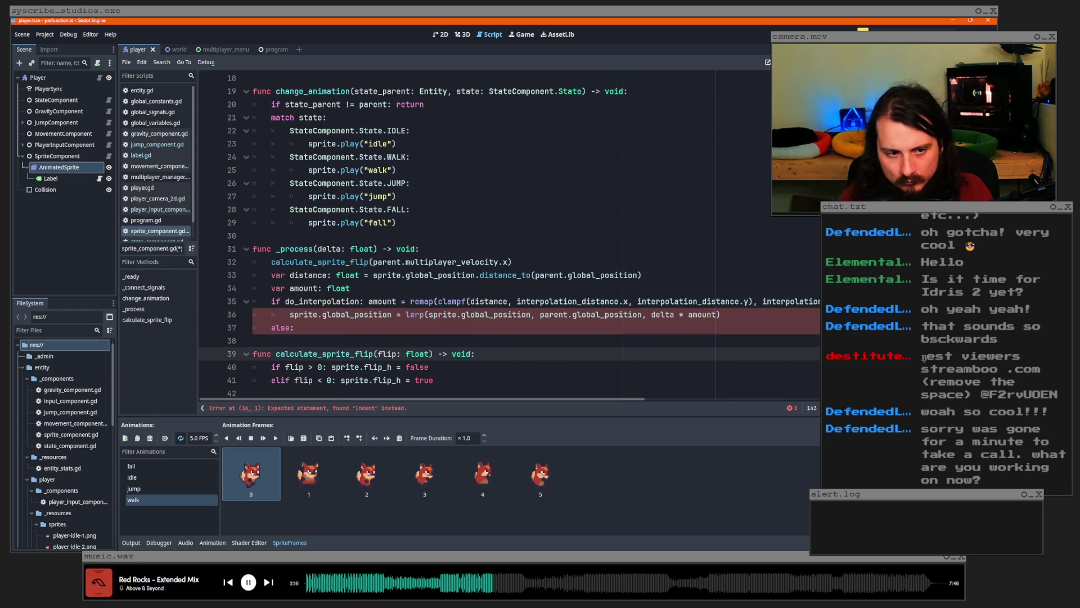
Step: Move the amount assignment onto its own indented line and wrap the long remap call
{"action": "left_click", "coordinate": [366, 288]}
{"action": "left_click", "coordinate": [688, 314]}
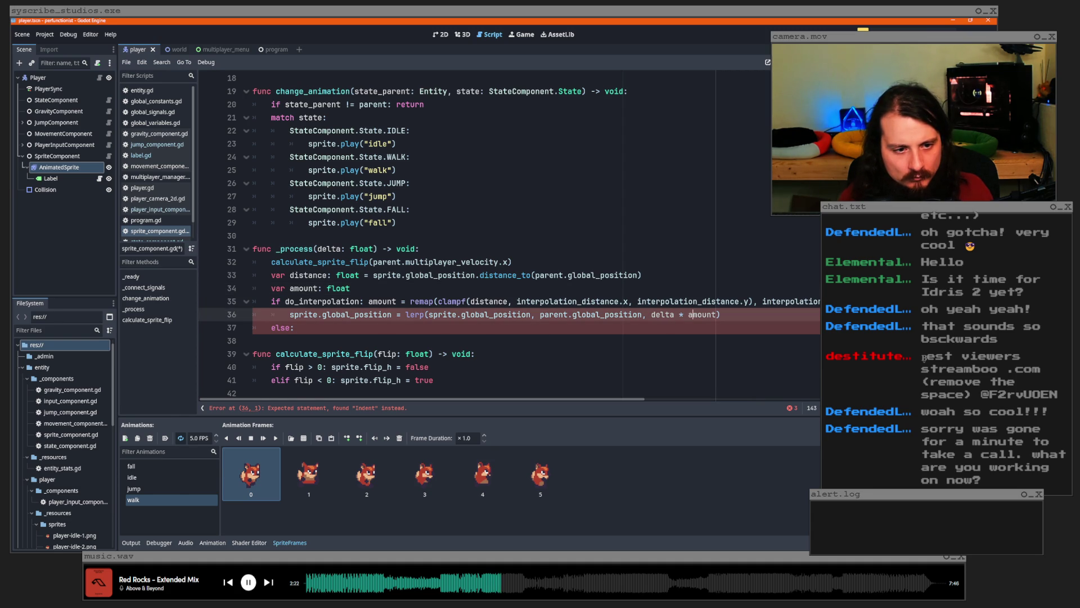
{"action": "left_click", "coordinate": [368, 301]}
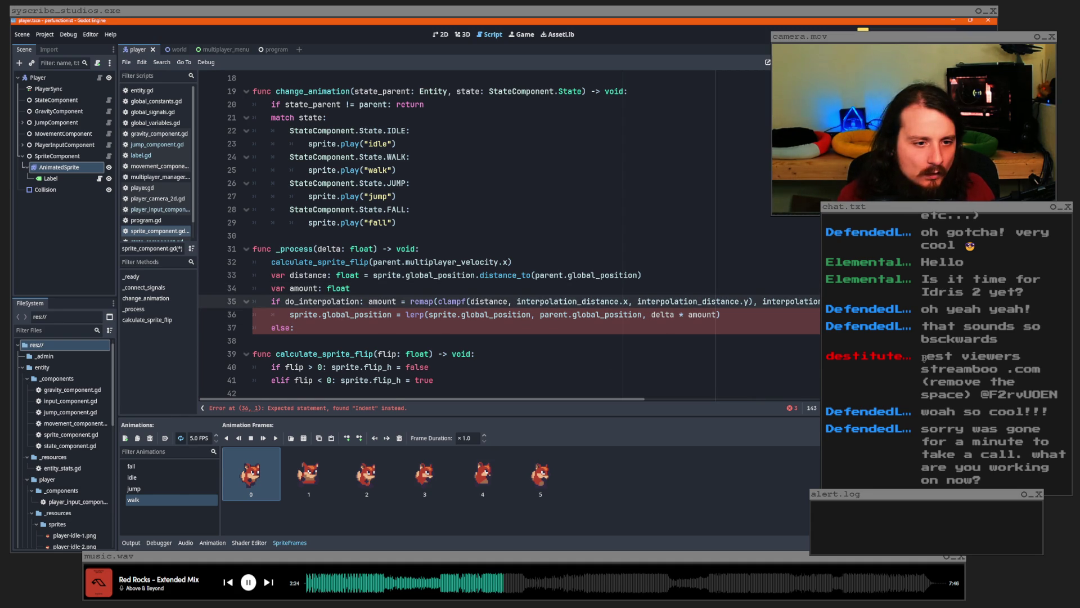
{"action": "key", "text": "Return"}
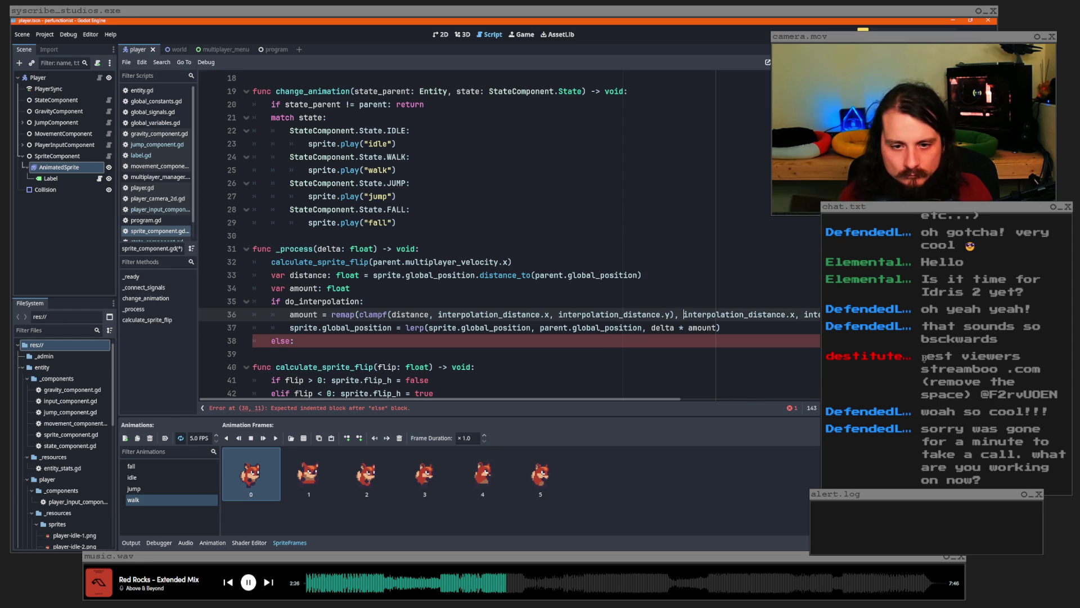
{"action": "key", "text": "Return"}
{"action": "key", "text": "End"}
{"action": "key", "text": "Down"}
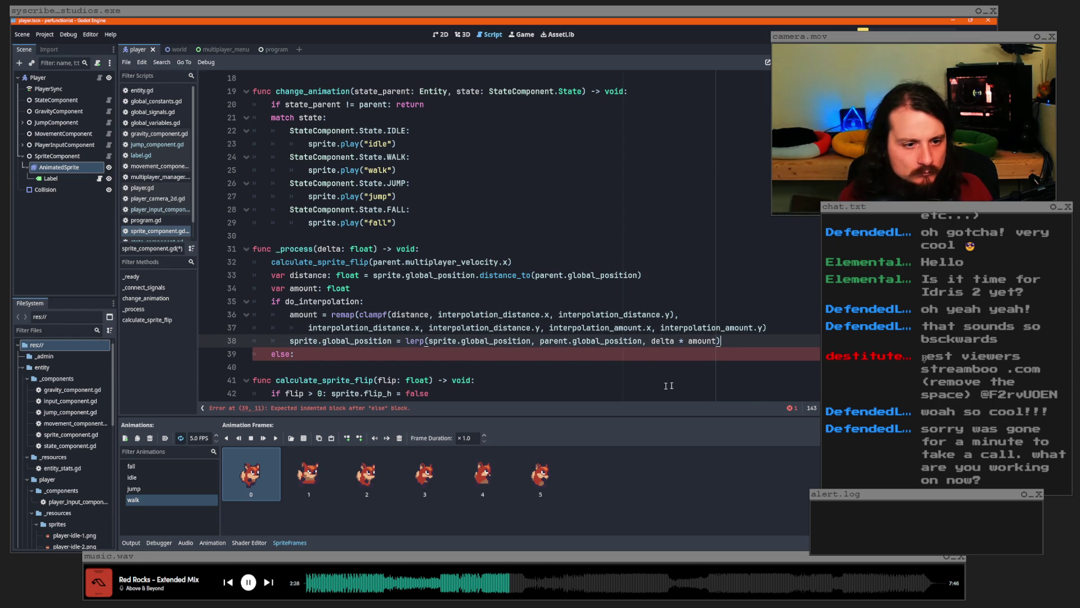
Step: Make the else branch set sprite.global_position = parent.global_position
{"action": "left_click", "coordinate": [298, 353]}
{"action": "type", "text": "sprite.glo"}
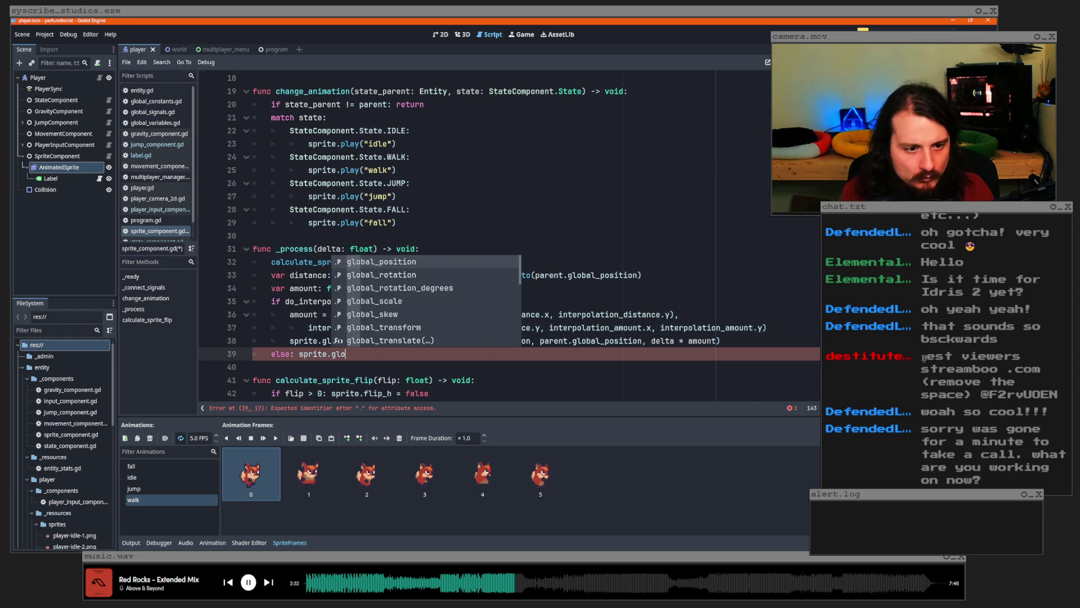
{"action": "key", "text": "Return"}
{"action": "type", "text": "= parent."}
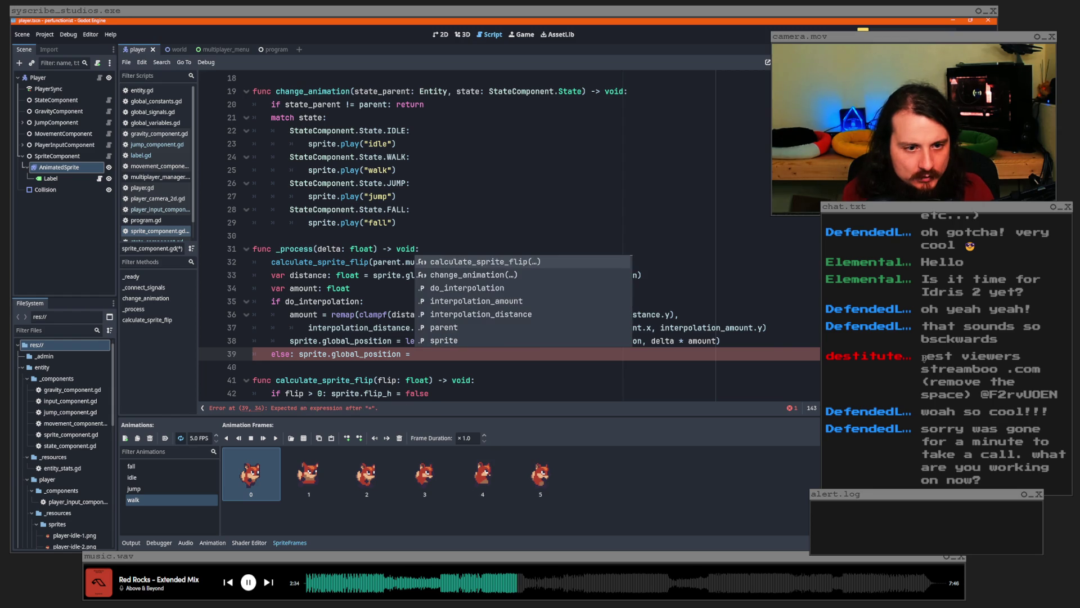
{"action": "type", "text": "glo"}
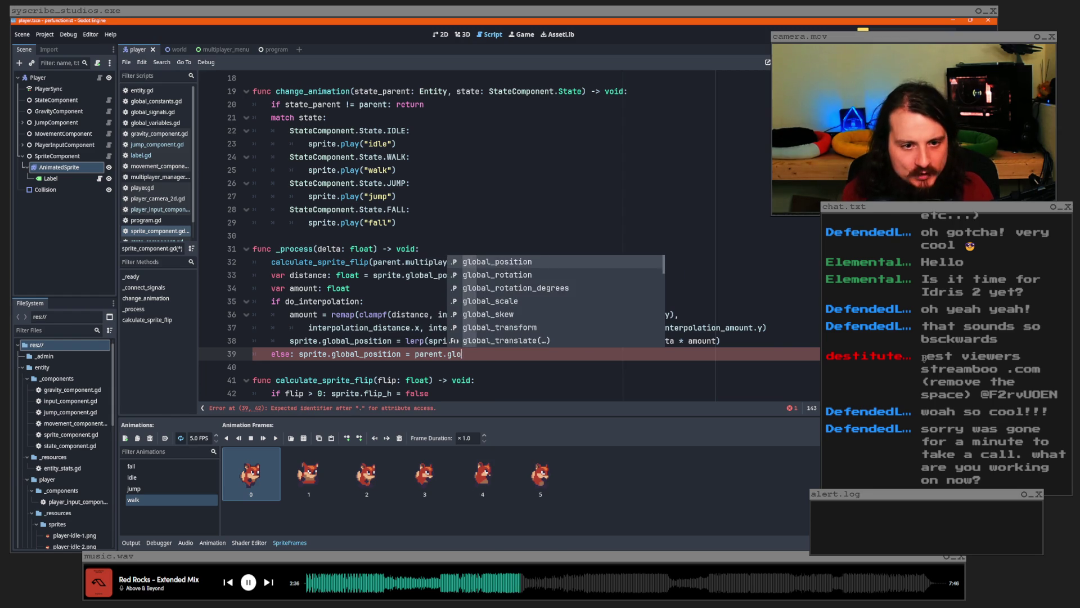
{"action": "key", "text": "Return"}
{"action": "key", "text": "Up"}
{"action": "key", "text": "Up"}
{"action": "key", "text": "Up"}
{"action": "key", "text": "Up"}
{"action": "key", "text": "Up"}
{"action": "key", "text": "Up"}
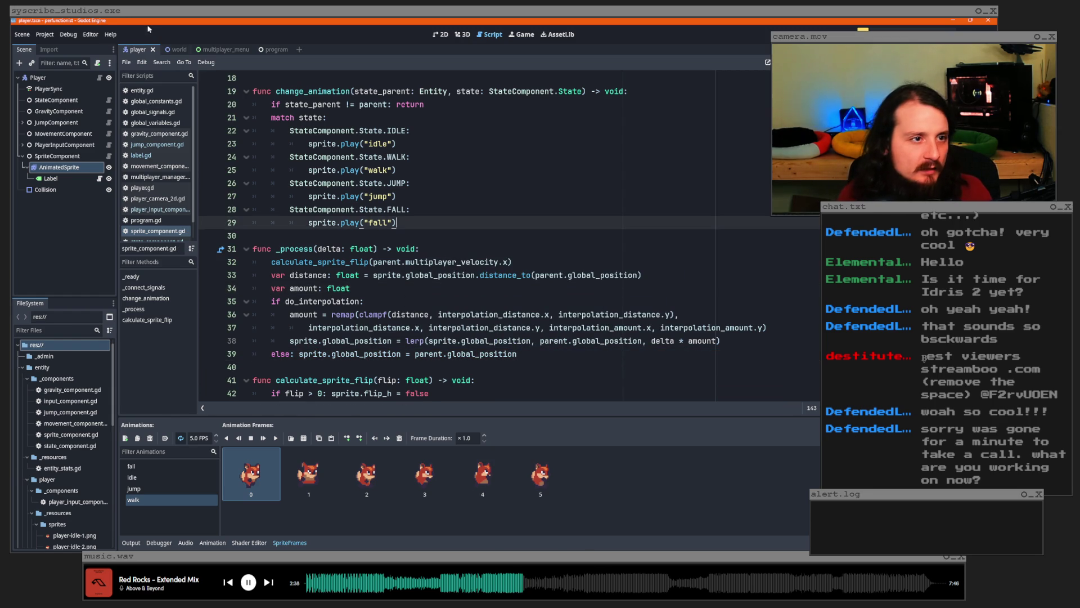
Step: Scroll back to the top of the script and place the caret on the do_interpolation line
{"action": "key", "text": "Down"}
{"action": "key", "text": "Down"}
{"action": "key", "text": "Down"}
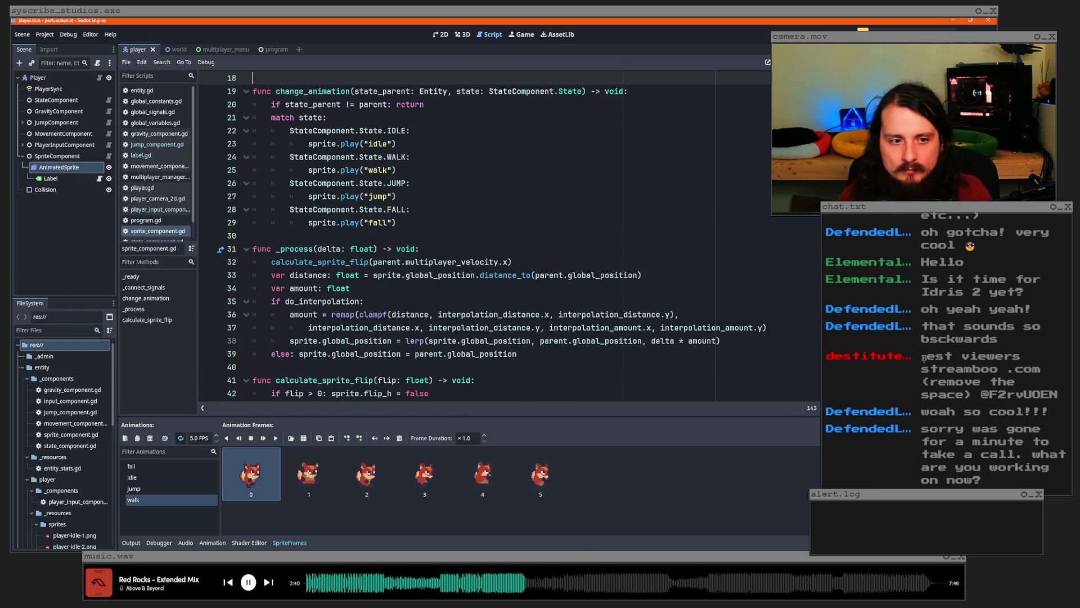
{"action": "scroll", "coordinate": [484, 236], "scroll_direction": "up", "scroll_amount": 7}
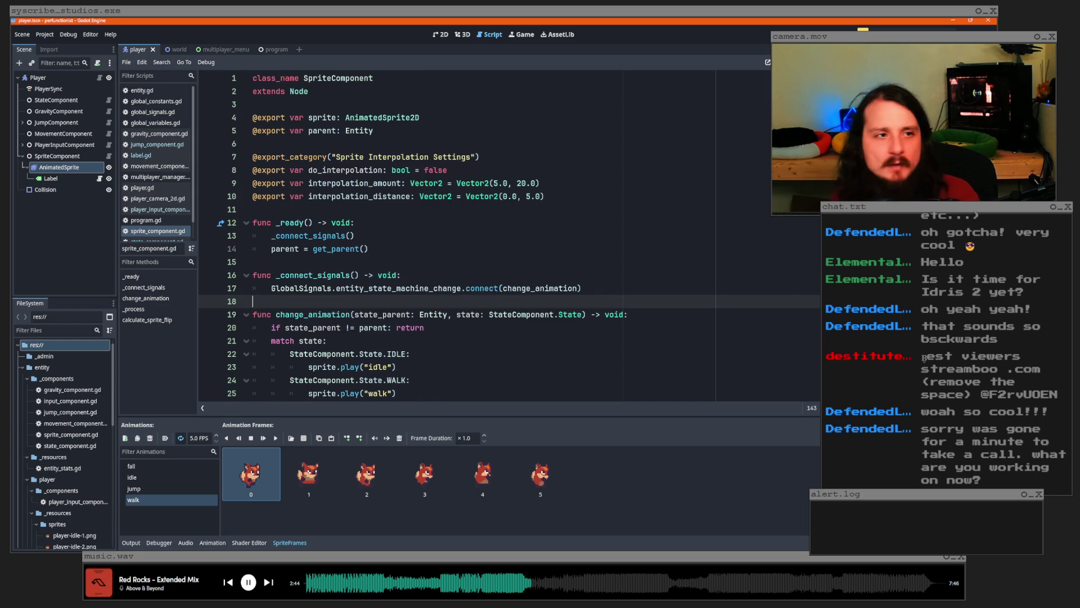
{"action": "left_click", "coordinate": [75, 39]}
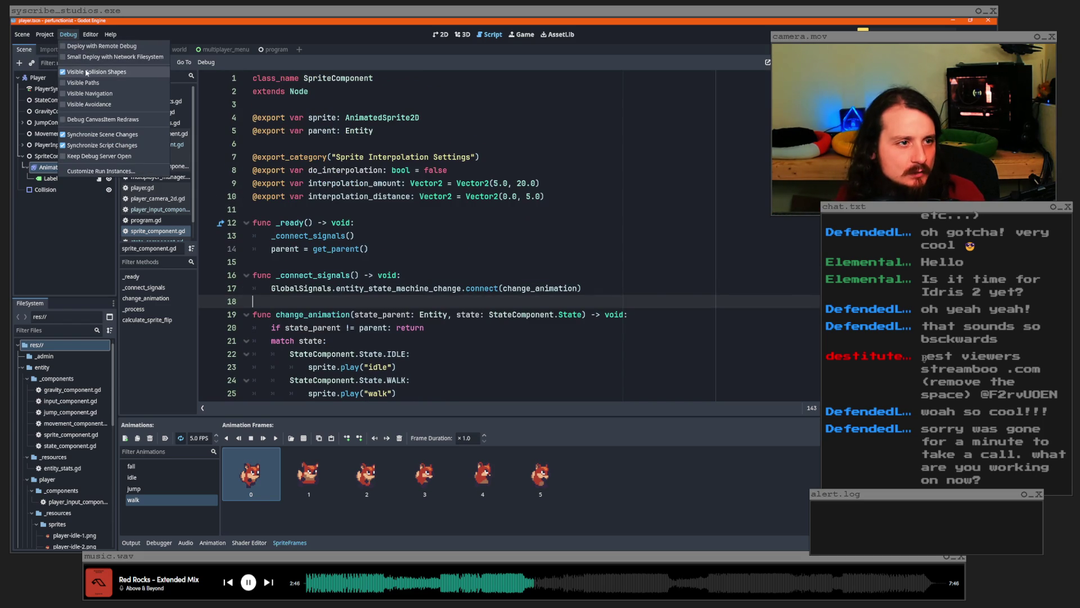
{"action": "left_click_drag", "start_coordinate": [613, 288], "coordinate": [614, 236]}
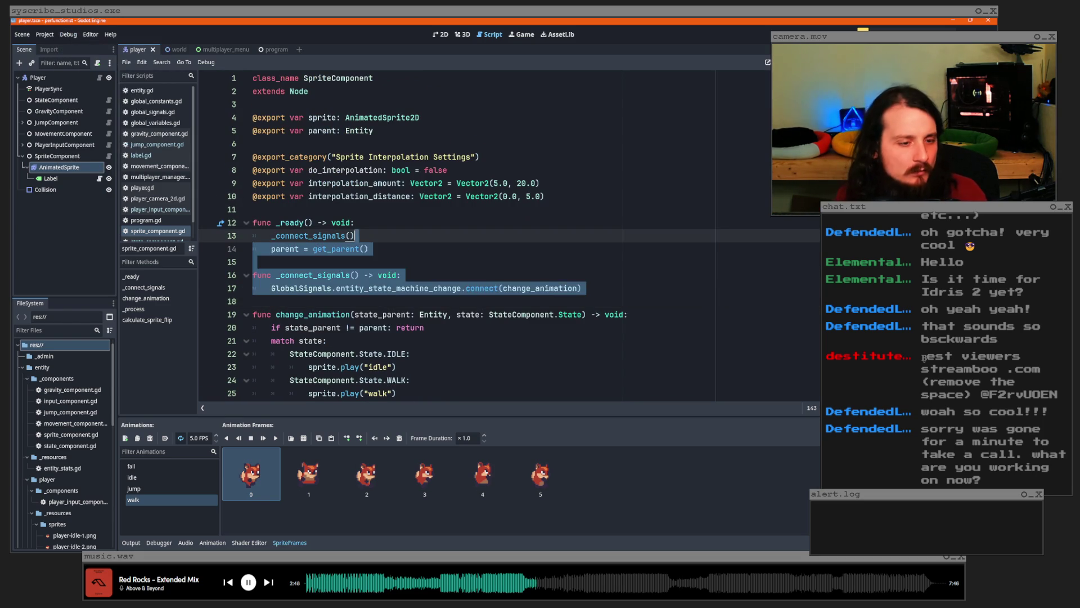
{"action": "left_click", "coordinate": [593, 303]}
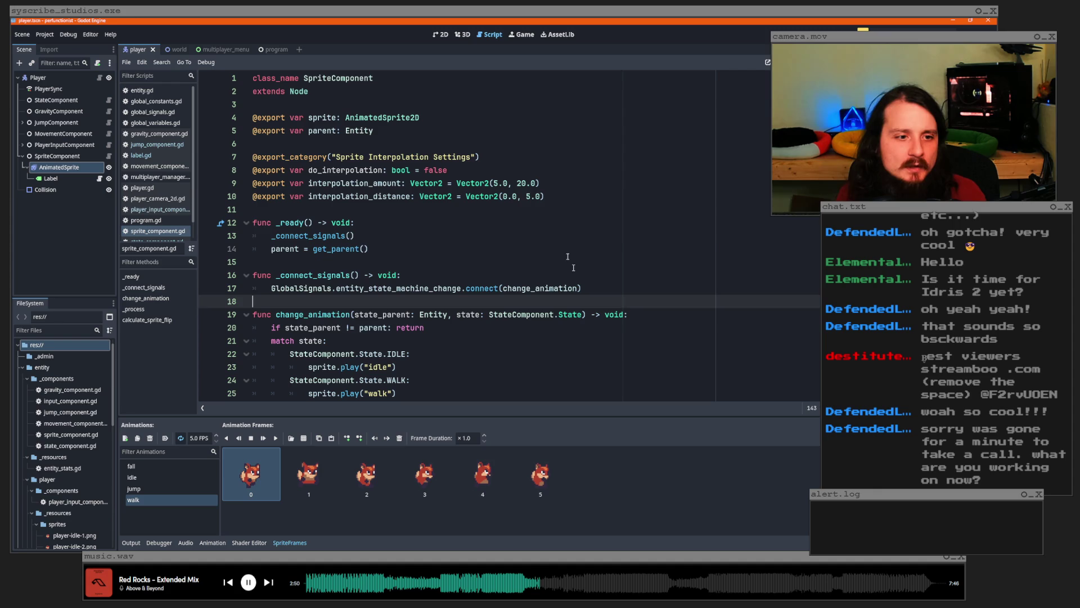
{"action": "left_click", "coordinate": [544, 239]}
{"action": "left_click", "coordinate": [448, 170]}
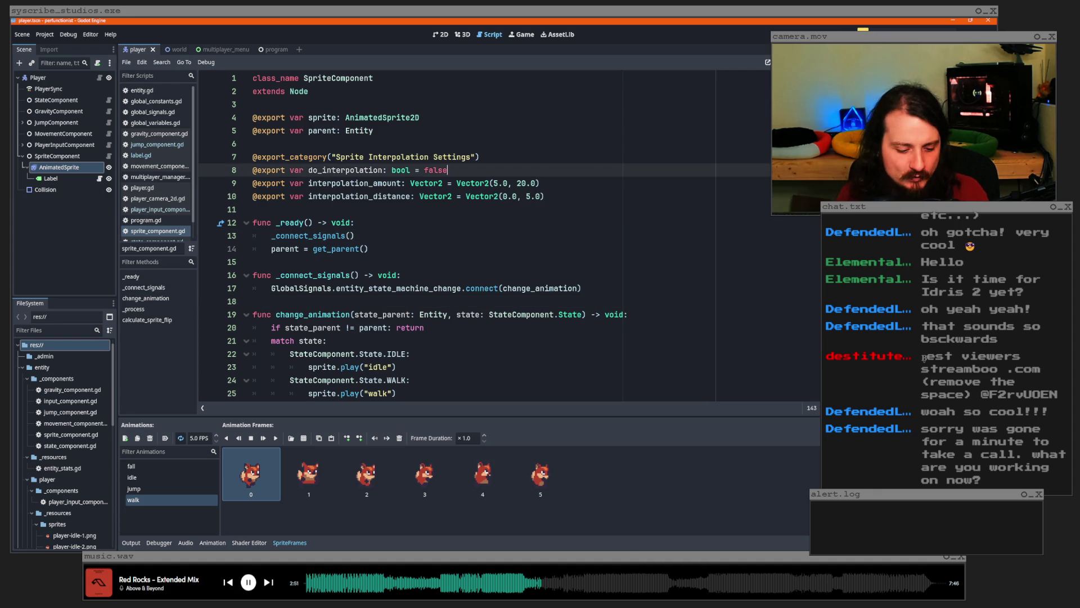
Step: Run the game, host as 'Host' in one window and join as 'Client' in another
{"action": "left_click", "coordinate": [874, 28]}
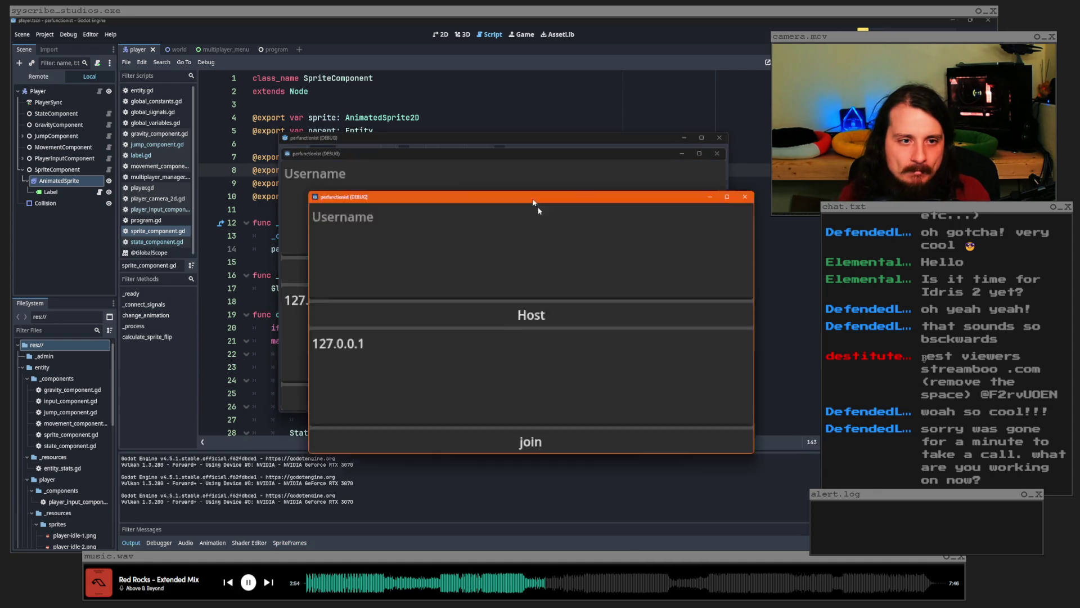
{"action": "left_click", "coordinate": [435, 192]}
{"action": "type", "text": "Host"}
{"action": "left_click", "coordinate": [470, 275]}
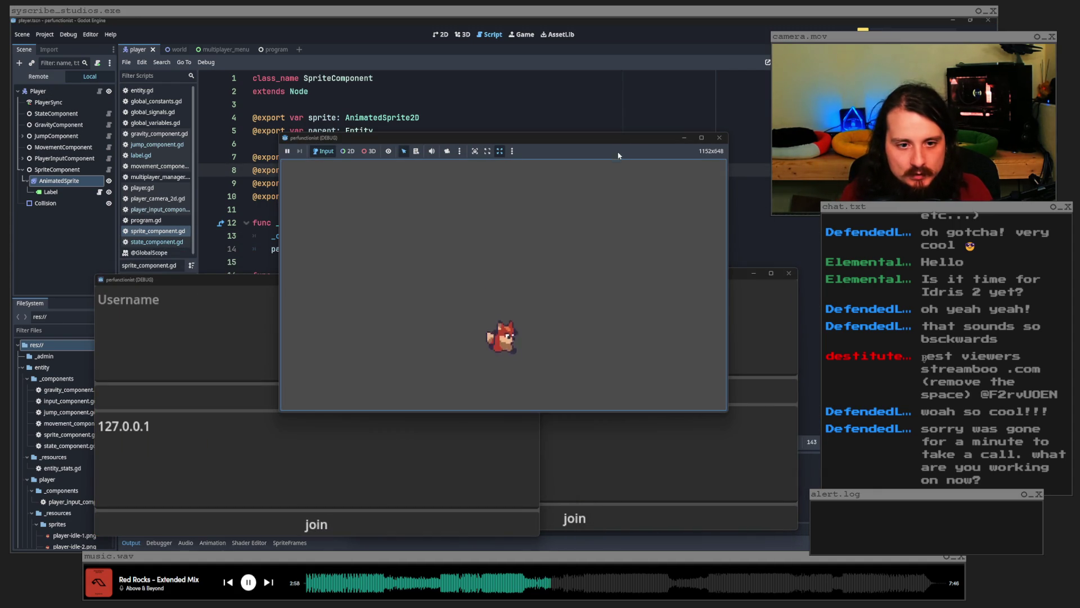
{"action": "mouse_move", "coordinate": [638, 137]}
{"action": "left_mouse_down"}
{"action": "mouse_move", "coordinate": [915, 21]}
{"action": "mouse_move", "coordinate": [776, 35]}
{"action": "left_mouse_up"}
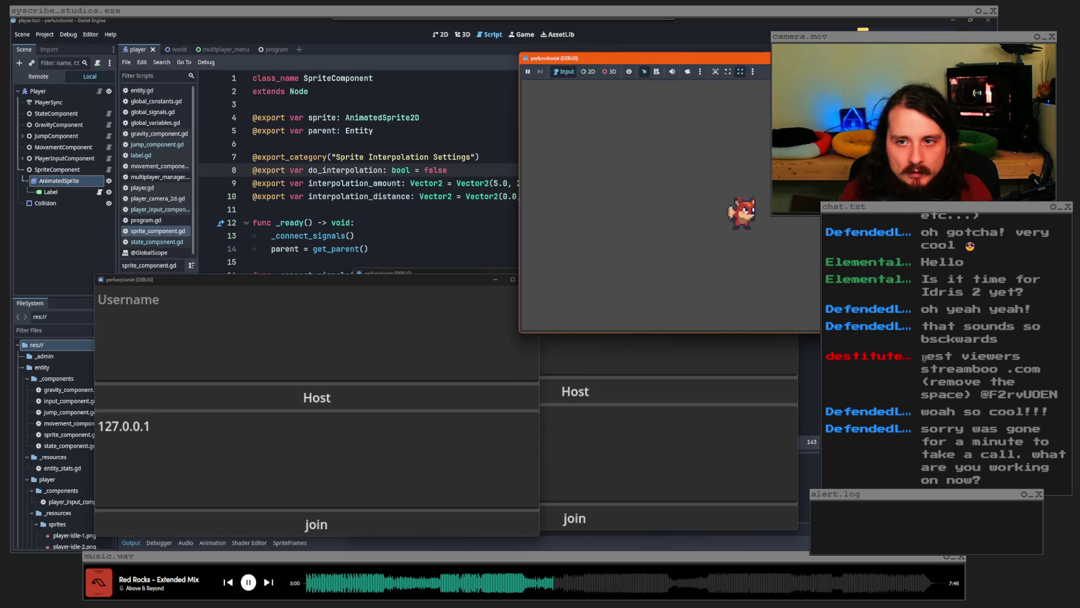
{"action": "left_click_drag", "start_coordinate": [315, 279], "coordinate": [477, 159]}
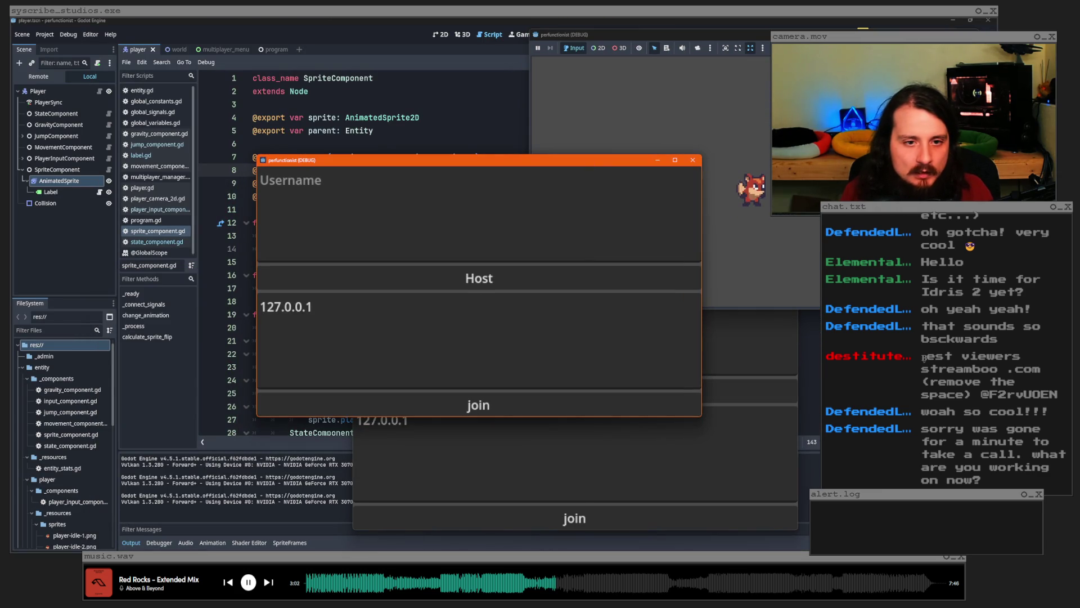
{"action": "type", "text": "Client"}
{"action": "left_click", "coordinate": [580, 414]}
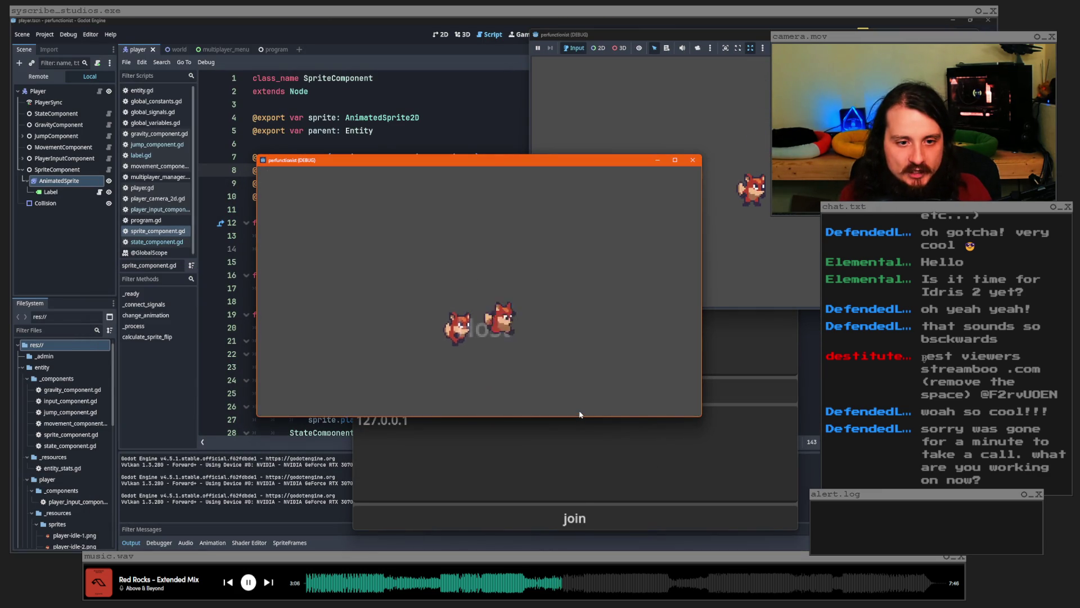
Step: Walk the client fox left off the ledge and make it jump
{"action": "key", "text": "Left"}
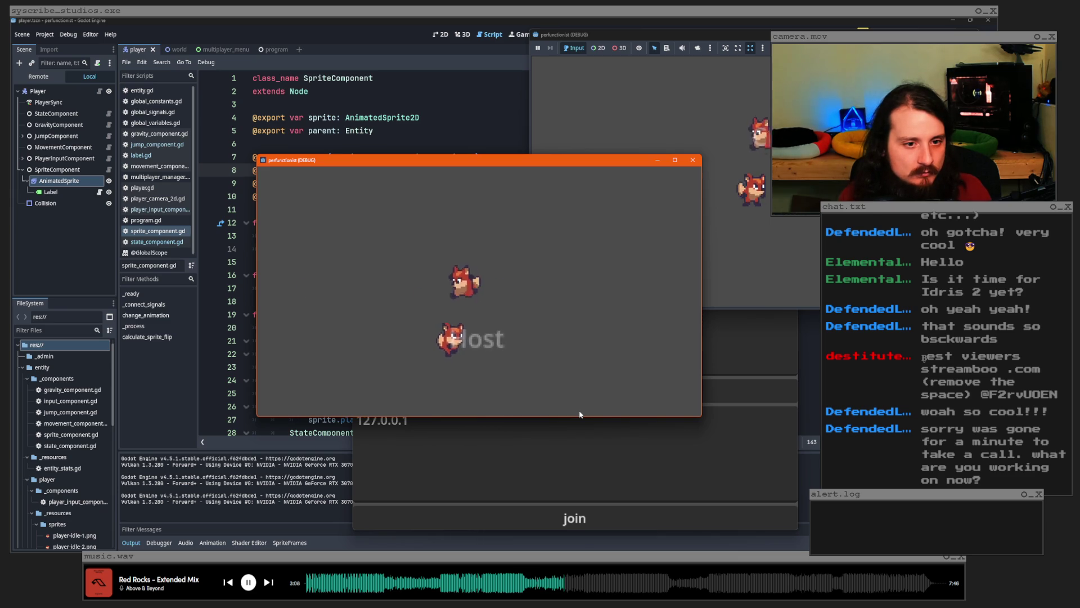
{"action": "key", "text": "Left"}
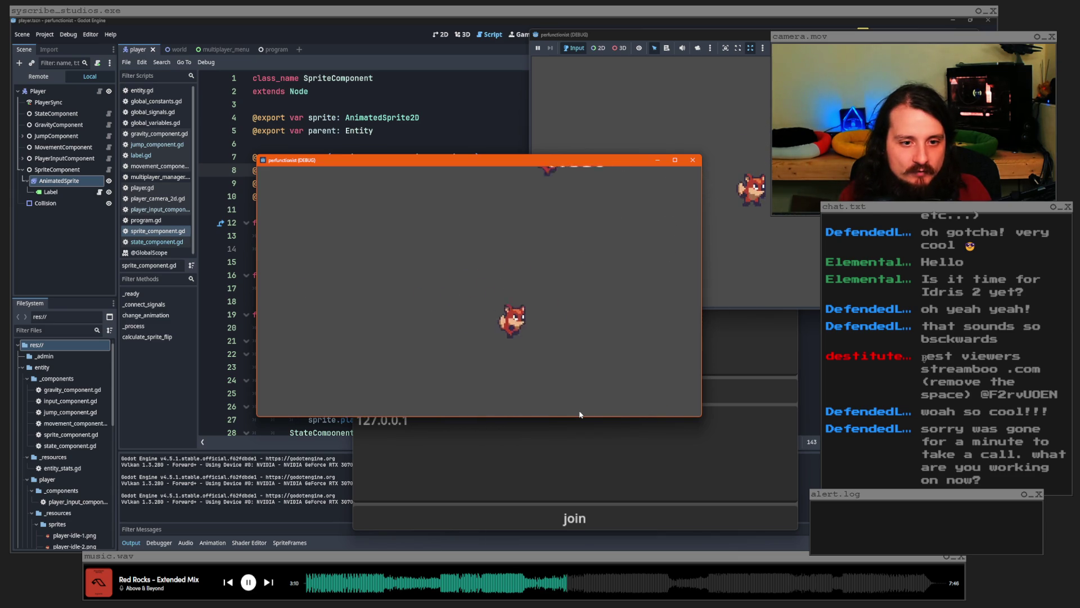
{"action": "key", "text": "Left"}
{"action": "key", "text": "space"}
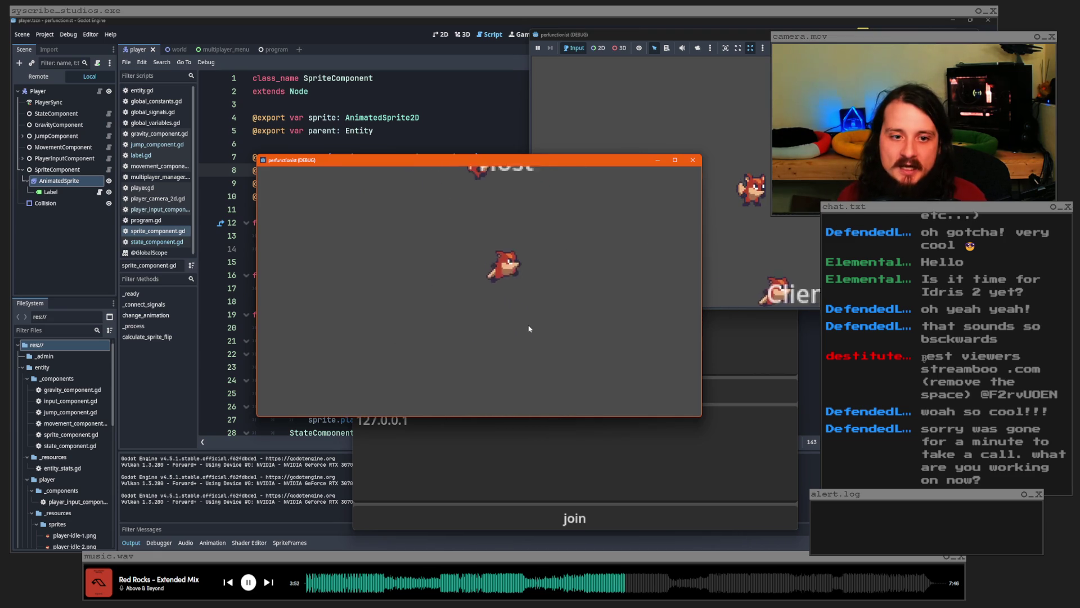
Step: Rearrange the Host and Client game windows on screen
{"action": "left_click", "coordinate": [756, 268]}
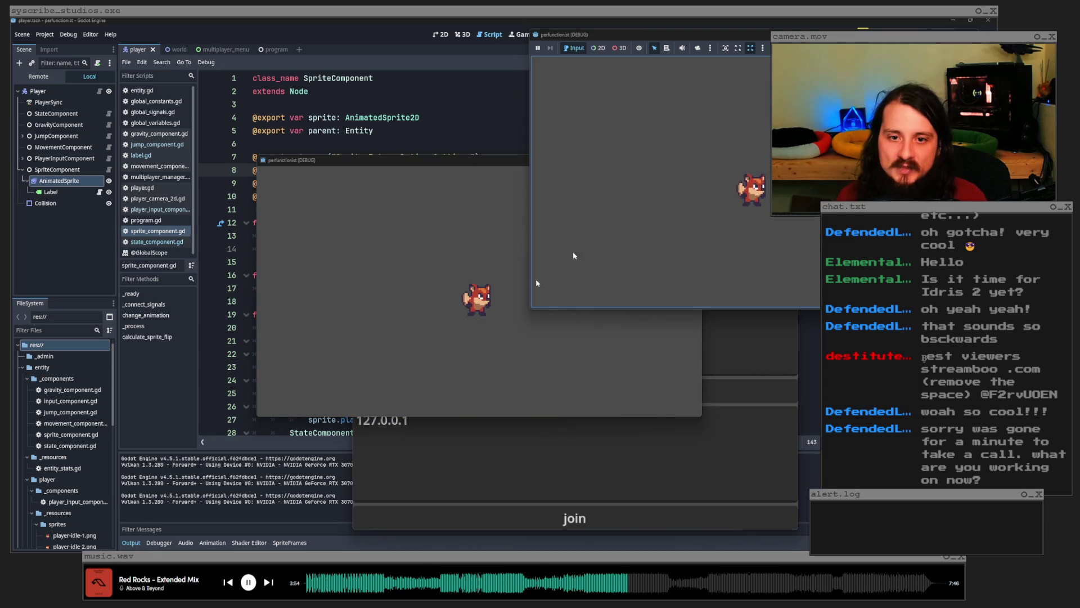
{"action": "left_click_drag", "start_coordinate": [810, 34], "coordinate": [805, 101]}
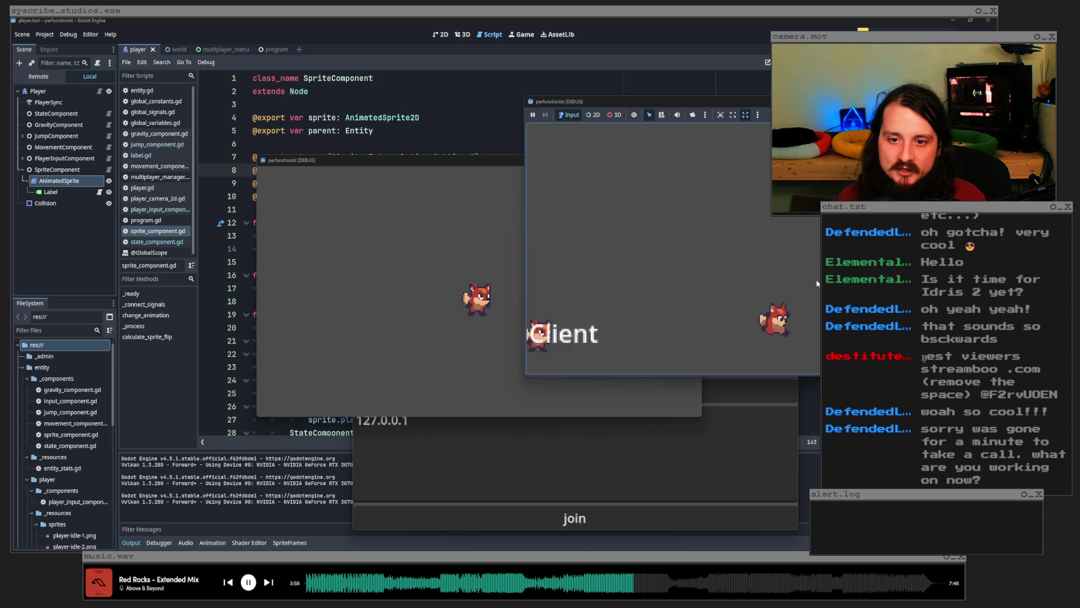
{"action": "left_click", "coordinate": [460, 321]}
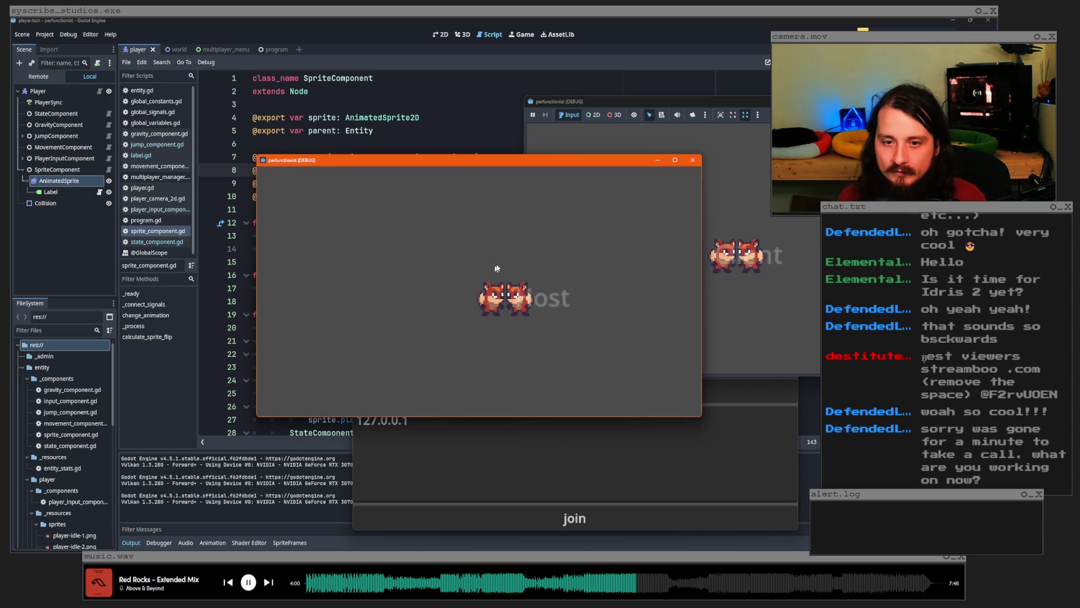
{"action": "left_click_drag", "start_coordinate": [602, 165], "coordinate": [412, 206]}
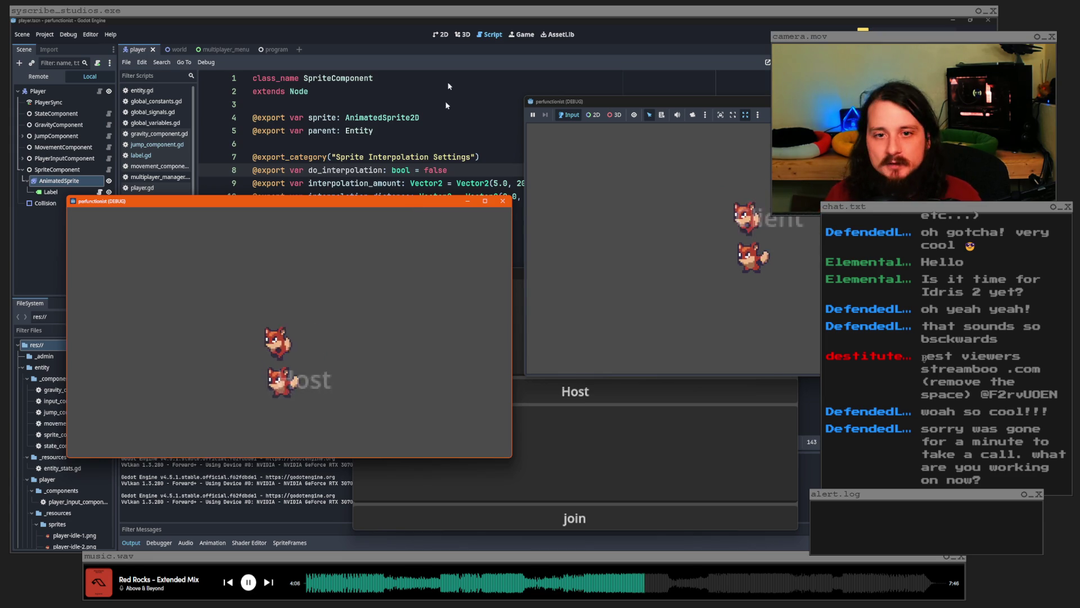
{"action": "mouse_move", "coordinate": [619, 101]}
{"action": "left_mouse_down"}
{"action": "mouse_move", "coordinate": [567, 116]}
{"action": "mouse_move", "coordinate": [452, 206]}
{"action": "mouse_move", "coordinate": [313, 193]}
{"action": "left_mouse_up"}
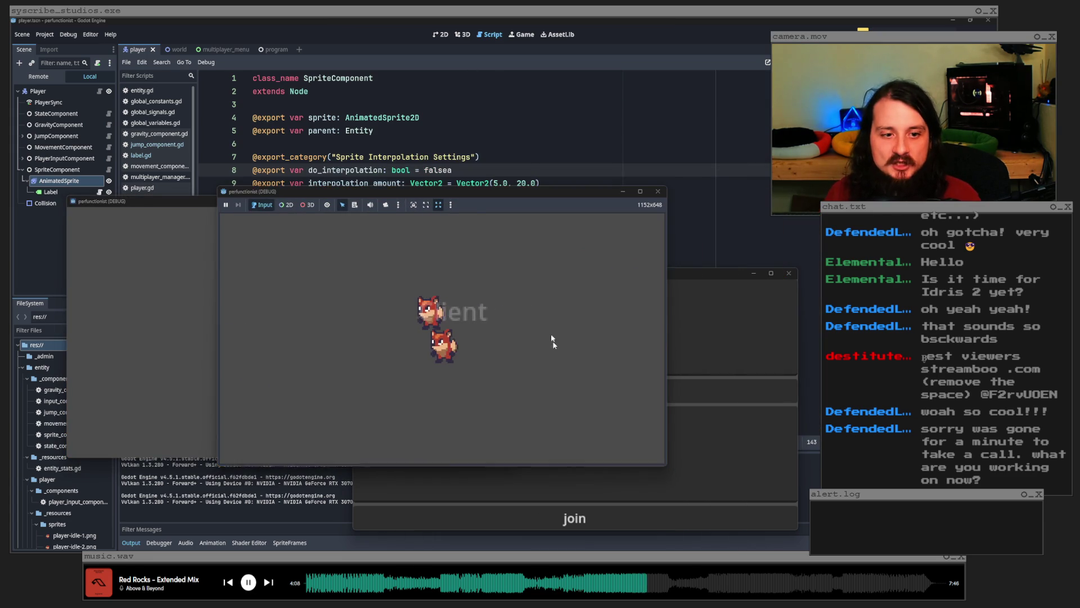
{"action": "left_click", "coordinate": [159, 371]}
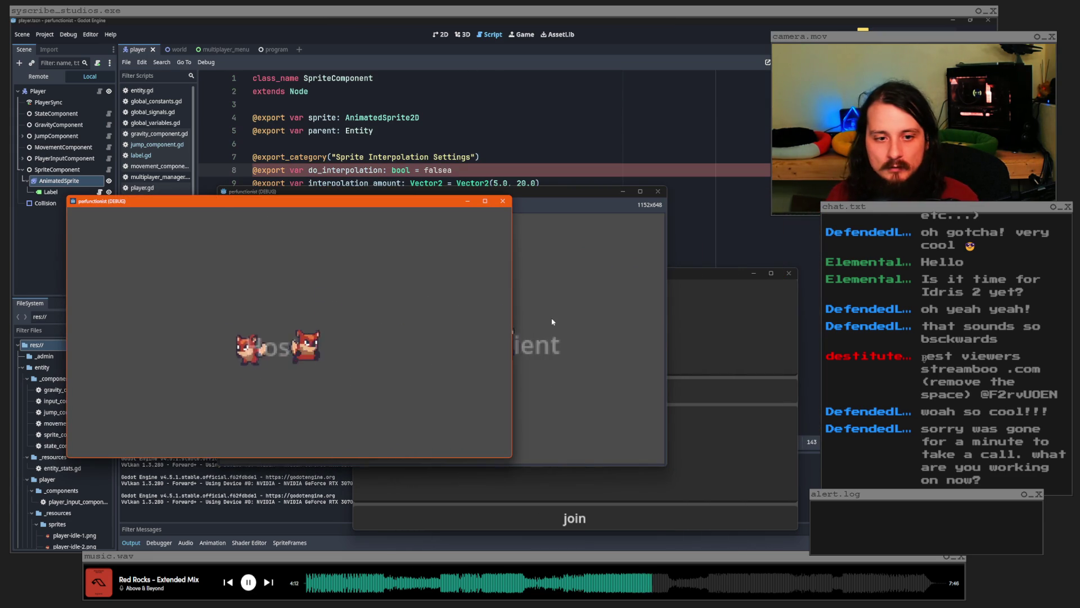
{"action": "left_click", "coordinate": [553, 202]}
{"action": "left_click_drag", "start_coordinate": [562, 192], "coordinate": [684, 183]}
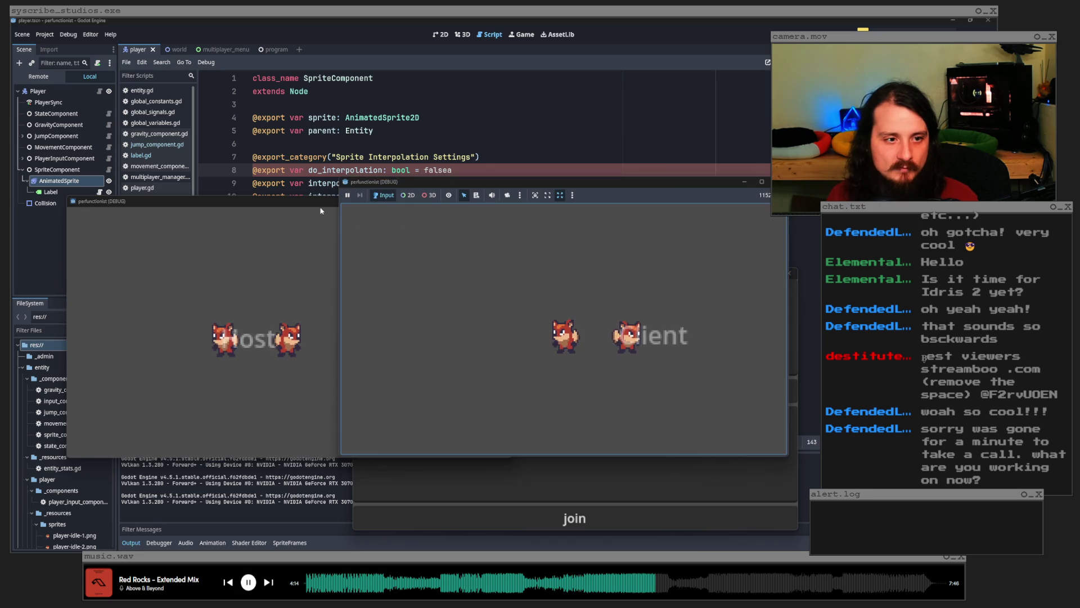
{"action": "left_click", "coordinate": [297, 241]}
{"action": "mouse_move", "coordinate": [297, 214]}
{"action": "left_mouse_down"}
{"action": "mouse_move", "coordinate": [270, 429]}
{"action": "mouse_move", "coordinate": [316, 349]}
{"action": "mouse_move", "coordinate": [294, 517]}
{"action": "left_mouse_up"}
Step: Walk the client fox left and right with jumps
{"action": "key", "text": "Left"}
{"action": "key", "text": "space"}
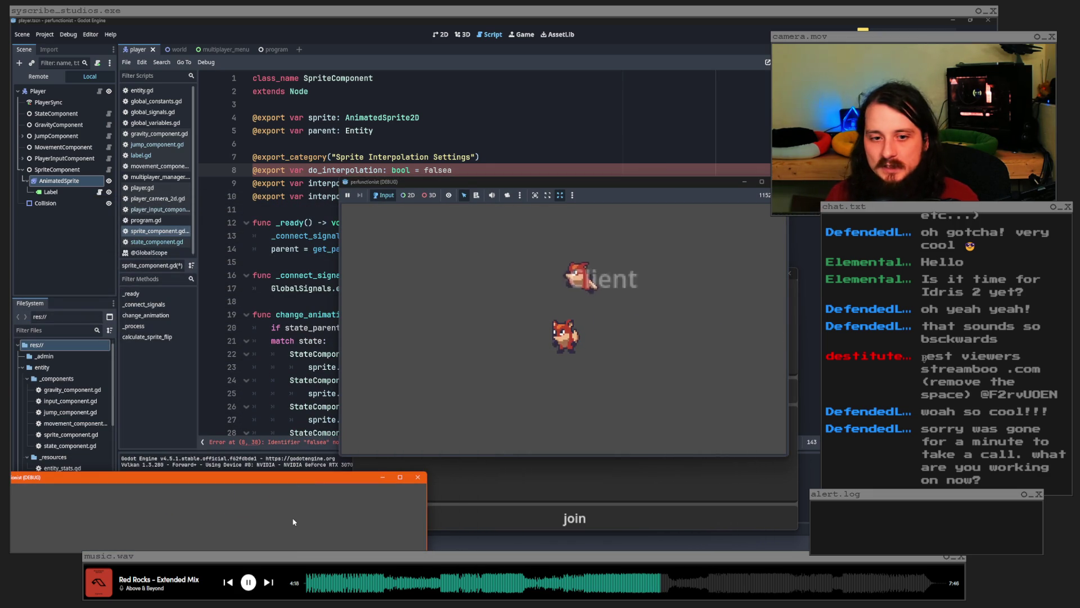
{"action": "key", "text": "Right"}
{"action": "key", "text": "space"}
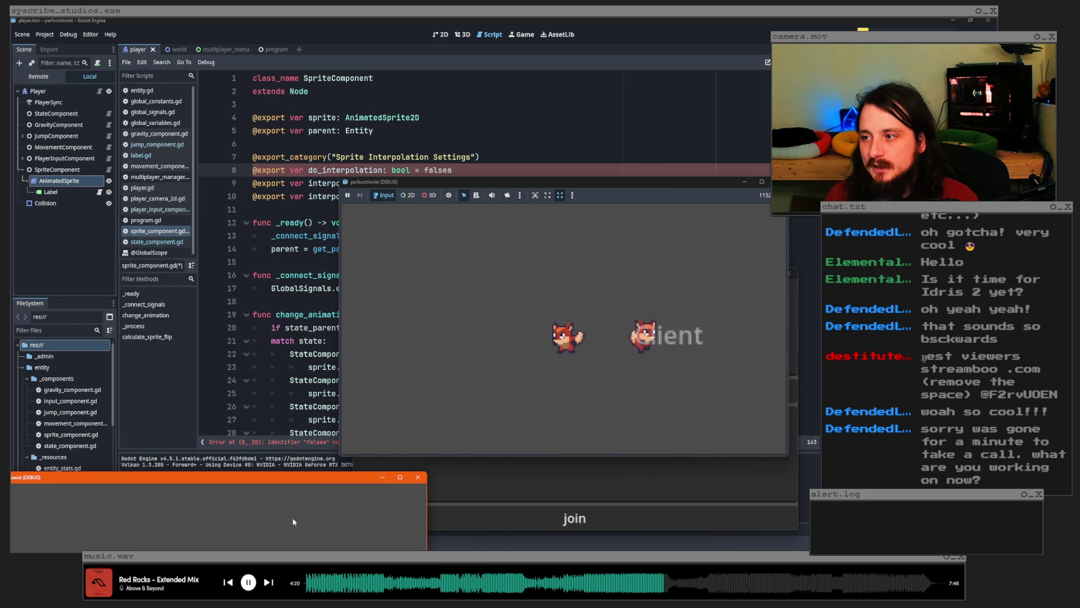
{"action": "key", "text": "Left"}
{"action": "key", "text": "space"}
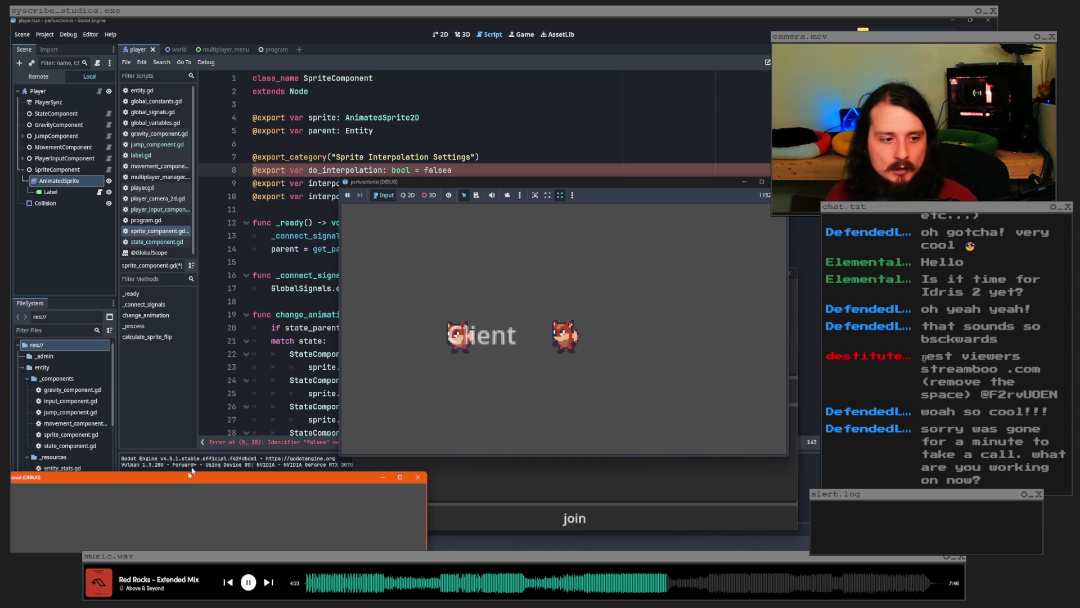
Step: Walk and jump the host fox, then close both game windows
{"action": "left_click_drag", "start_coordinate": [196, 482], "coordinate": [399, 223]}
{"action": "key", "text": "Left"}
{"action": "key", "text": "space"}
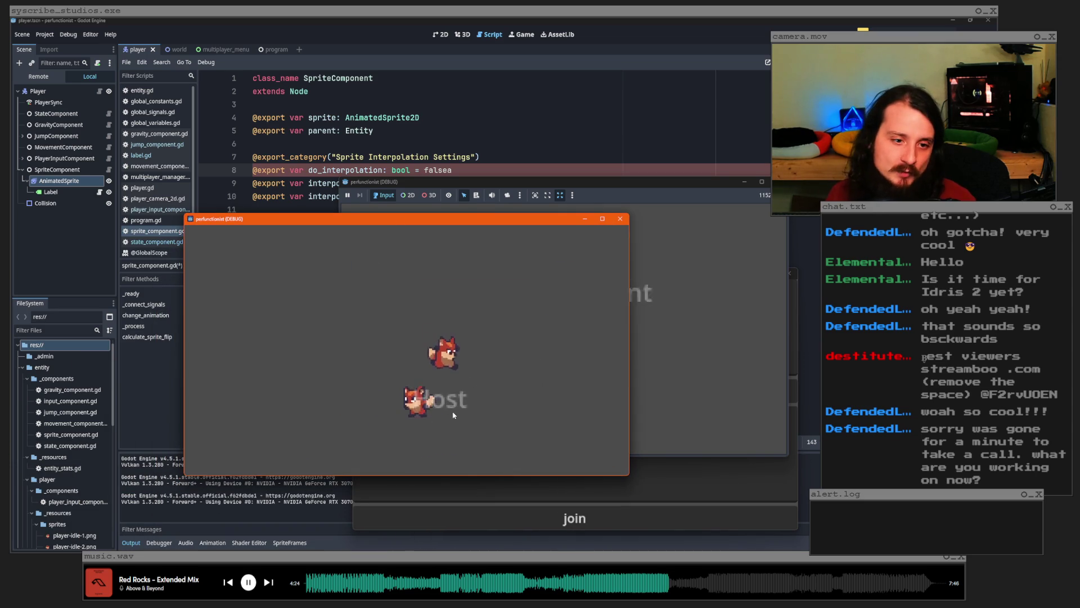
{"action": "key", "text": "space"}
{"action": "key", "text": "Right"}
{"action": "key", "text": "space"}
{"action": "key", "text": "Left"}
{"action": "key", "text": "alt+F4"}
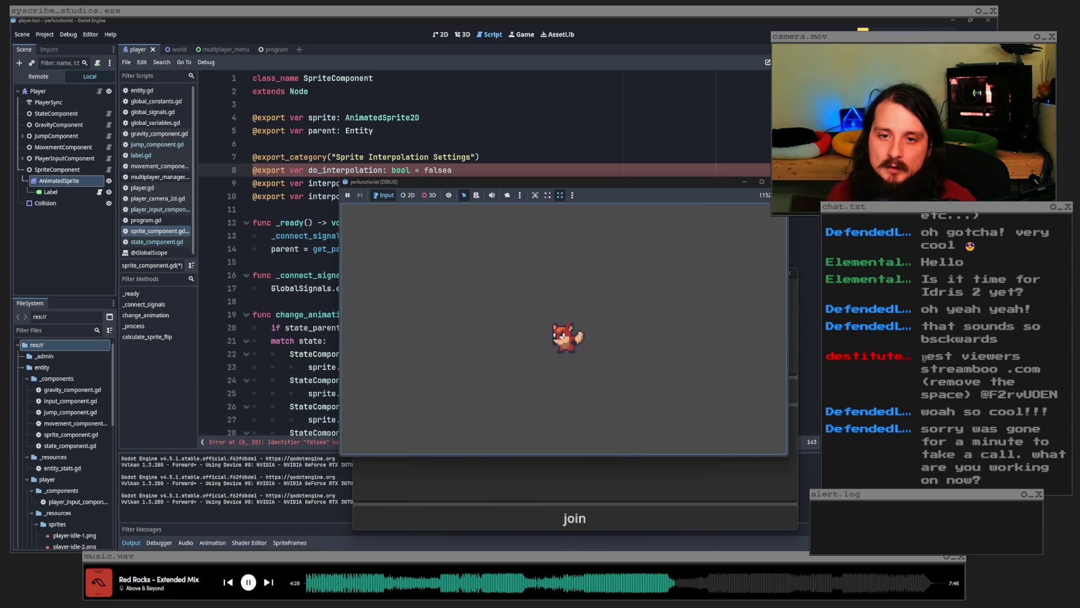
{"action": "key", "text": "alt+F4"}
{"action": "key", "text": "alt+F4"}
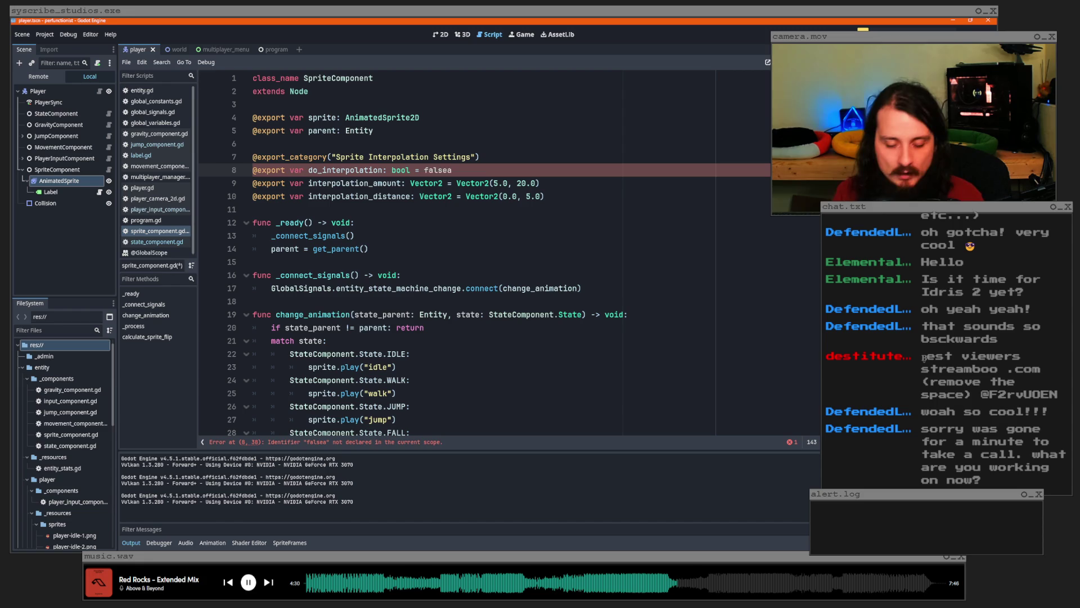
Step: Replace 'falsea' with true on line 8 and run the project with F5
{"action": "left_click", "coordinate": [406, 209]}
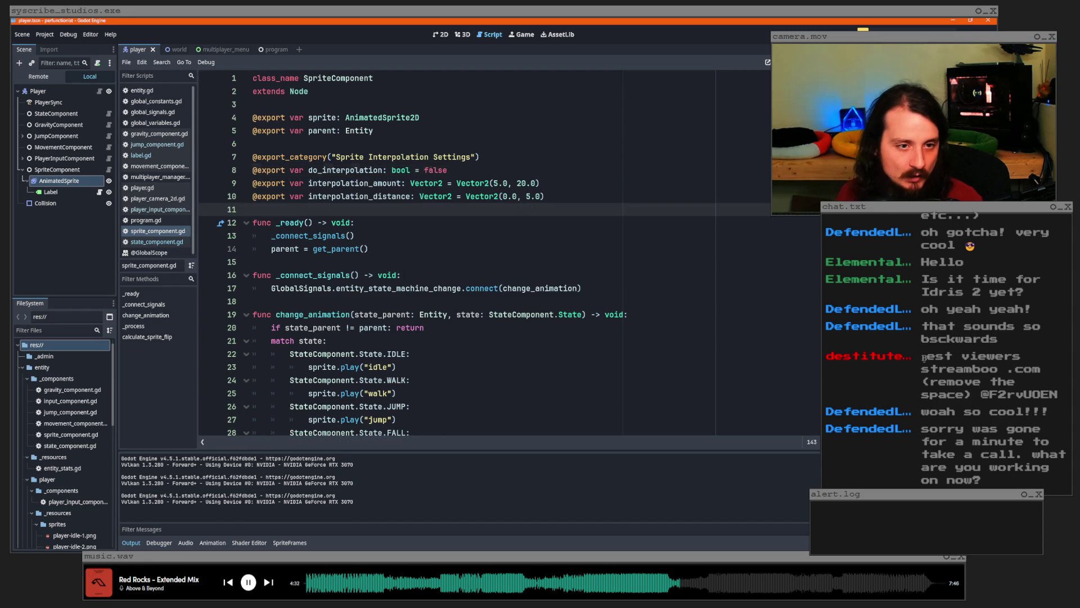
{"action": "double_click", "coordinate": [433, 169]}
{"action": "type", "text": "tru"}
{"action": "left_click", "coordinate": [443, 236]}
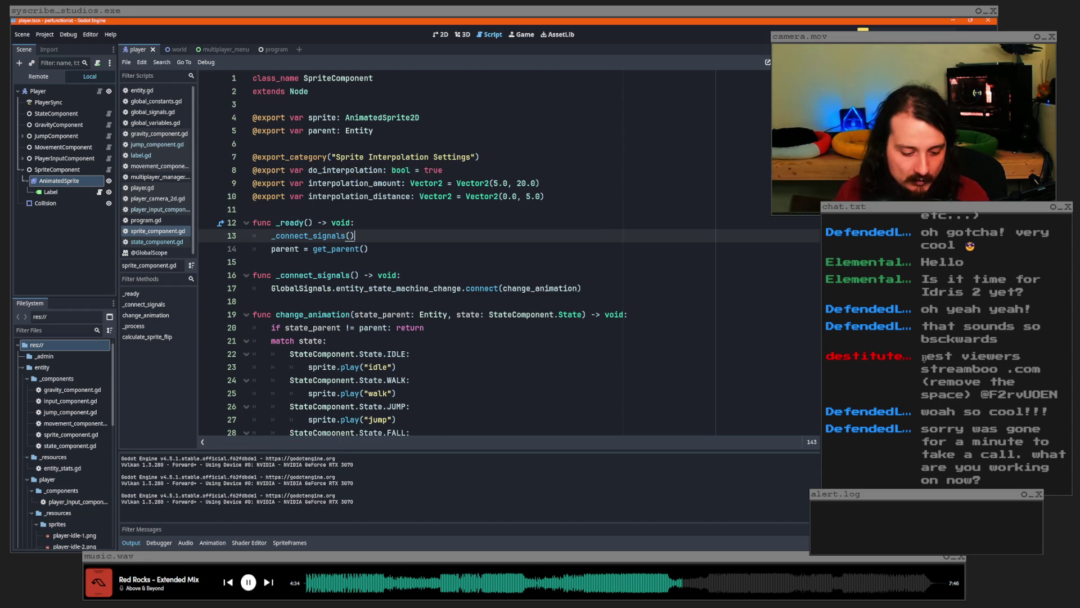
{"action": "left_click", "coordinate": [545, 195]}
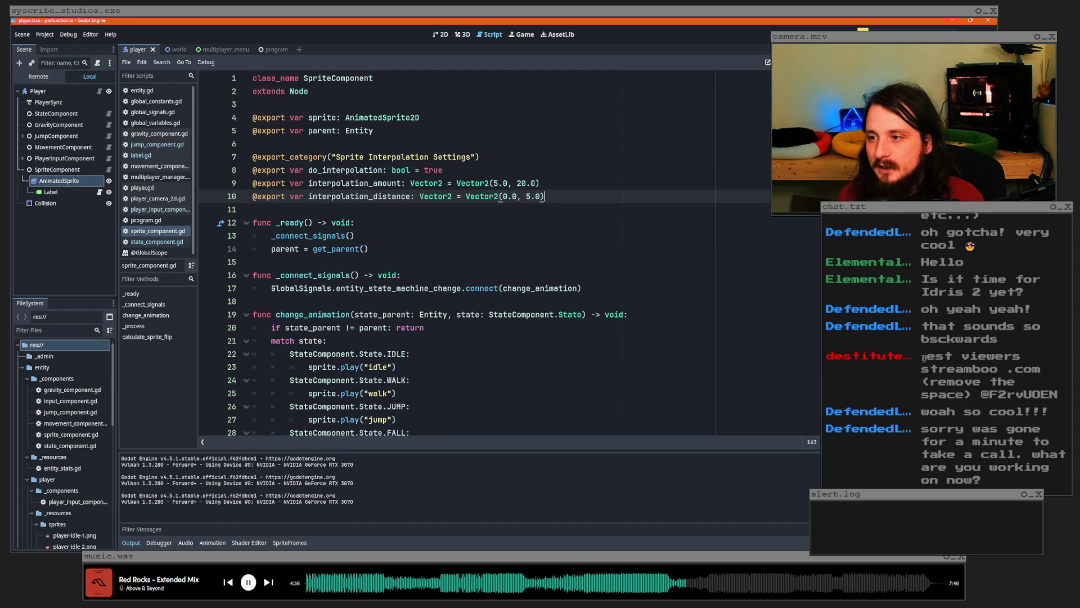
{"action": "key", "text": "F5"}
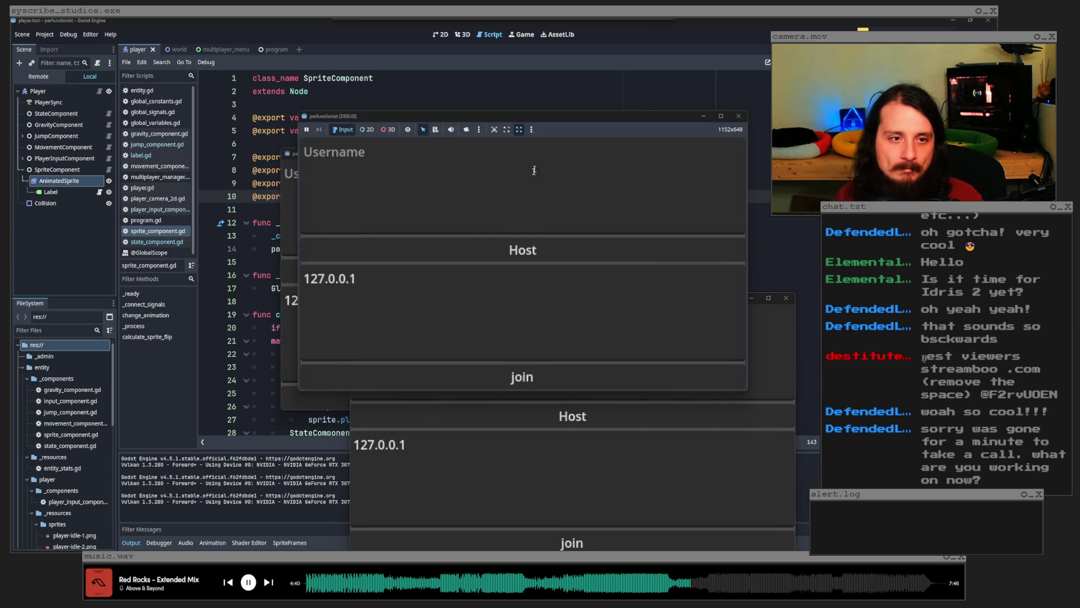
Step: Host the game as 'H', join as 'Client' in the second window, then close the game windows
{"action": "type", "text": "Host"}
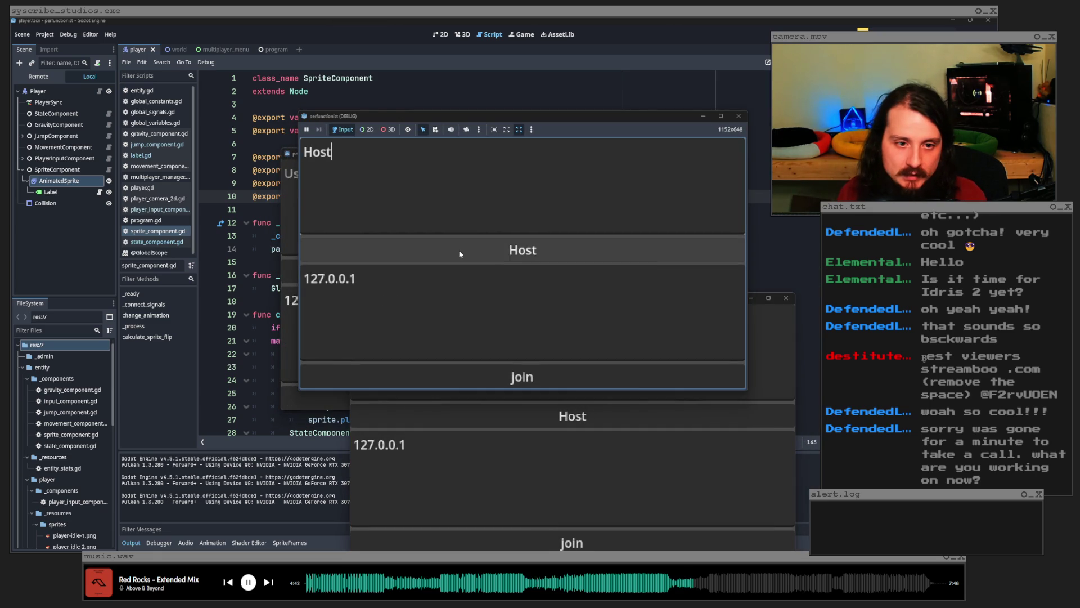
{"action": "left_click", "coordinate": [458, 249]}
{"action": "left_click", "coordinate": [769, 374]}
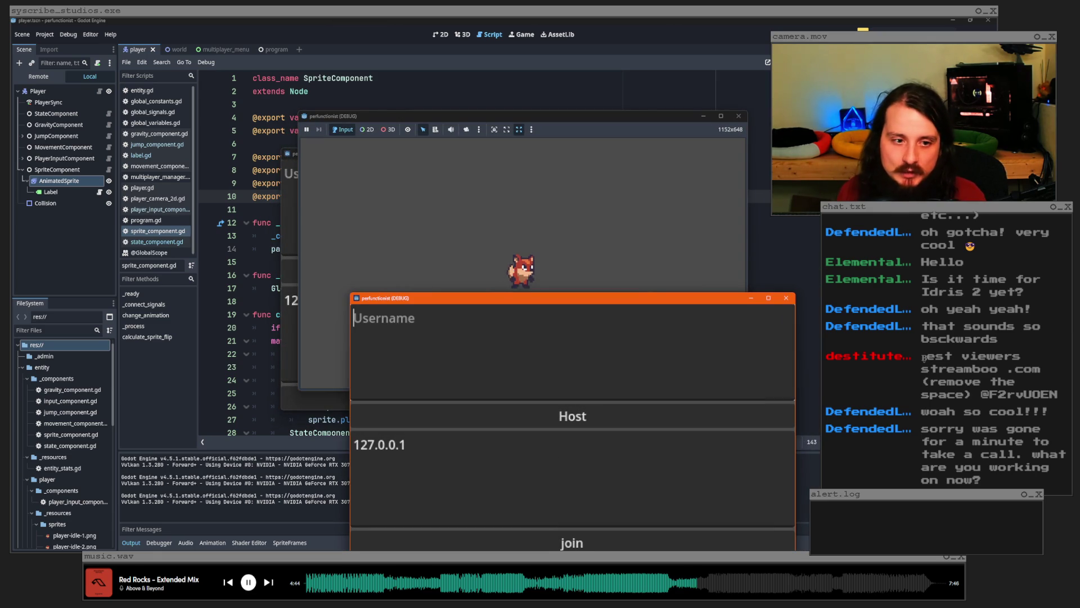
{"action": "type", "text": "Client"}
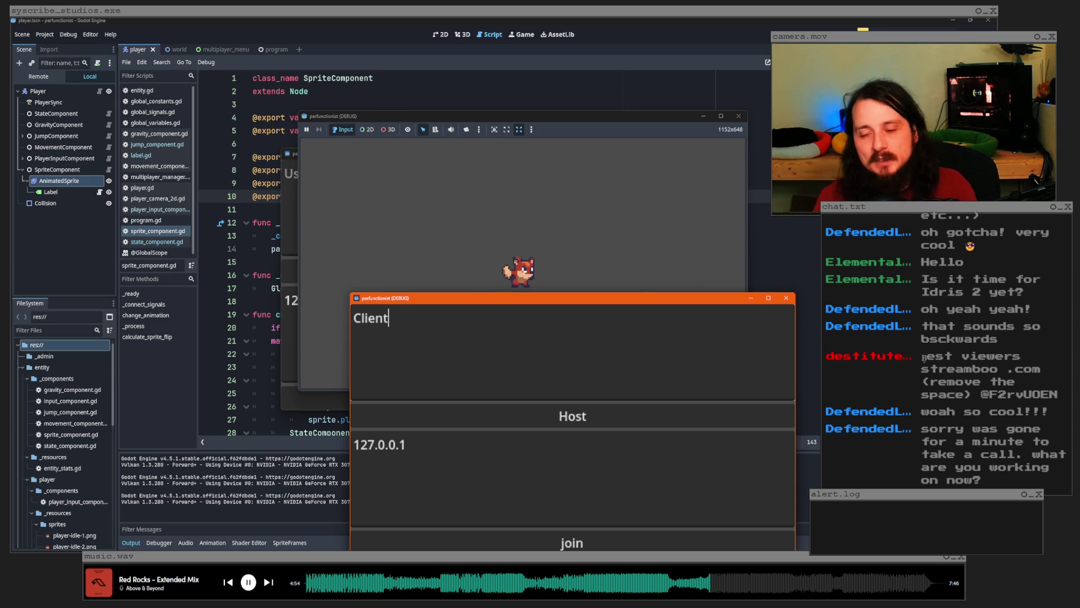
{"action": "left_click", "coordinate": [672, 549]}
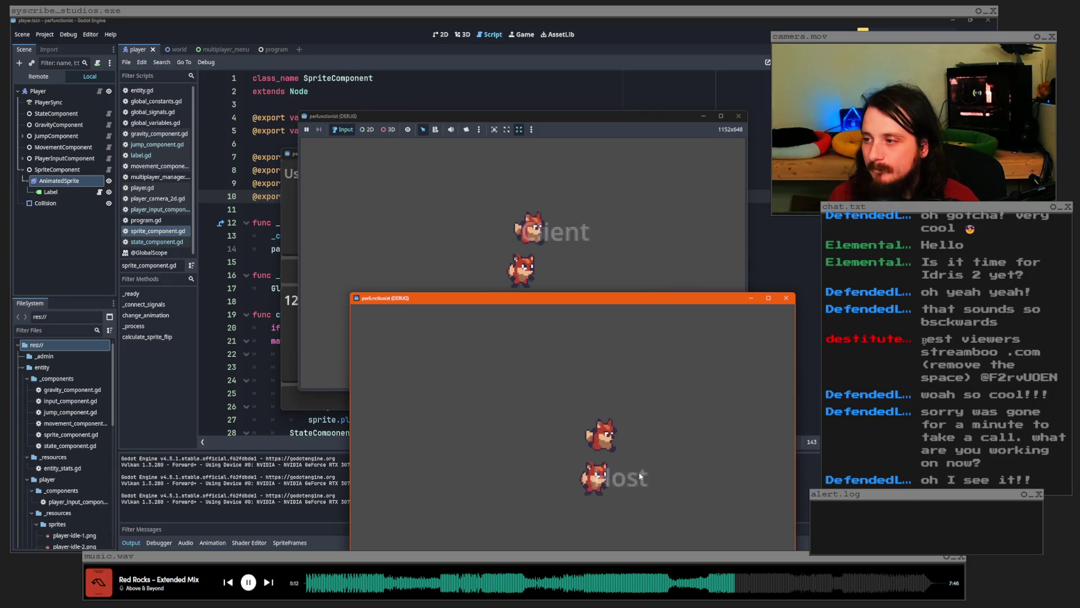
{"action": "left_click", "coordinate": [749, 166]}
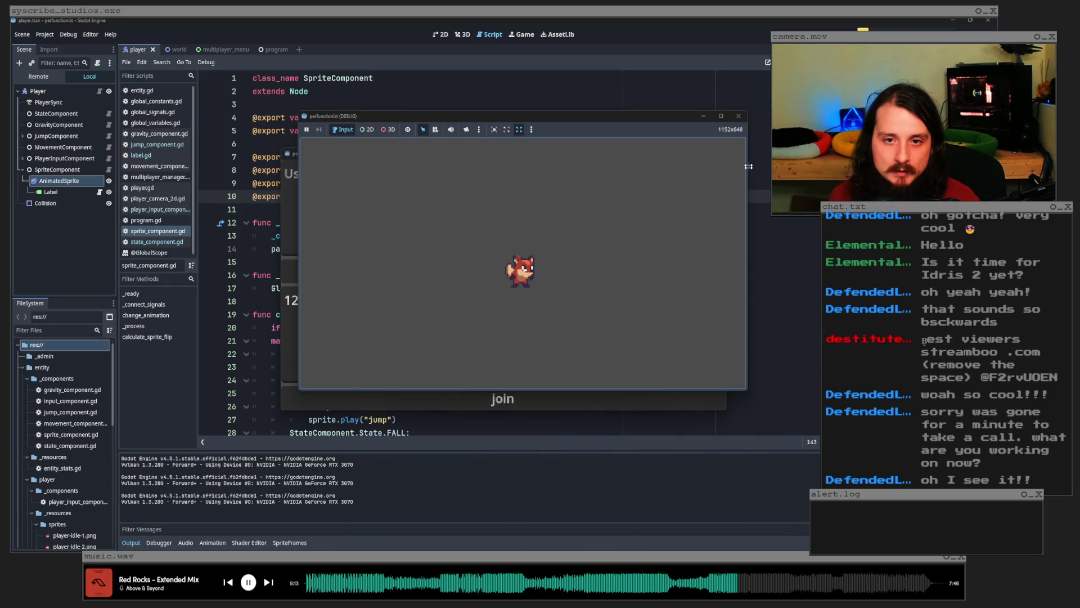
{"action": "left_click", "coordinate": [739, 116]}
{"action": "left_click", "coordinate": [360, 327]}
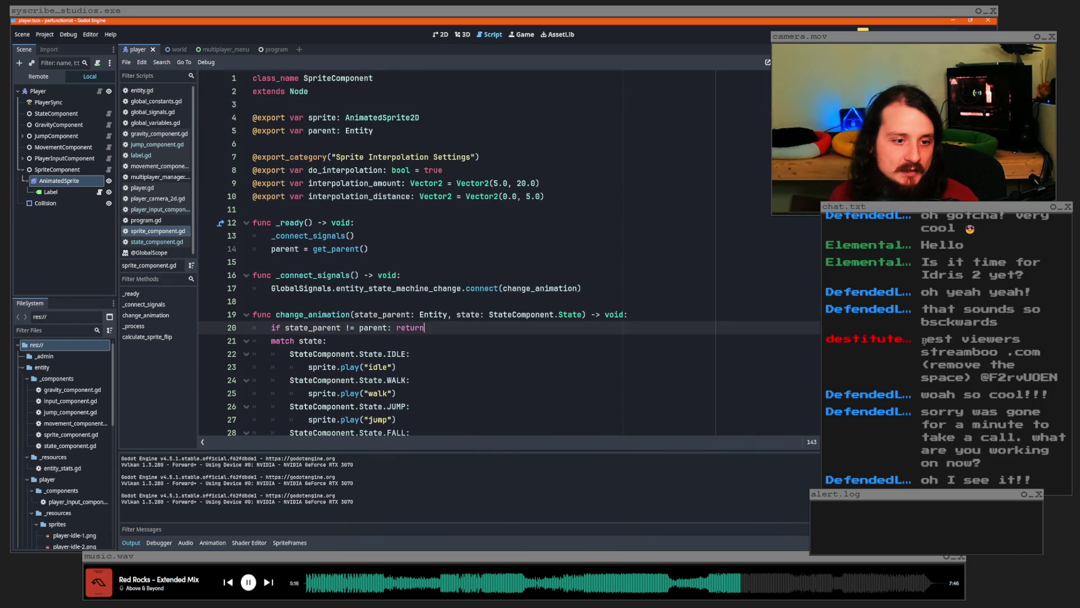
Step: Review the interpolation code in _process: the else-branch assignment and the amount remap
{"action": "scroll", "coordinate": [427, 253], "scroll_direction": "down", "scroll_amount": 5}
{"action": "left_click", "coordinate": [716, 394]}
{"action": "left_click", "coordinate": [430, 304]}
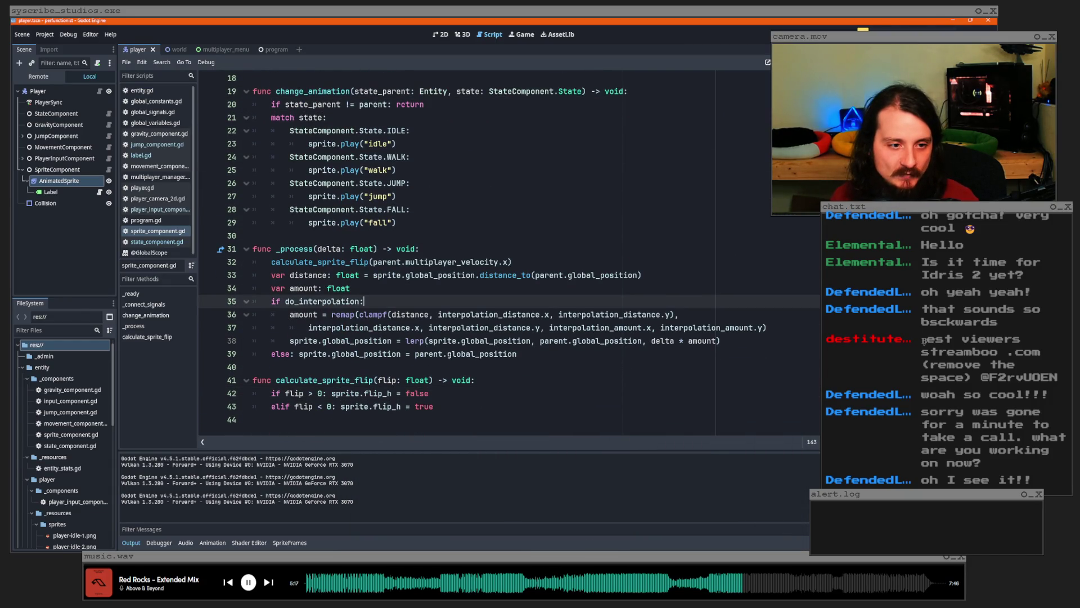
{"action": "left_click", "coordinate": [347, 354]}
{"action": "mouse_move", "coordinate": [517, 353]}
{"action": "left_mouse_down"}
{"action": "mouse_move", "coordinate": [336, 354]}
{"action": "mouse_move", "coordinate": [304, 366]}
{"action": "mouse_move", "coordinate": [302, 353]}
{"action": "mouse_move", "coordinate": [517, 353]}
{"action": "left_mouse_up"}
{"action": "left_click", "coordinate": [313, 353]}
{"action": "left_click", "coordinate": [517, 366]}
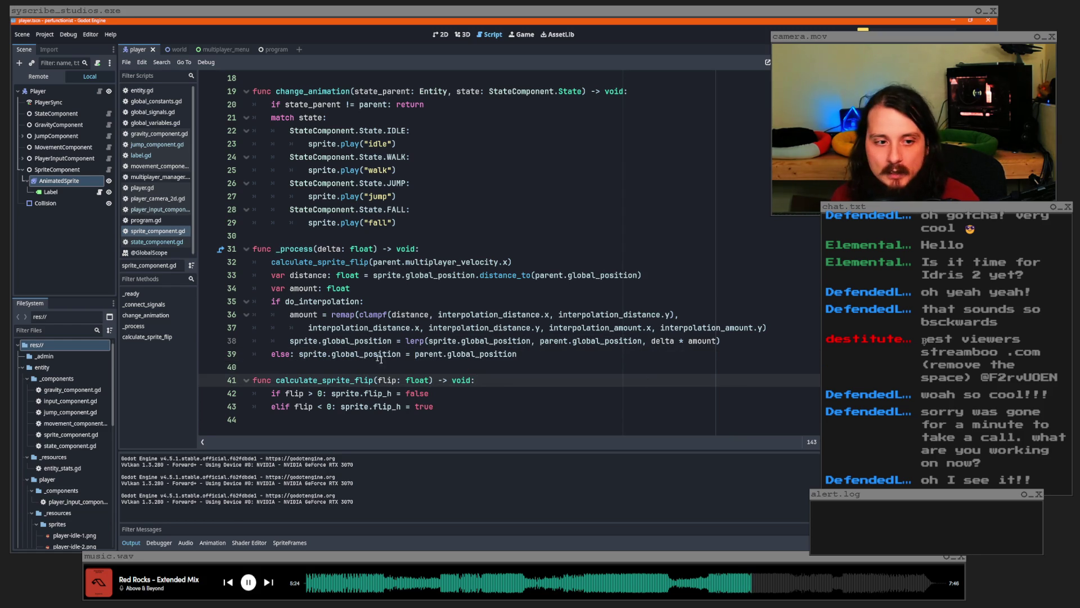
{"action": "left_click", "coordinate": [318, 314]}
{"action": "left_click", "coordinate": [549, 327]}
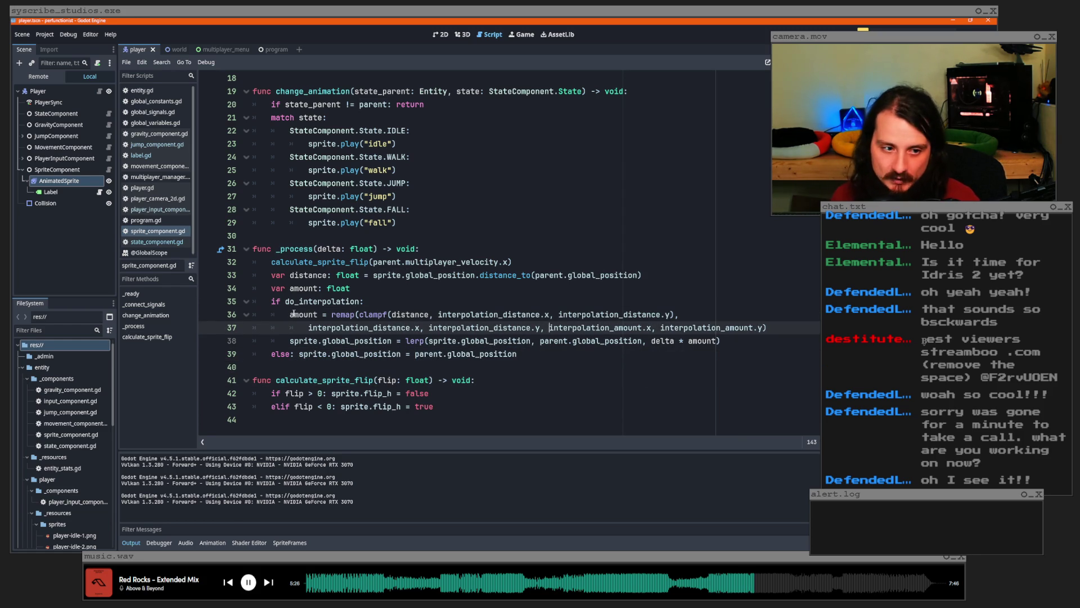
{"action": "left_click_drag", "start_coordinate": [292, 314], "coordinate": [574, 314]}
{"action": "left_click", "coordinate": [766, 326]}
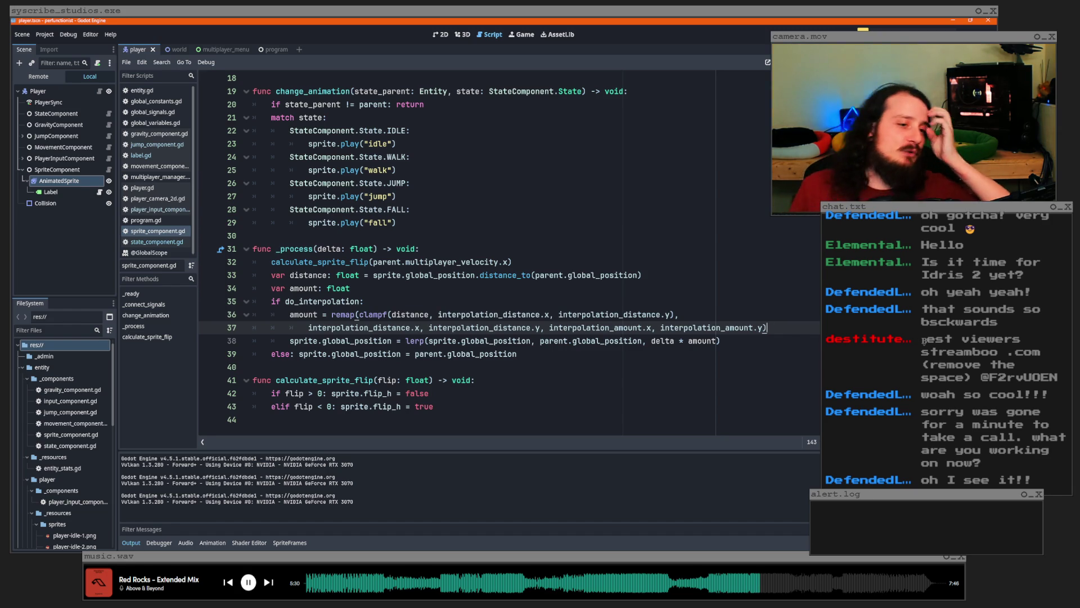
Step: Move the 'var distance' line under 'if do_interpolation:' and indent it into the block
{"action": "left_click_drag", "start_coordinate": [651, 275], "coordinate": [513, 262]}
{"action": "key", "text": "ctrl+c"}
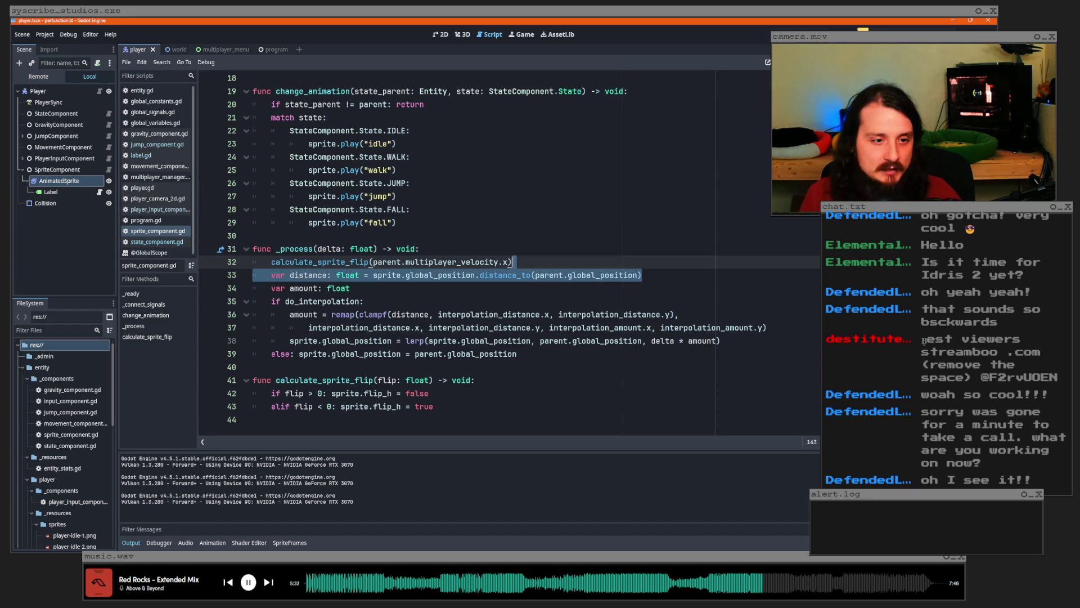
{"action": "key", "text": "BackSpace"}
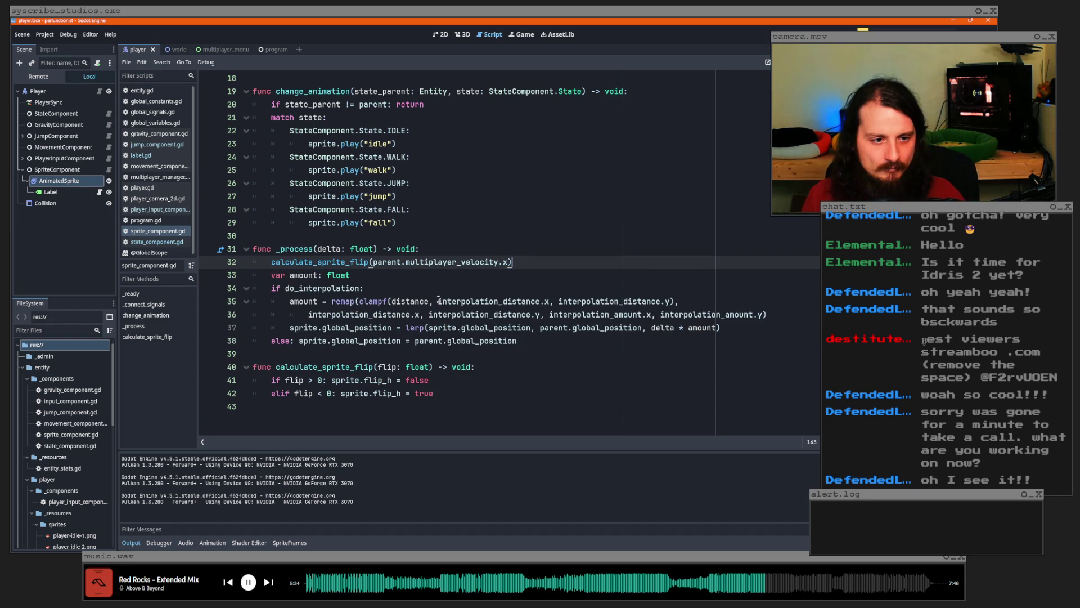
{"action": "left_click", "coordinate": [443, 288]}
{"action": "key", "text": "ctrl+v"}
{"action": "key", "text": "Tab"}
{"action": "left_click", "coordinate": [420, 248]}
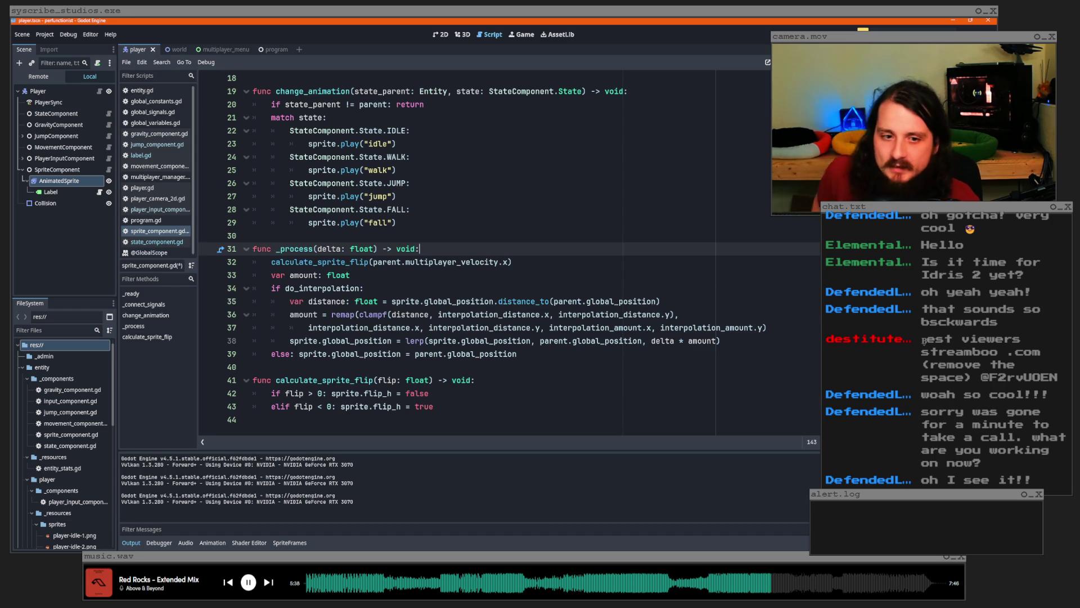
Step: Check the distance remap and interpolation_distance bounds, then return to the settings at line 11
{"action": "double_click", "coordinate": [621, 301]}
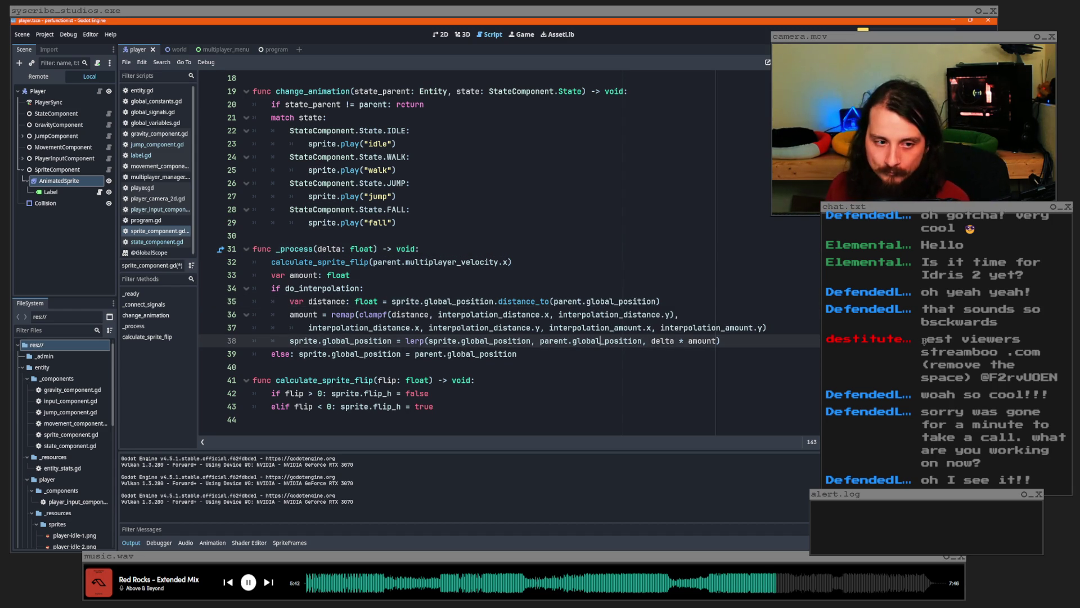
{"action": "double_click", "coordinate": [410, 314]}
{"action": "mouse_move", "coordinate": [439, 314]}
{"action": "left_mouse_down"}
{"action": "mouse_move", "coordinate": [661, 314]}
{"action": "mouse_move", "coordinate": [451, 314]}
{"action": "left_mouse_up"}
{"action": "left_click_drag", "start_coordinate": [309, 328], "coordinate": [540, 327]}
{"action": "scroll", "coordinate": [706, 373], "scroll_direction": "up", "scroll_amount": 6}
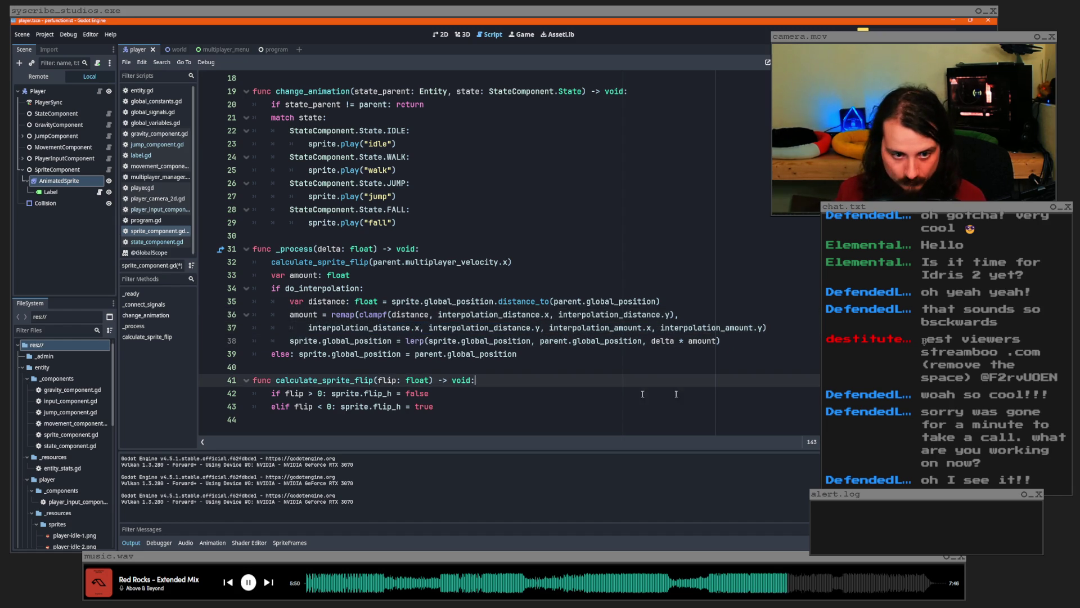
{"action": "left_click", "coordinate": [253, 183]}
{"action": "left_click", "coordinate": [255, 209]}
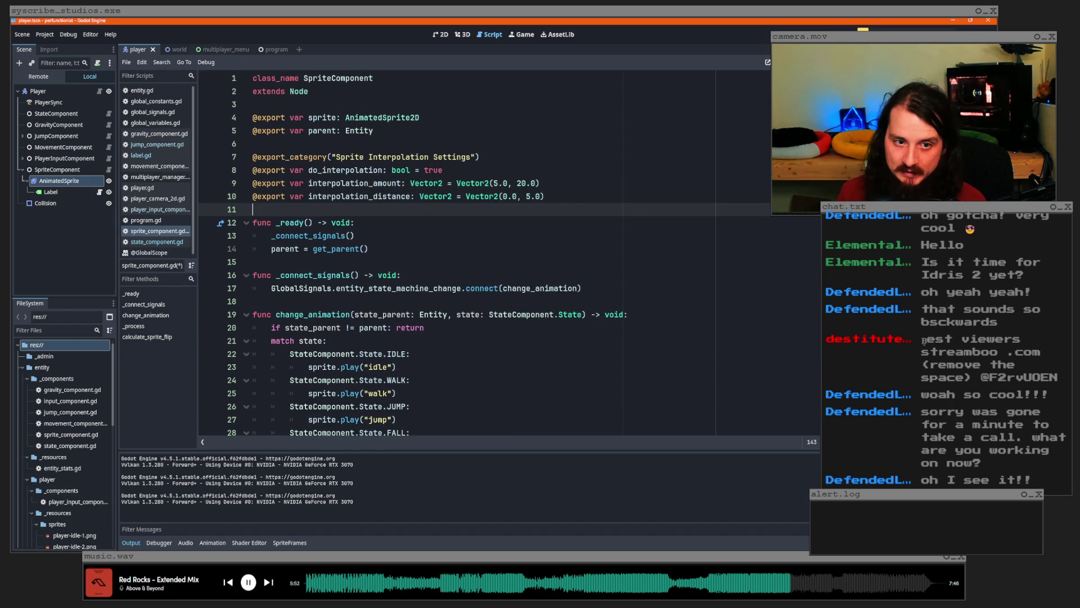
{"action": "mouse_move", "coordinate": [501, 196]}
{"action": "left_mouse_down"}
{"action": "mouse_move", "coordinate": [515, 197]}
{"action": "mouse_move", "coordinate": [508, 182]}
{"action": "left_mouse_up"}
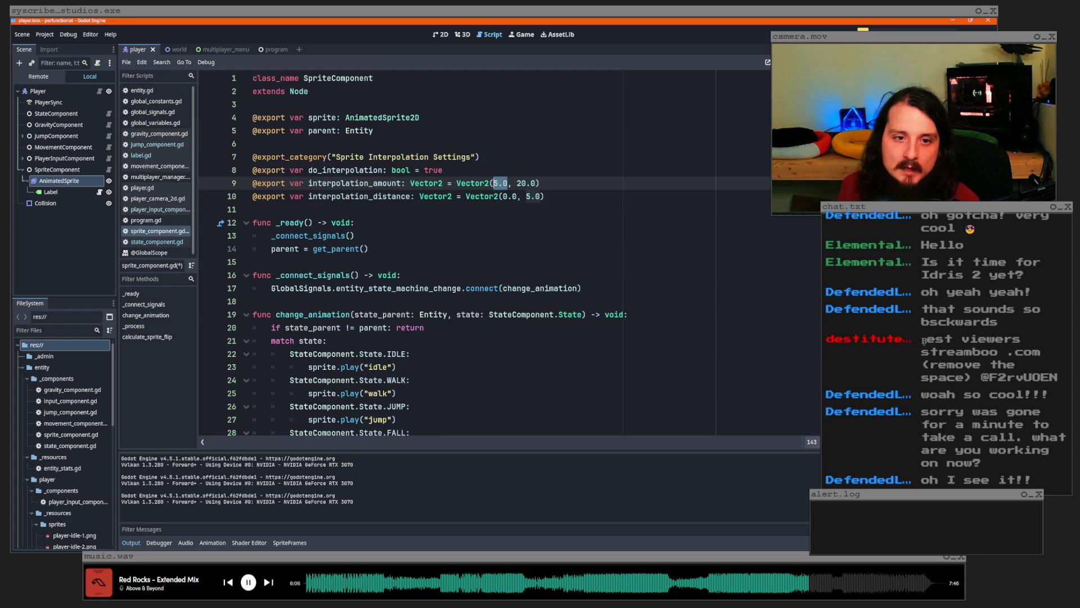
{"action": "left_click", "coordinate": [532, 197]}
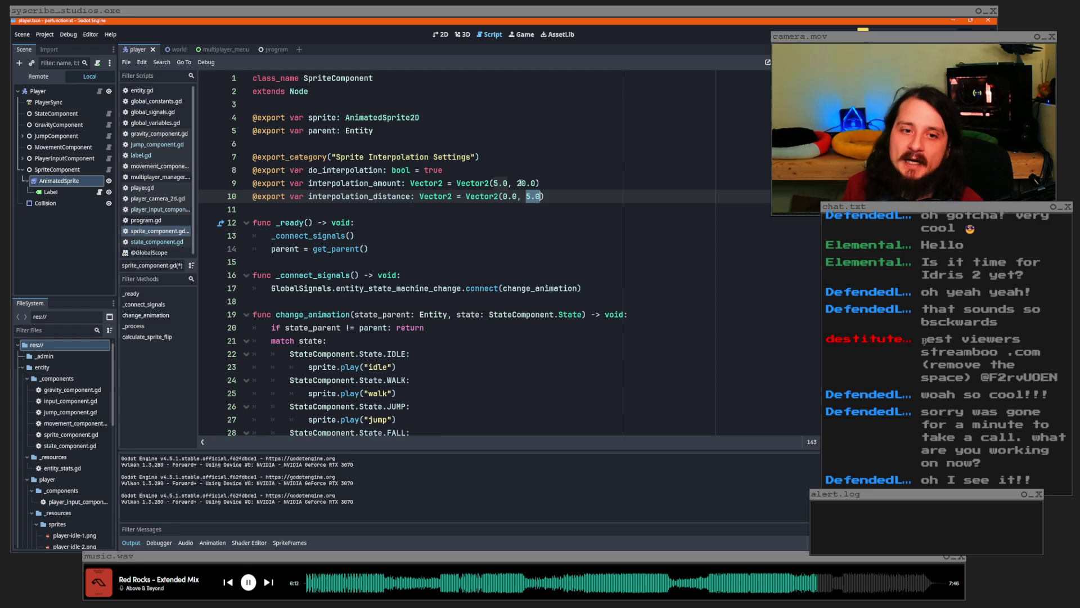
{"action": "double_click", "coordinate": [521, 183]}
{"action": "left_click", "coordinate": [369, 249]}
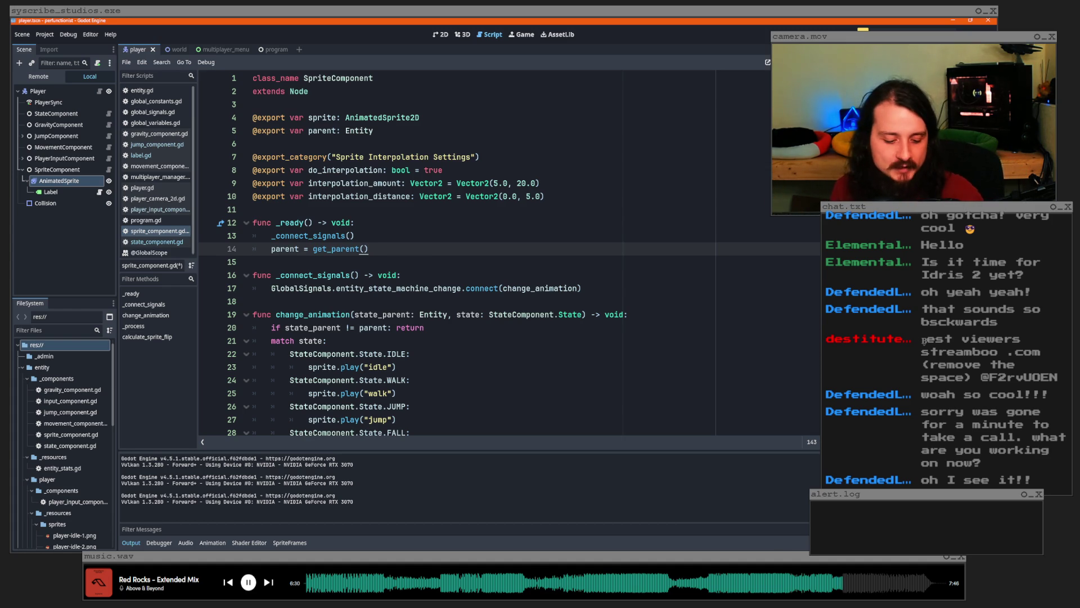
{"action": "key", "text": "Down"}
{"action": "key", "text": "Down"}
{"action": "key", "text": "Down"}
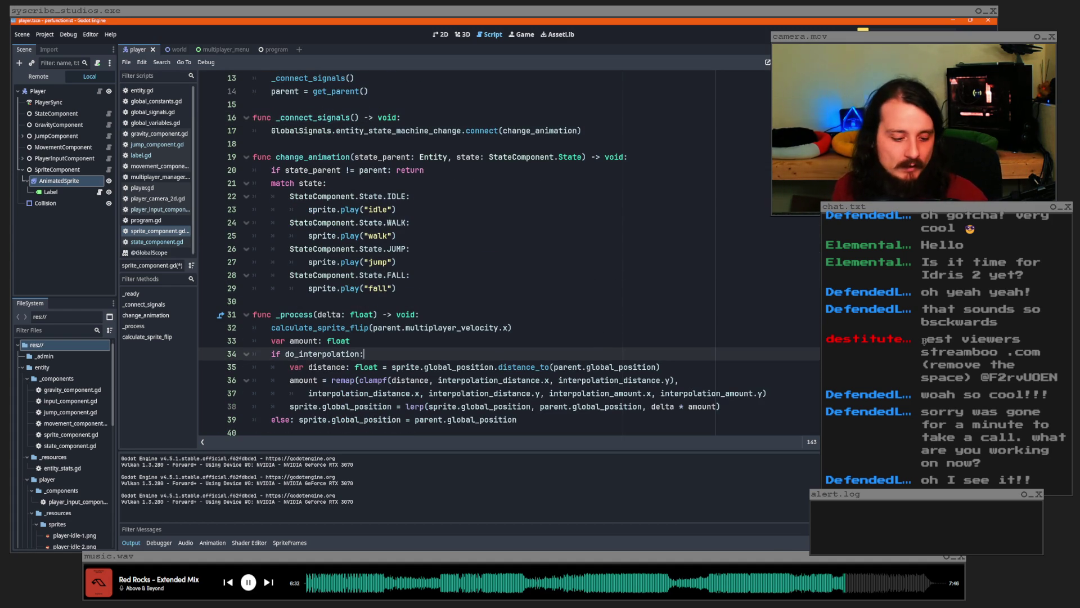
Step: Save sprite_component.gd, run the project with F5, and close the game window
{"action": "key", "text": "ctrl+s"}
{"action": "key", "text": "Down"}
{"action": "key", "text": "Down"}
{"action": "key", "text": "Down"}
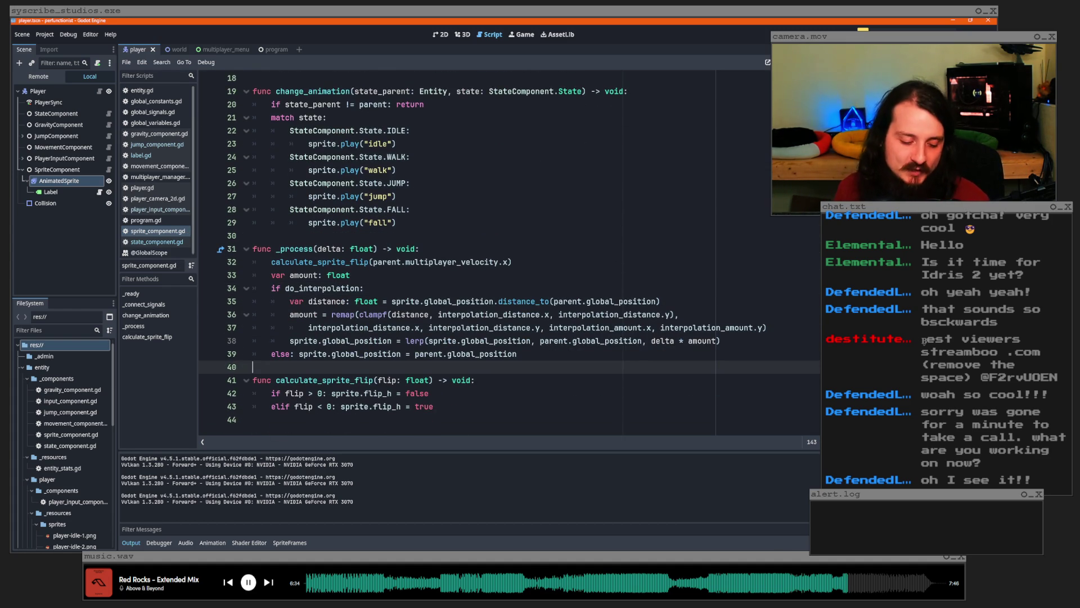
{"action": "scroll", "coordinate": [417, 253], "scroll_direction": "up", "scroll_amount": 6}
{"action": "left_click", "coordinate": [416, 355]}
{"action": "scroll", "coordinate": [416, 355], "scroll_direction": "down", "scroll_amount": 6}
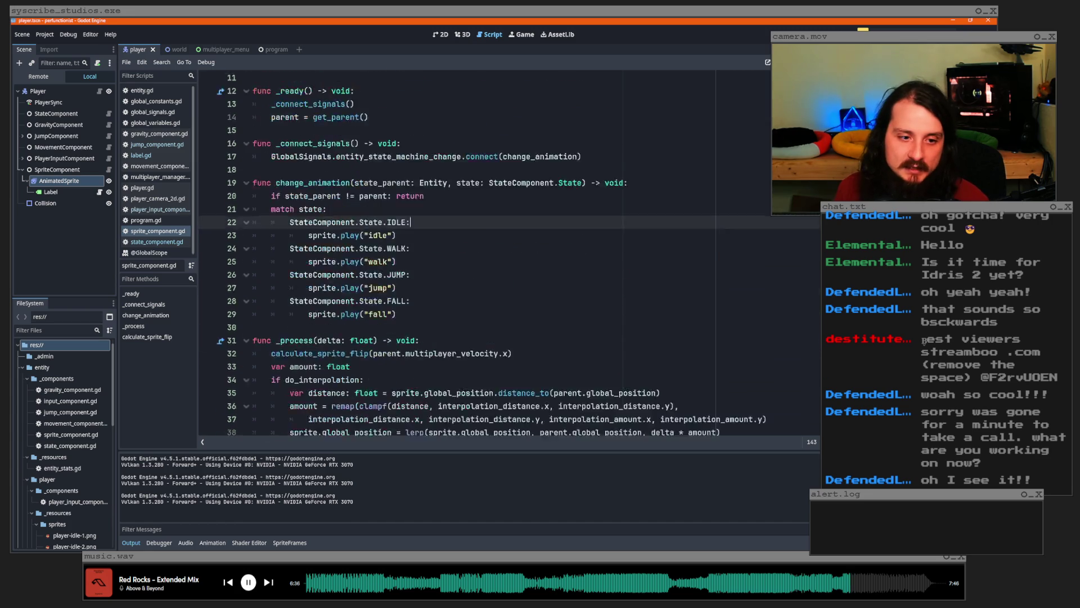
{"action": "key", "text": "F5"}
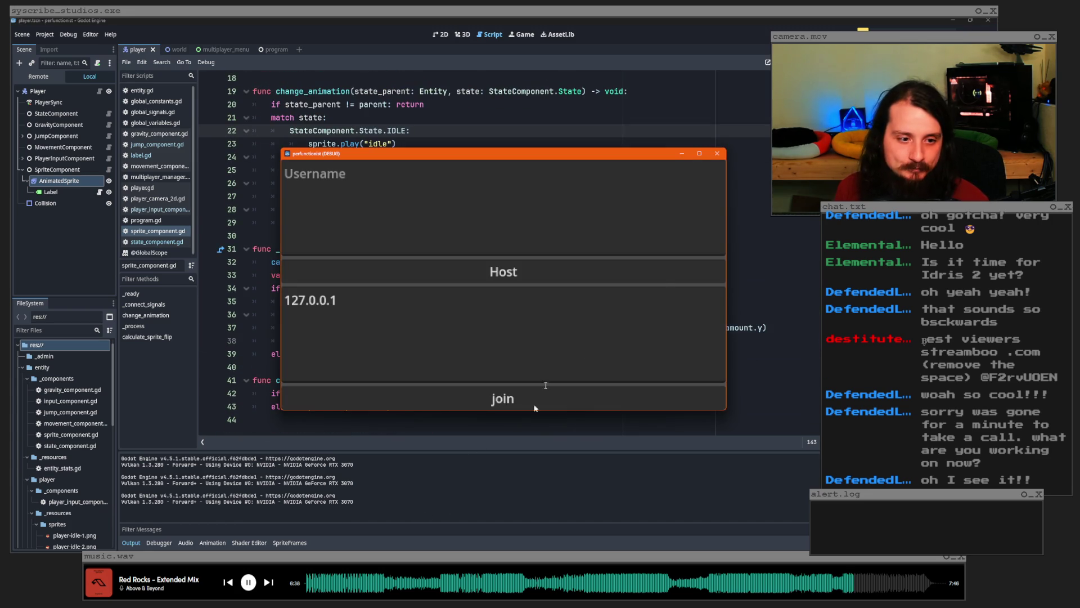
{"action": "left_click", "coordinate": [716, 154]}
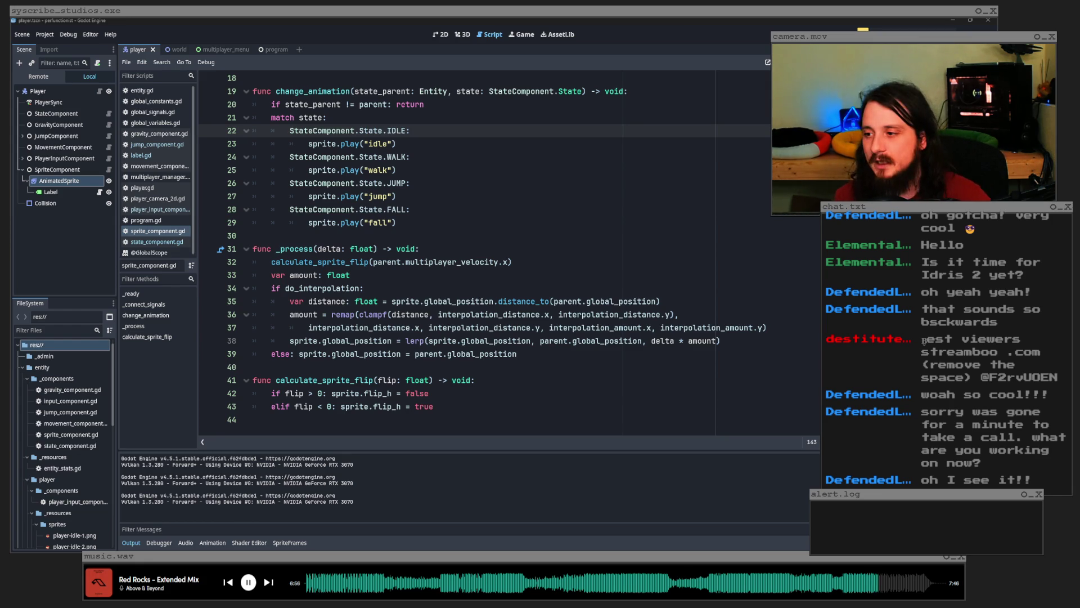
Step: Inspect the _process code, moving between the function header and line 39
{"action": "left_click", "coordinate": [517, 354]}
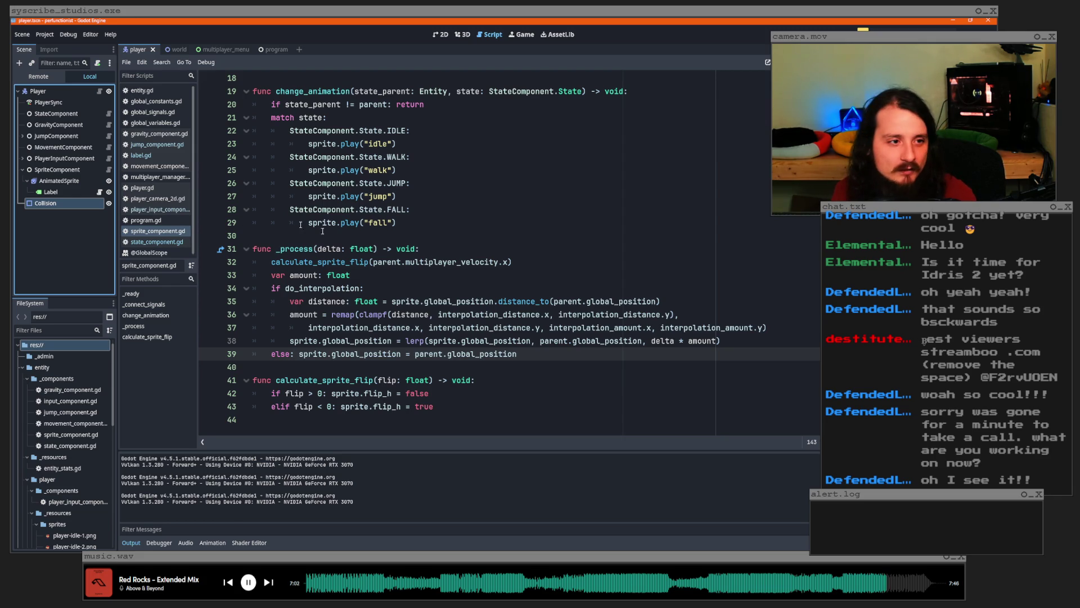
{"action": "left_click", "coordinate": [421, 248]}
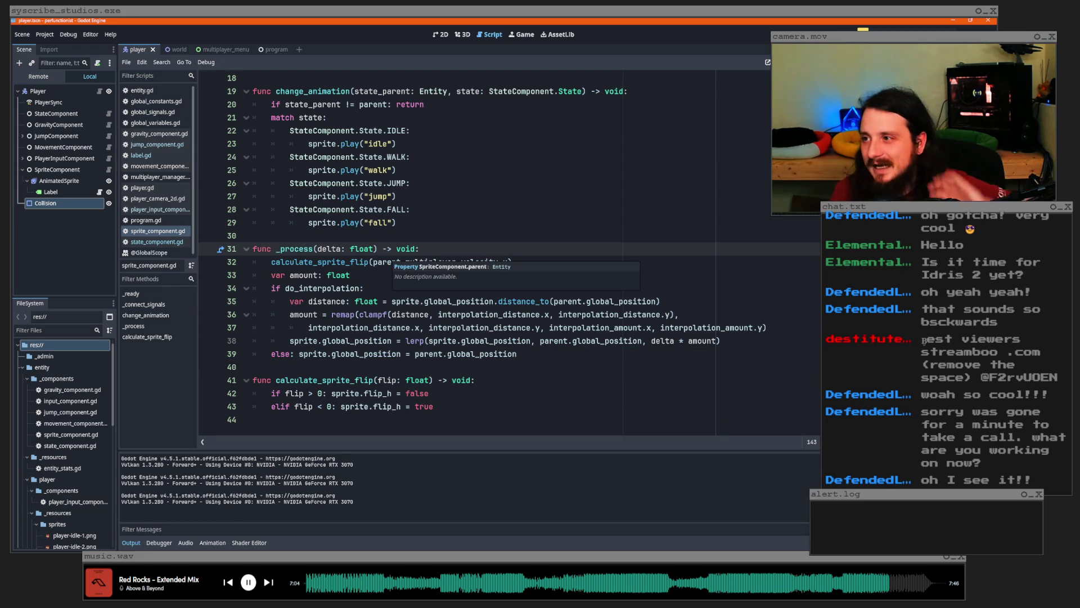
{"action": "left_click", "coordinate": [419, 354]}
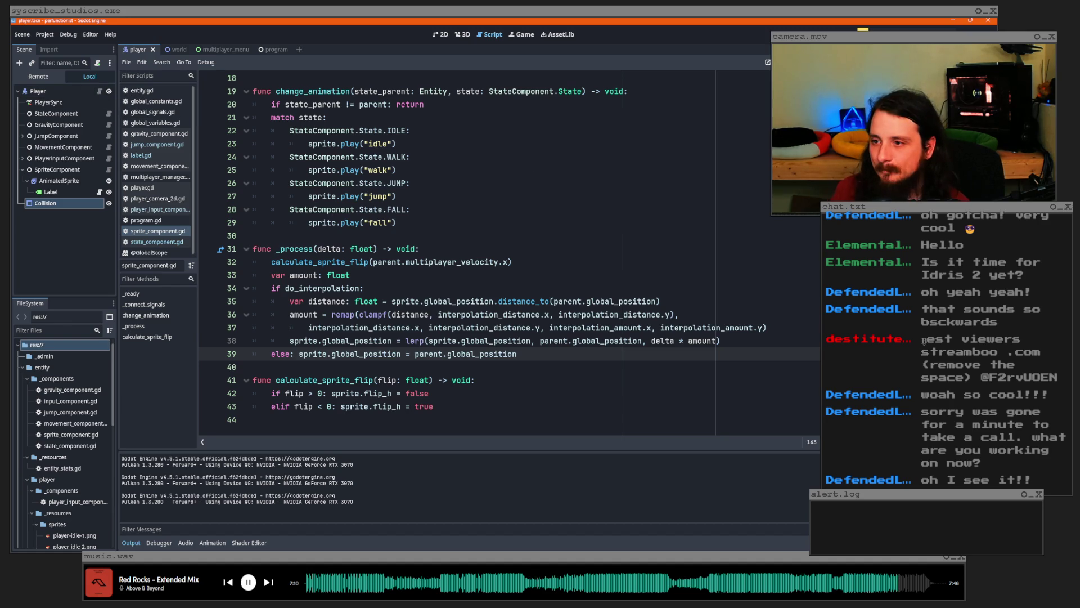
{"action": "left_click", "coordinate": [419, 249]}
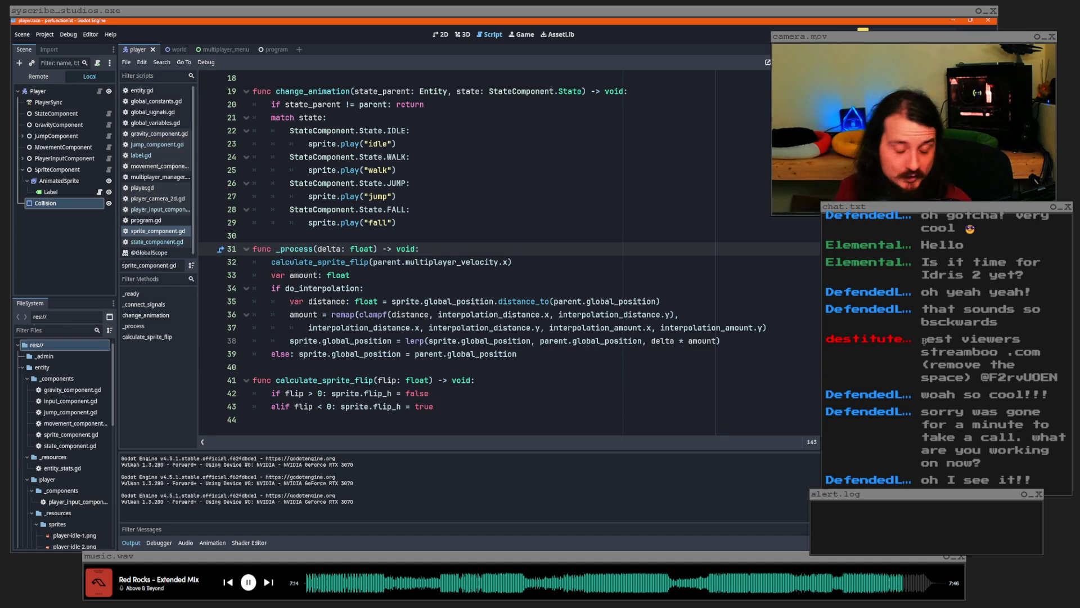
{"action": "left_click", "coordinate": [518, 354]}
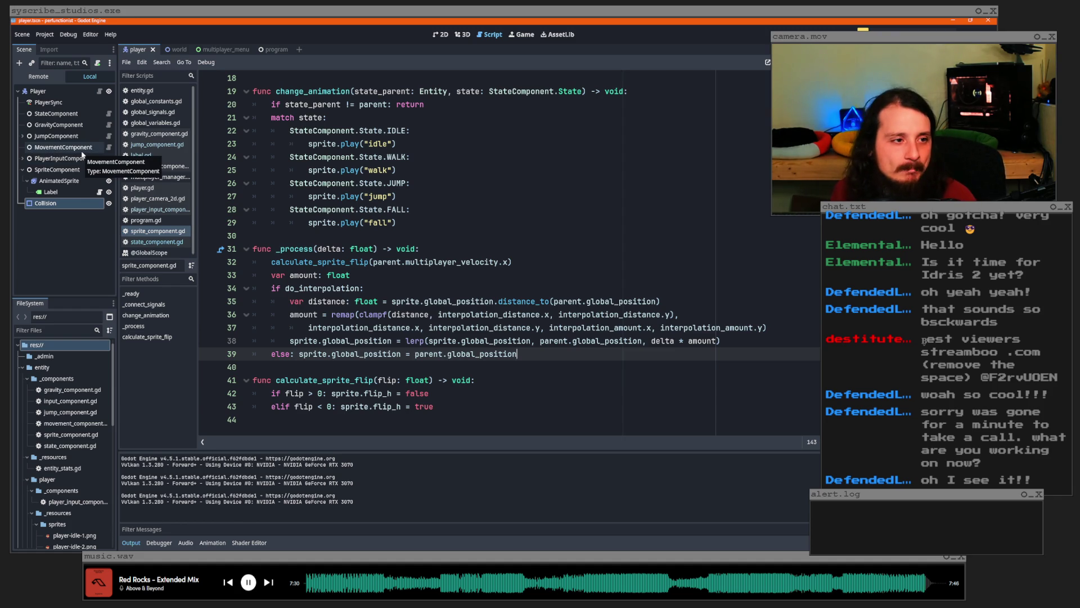
Step: Collapse SpriteComponent in the Scene dock and review the change_animation fall animation line
{"action": "left_click", "coordinate": [23, 169]}
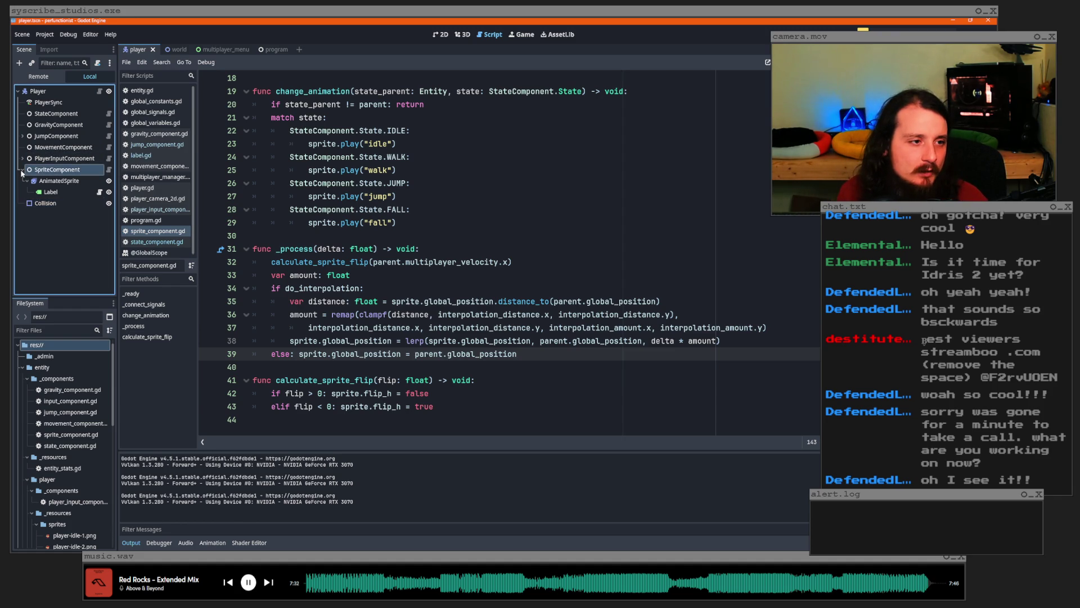
{"action": "left_click", "coordinate": [65, 218]}
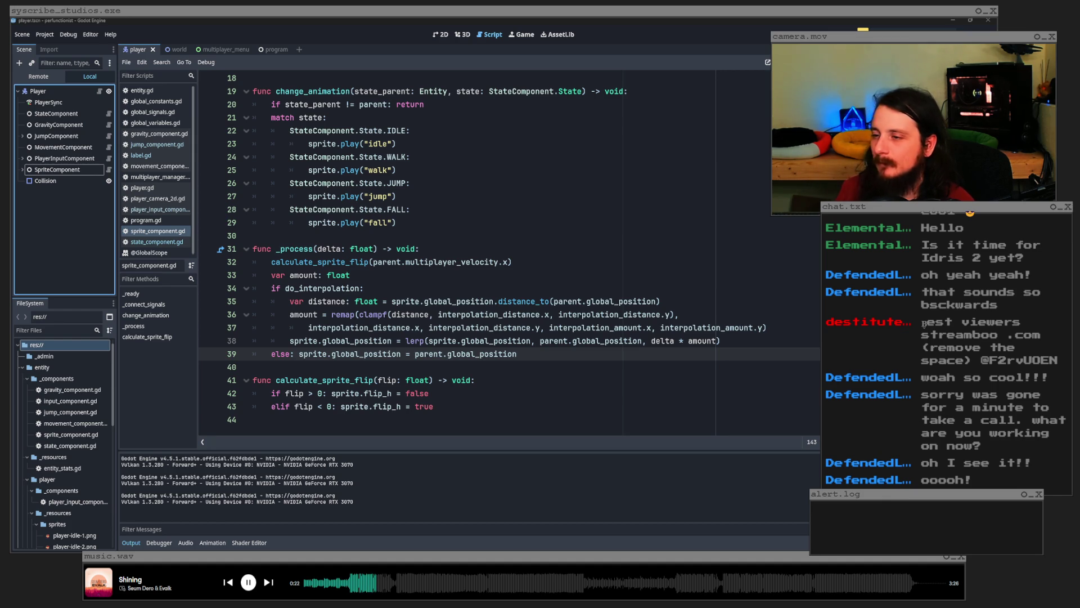
{"action": "key", "text": "Up"}
{"action": "key", "text": "Down"}
{"action": "key", "text": "Down"}
{"action": "key", "text": "Down"}
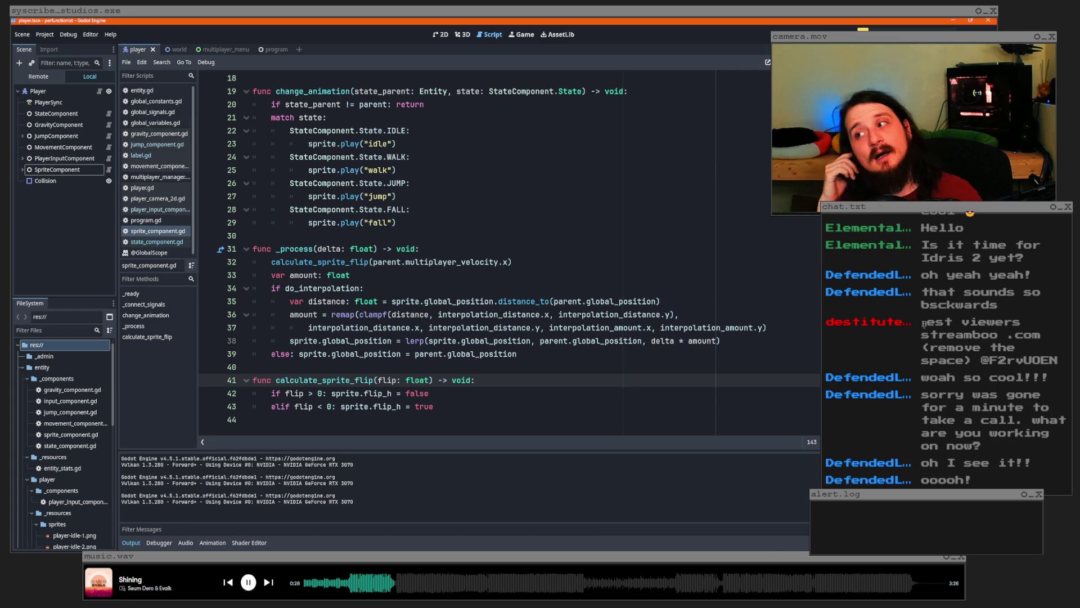
{"action": "left_click", "coordinate": [397, 222]}
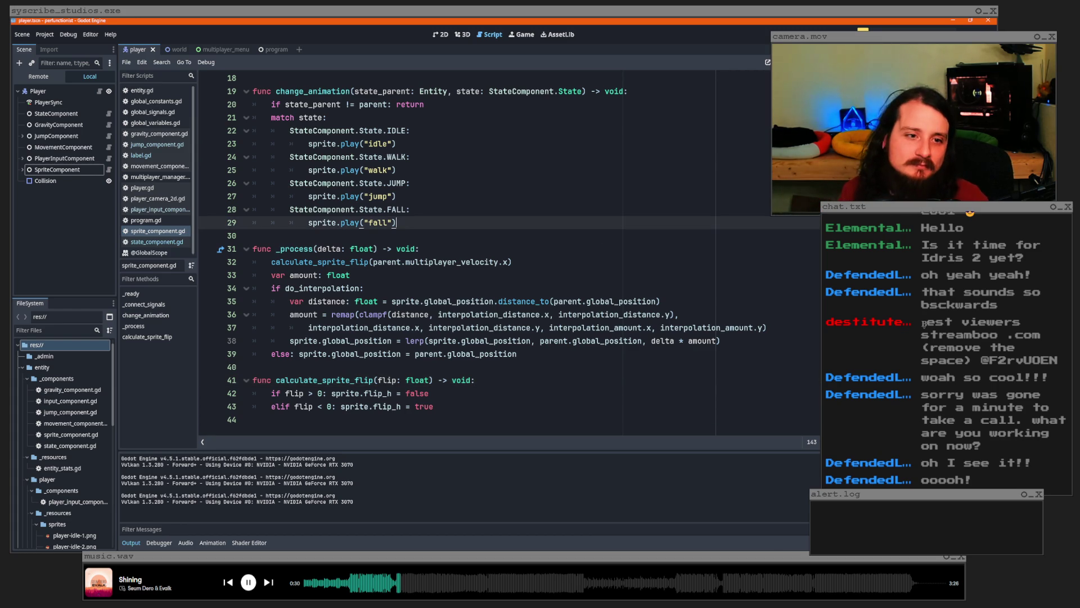
{"action": "scroll", "coordinate": [383, 239], "scroll_direction": "up", "scroll_amount": 3}
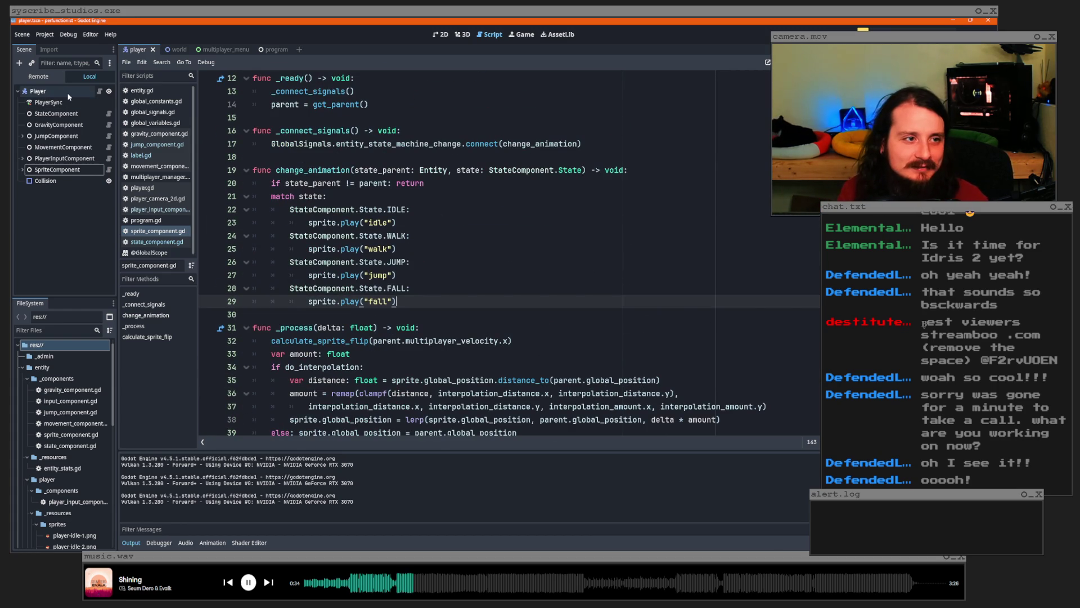
Step: Create health_component.gd in entity/_components with Create New > Script, then open it
{"action": "right_click", "coordinate": [59, 377]}
{"action": "mouse_move", "coordinate": [135, 382]}
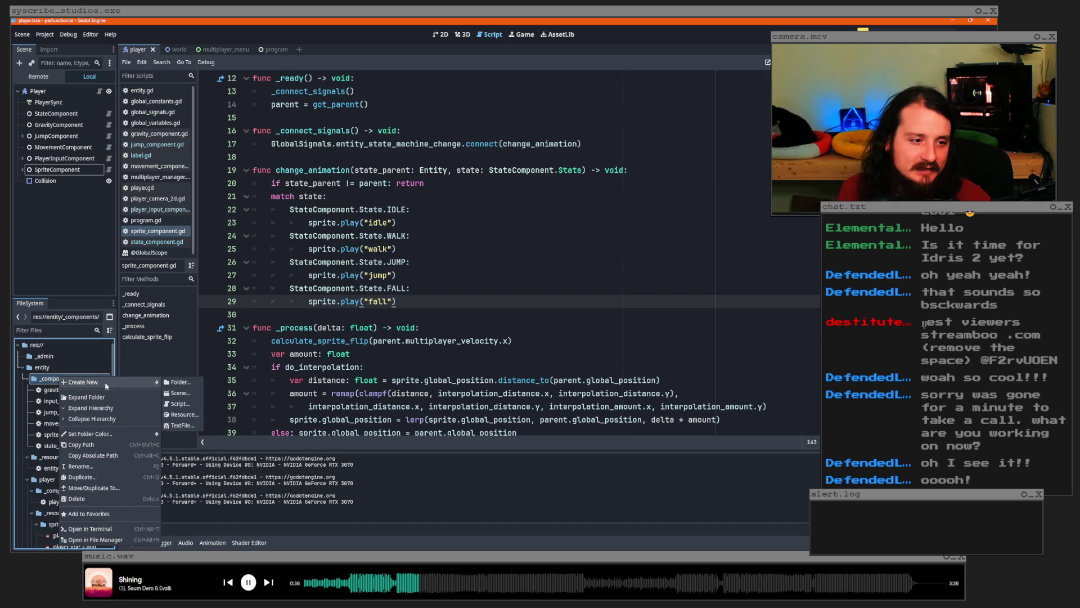
{"action": "left_click", "coordinate": [189, 403]}
{"action": "type", "text": "health"}
{"action": "type", "text": "_component"}
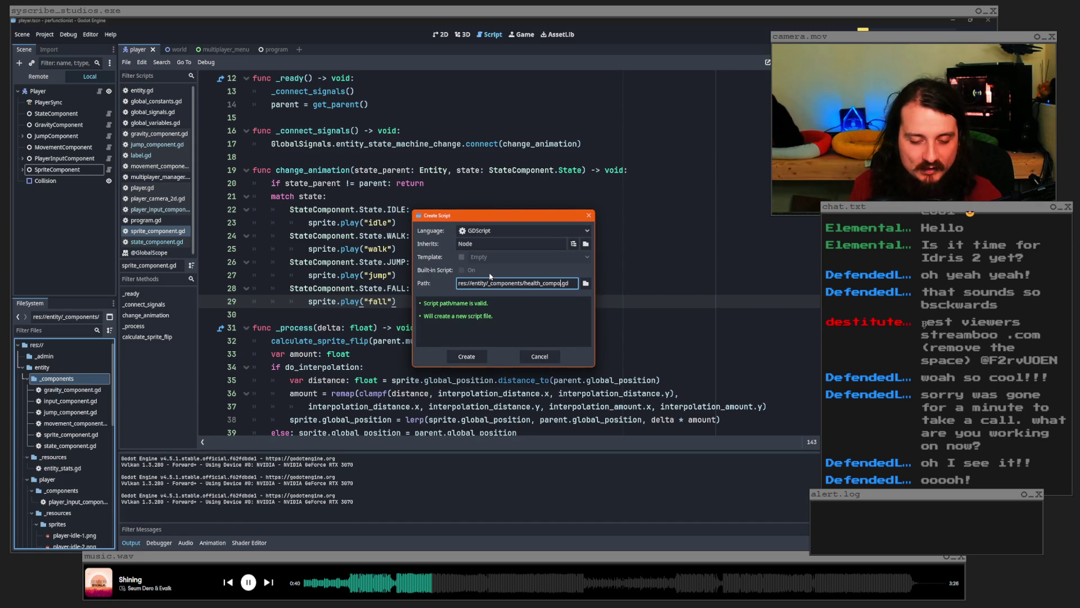
{"action": "key", "text": "Return"}
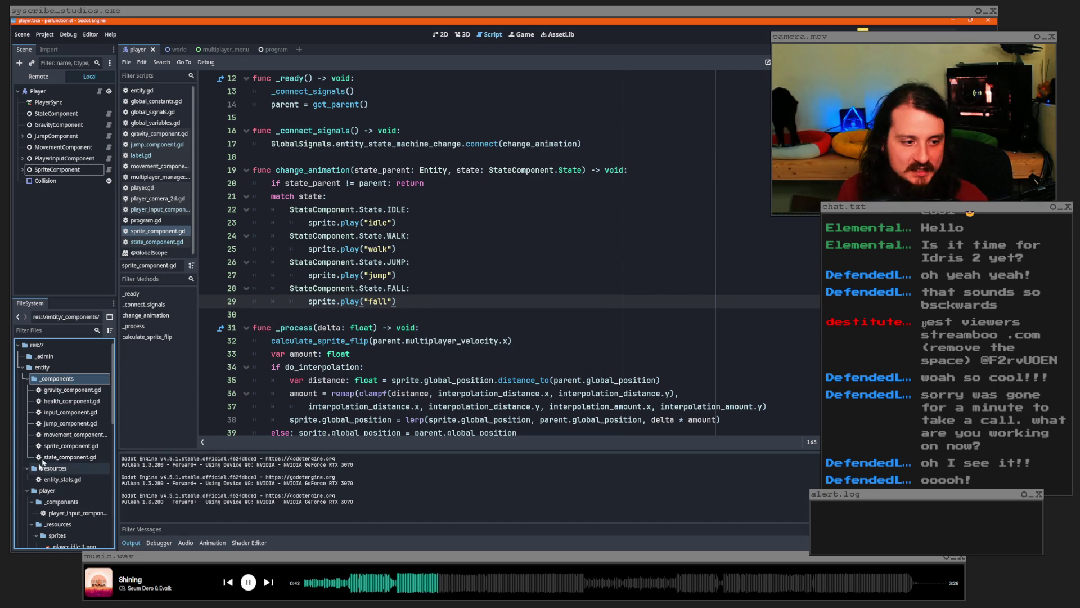
{"action": "double_click", "coordinate": [72, 401]}
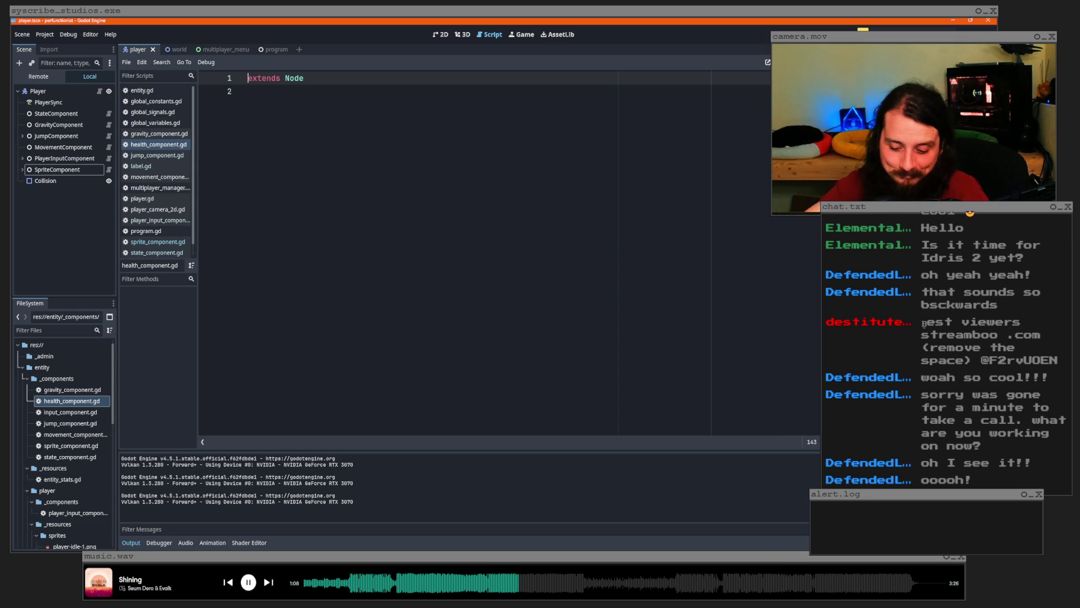
Step: Insert 'class_name HealthComponent' above extends Node and add blank lines below
{"action": "key", "text": "Return"}
{"action": "key", "text": "Up"}
{"action": "type", "text": "class_name HealthComponen"}
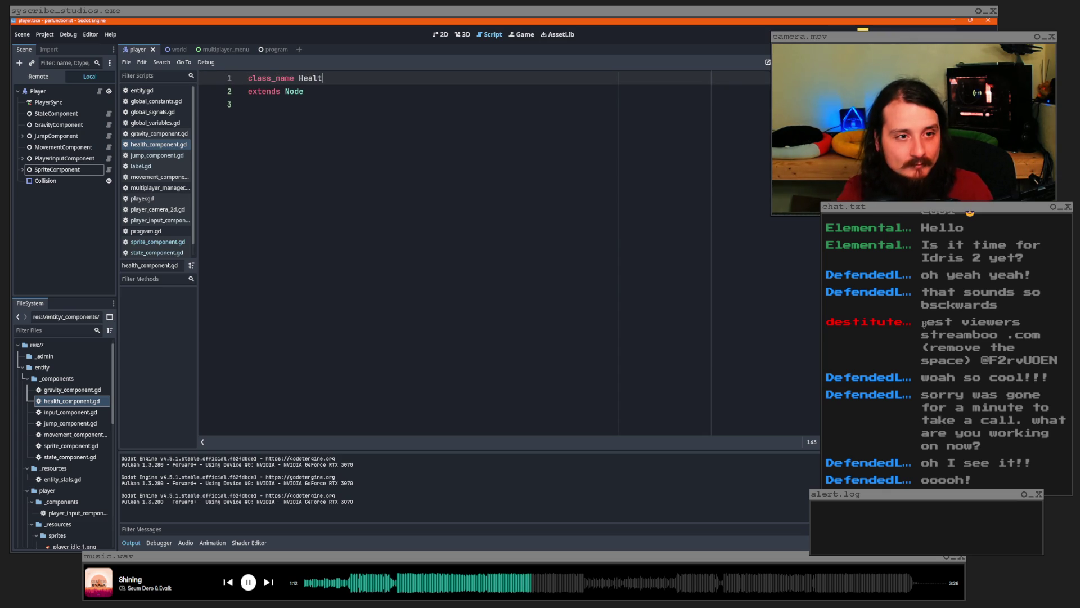
{"action": "type", "text": "t"}
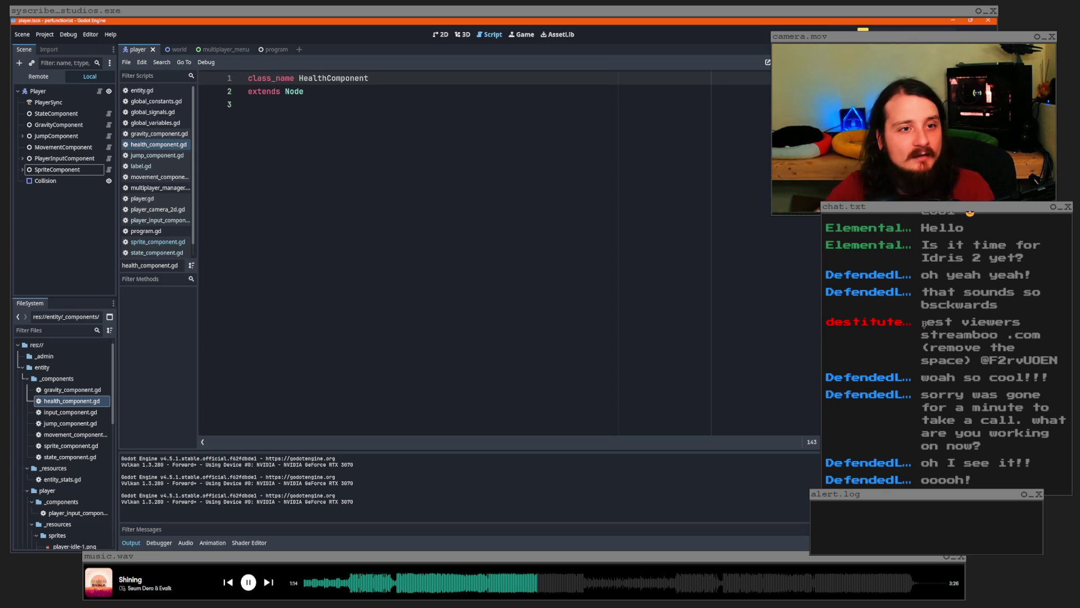
{"action": "left_click", "coordinate": [248, 104]}
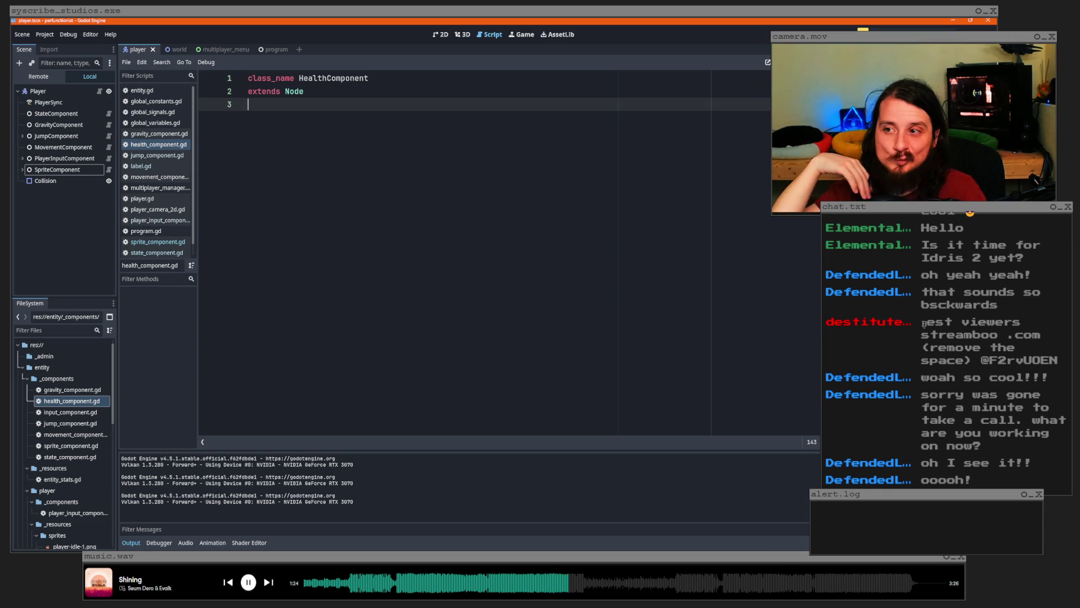
{"action": "key", "text": "Return"}
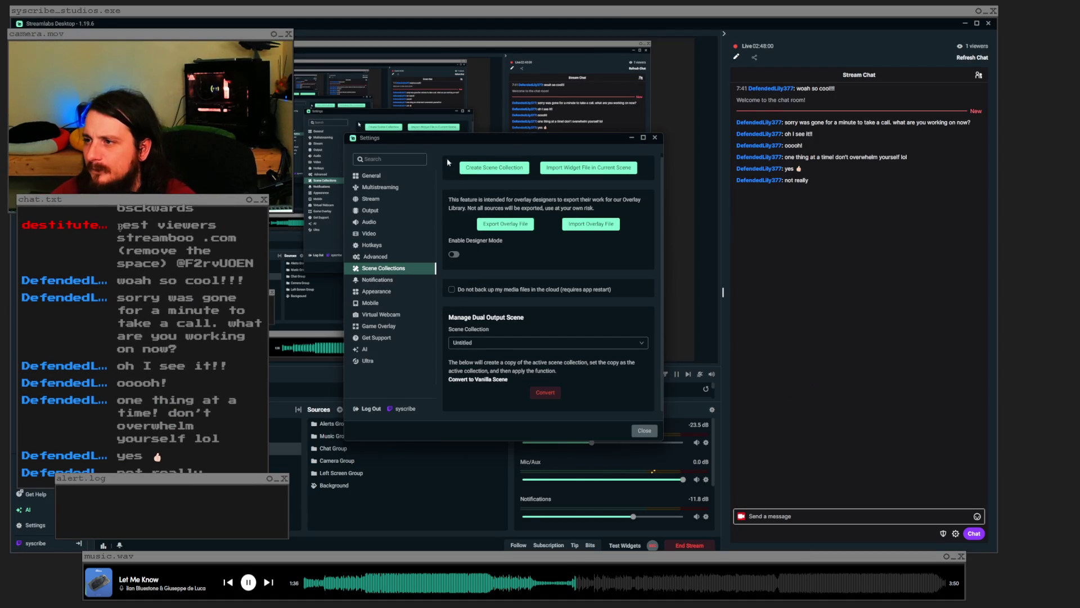
Step: Move the Streamlabs Settings window up and to the left, then maximize it
{"action": "left_click_drag", "start_coordinate": [470, 140], "coordinate": [396, 73]}
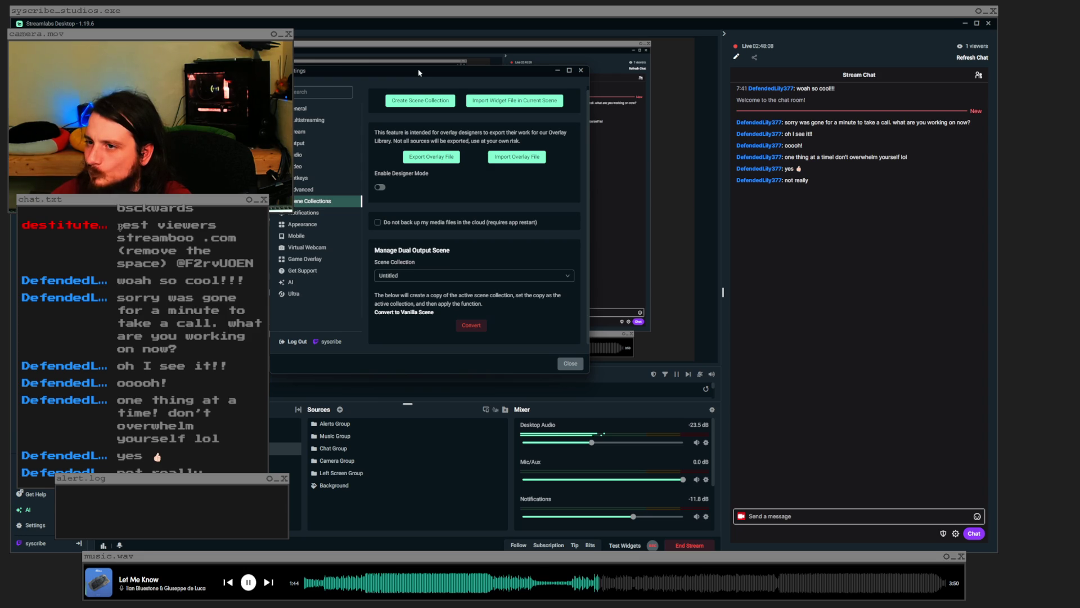
{"action": "left_click", "coordinate": [568, 70]}
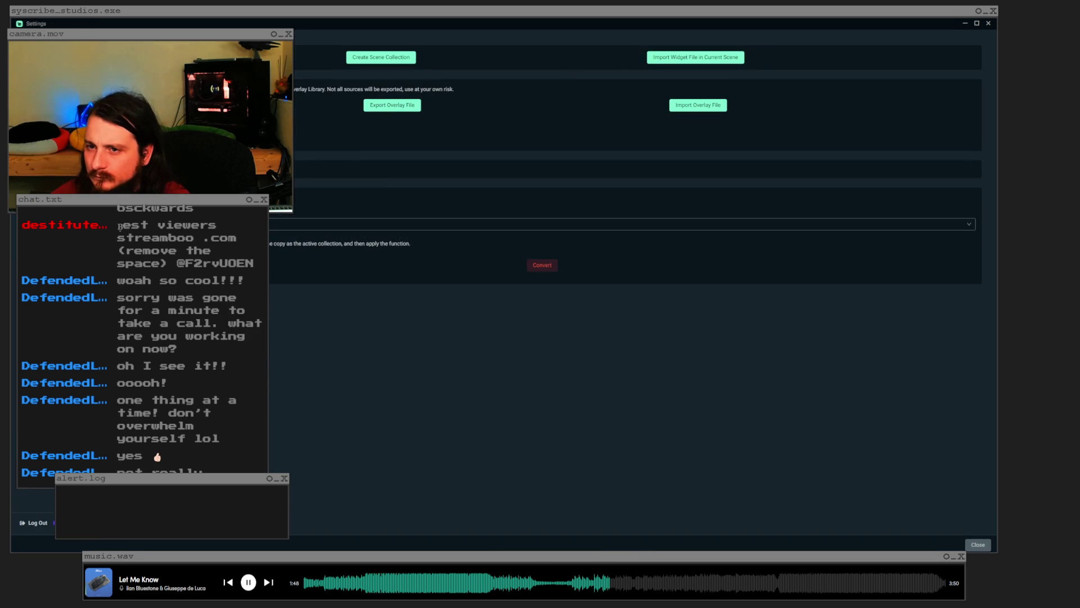
Step: Open Streamlabs' Notifications page, browse the notifications feed, then close that window
{"action": "left_click", "coordinate": [120, 226]}
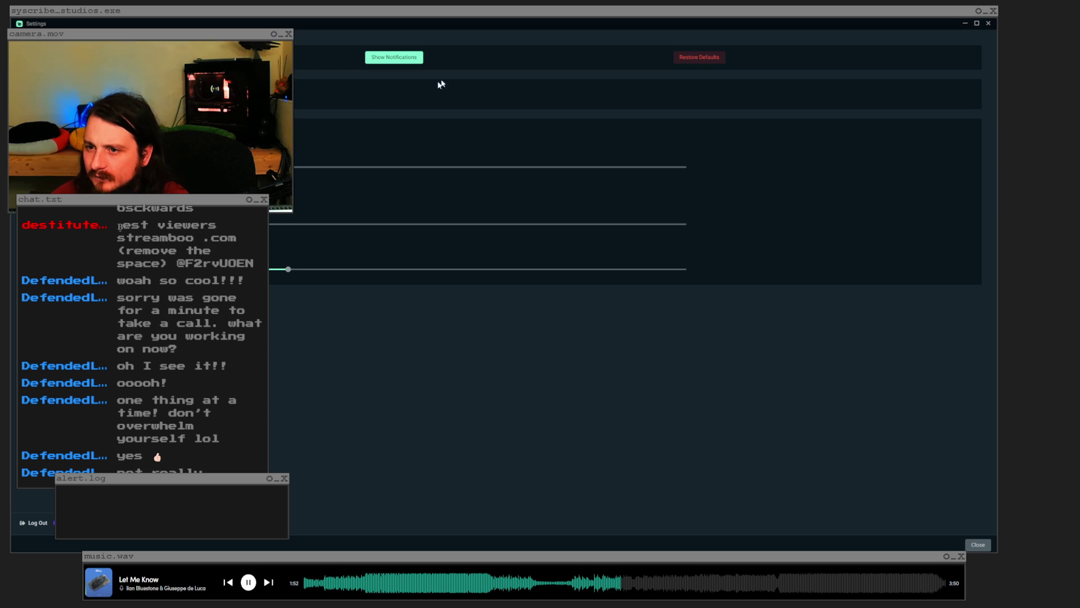
{"action": "left_click", "coordinate": [416, 58]}
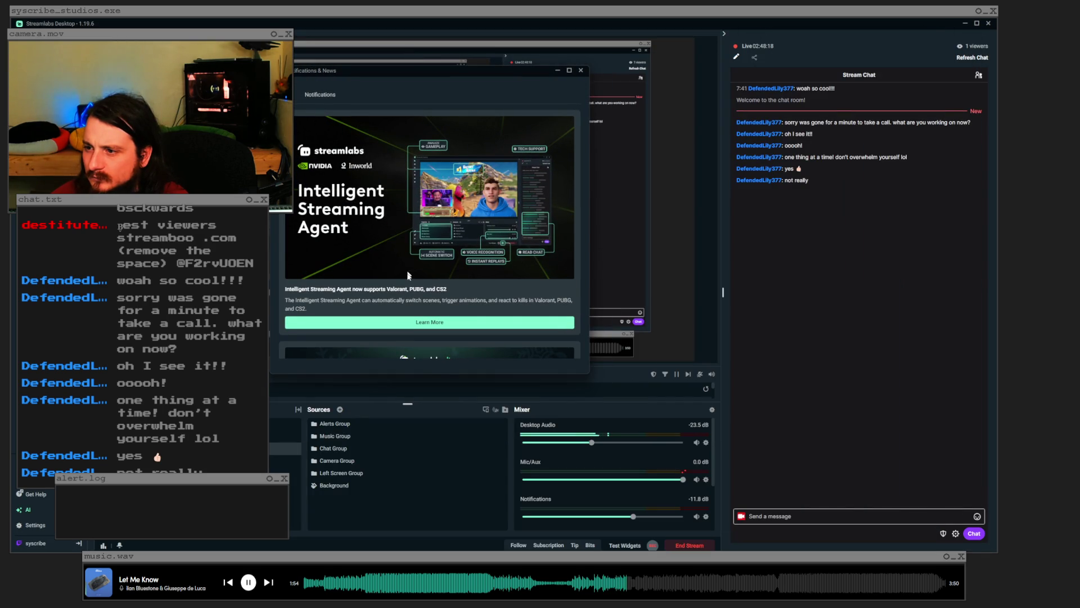
{"action": "scroll", "coordinate": [382, 213], "scroll_direction": "down", "scroll_amount": 10}
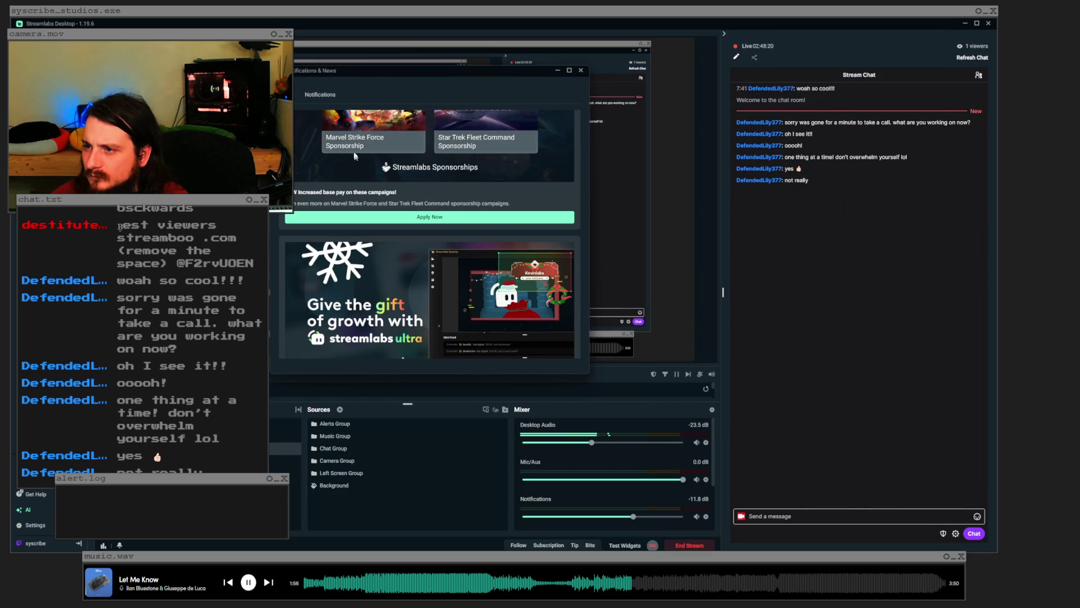
{"action": "left_click", "coordinate": [319, 95]}
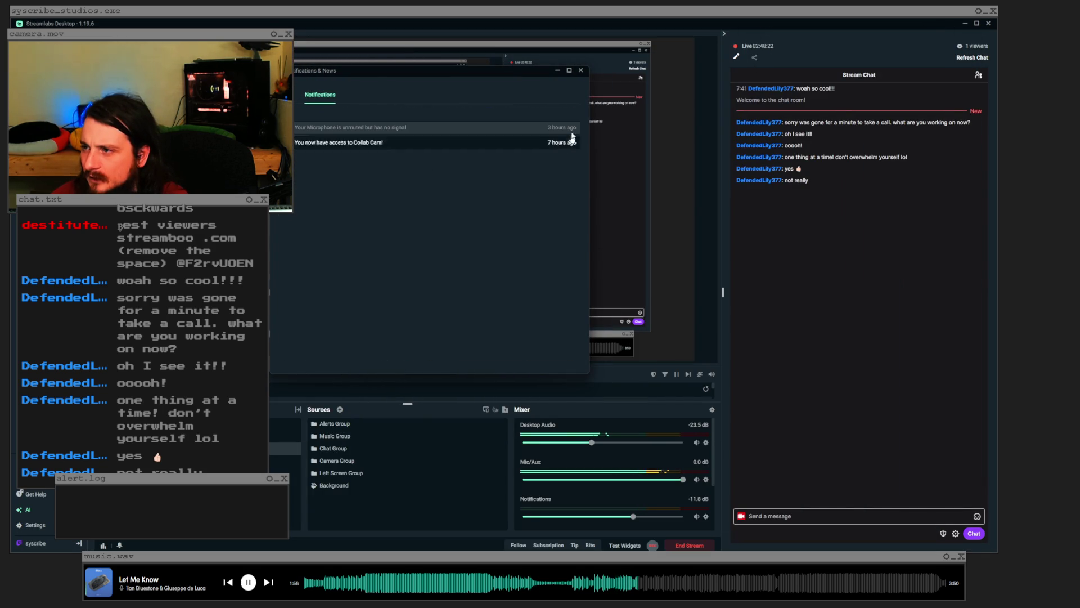
{"action": "left_click", "coordinate": [581, 70]}
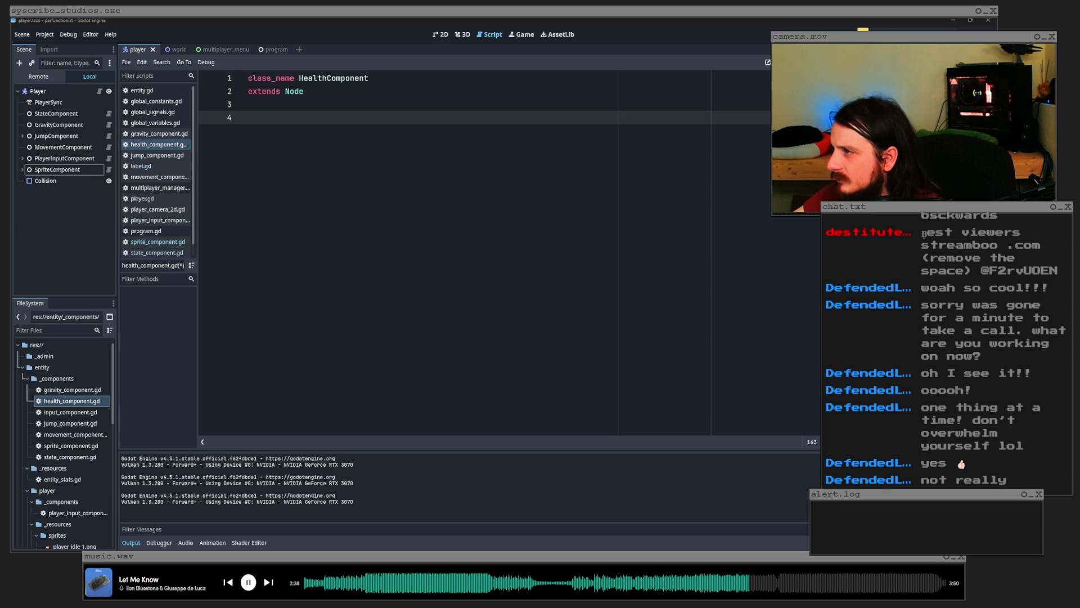
Step: Switch back to Godot's script editor showing health_component.gd
{"action": "key", "text": "alt+Tab"}
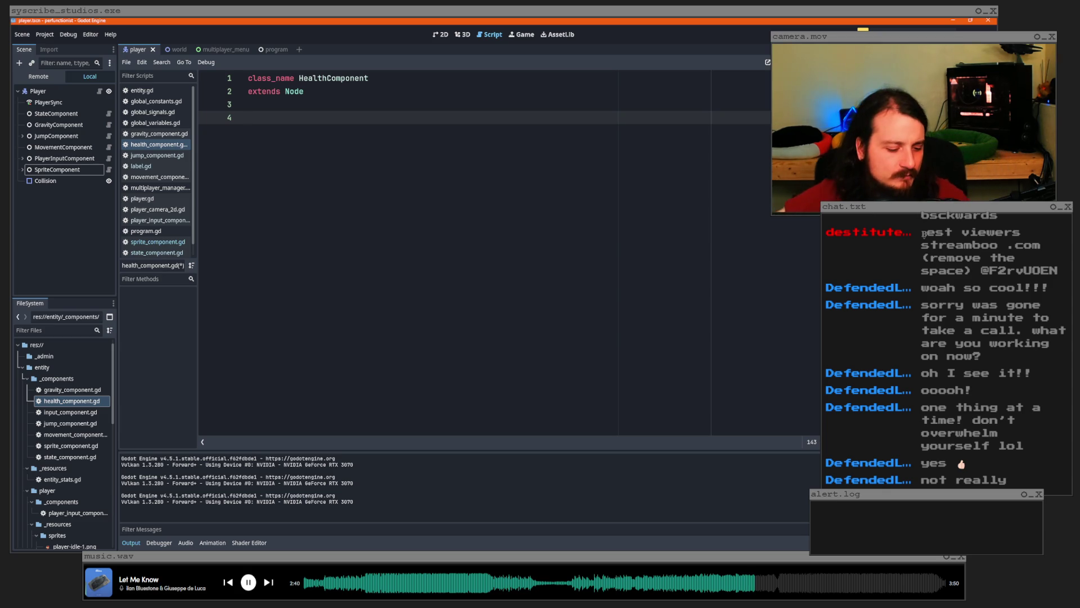
{"action": "type", "text": "@expo"}
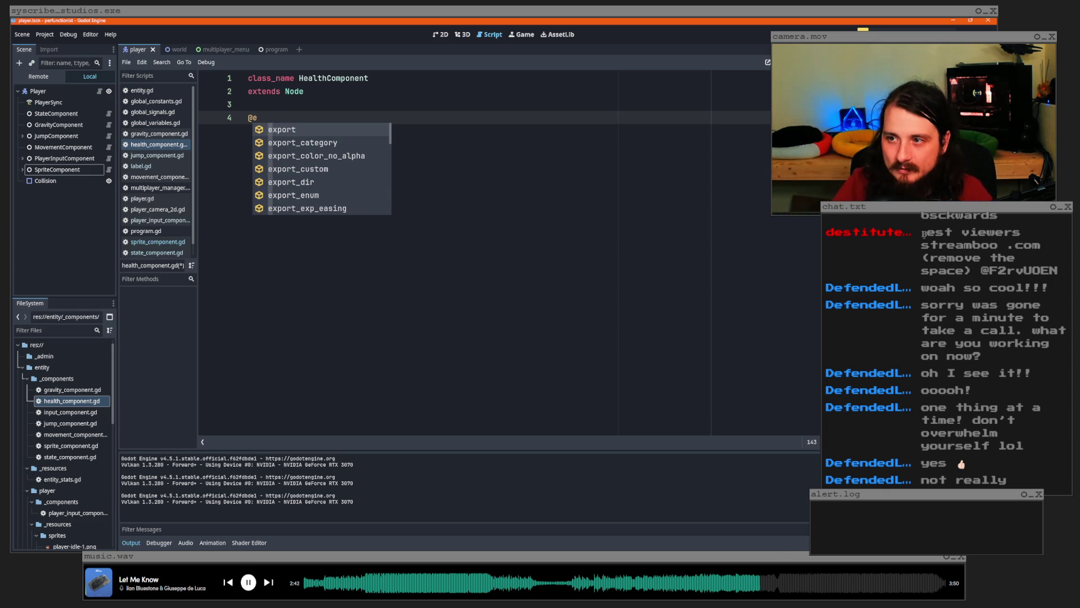
{"action": "key", "text": "Down"}
{"action": "key", "text": "Return"}
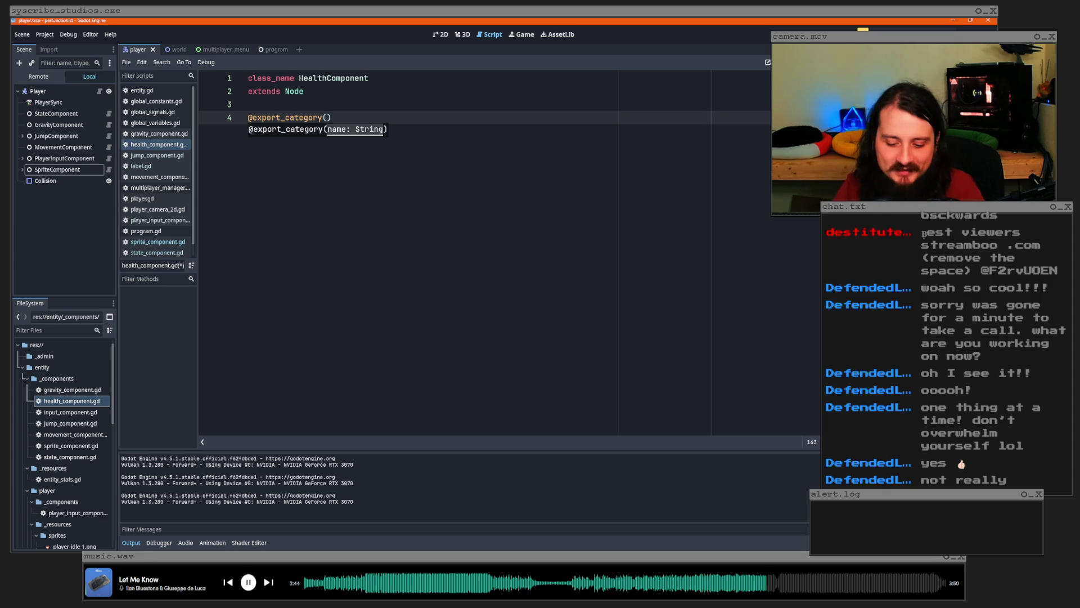
{"action": "type", "text": "\"Health\""}
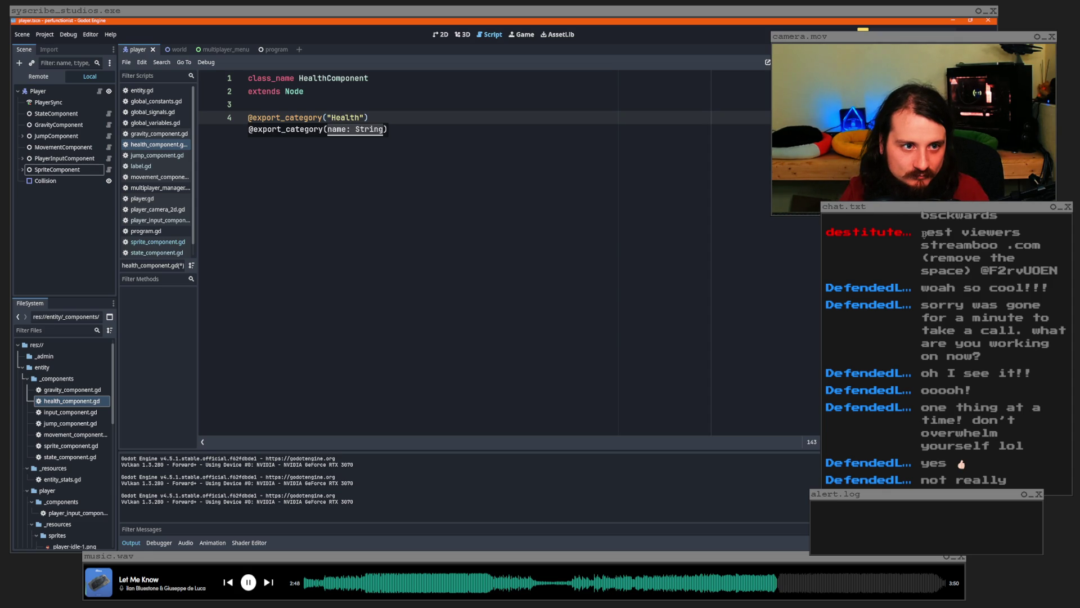
{"action": "type", "text": "0"}
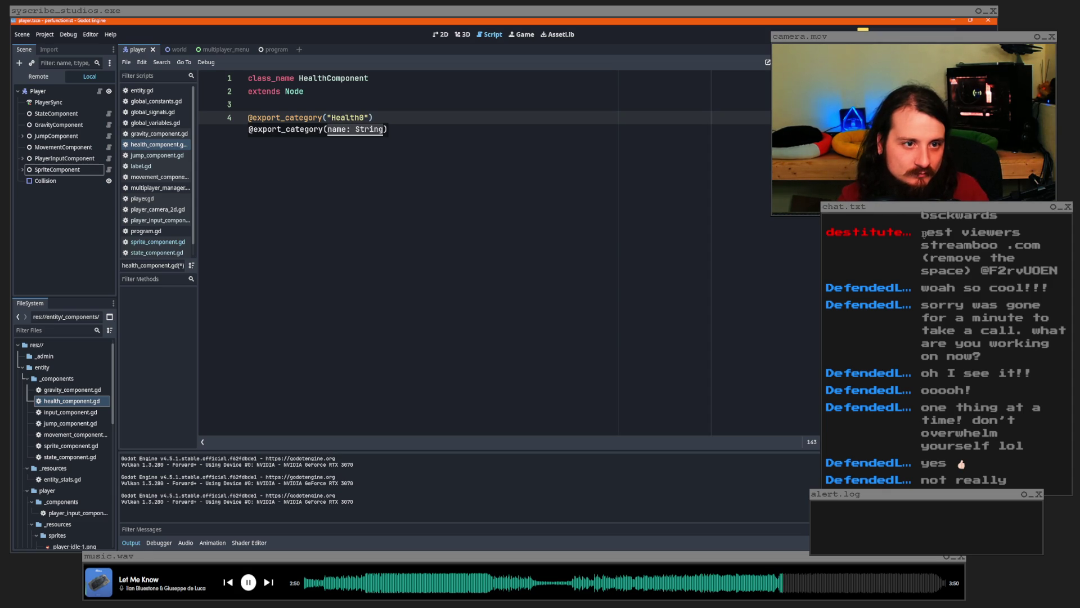
{"action": "key", "text": "BackSpace"}
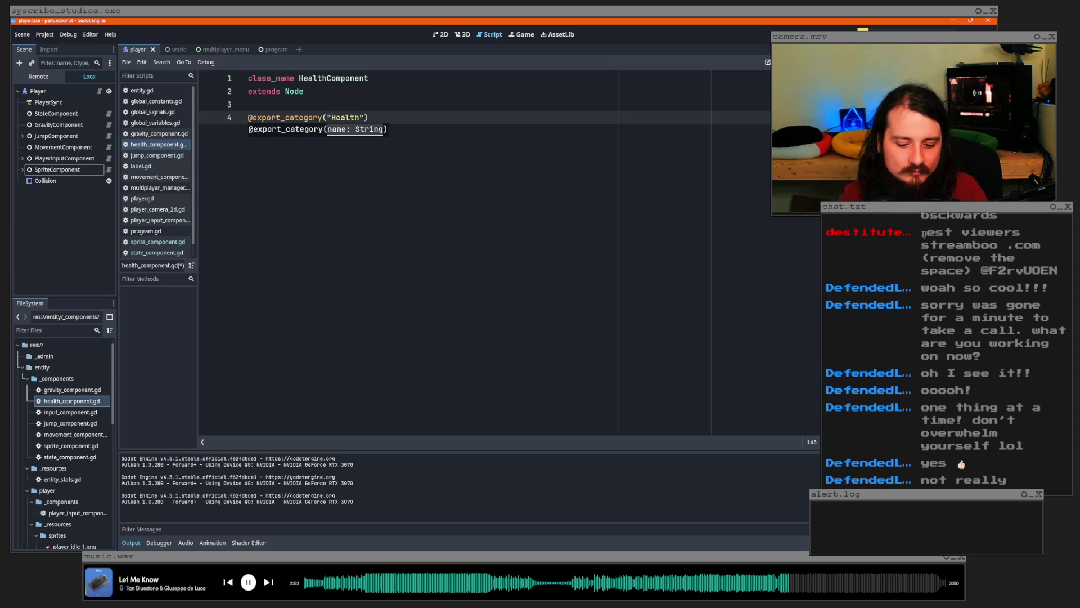
{"action": "type", "text": "Settings"}
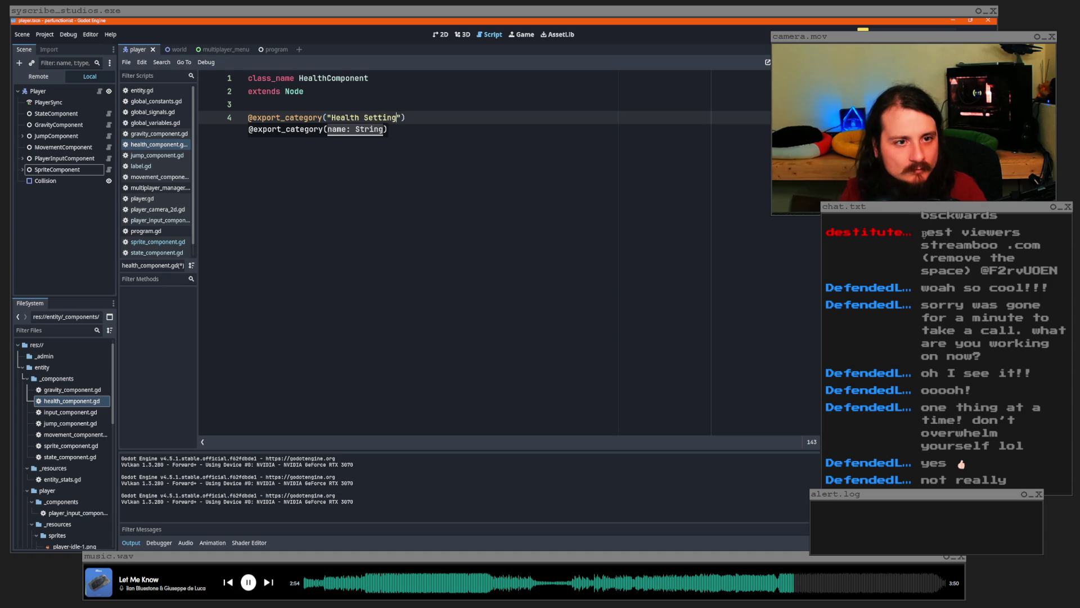
{"action": "key", "text": "End"}
{"action": "key", "text": "Return"}
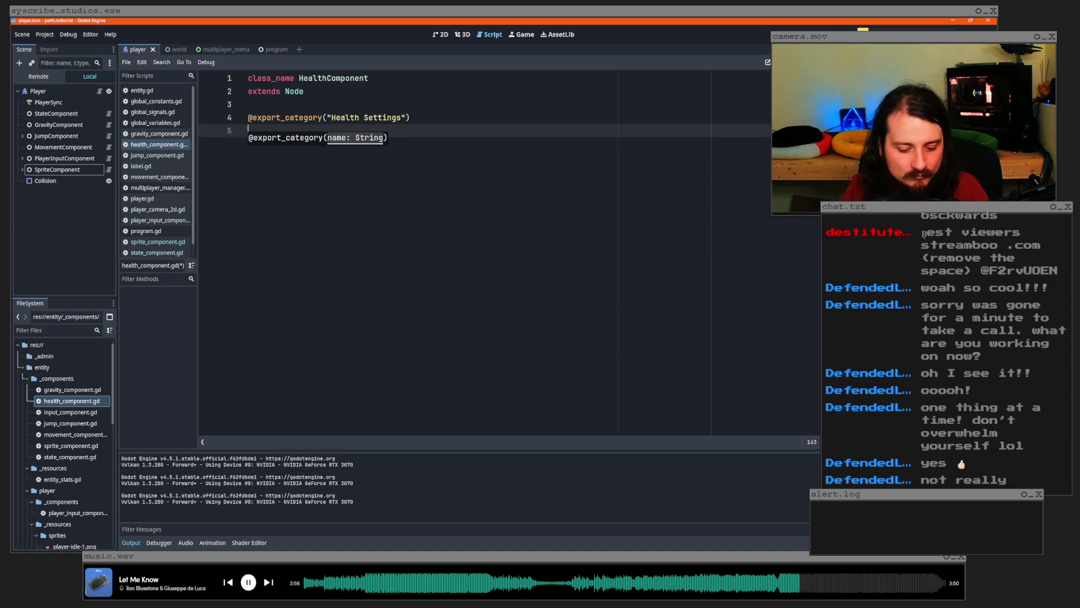
{"action": "type", "text": "@export "}
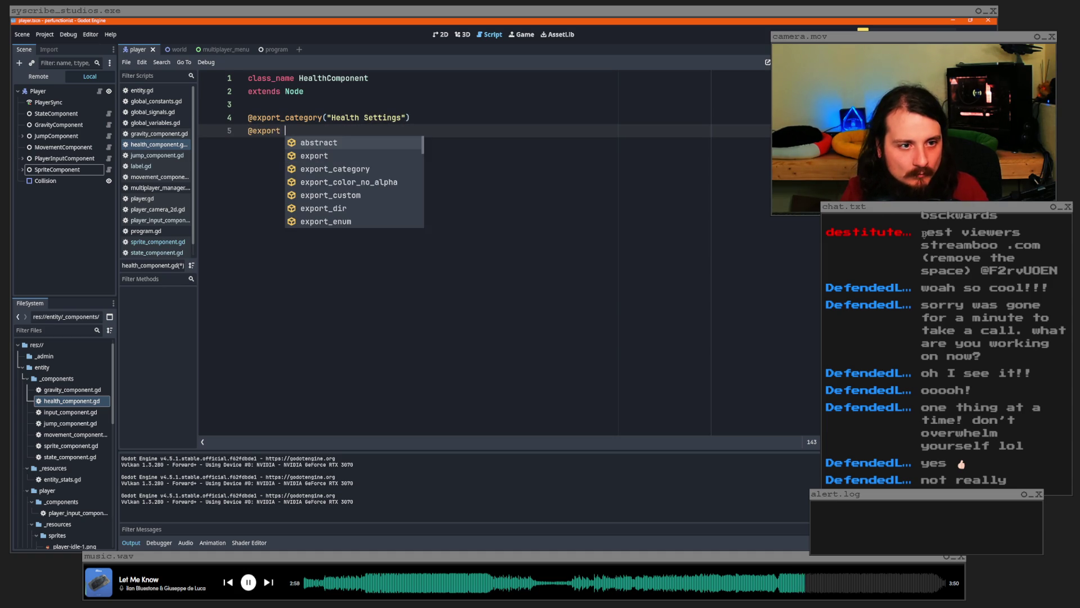
{"action": "type", "text": "var current_health: int"}
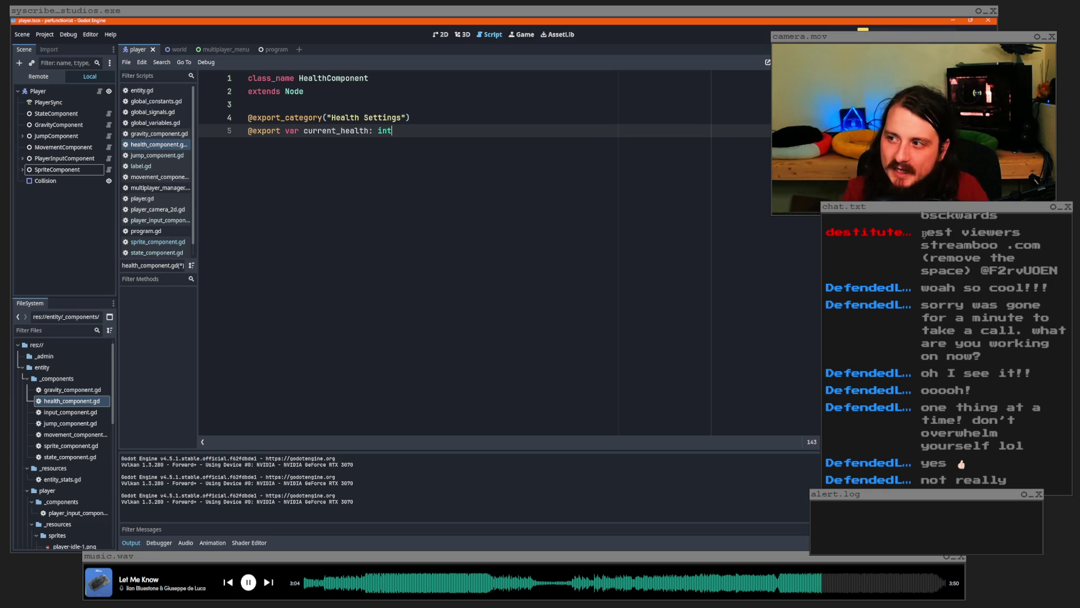
{"action": "type", "text": " ="}
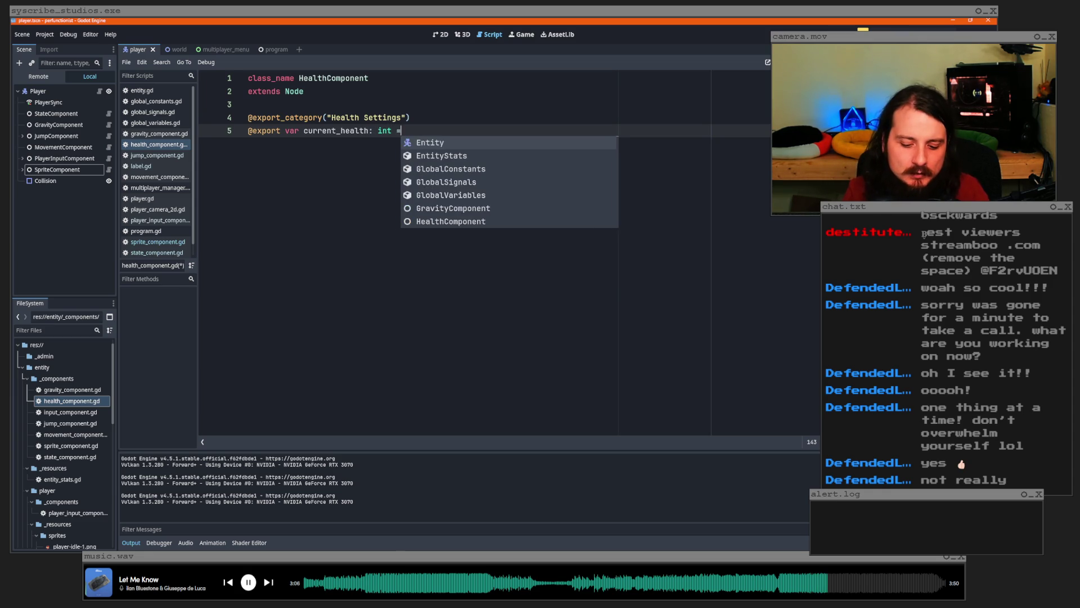
{"action": "key", "text": "ctrl+z"}
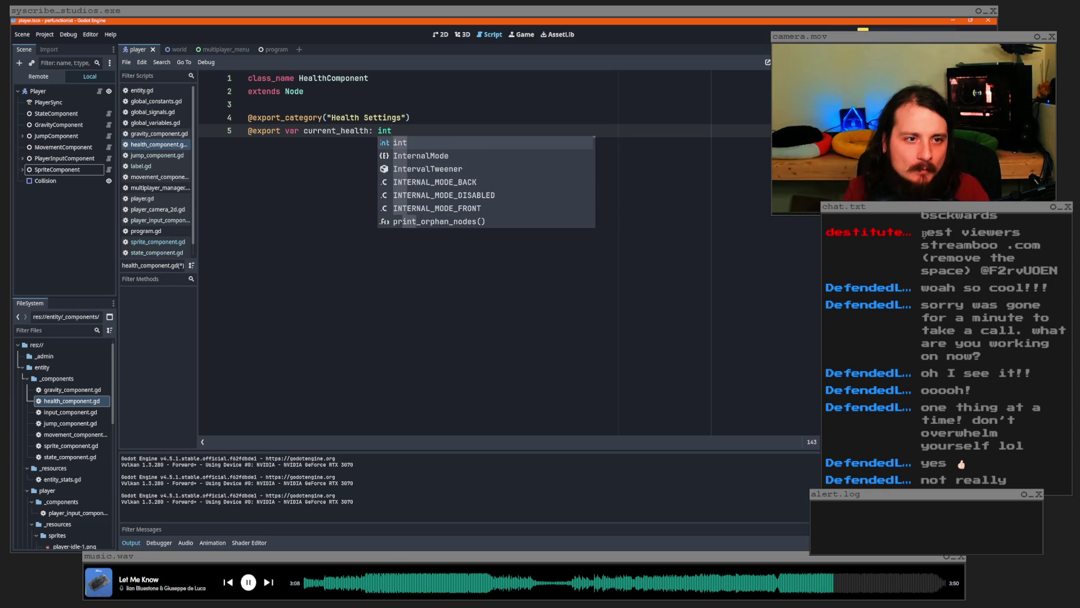
{"action": "left_click", "coordinate": [619, 234]}
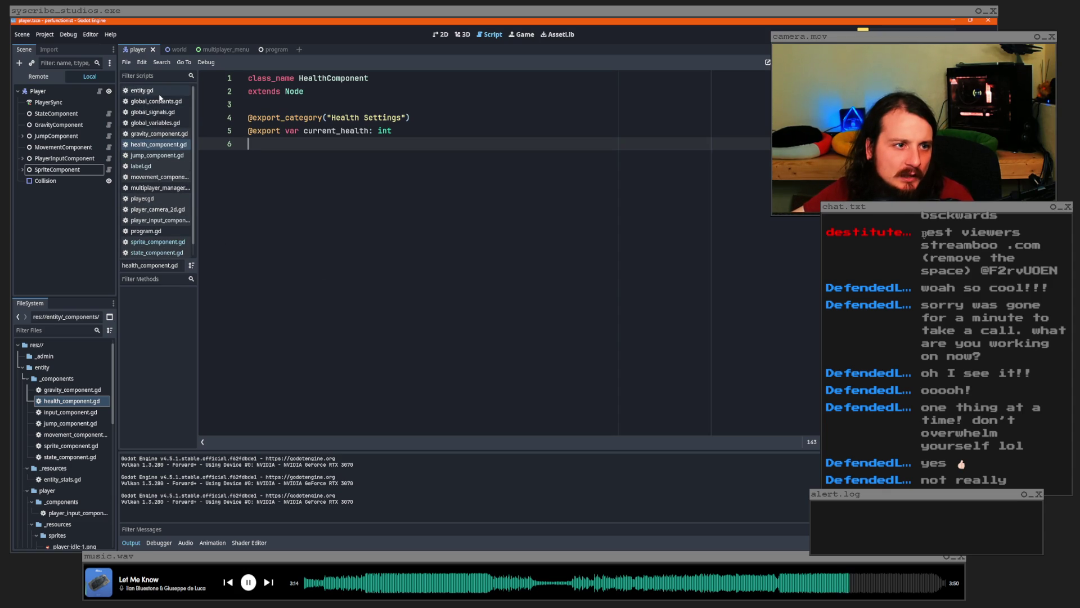
Step: Open entity_stats.gd from the FileSystem dock
{"action": "scroll", "coordinate": [141, 213], "scroll_direction": "down", "scroll_amount": 1}
{"action": "scroll", "coordinate": [77, 462], "scroll_direction": "down", "scroll_amount": 3}
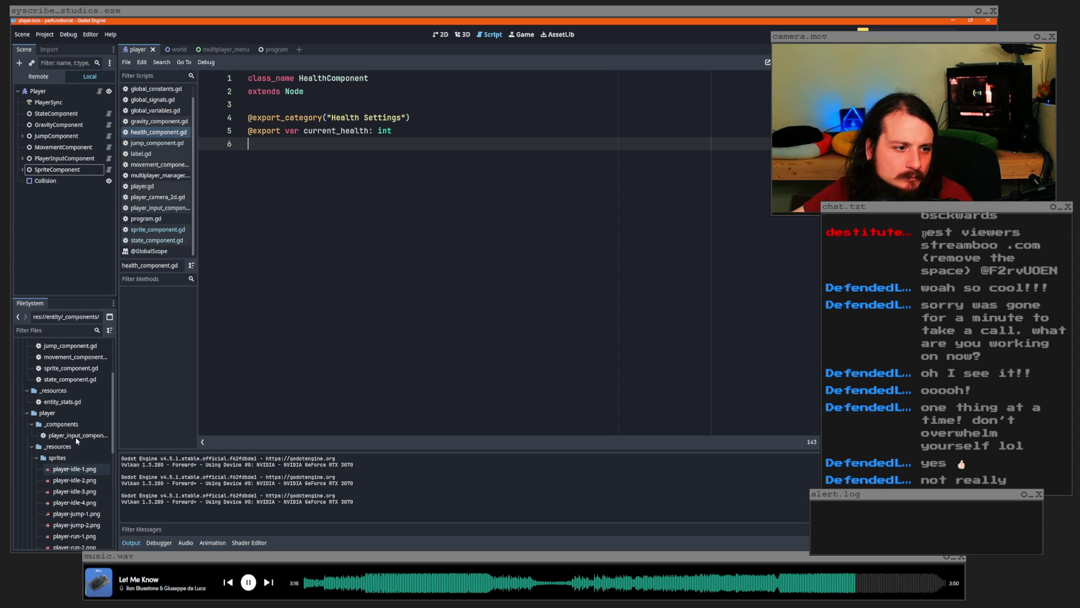
{"action": "scroll", "coordinate": [73, 429], "scroll_direction": "up", "scroll_amount": 3}
{"action": "double_click", "coordinate": [62, 479]}
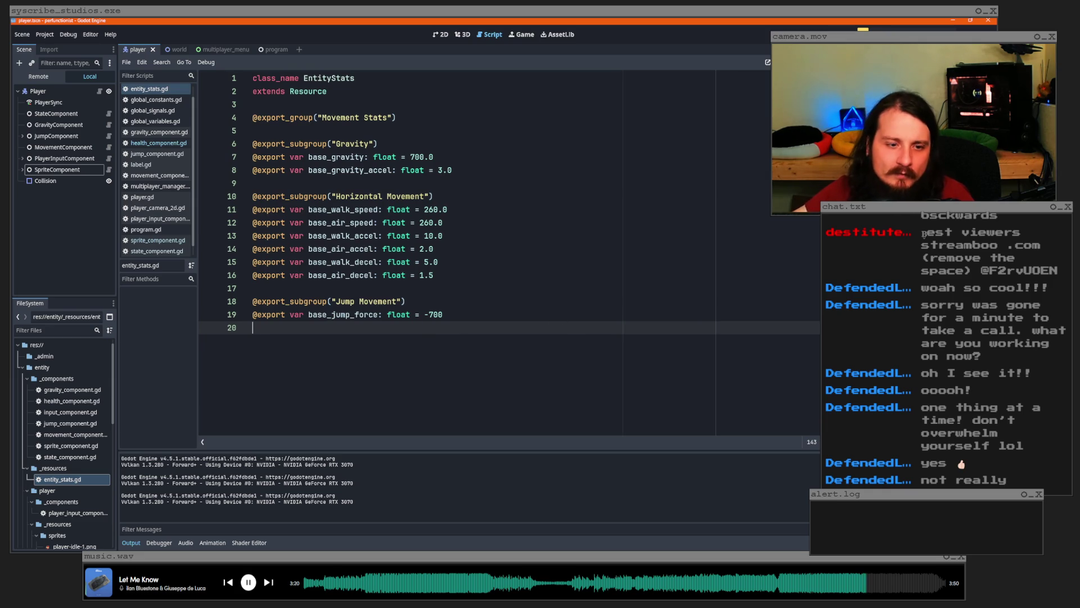
{"action": "key", "text": "Return"}
{"action": "type", "text": "@exp"}
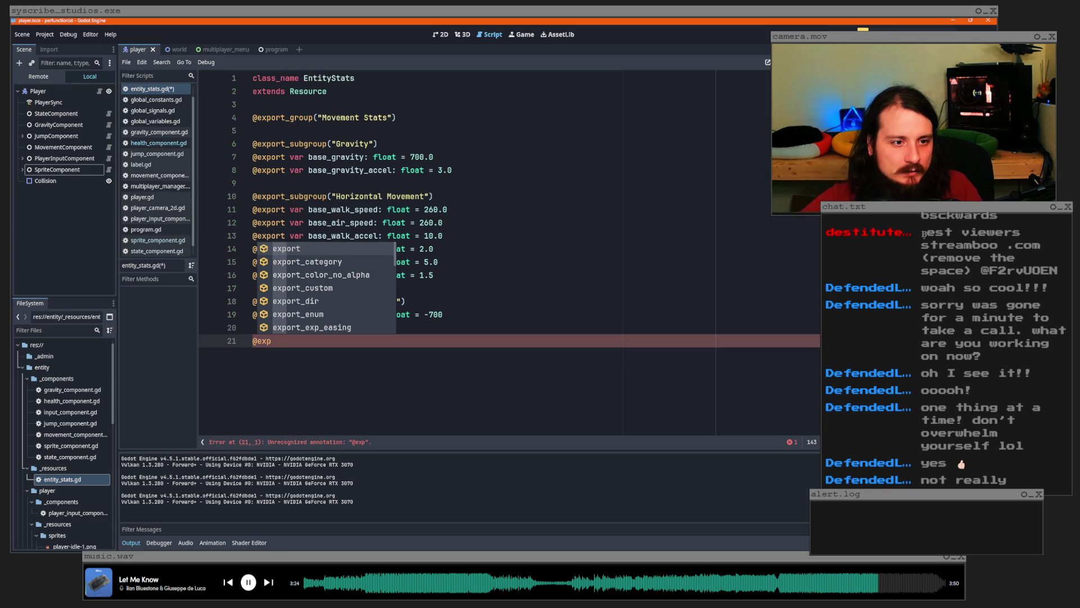
{"action": "key", "text": "Down"}
{"action": "key", "text": "Down"}
{"action": "key", "text": "Down"}
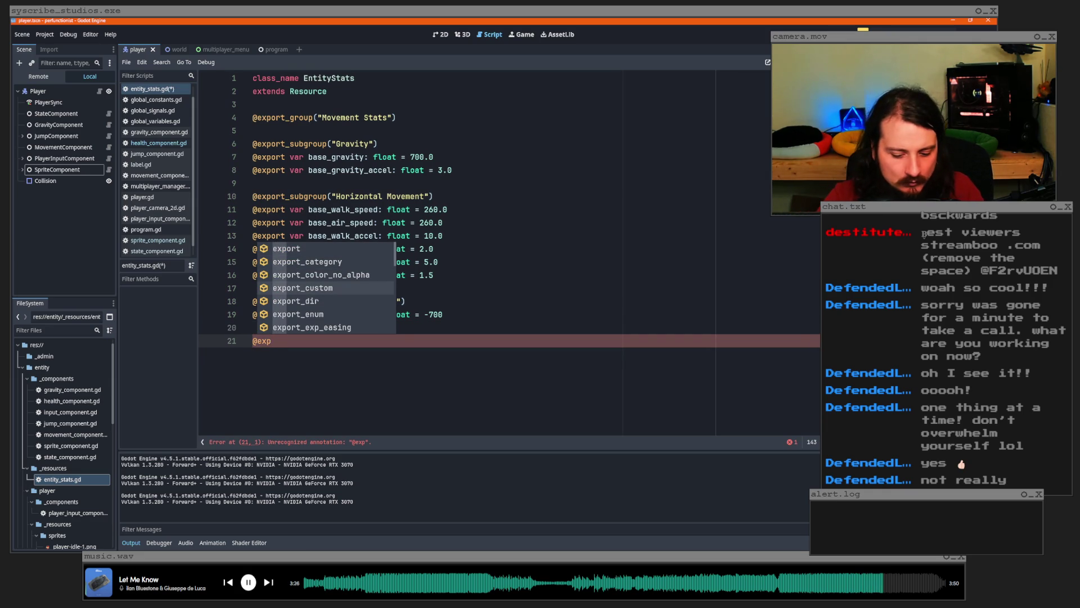
{"action": "type", "text": "ort_sub"}
{"action": "key", "text": "Return"}
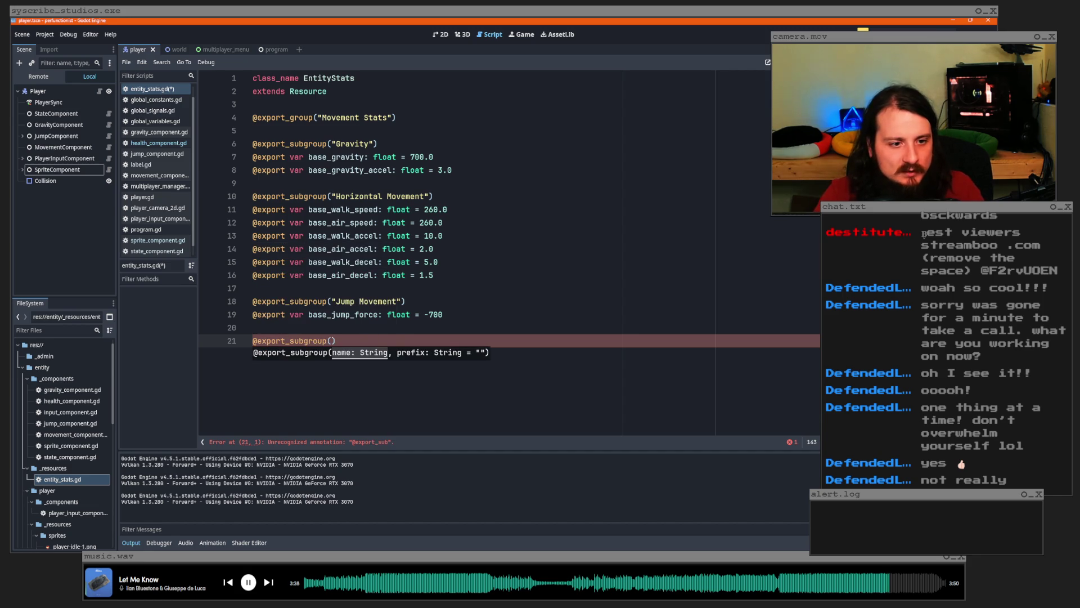
{"action": "type", "text": "\""}
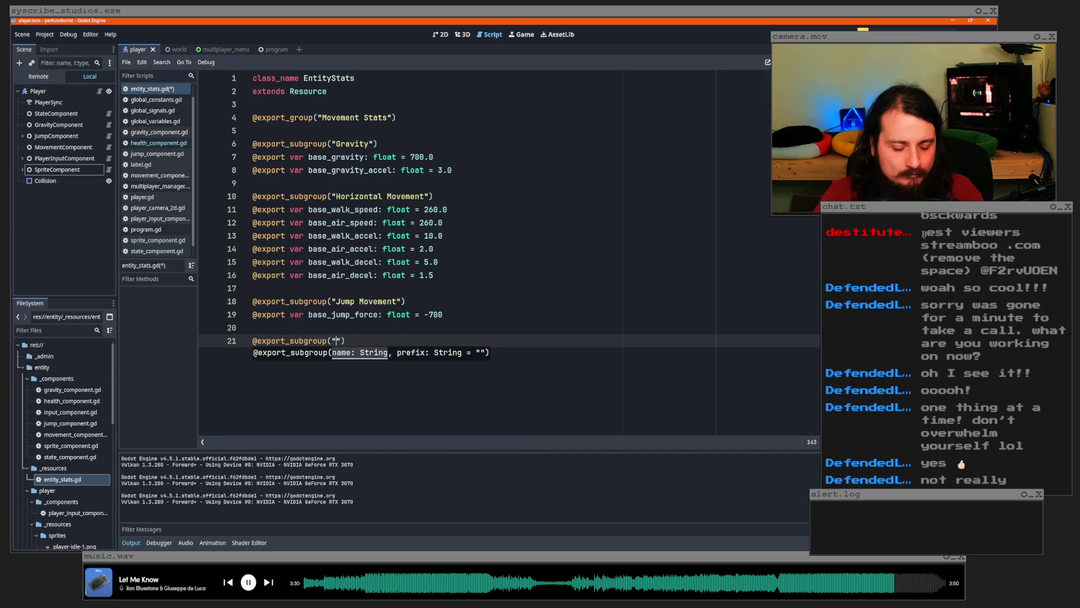
{"action": "type", "text": "Health Settings"}
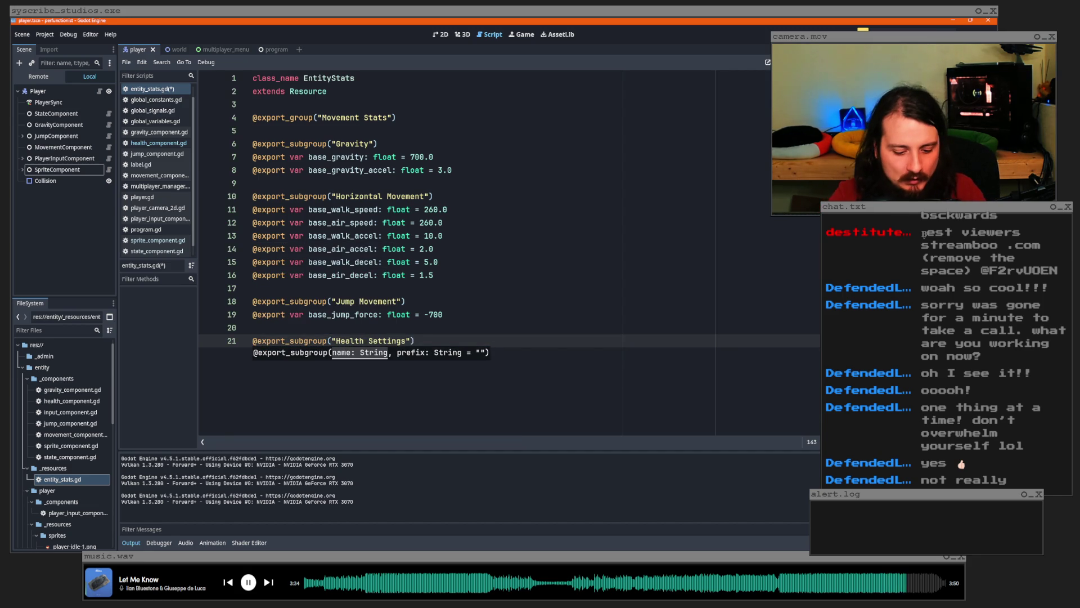
{"action": "type", "text": "& "}
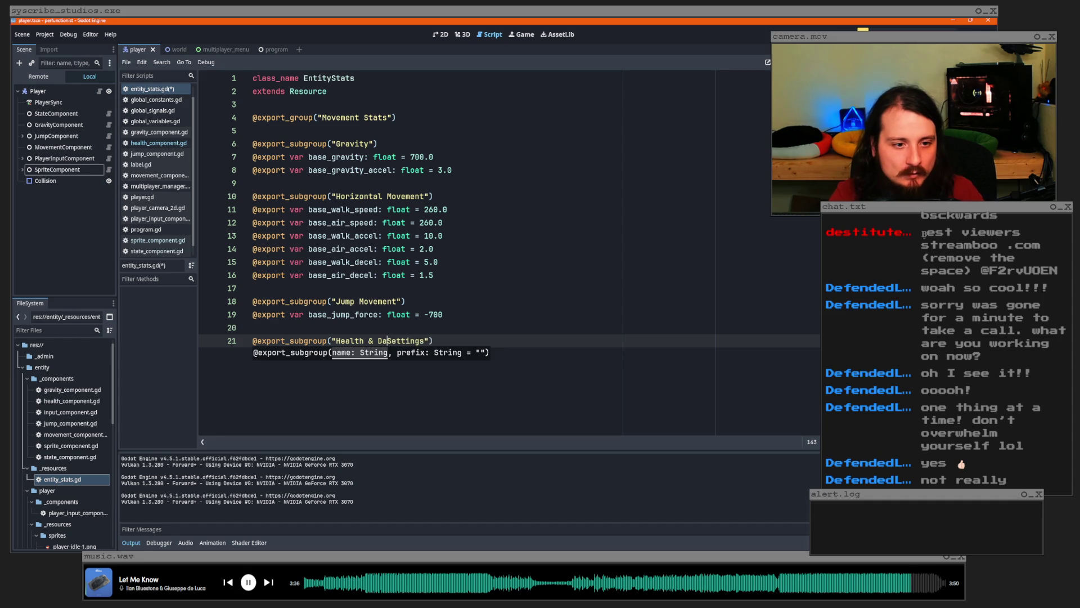
{"action": "type", "text": "Stamina"}
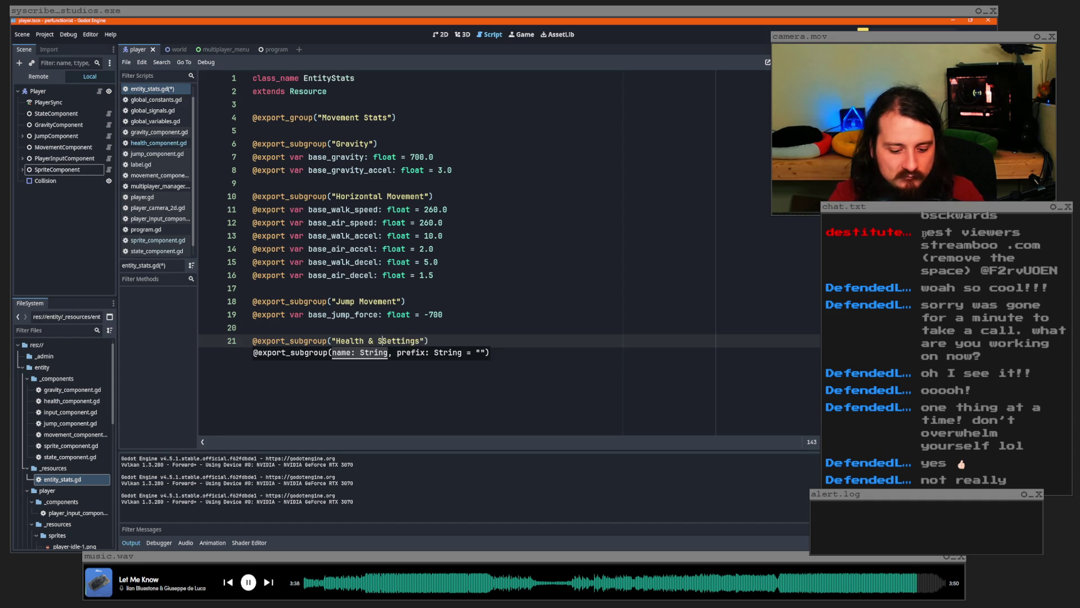
{"action": "key", "text": "ctrl+z"}
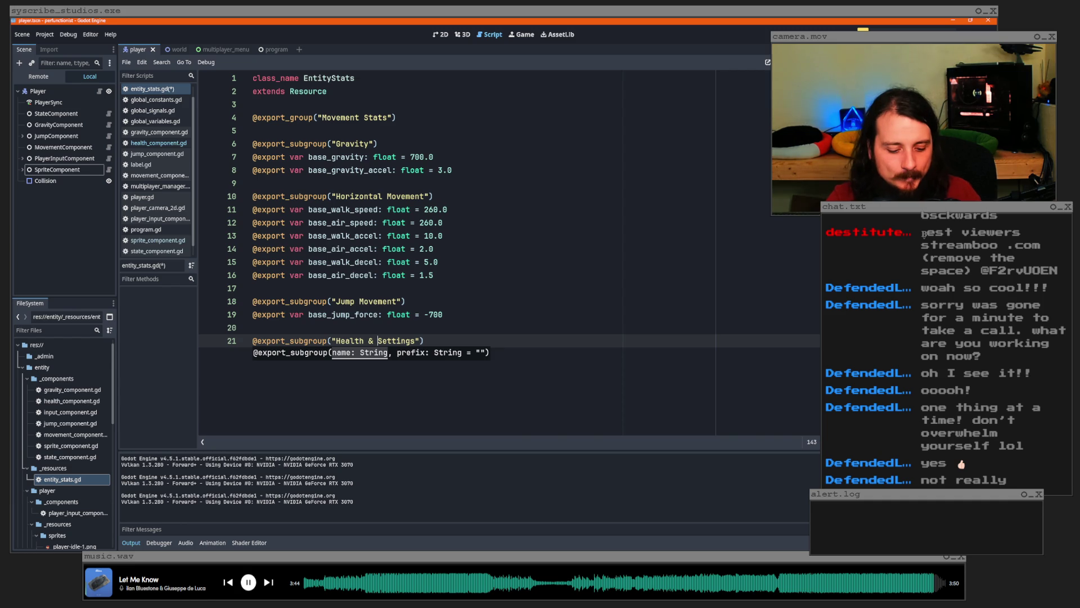
{"action": "type", "text": "DCeat"}
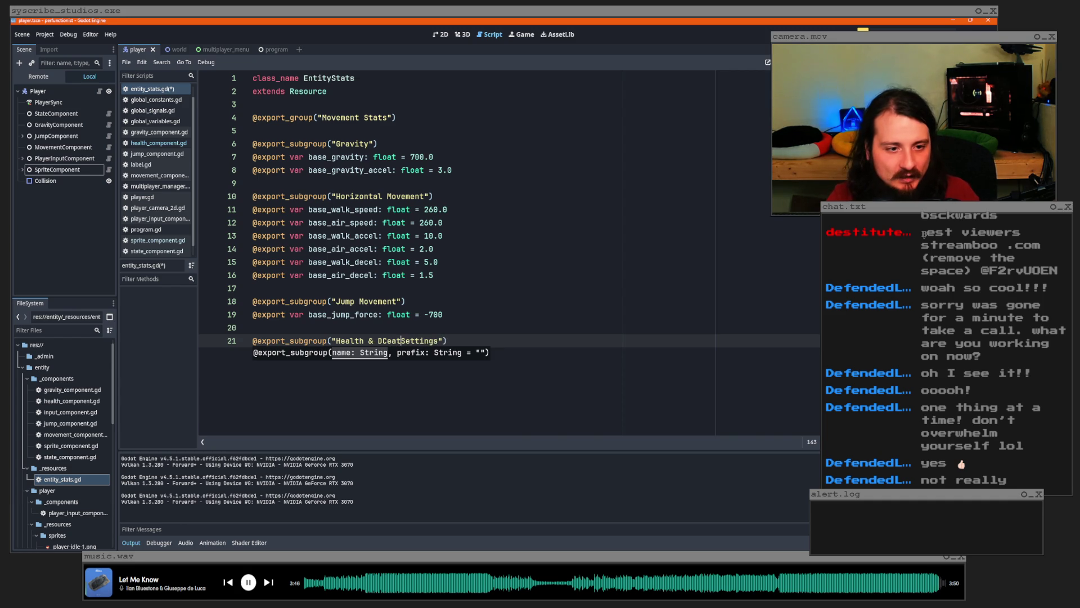
{"action": "type", "text": "h"}
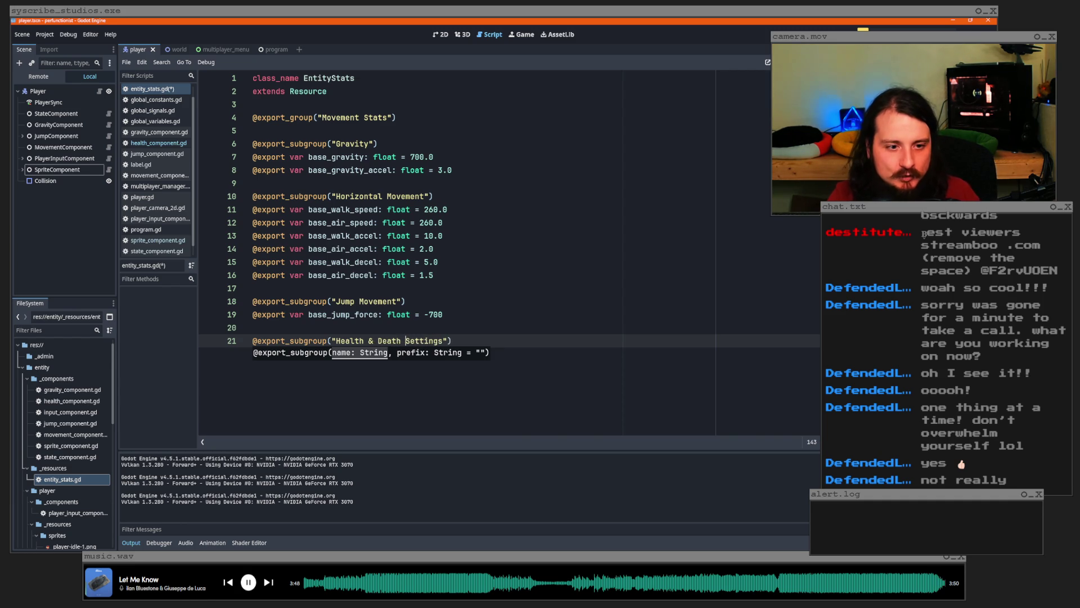
{"action": "key", "text": "End"}
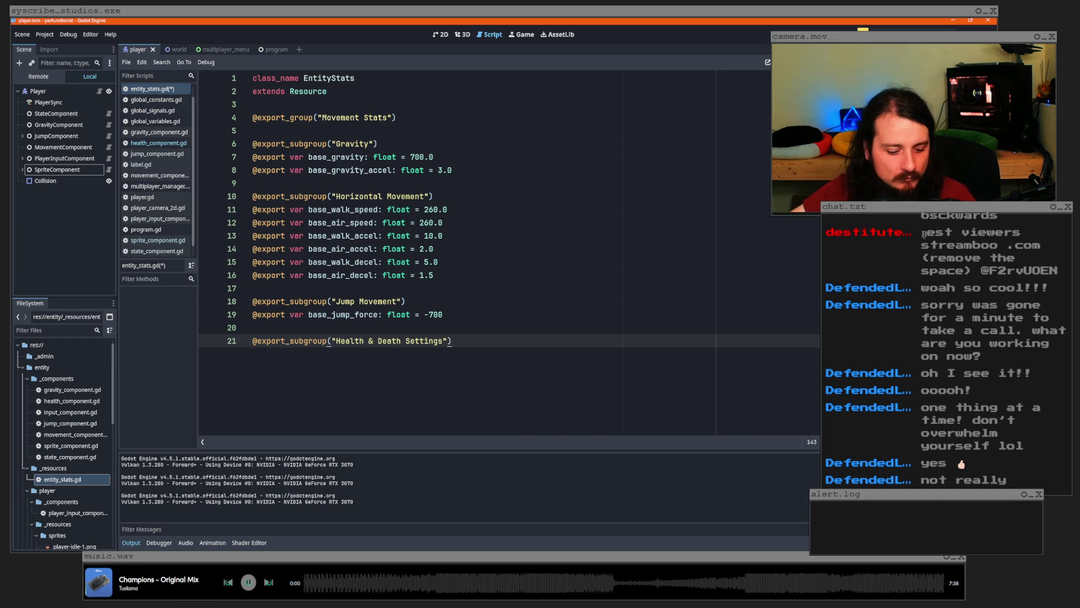
{"action": "key", "text": "Return"}
{"action": "key", "text": "ctrl+s"}
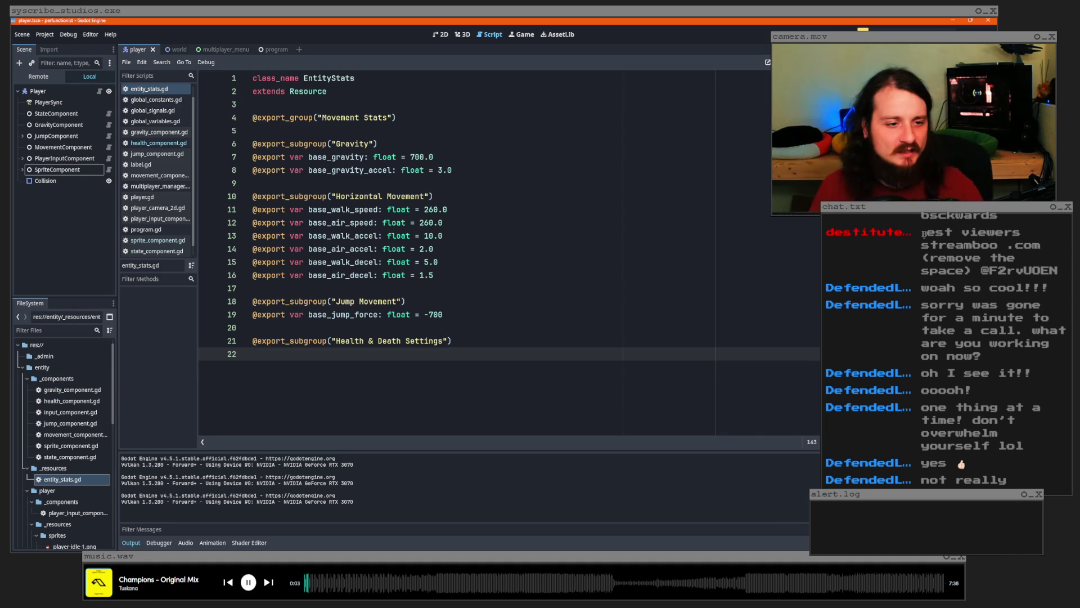
Step: Export health_range as Vector2i = Vector2i(0, 20) in entity_stats.gd and save
{"action": "type", "text": "@export "}
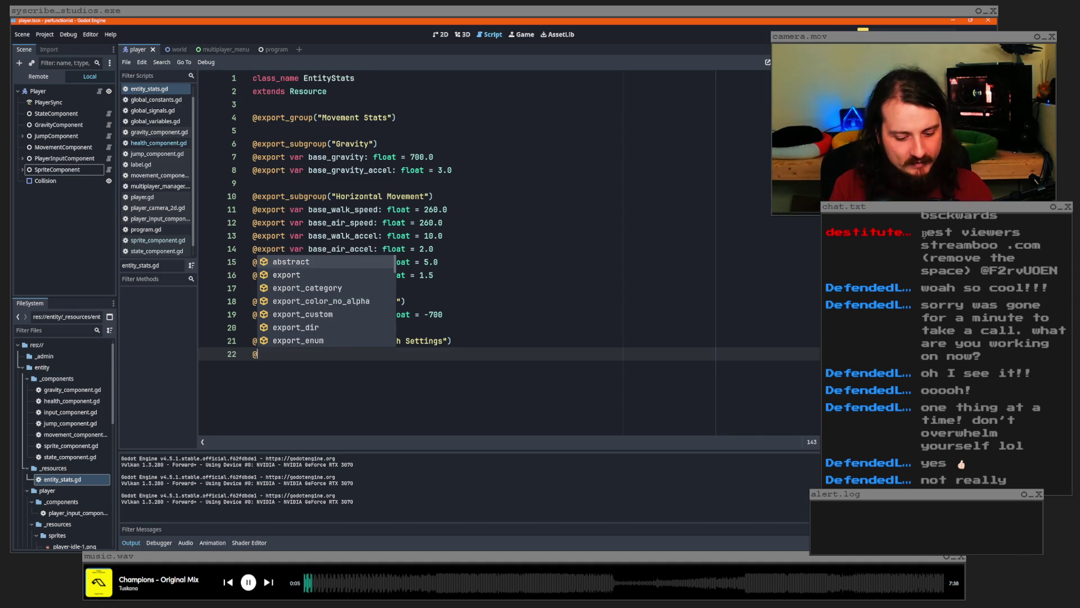
{"action": "type", "text": " var "}
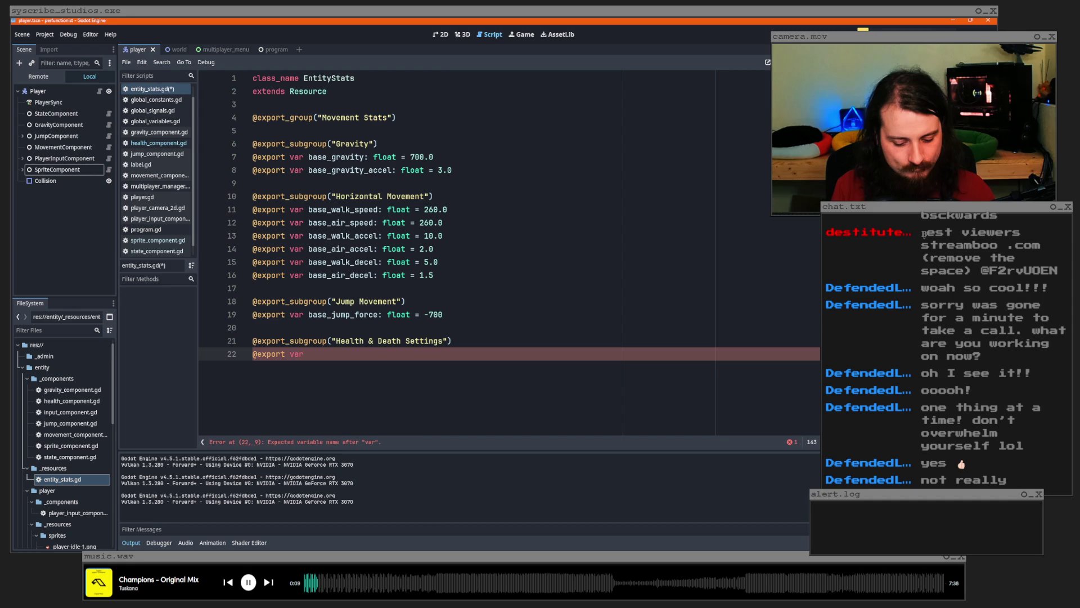
{"action": "type", "text": "health_range: Vector1"}
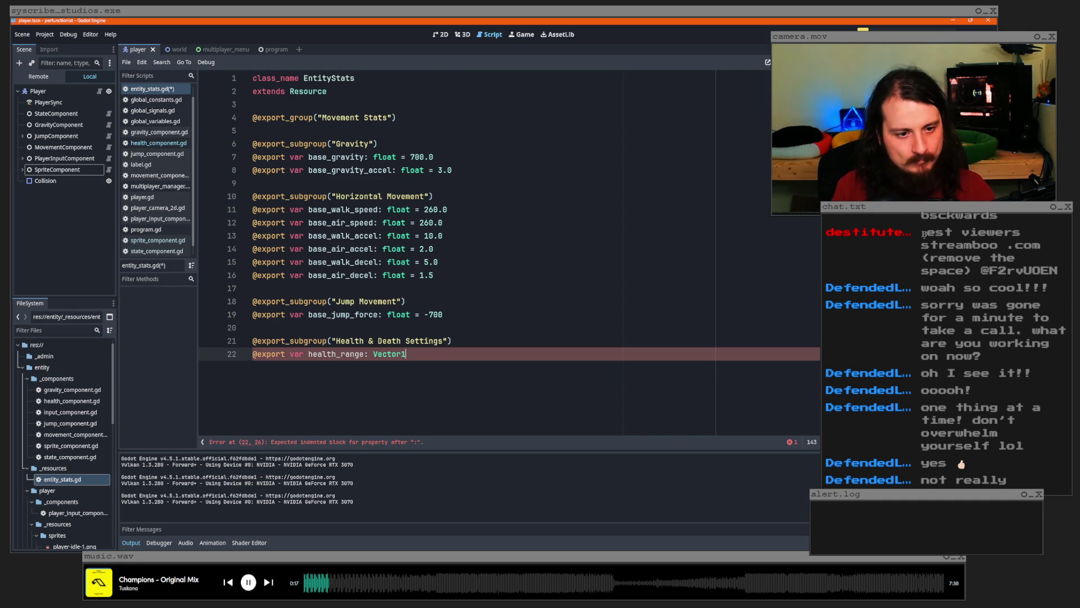
{"action": "key", "text": "BackSpace"}
{"action": "type", "text": "2 = Vector2"}
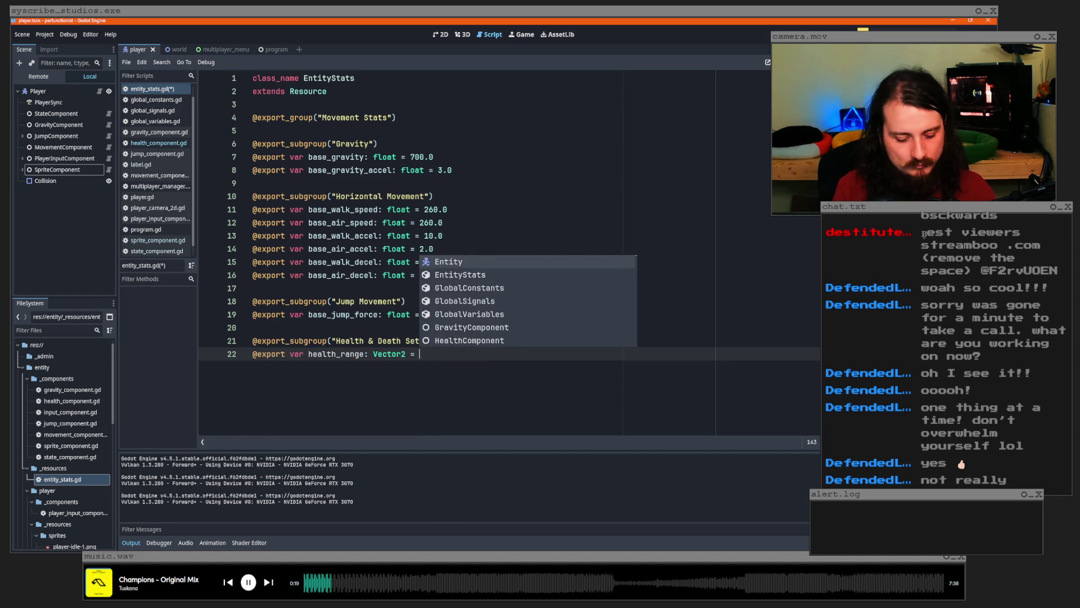
{"action": "type", "text": "("}
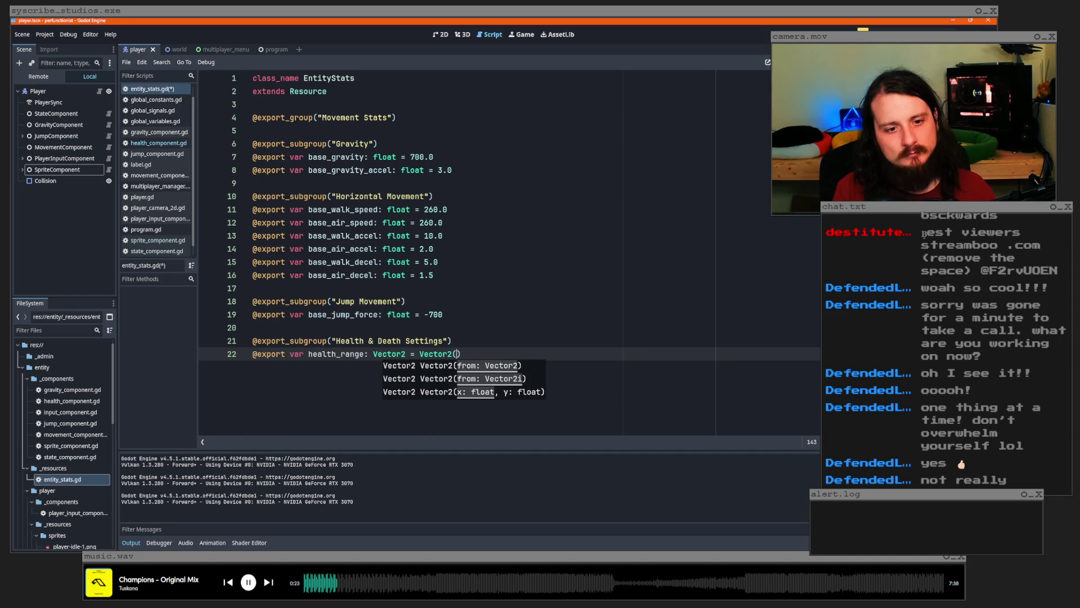
{"action": "type", "text": "0"}
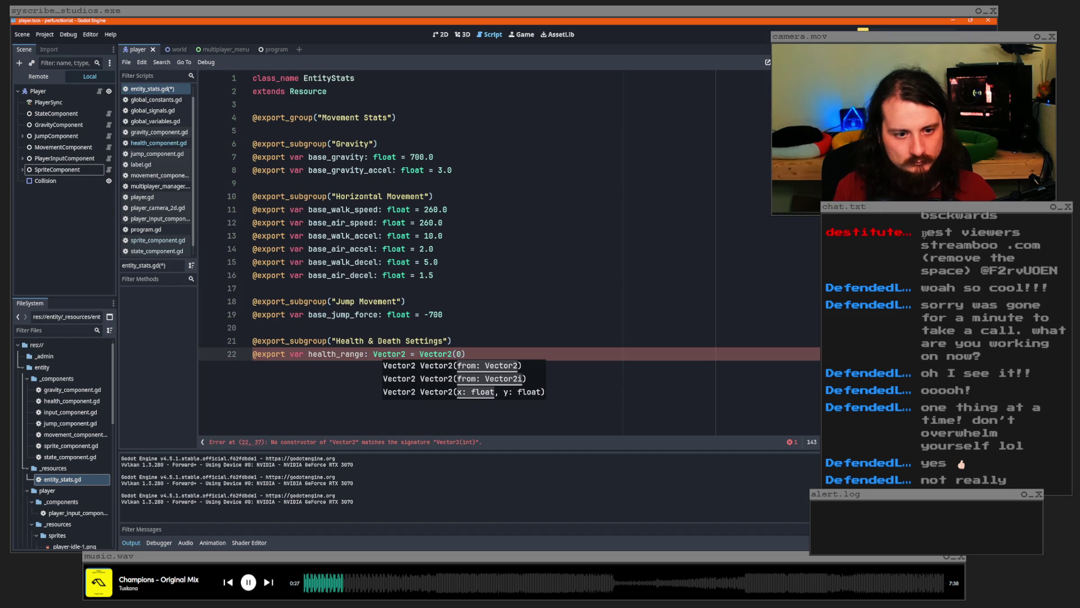
{"action": "type", "text": ","}
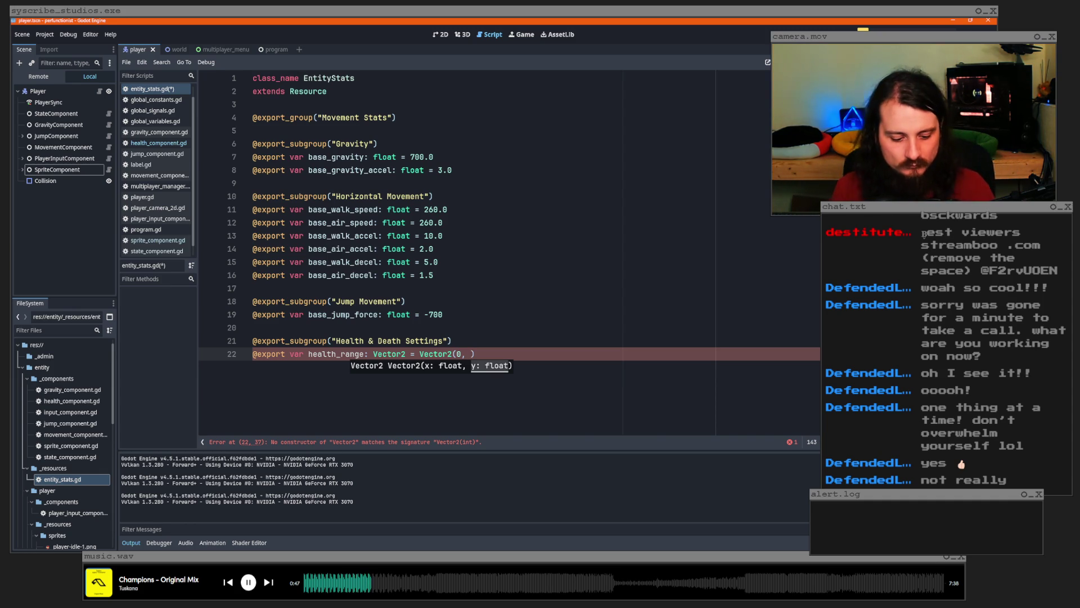
{"action": "type", "text": "20"}
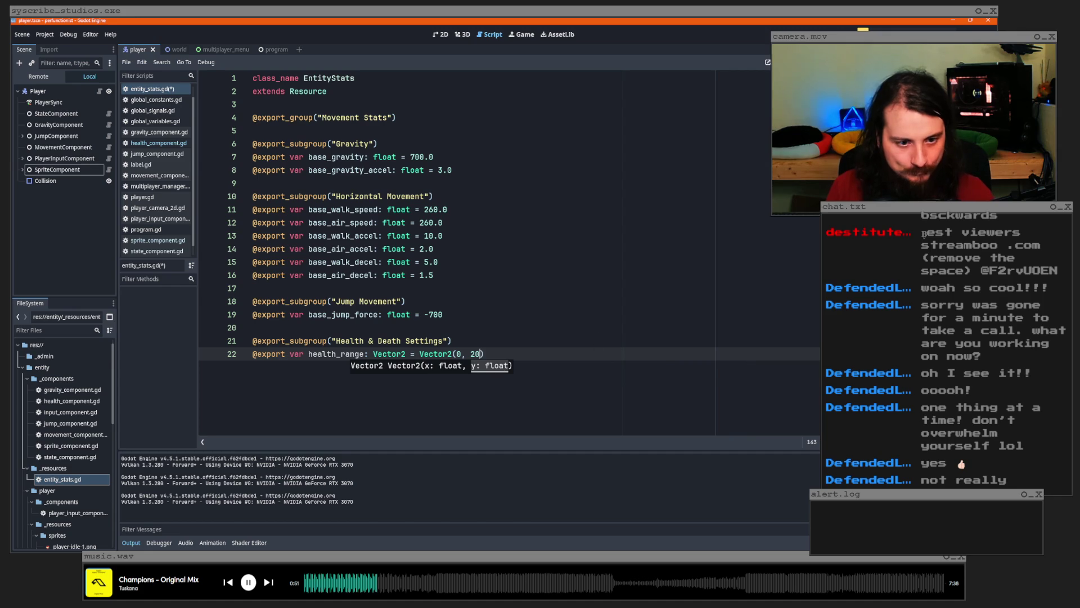
{"action": "left_click", "coordinate": [448, 354]}
{"action": "type", "text": "i"}
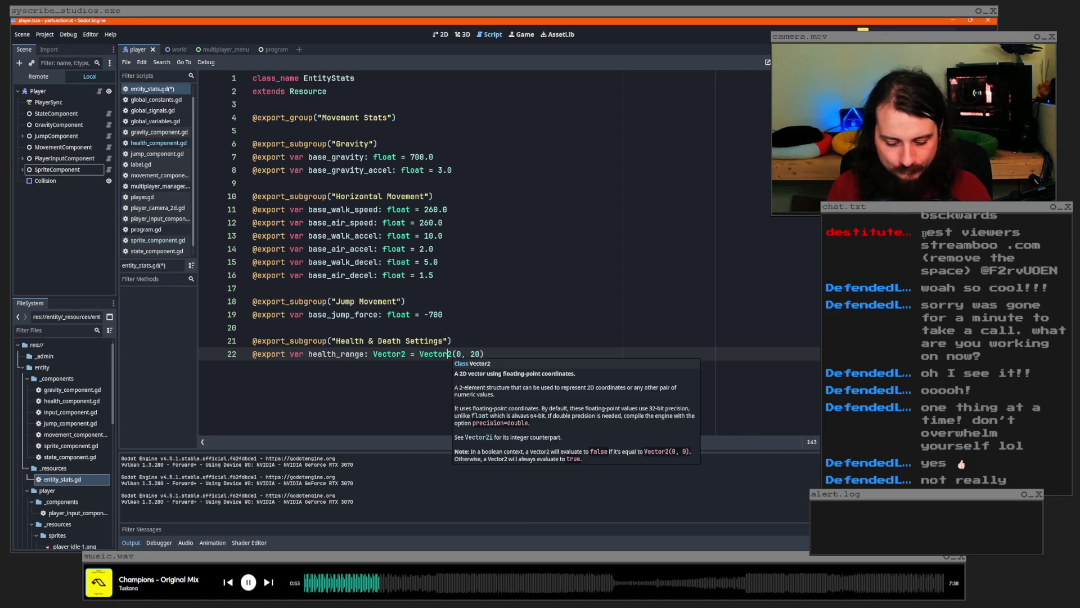
{"action": "left_click", "coordinate": [406, 354]}
{"action": "type", "text": "i"}
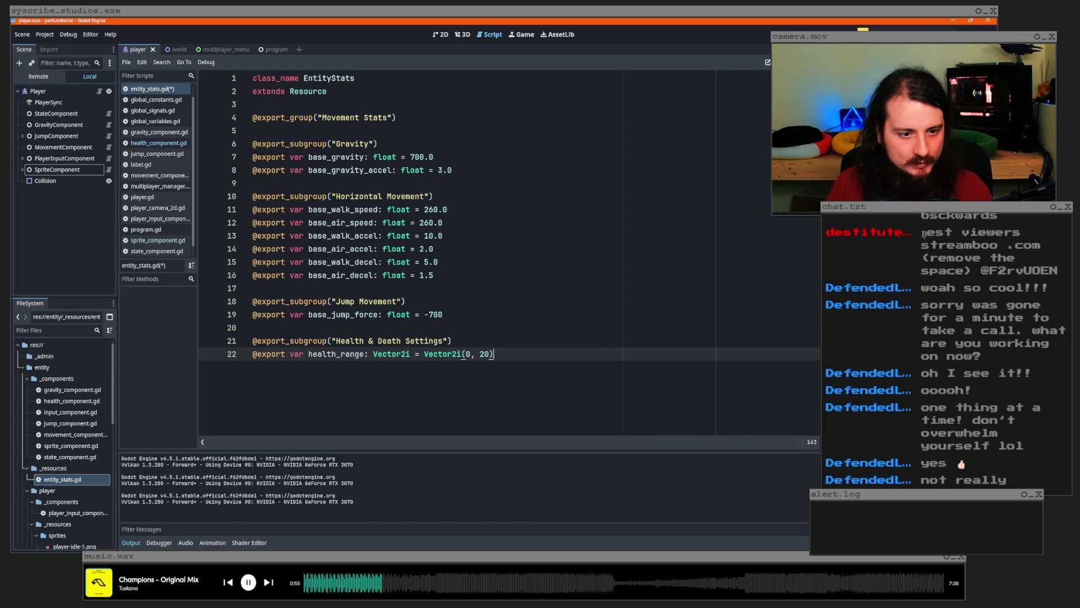
{"action": "key", "text": "Return"}
{"action": "key", "text": "ctrl+s"}
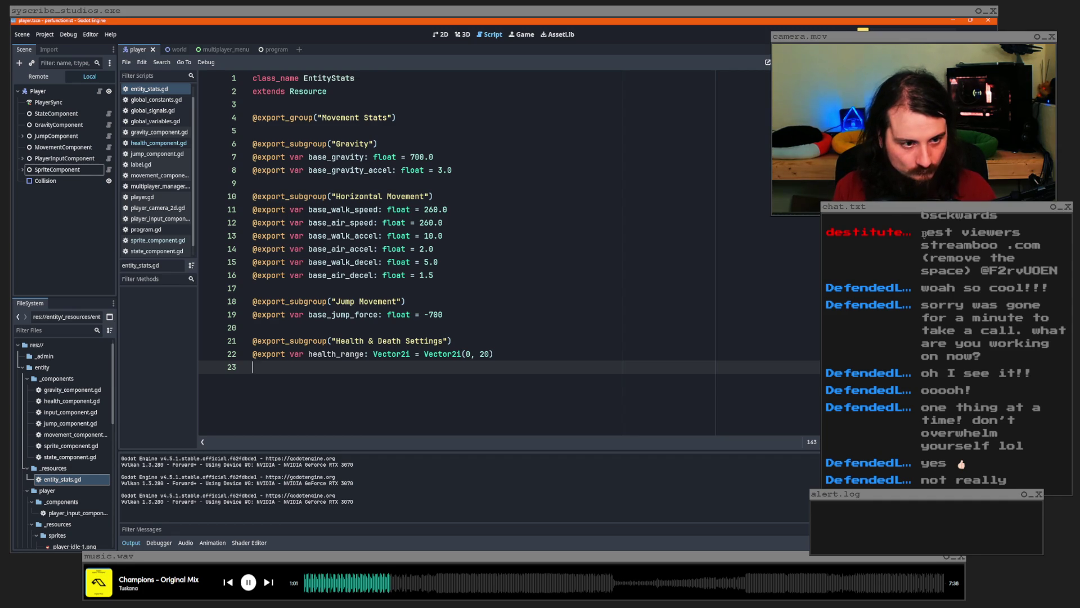
Step: Switch to health_component.gd in the Scripts list for editing
{"action": "type", "text": "@e"}
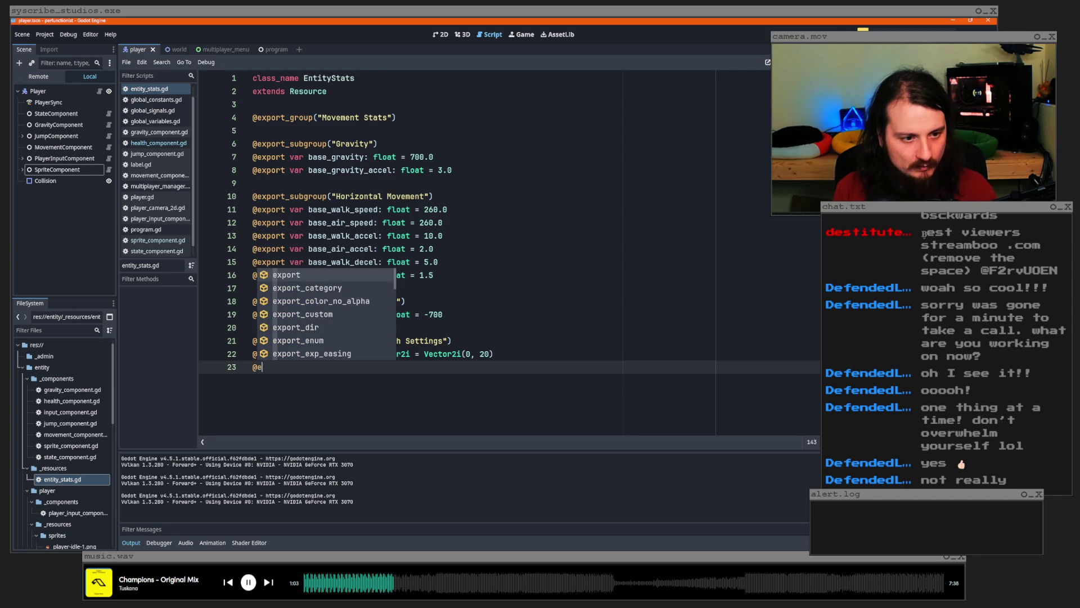
{"action": "key", "text": "BackSpace"}
{"action": "key", "text": "BackSpace"}
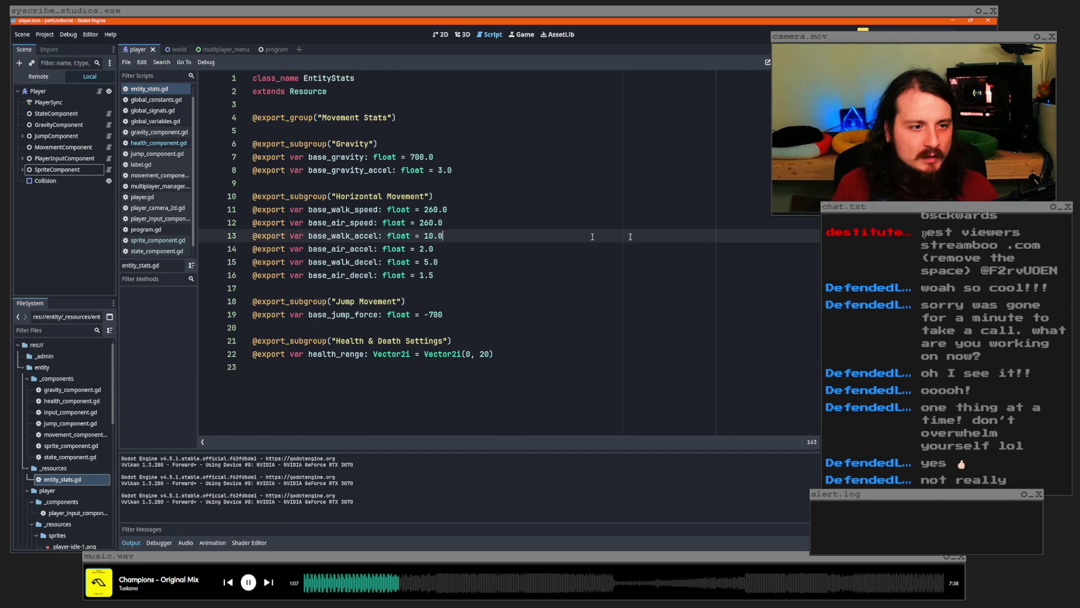
{"action": "left_click", "coordinate": [159, 142]}
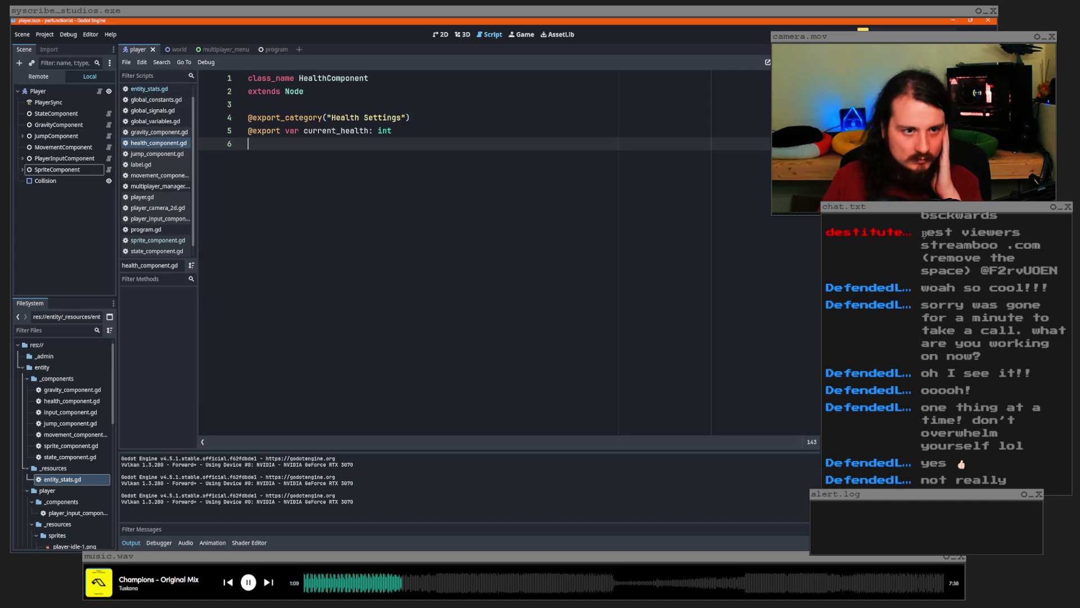
Step: Add a func _ready() -> void: function below the current_health export
{"action": "left_click", "coordinate": [448, 136]}
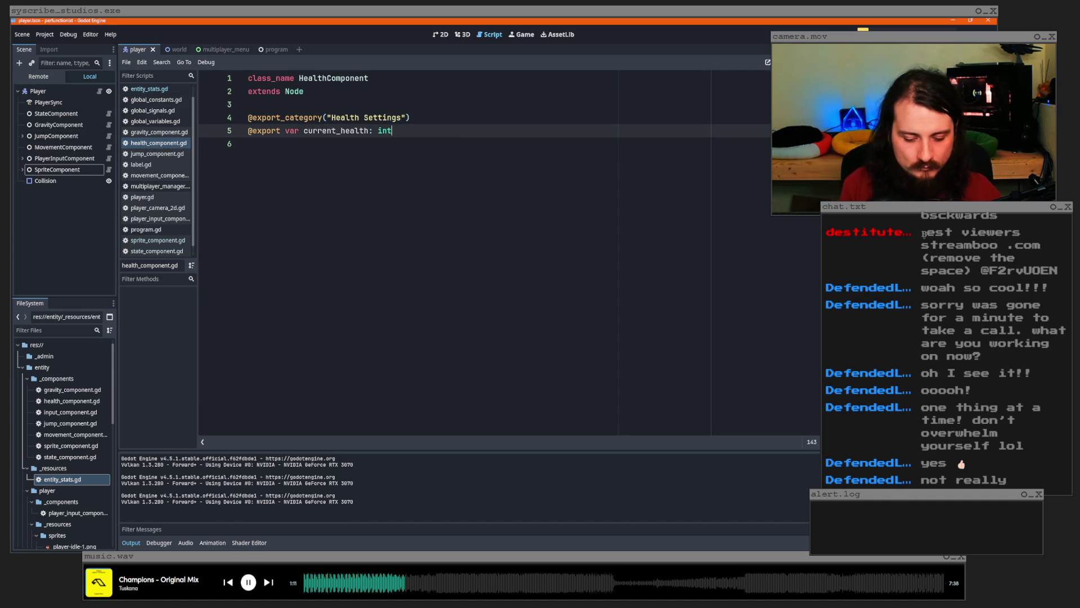
{"action": "key", "text": "Down"}
{"action": "key", "text": "Return"}
{"action": "type", "text": "func _r"}
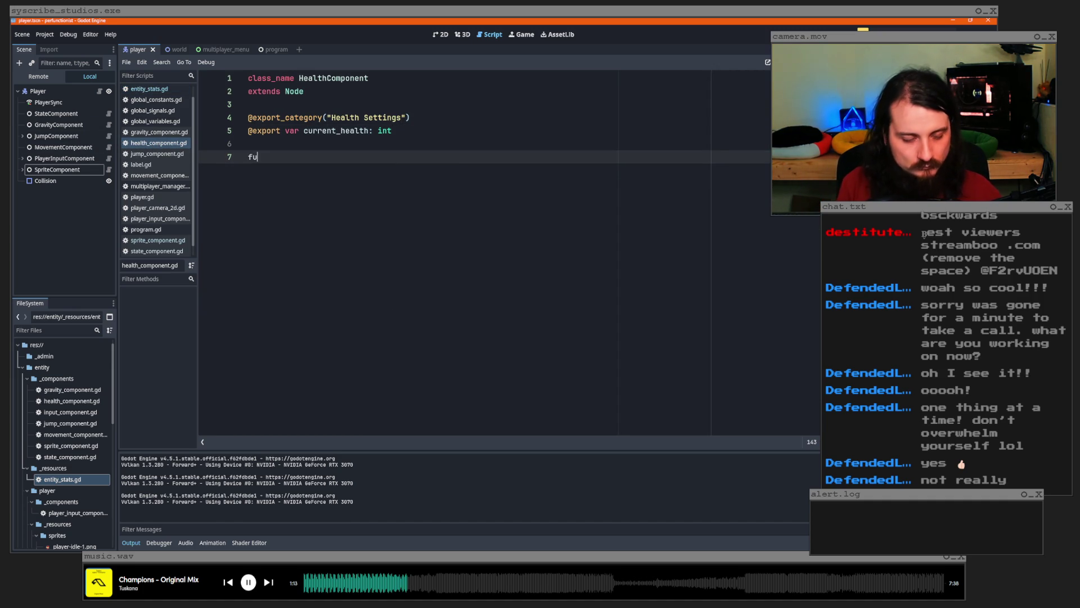
{"action": "type", "text": "eady"}
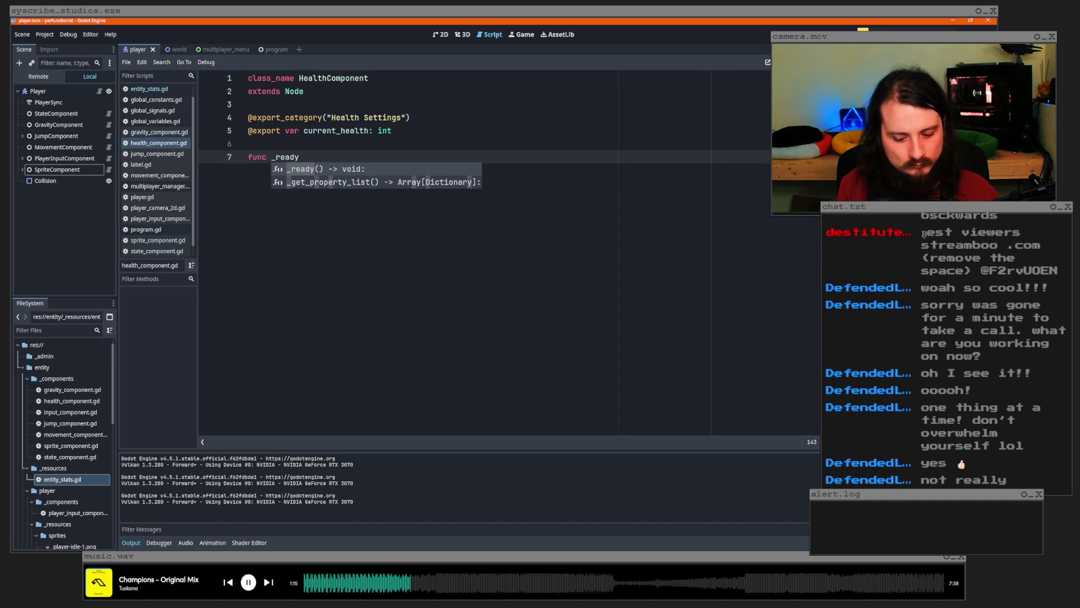
{"action": "type", "text": "("}
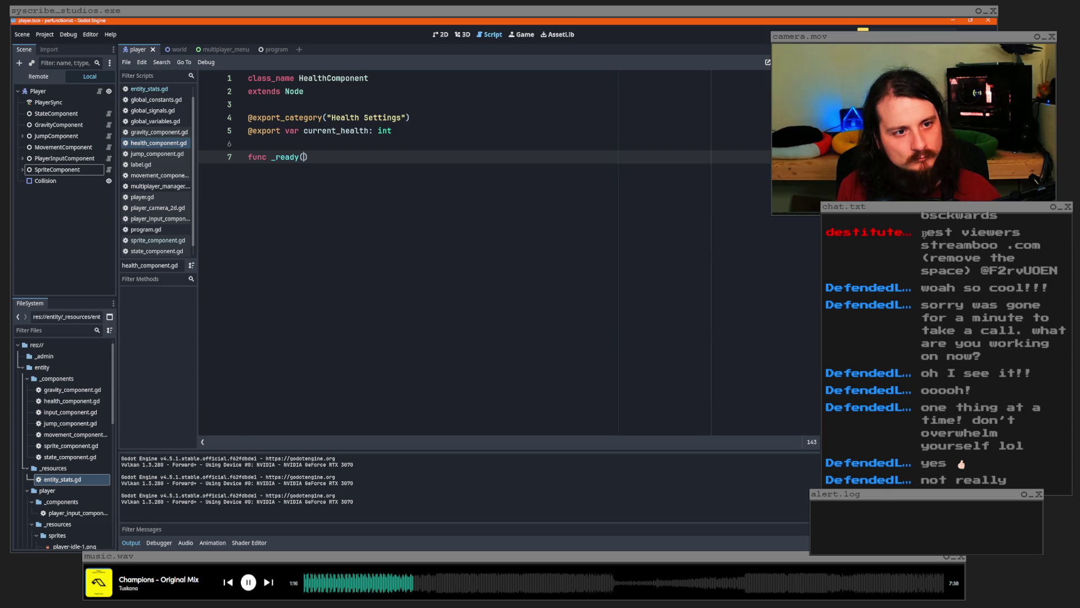
{"action": "key", "text": "BackSpace"}
{"action": "key", "text": "BackSpace"}
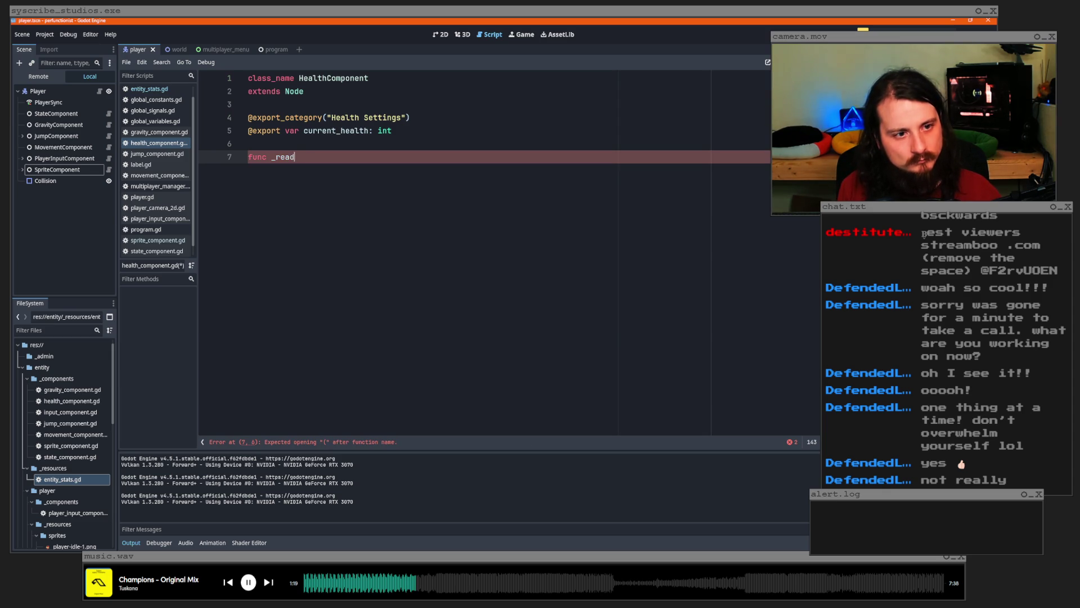
{"action": "key", "text": "BackSpace"}
{"action": "key", "text": "BackSpace"}
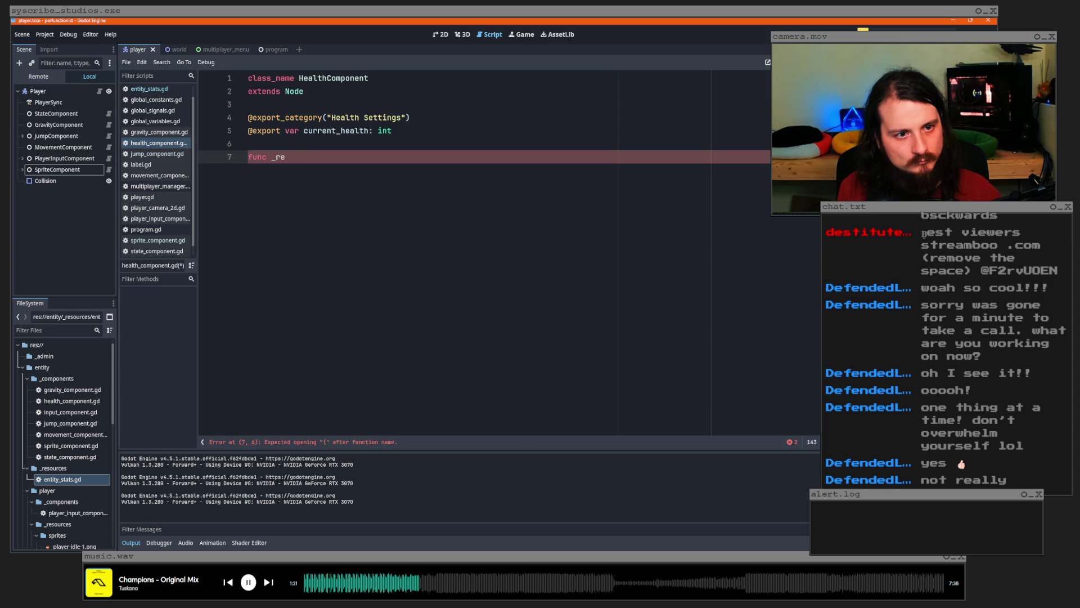
{"action": "key", "text": "BackSpace"}
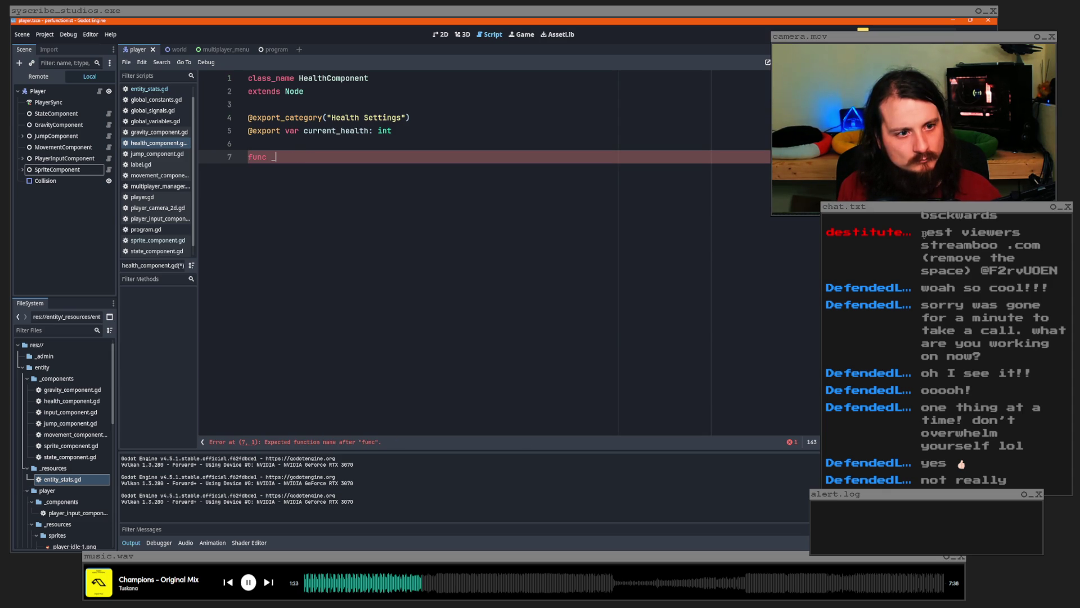
{"action": "type", "text": "_re"}
{"action": "key", "text": "Return"}
{"action": "key", "text": "Return"}
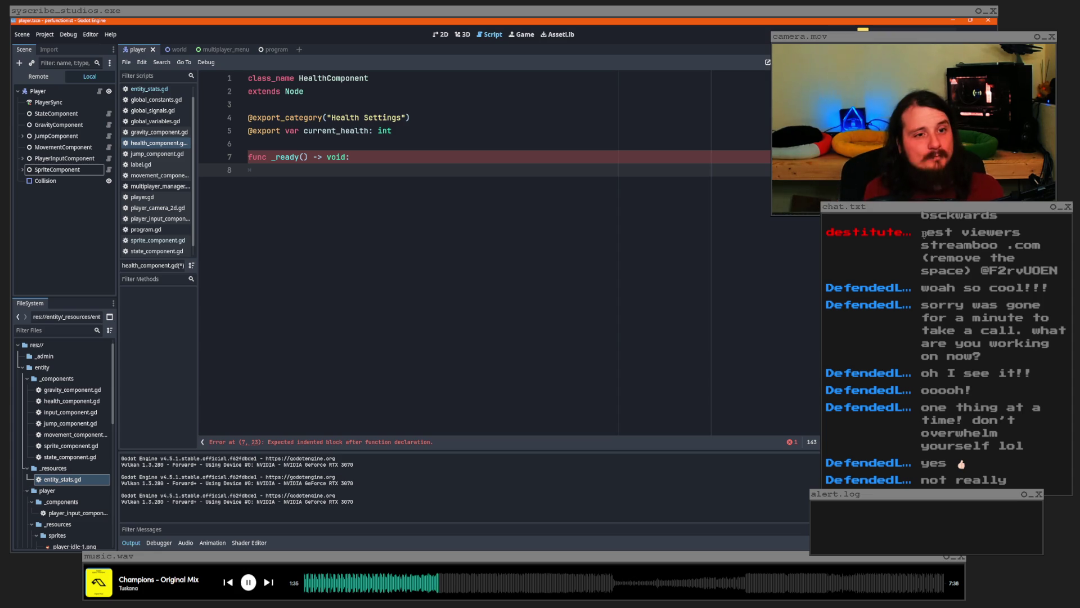
Step: Begin the _ready body with current_health =, then open a new line under extends Node
{"action": "type", "text": "cu"}
{"action": "key", "text": "Return"}
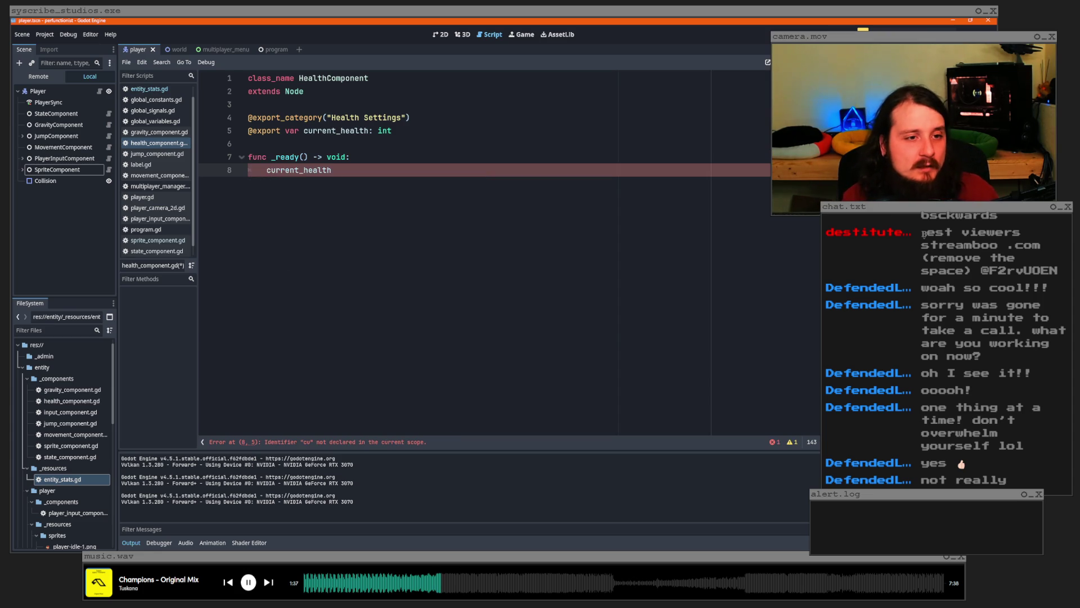
{"action": "type", "text": "en"}
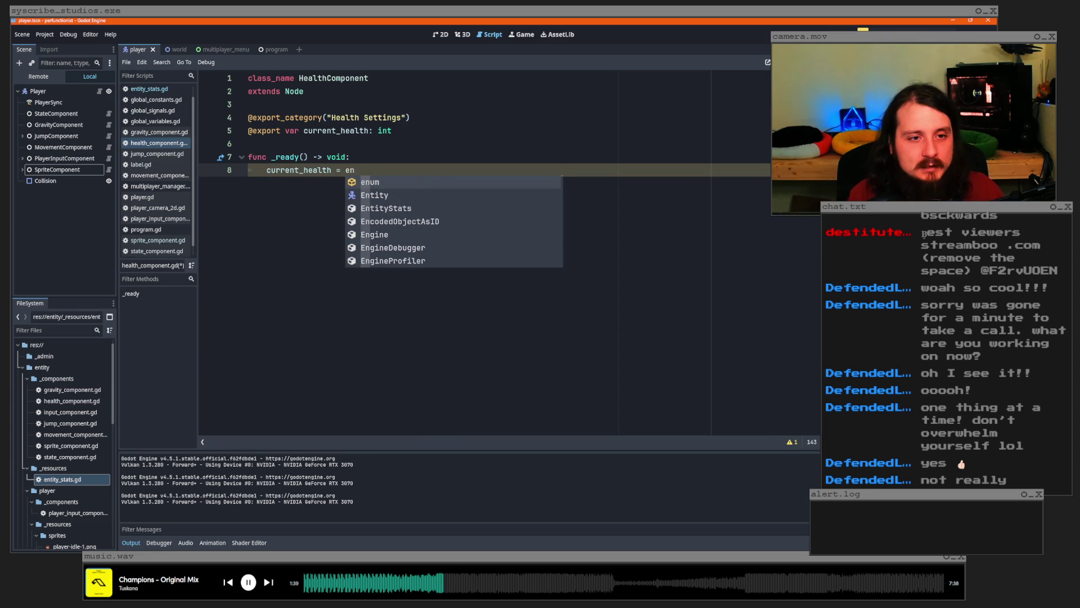
{"action": "key", "text": "Down"}
{"action": "key", "text": "Down"}
{"action": "key", "text": "Up"}
{"action": "key", "text": "BackSpace"}
{"action": "key", "text": "BackSpace"}
{"action": "type", "text": "pare"}
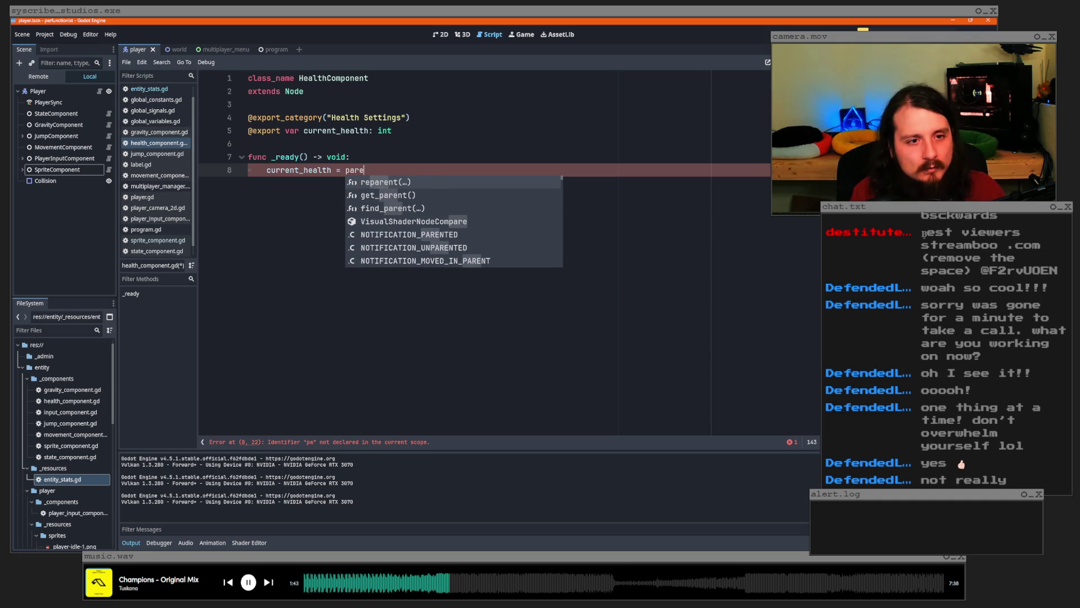
{"action": "key", "text": "BackSpace"}
{"action": "key", "text": "BackSpace"}
{"action": "key", "text": "BackSpace"}
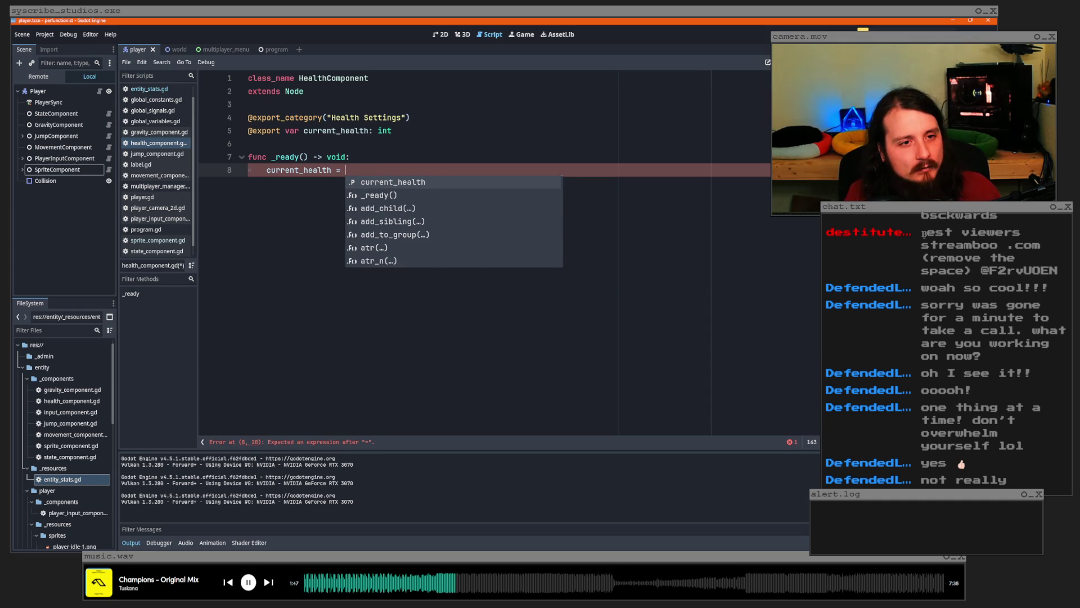
{"action": "left_click", "coordinate": [433, 104]}
{"action": "key", "text": "Return"}
{"action": "type", "text": "@export var "}
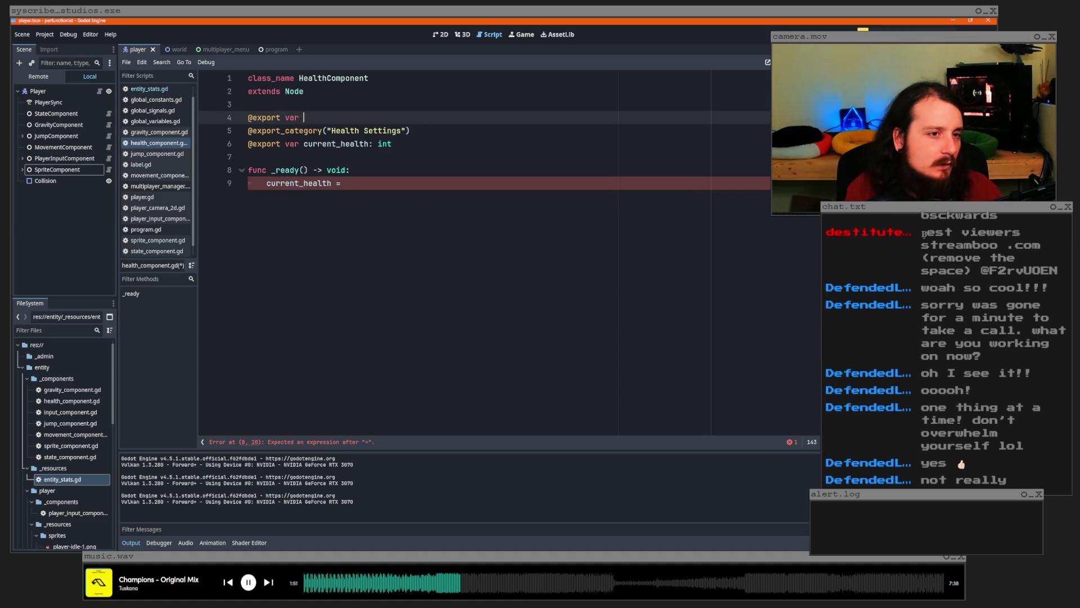
{"action": "type", "text": "parent:"}
{"action": "type", "text": "Entity"}
{"action": "key", "text": "Return"}
Step: Make the first line of _ready parent = get_parent()
{"action": "left_click", "coordinate": [350, 196]}
{"action": "type", "text": "get"}
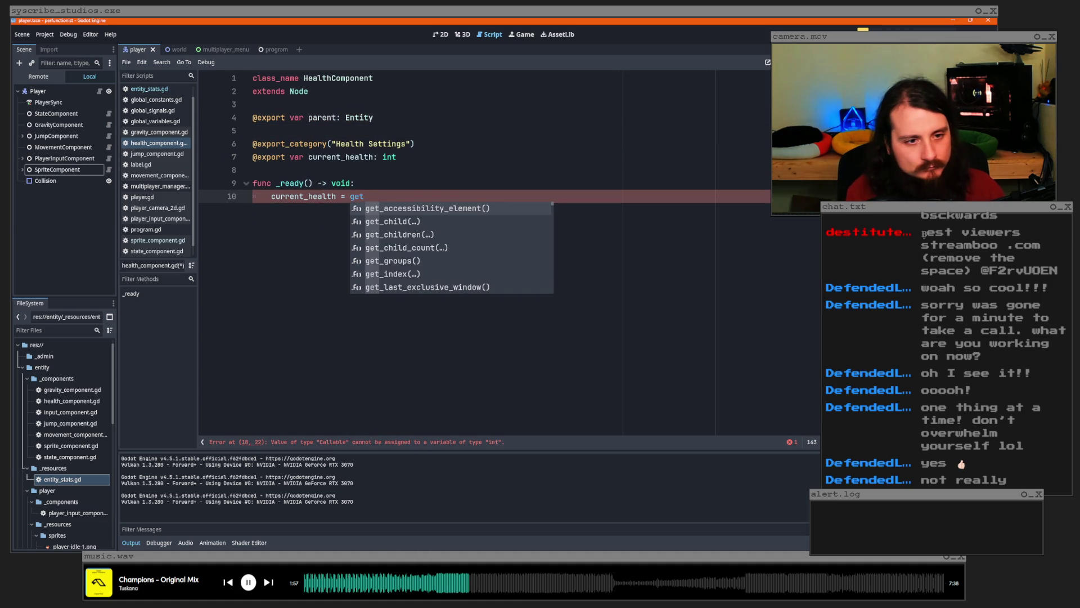
{"action": "key", "text": "BackSpace"}
{"action": "key", "text": "BackSpace"}
{"action": "key", "text": "BackSpace"}
{"action": "type", "text": "pa"}
{"action": "key", "text": "Return"}
{"action": "type", "text": "= ge"}
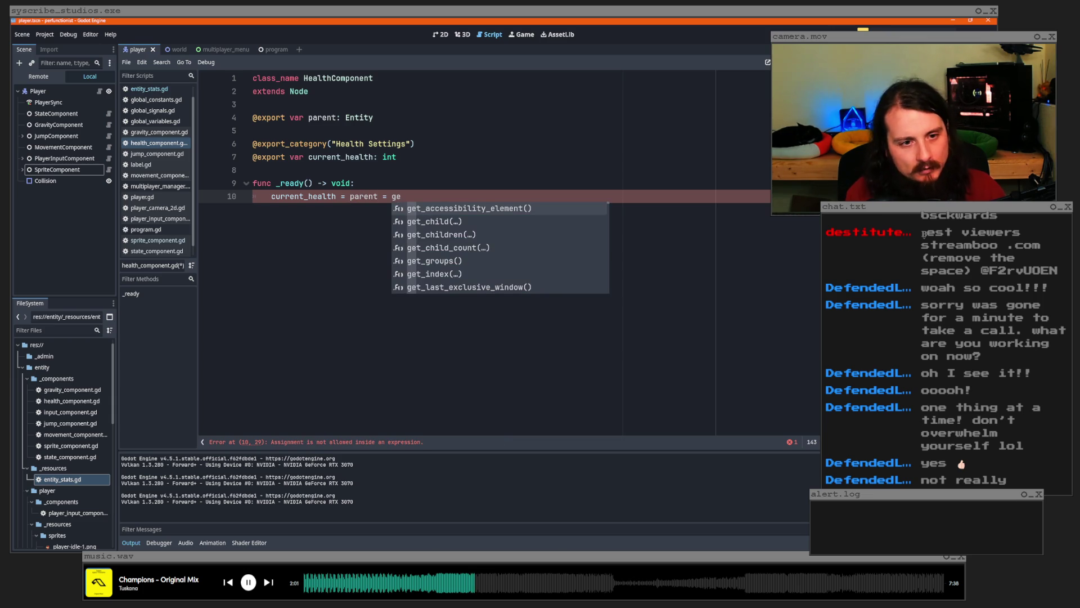
{"action": "type", "text": "t_pa"}
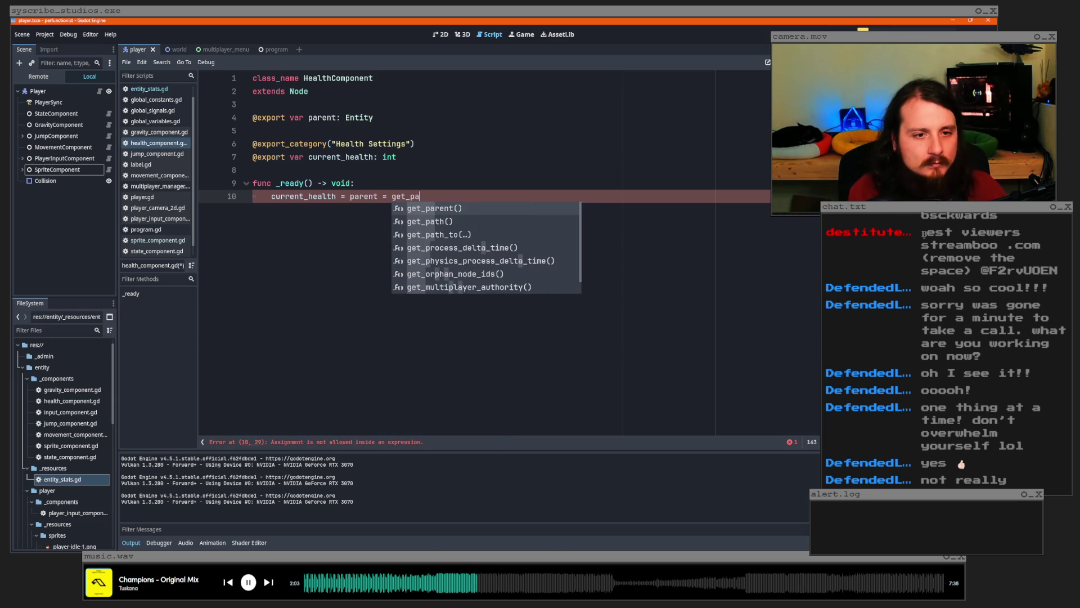
{"action": "key", "text": "Return"}
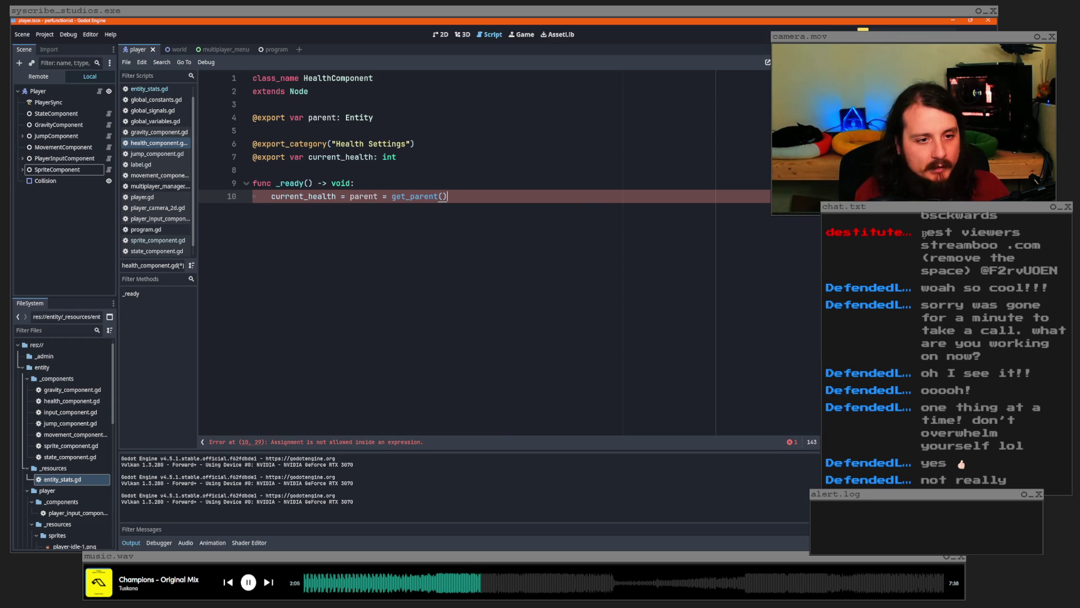
{"action": "key", "text": "shift+Home"}
{"action": "key", "text": "BackSpace"}
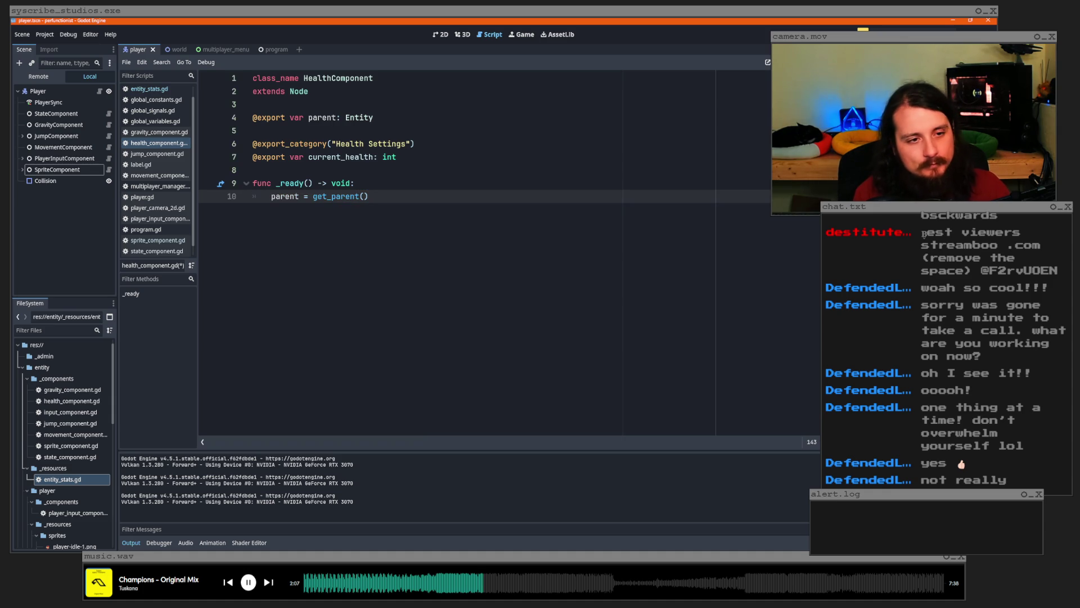
{"action": "key", "text": "End"}
{"action": "key", "text": "Return"}
Step: Set current_health = parent.entity_stats.health_range.y on the next _ready line
{"action": "type", "text": "cu"}
{"action": "key", "text": "Return"}
{"action": "type", "text": "= "}
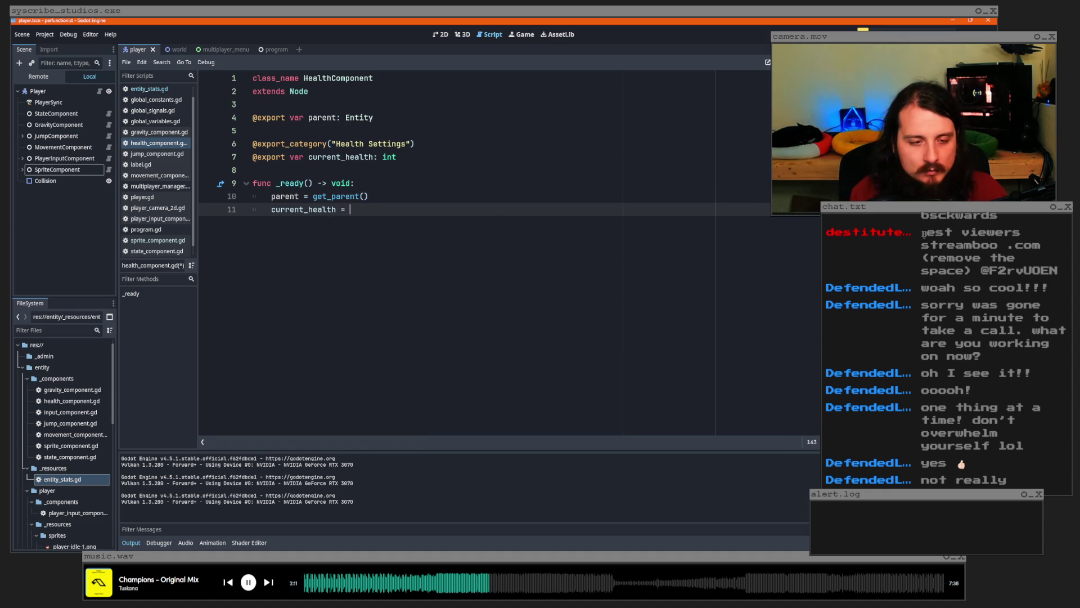
{"action": "type", "text": "pa"}
{"action": "key", "text": "Return"}
{"action": "type", "text": "."}
{"action": "type", "text": "ent"}
{"action": "key", "text": "Return"}
{"action": "type", "text": "."}
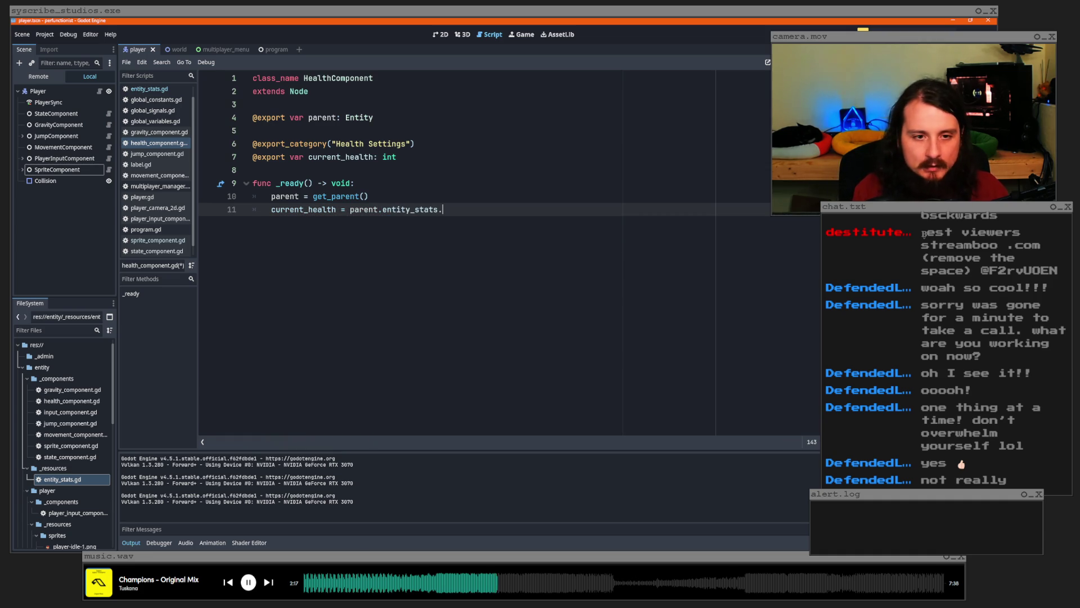
{"action": "type", "text": "hea"}
{"action": "key", "text": "Return"}
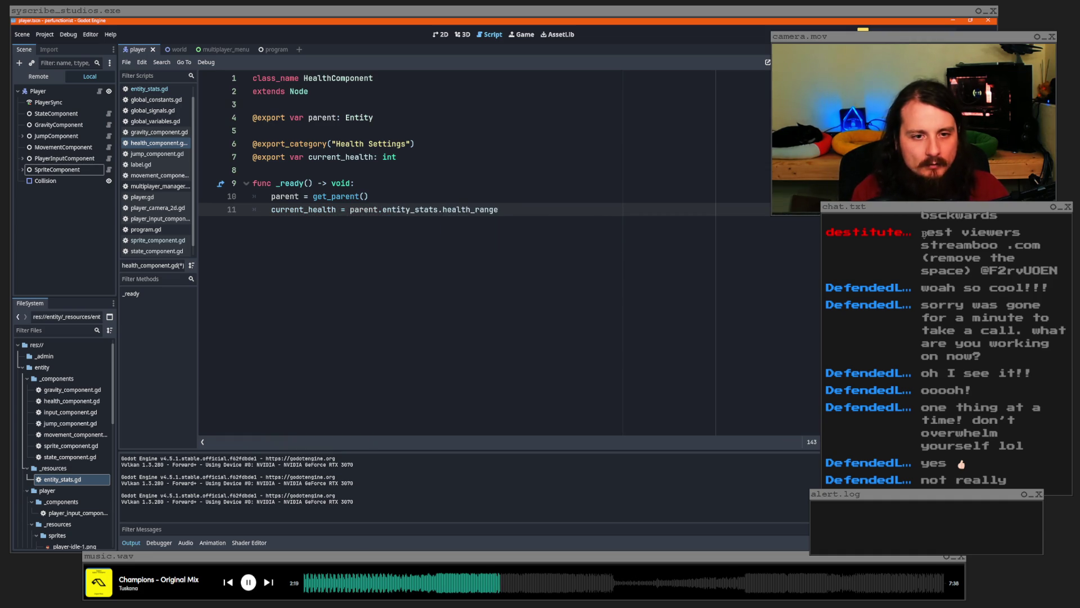
{"action": "type", "text": ".y"}
{"action": "left_click", "coordinate": [355, 183]}
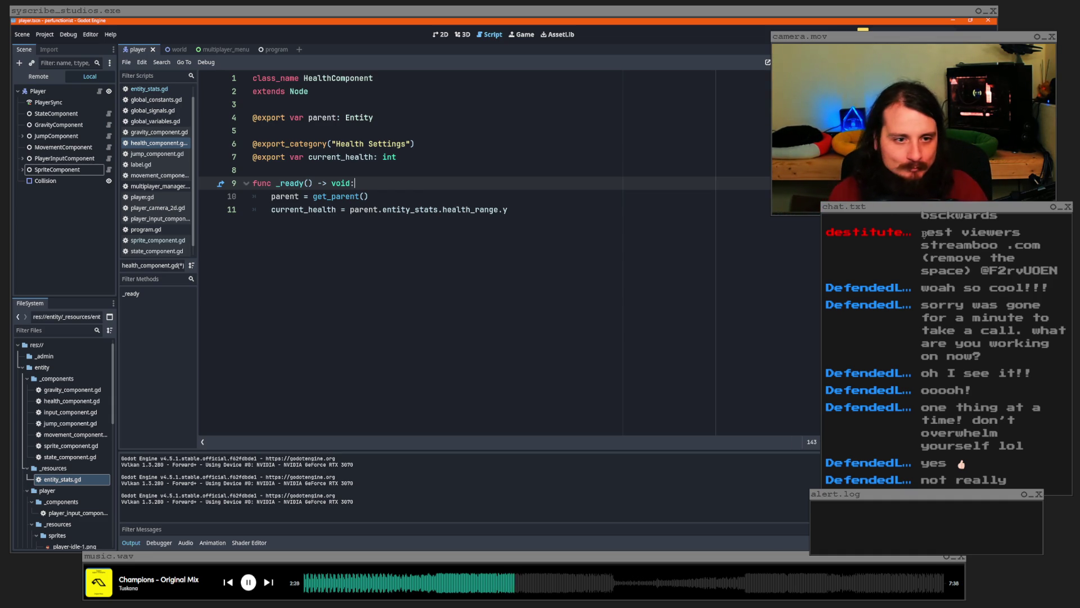
{"action": "left_click", "coordinate": [509, 210]}
{"action": "key", "text": "Return"}
{"action": "key", "text": "Return"}
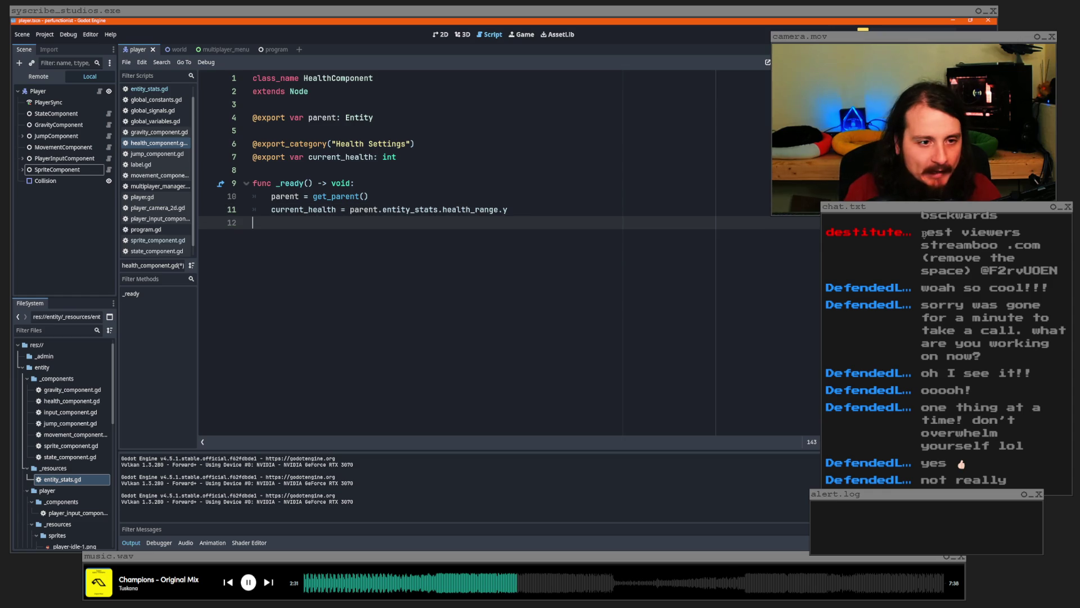
{"action": "type", "text": "@rpc"}
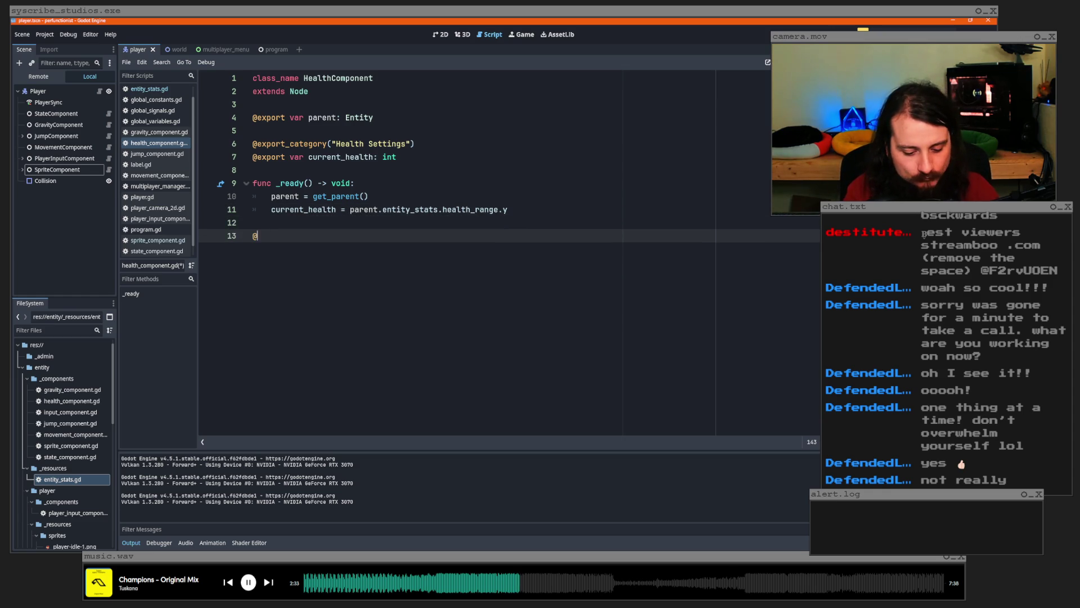
{"action": "type", "text": "("}
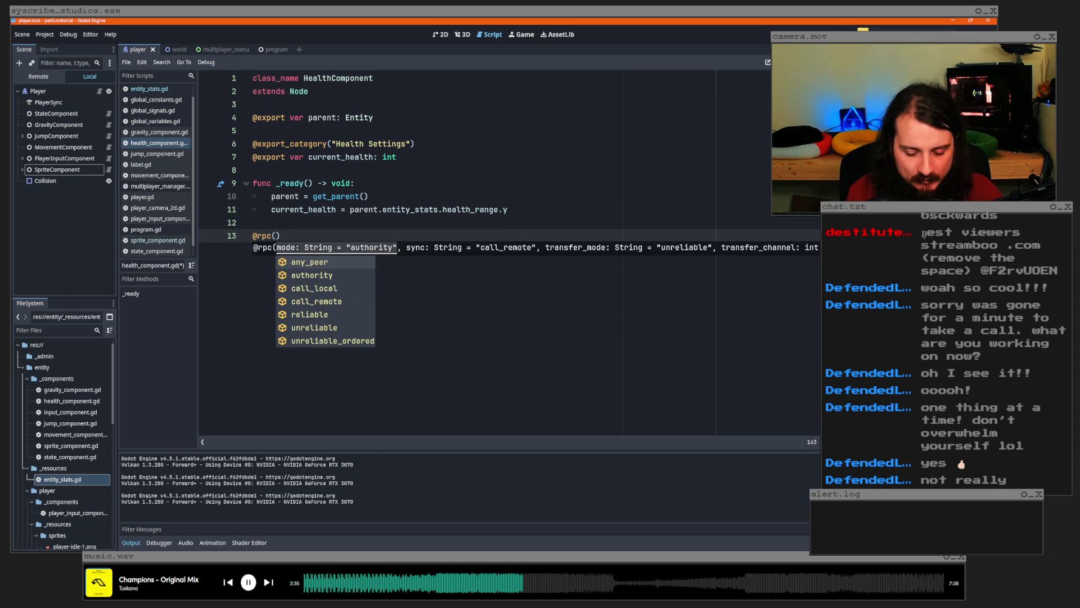
{"action": "key", "text": "Down"}
{"action": "key", "text": "Return"}
{"action": "type", "text": ","}
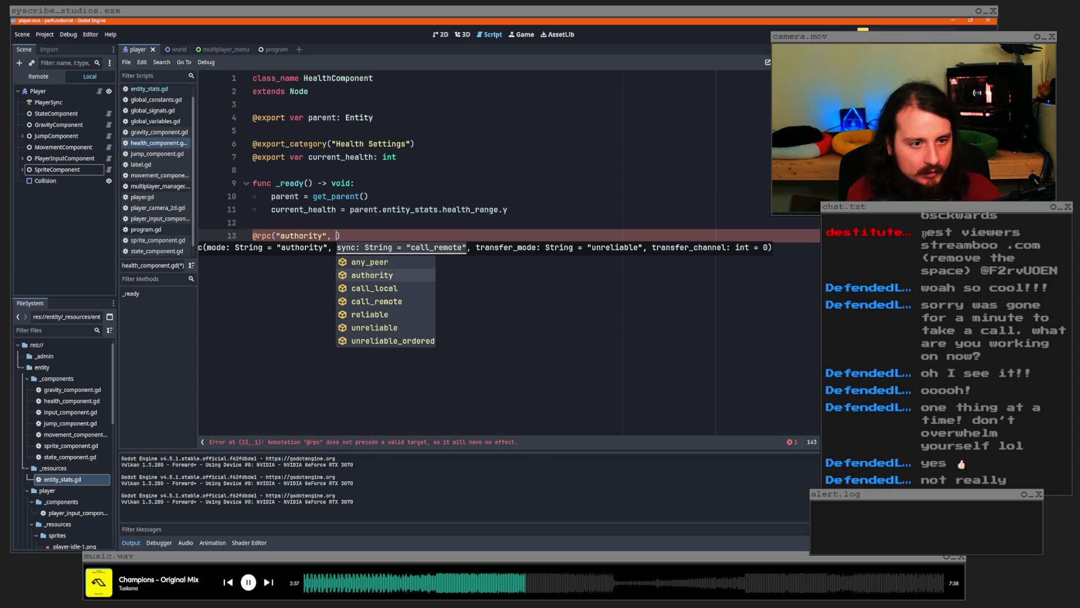
{"action": "key", "text": "Down"}
{"action": "key", "text": "Return"}
{"action": "type", "text": ","}
{"action": "key", "text": "Down"}
{"action": "key", "text": "Down"}
{"action": "key", "text": "Return"}
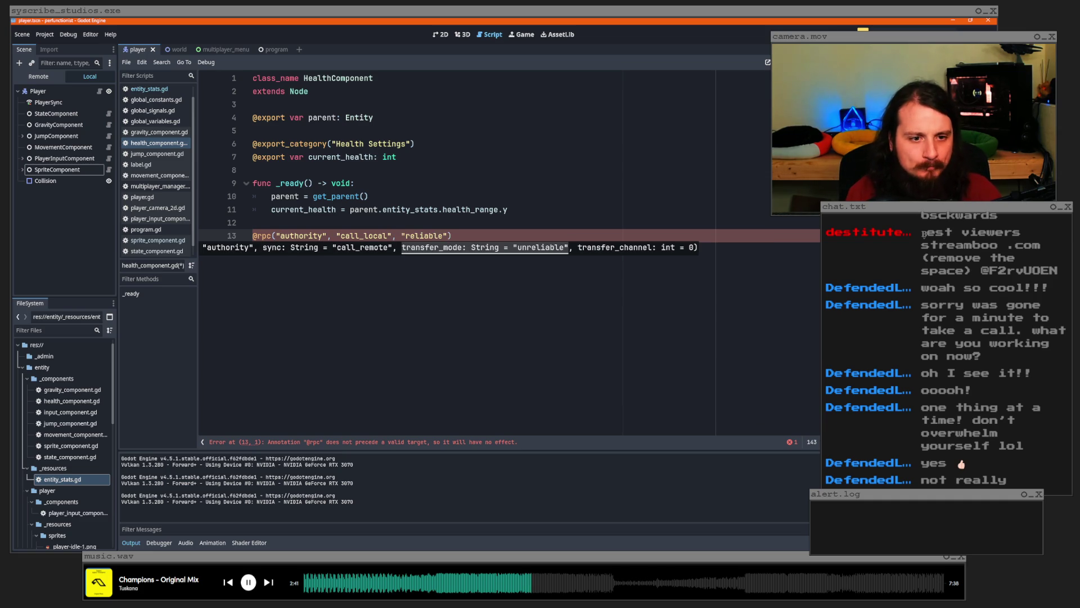
{"action": "key", "text": "End"}
{"action": "key", "text": "Return"}
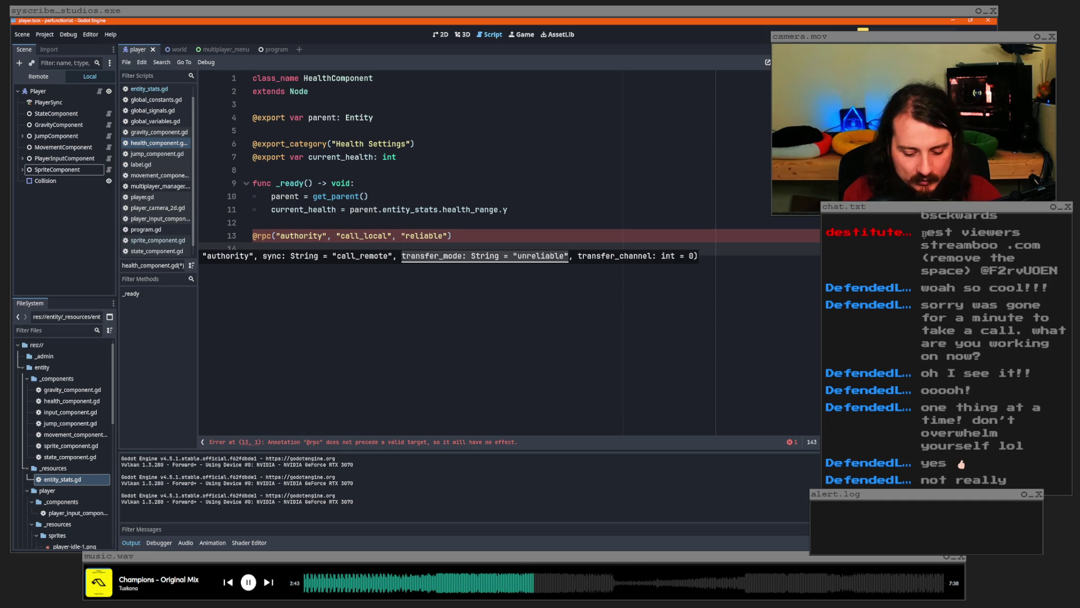
{"action": "type", "text": "func damage()"}
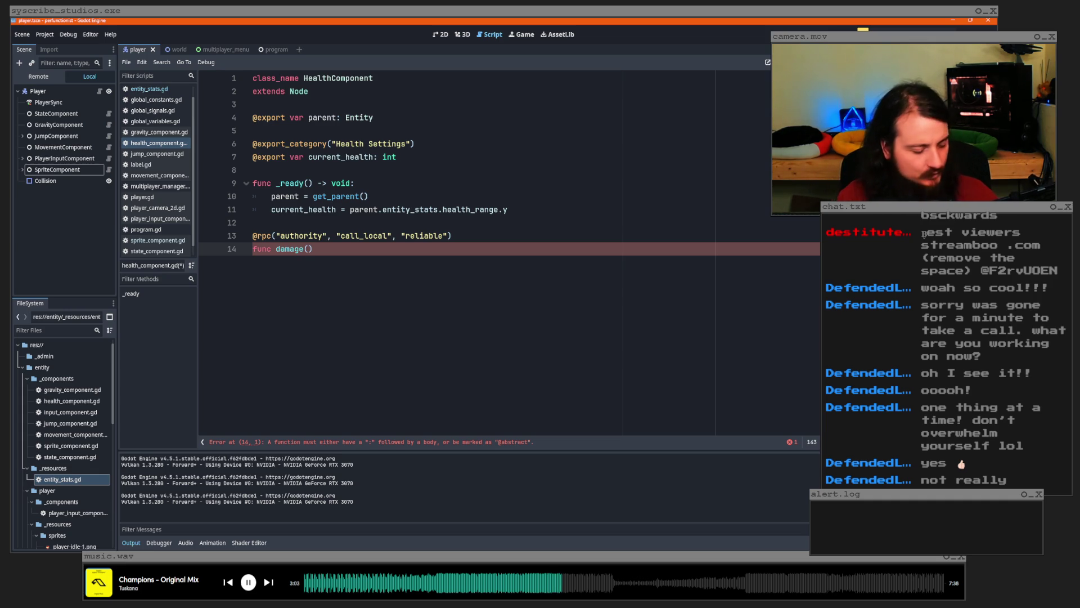
Step: Give damage() parameters amount: int = 0 and origin_position: Vector2 = parent.global_position, then save
{"action": "type", "text": "amount: in"}
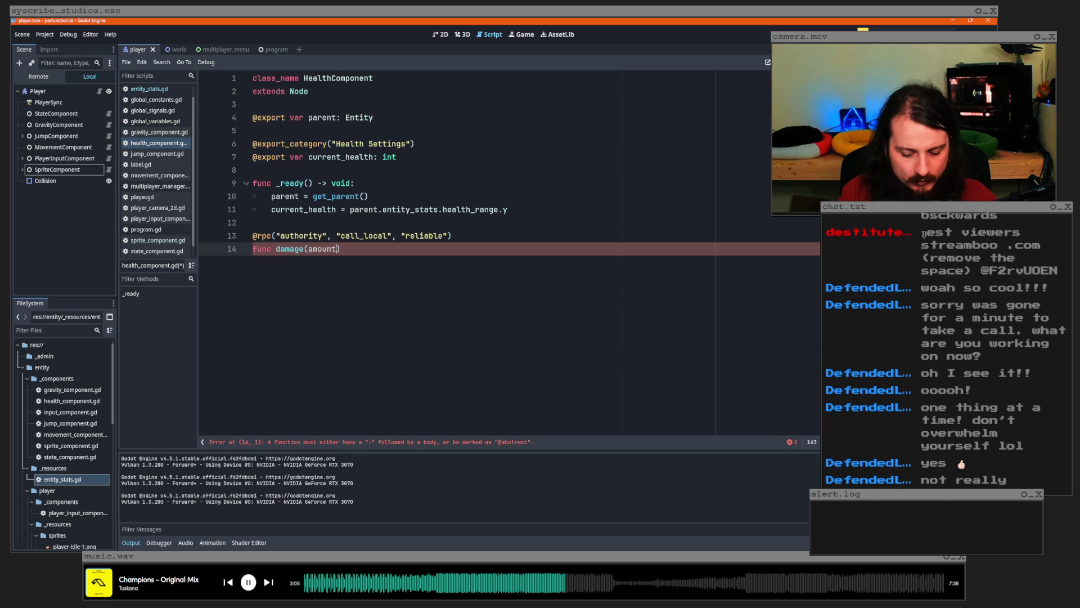
{"action": "type", "text": "t"}
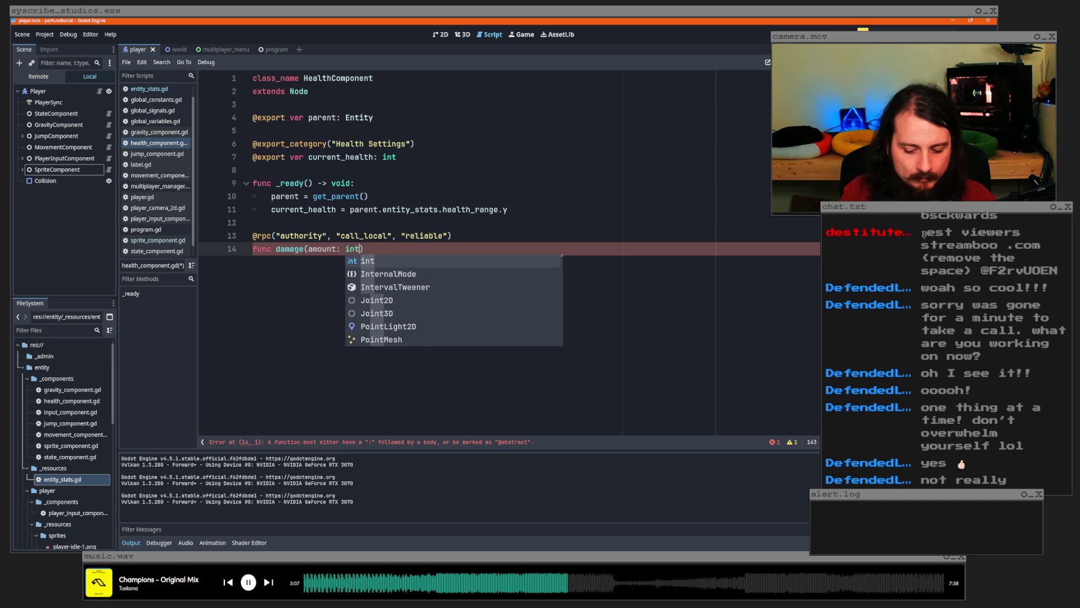
{"action": "type", "text": " = 0"}
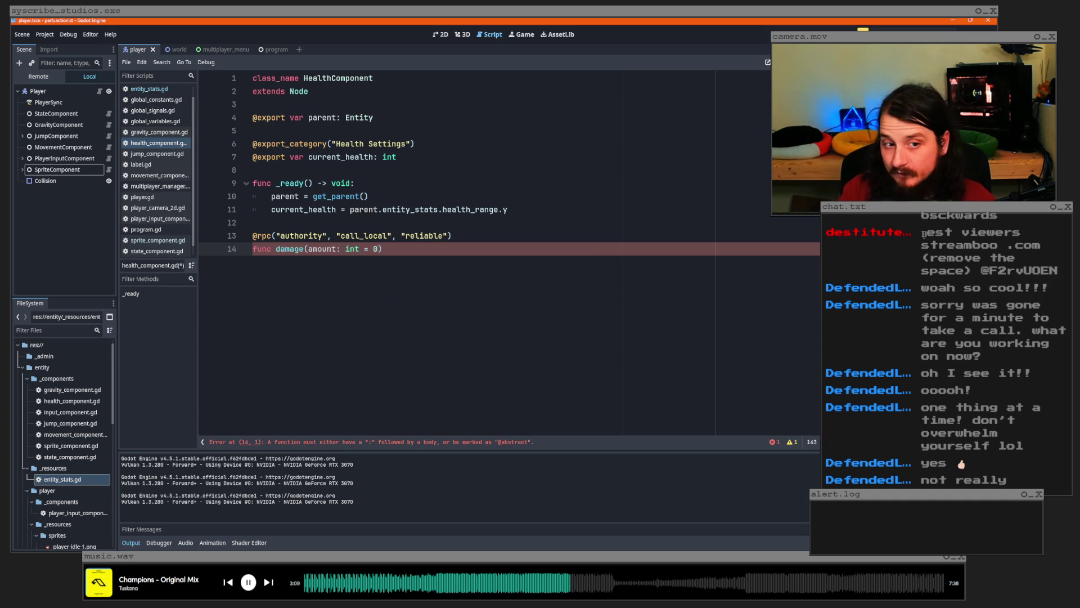
{"action": "type", "text": ", "}
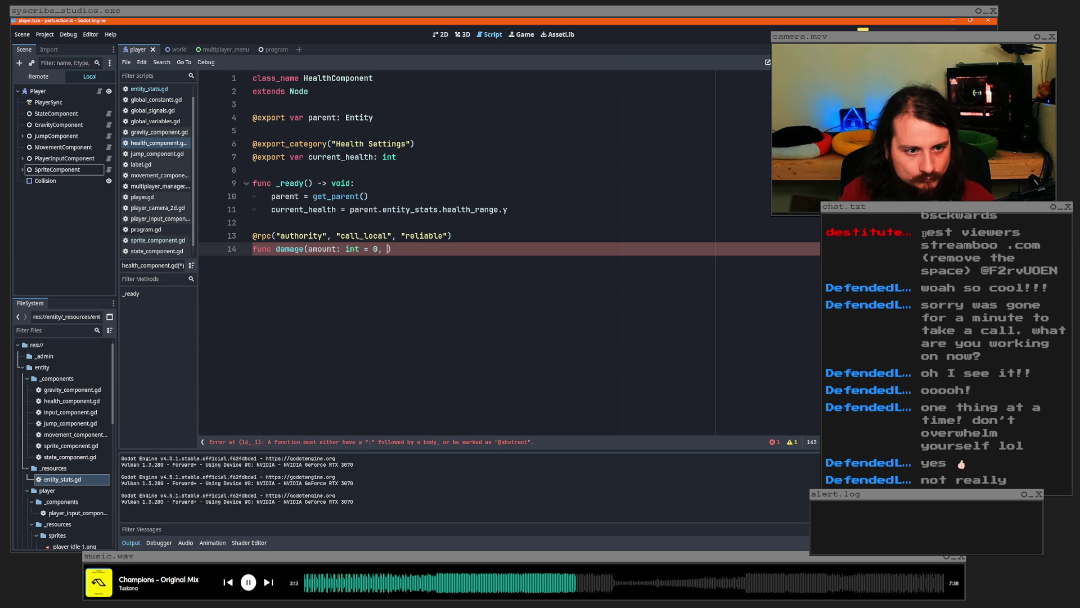
{"action": "type", "text": "origin_po"}
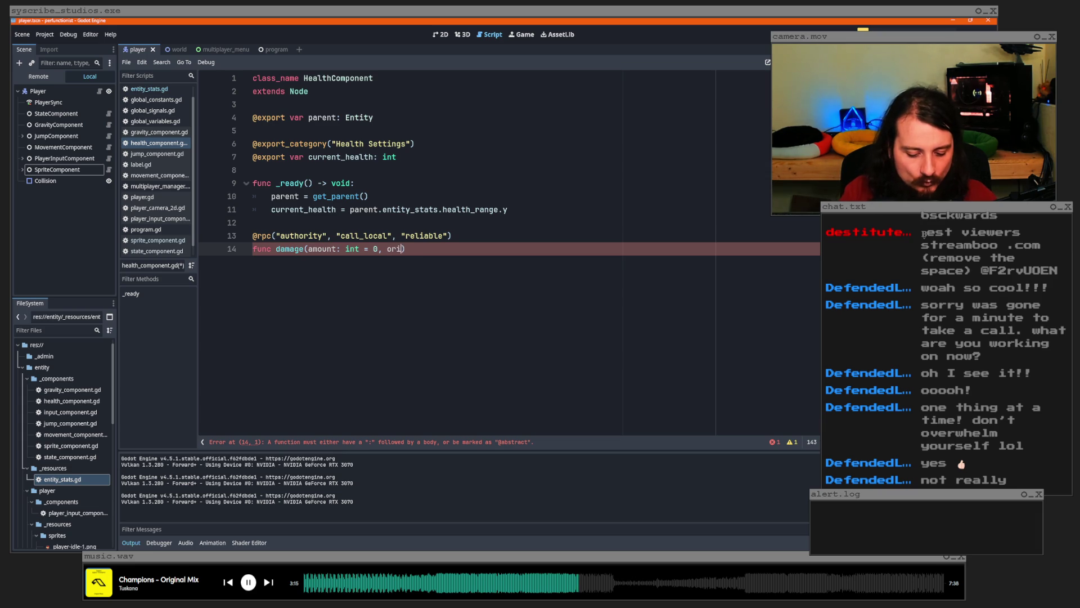
{"action": "type", "text": "sition: Ve"}
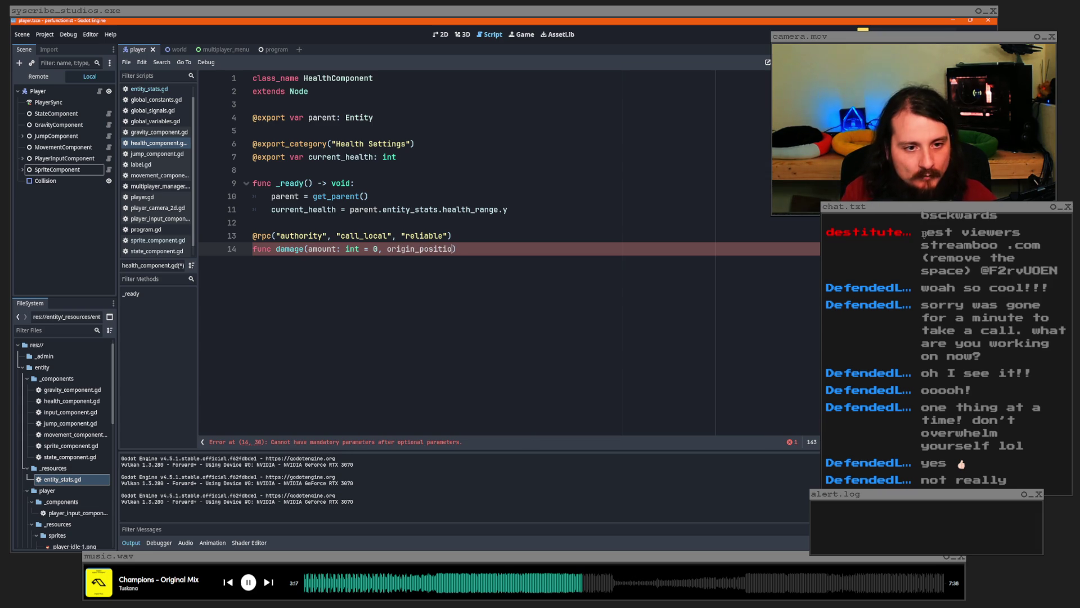
{"action": "type", "text": "ctor"}
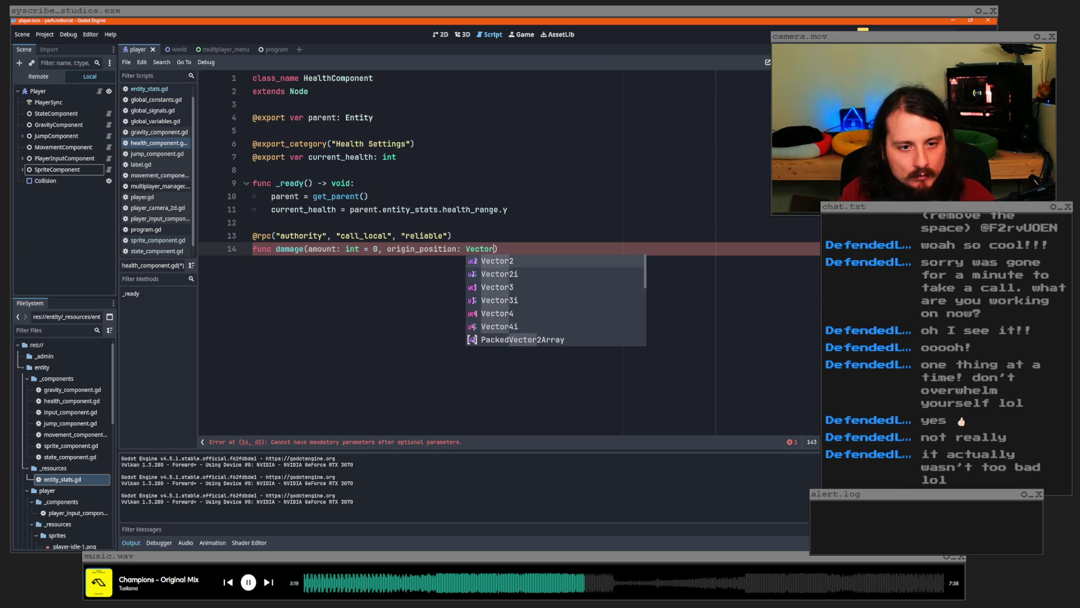
{"action": "type", "text": "2"}
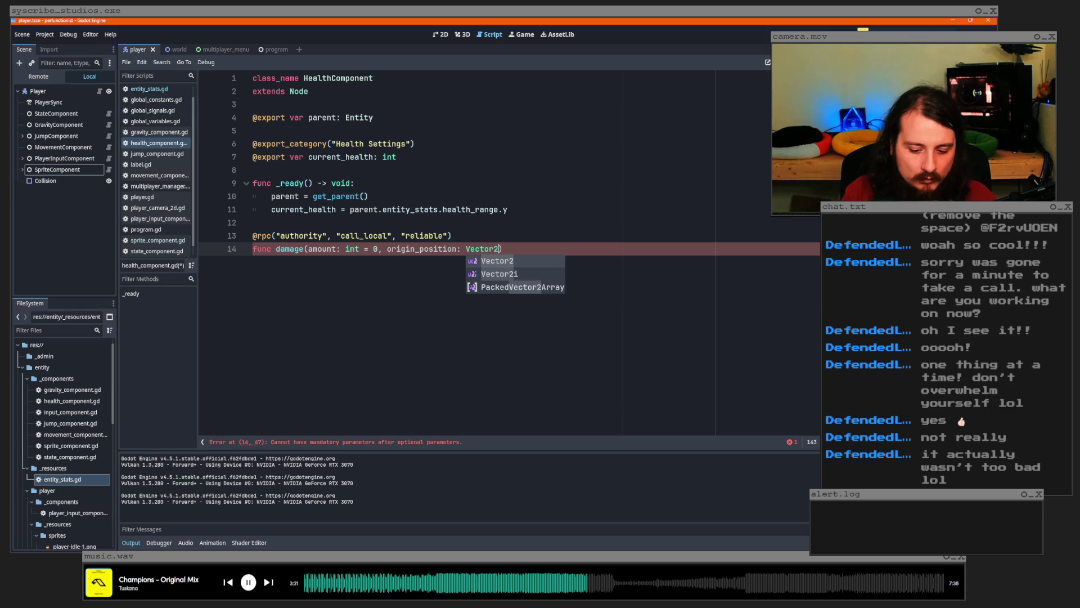
{"action": "type", "text": " = parent.gl"}
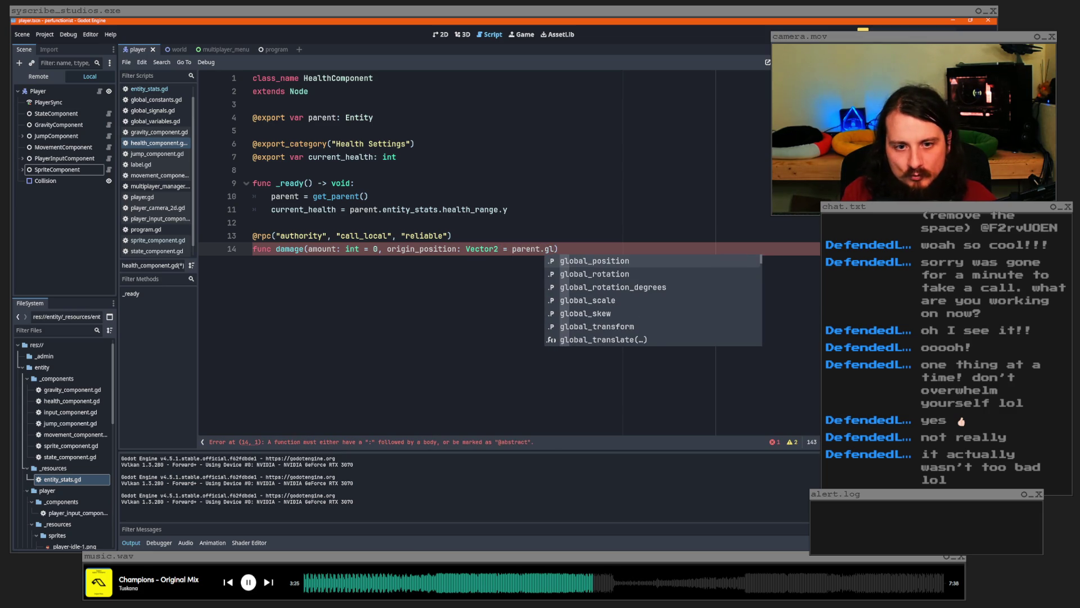
{"action": "key", "text": "Return"}
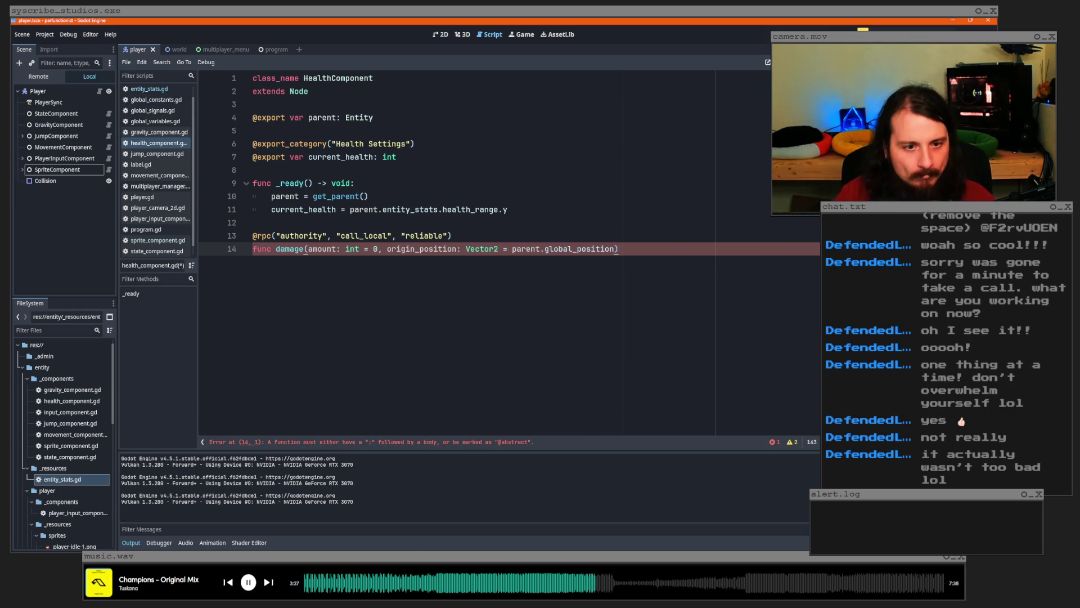
{"action": "key", "text": "ctrl+s"}
{"action": "key", "text": "Up"}
{"action": "key", "text": "Up"}
{"action": "key", "text": "Up"}
{"action": "key", "text": "Down"}
{"action": "key", "text": "Down"}
{"action": "key", "text": "Down"}
{"action": "key", "text": "Up"}
{"action": "key", "text": "End"}
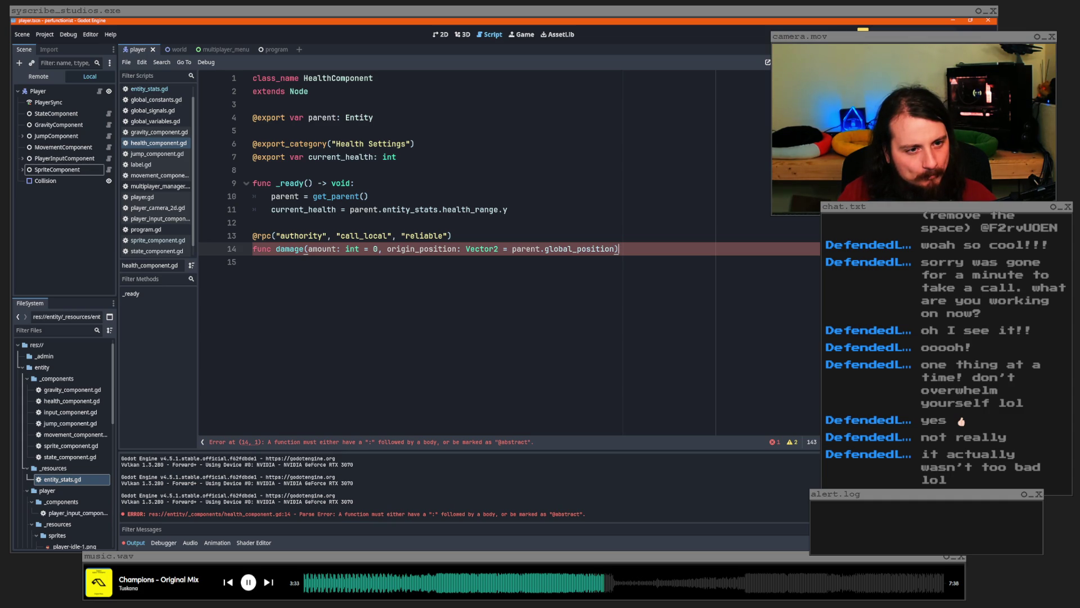
{"action": "type", "text": "-> "}
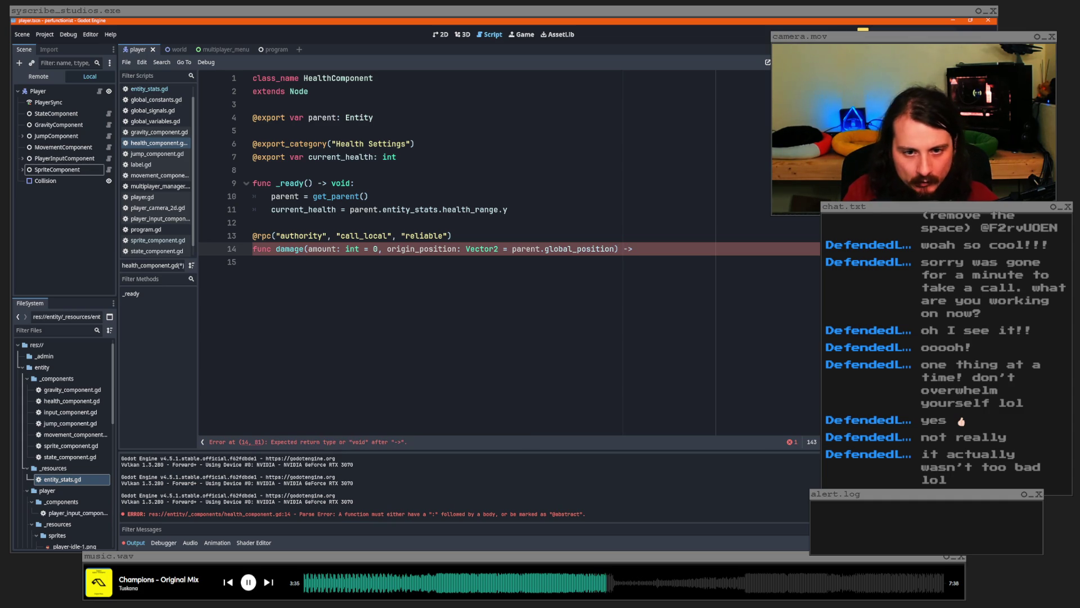
{"action": "type", "text": "hea"}
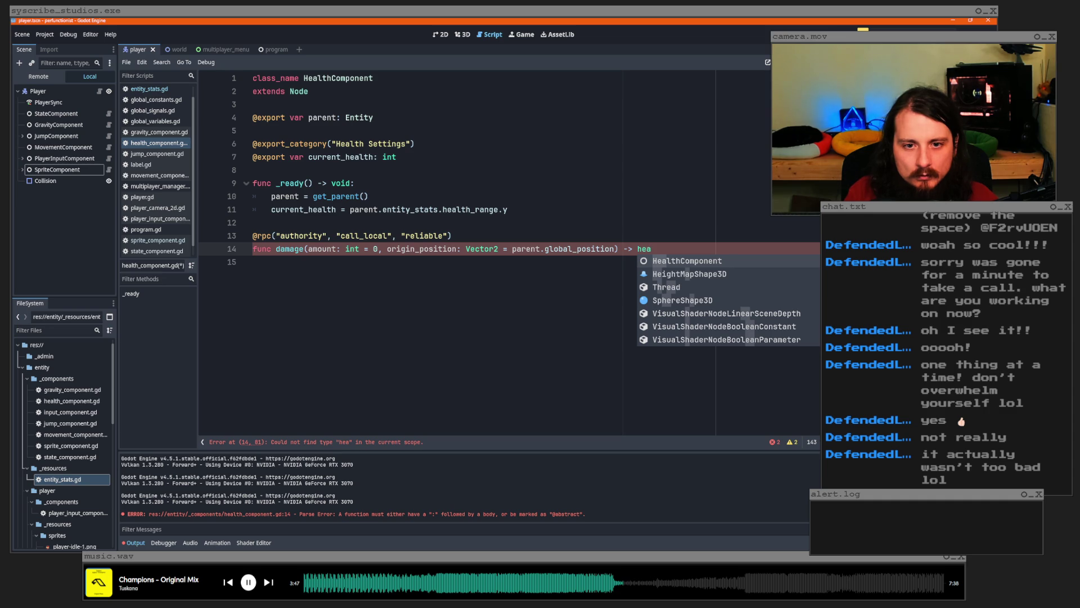
{"action": "key", "text": "BackSpace"}
{"action": "key", "text": "BackSpace"}
{"action": "key", "text": "BackSpace"}
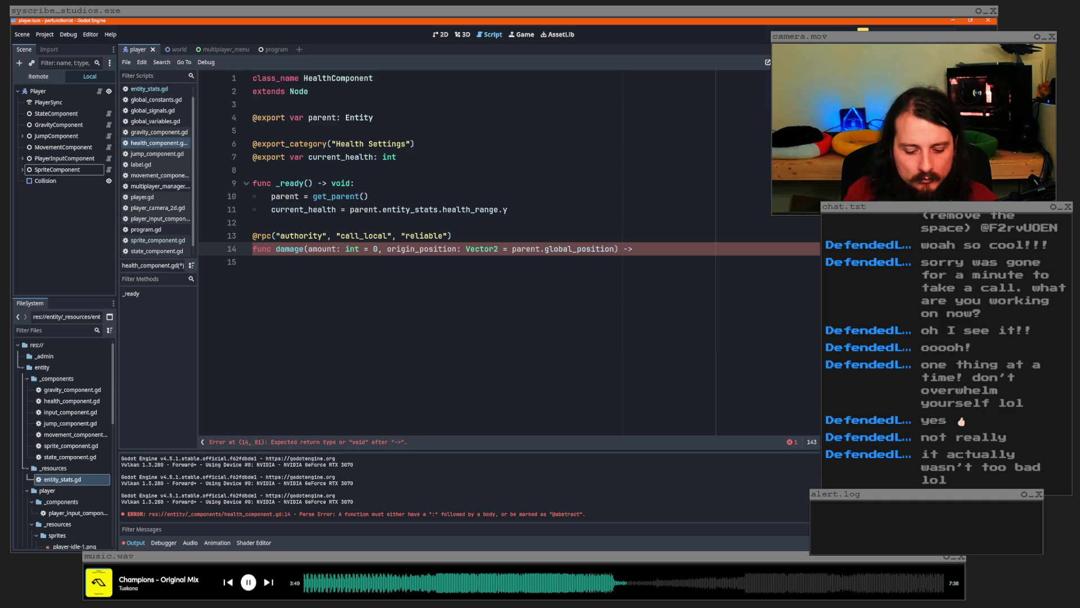
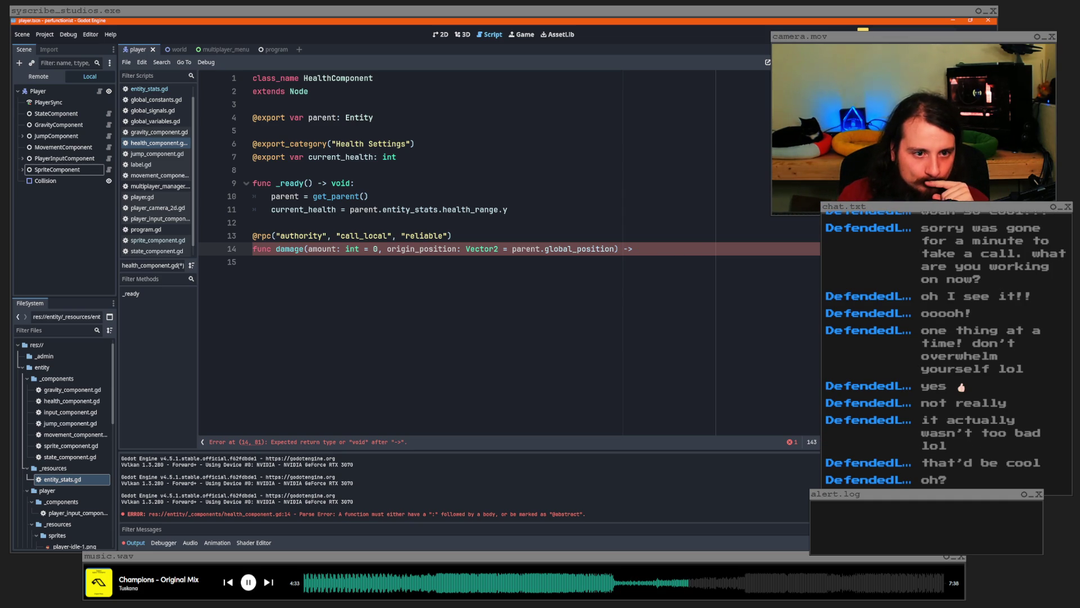
Step: Replace line 14's old parameters so the header reads damage(attack: Dictionary) -> int, and start its body
{"action": "mouse_move", "coordinate": [615, 249]}
{"action": "left_mouse_down"}
{"action": "mouse_move", "coordinate": [285, 249]}
{"action": "mouse_move", "coordinate": [319, 249]}
{"action": "mouse_move", "coordinate": [309, 249]}
{"action": "left_mouse_up"}
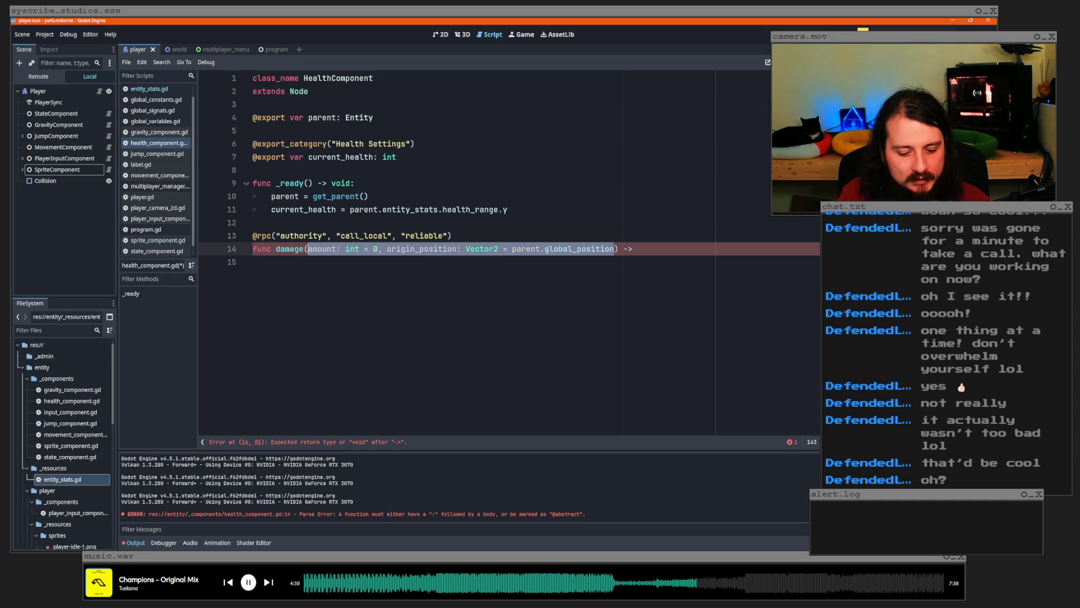
{"action": "type", "text": "damage(damage"}
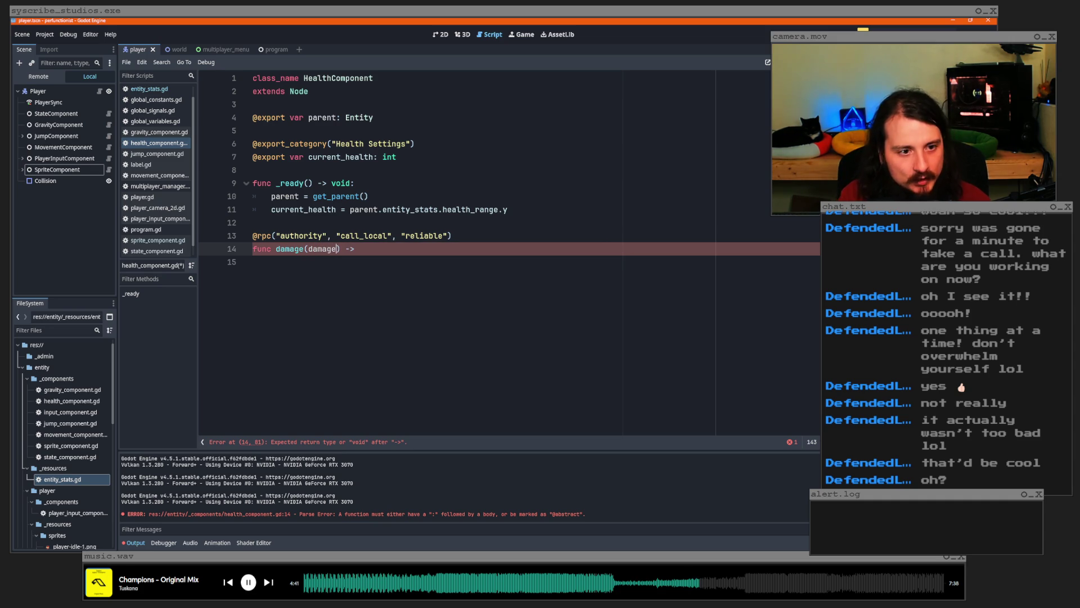
{"action": "key", "text": "BackSpace"}
{"action": "key", "text": "BackSpace"}
{"action": "key", "text": "BackSpace"}
{"action": "key", "text": "BackSpace"}
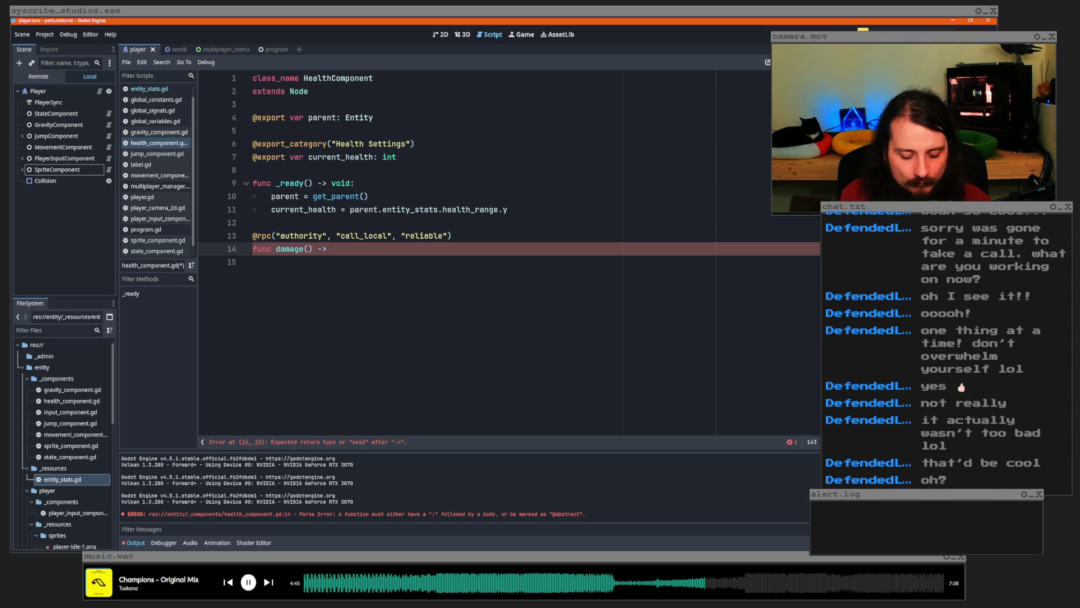
{"action": "type", "text": "attack: "}
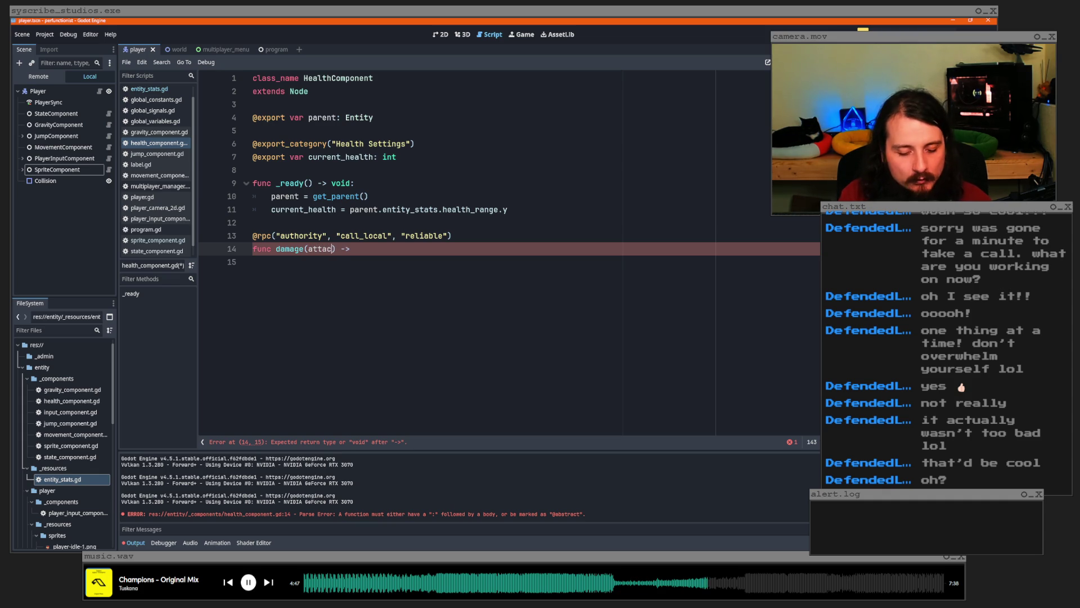
{"action": "type", "text": "Dictionary) -> "}
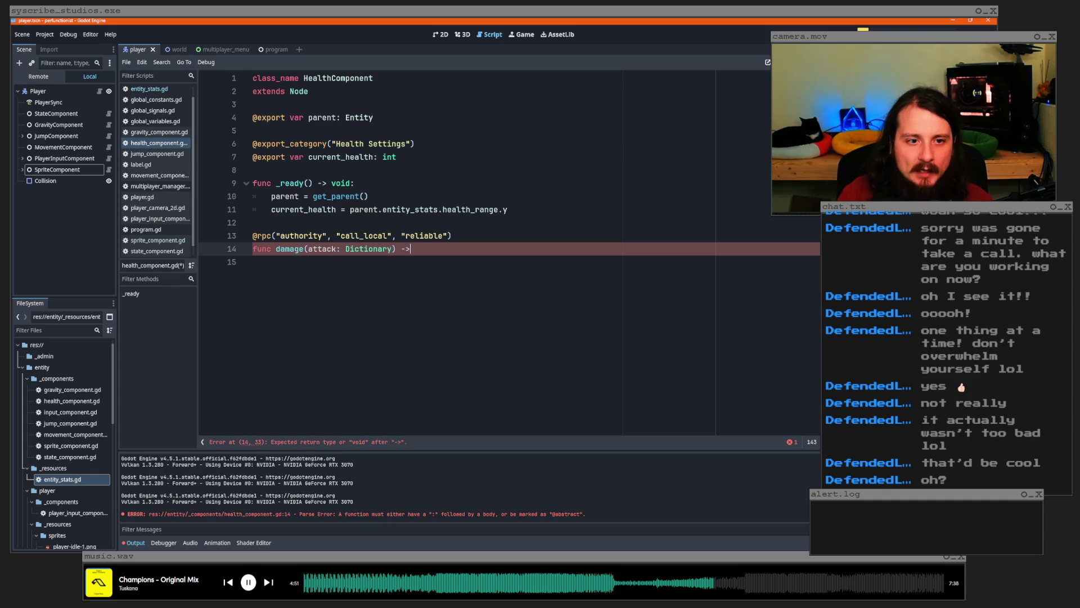
{"action": "type", "text": "int"}
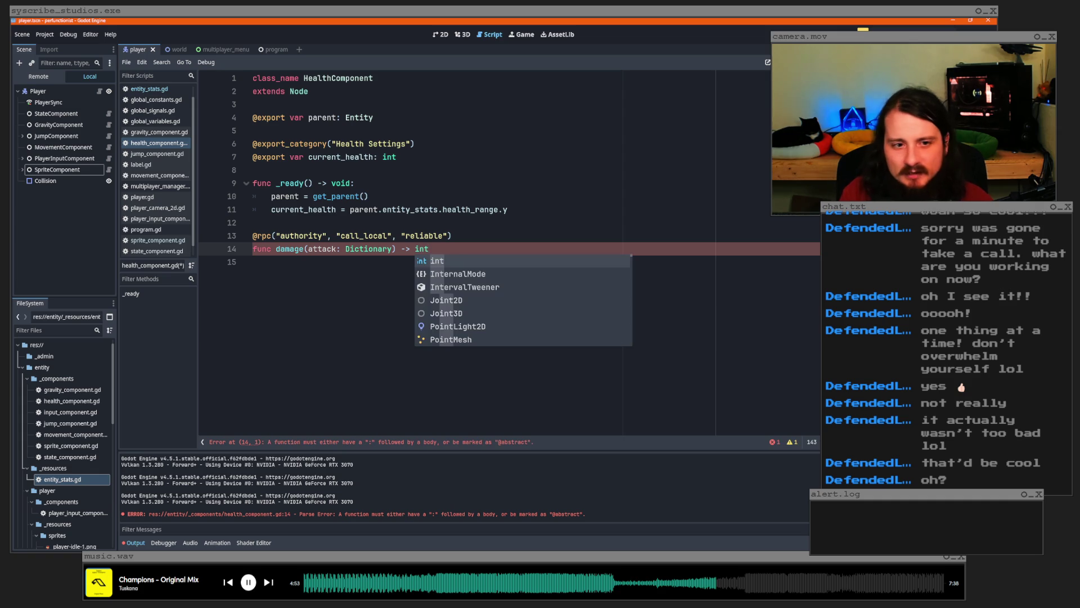
{"action": "type", "text": ":"}
{"action": "key", "text": "Return"}
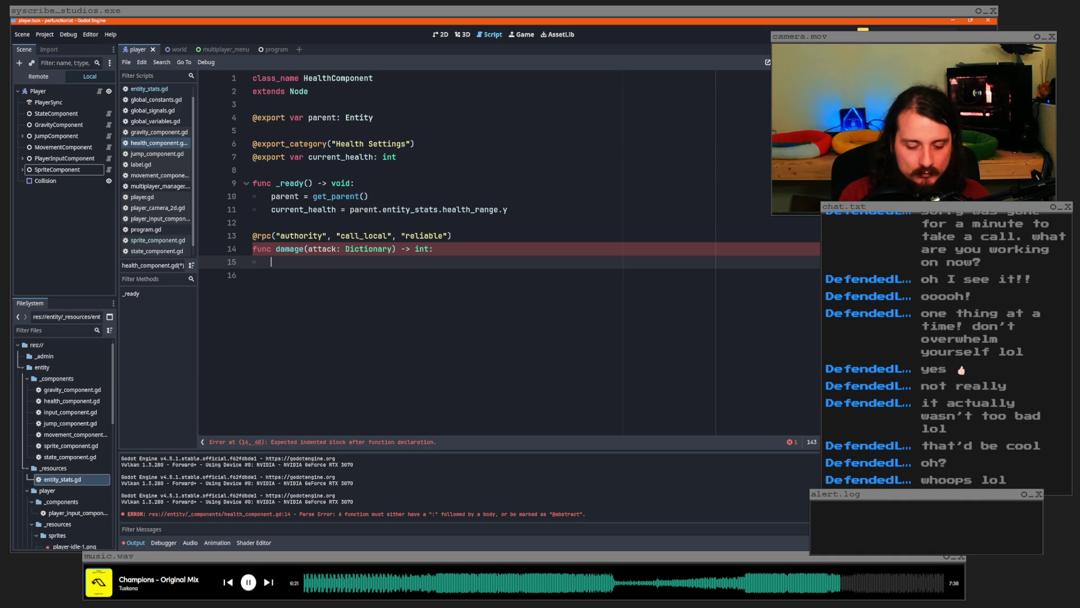
Step: Declare var damage_amount: int = attack.get("damage_amount"), then begin var knockback: float = on the next line
{"action": "type", "text": "var damage"}
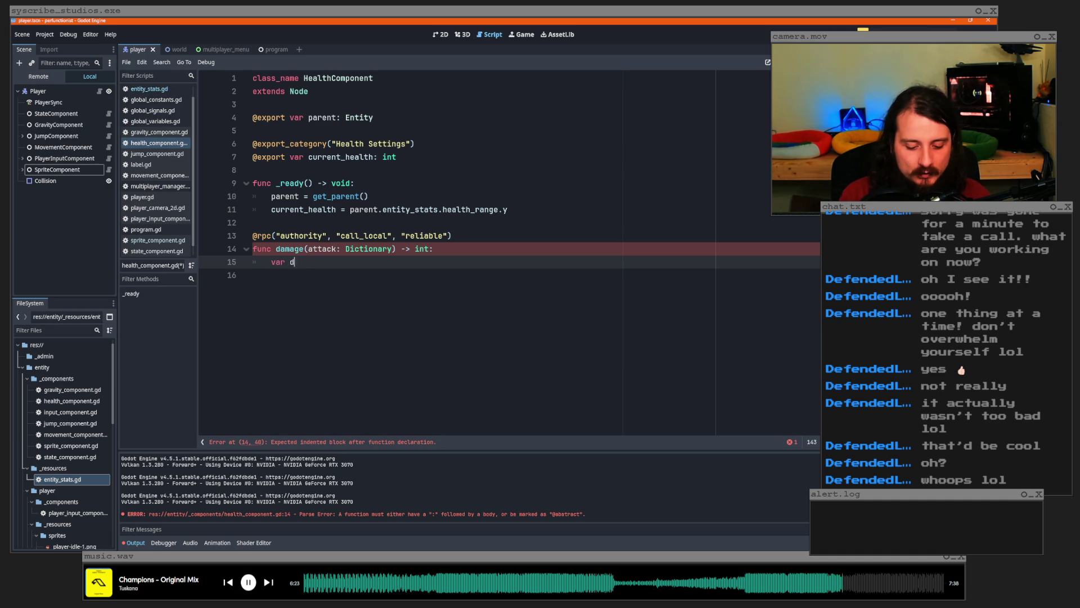
{"action": "type", "text": "_amount: "}
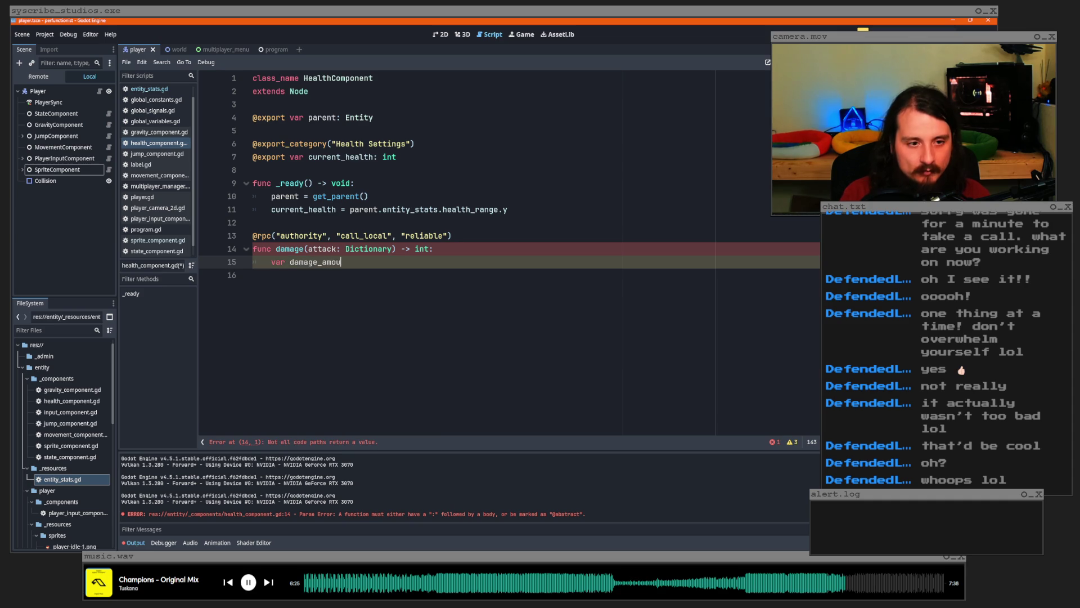
{"action": "type", "text": "int = "}
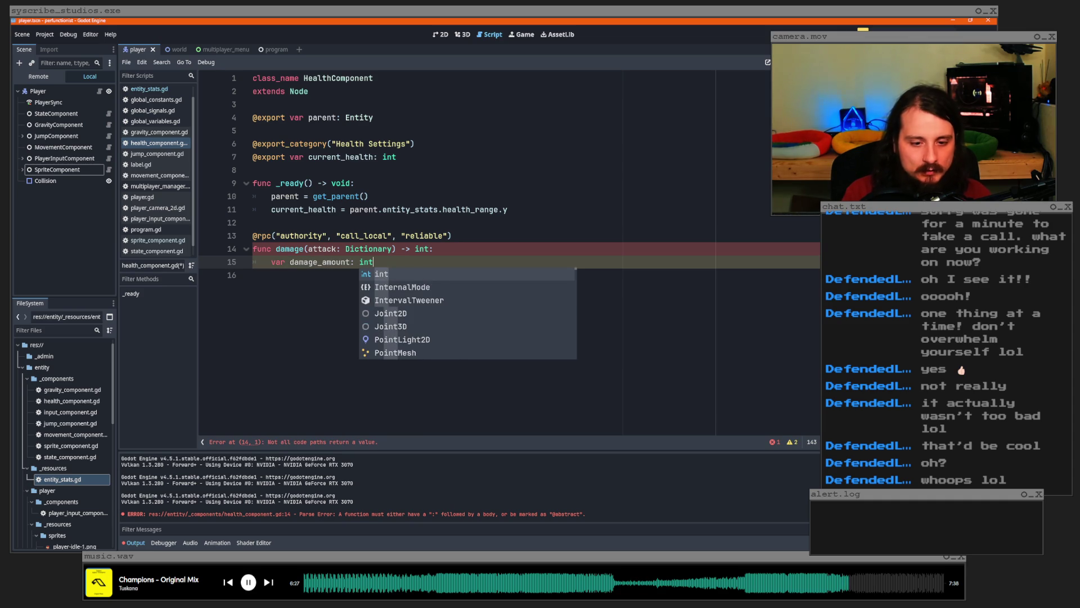
{"action": "type", "text": "attack.ge"}
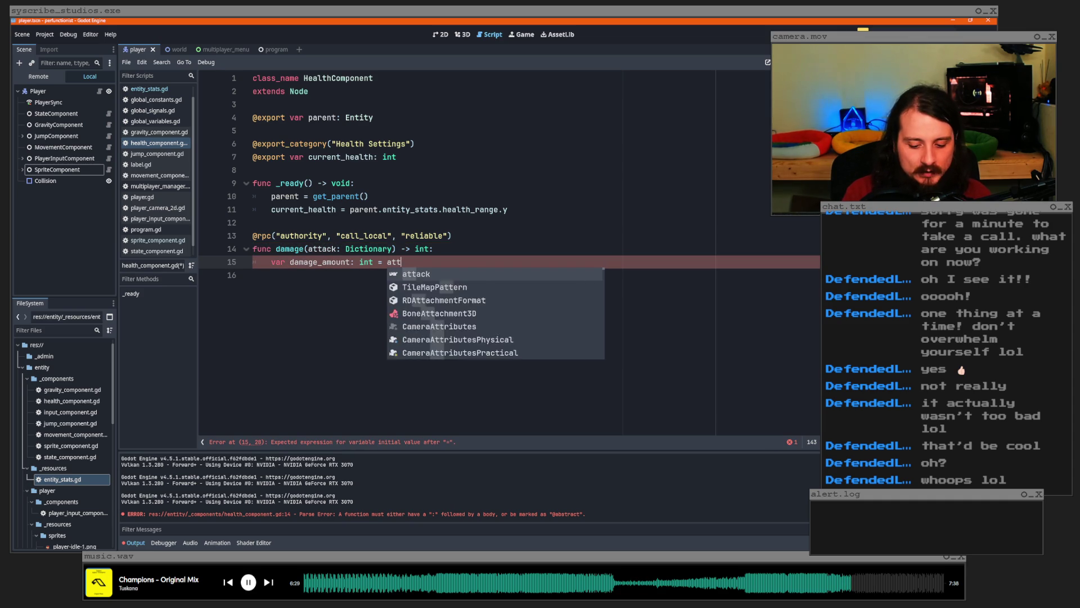
{"action": "type", "text": "t("}
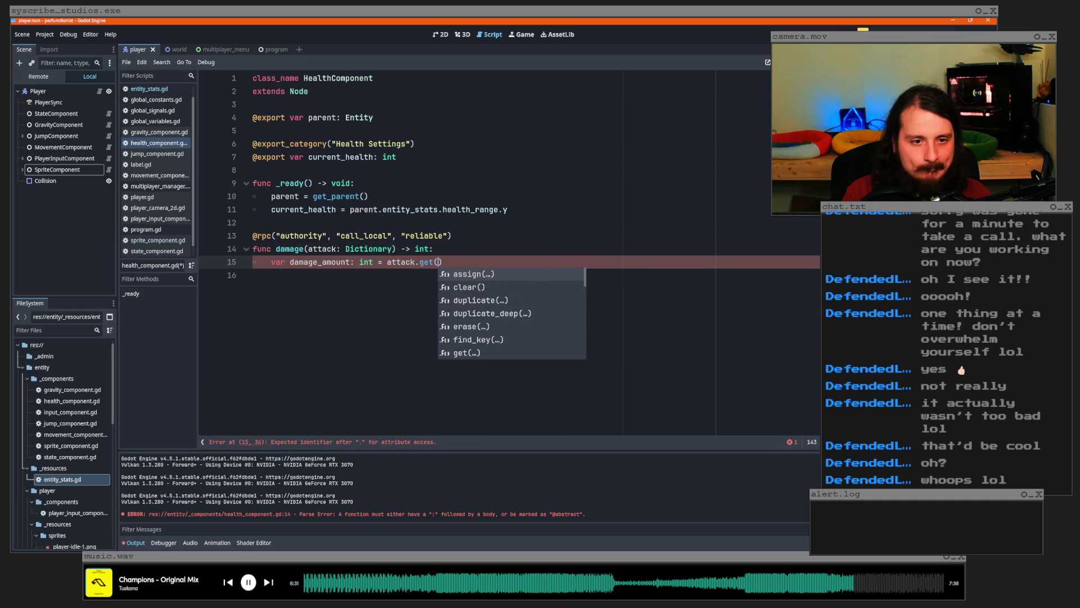
{"action": "key", "text": "Return"}
{"action": "type", "text": "\""}
{"action": "type", "text": "damage"}
{"action": "type", "text": "_amount\""}
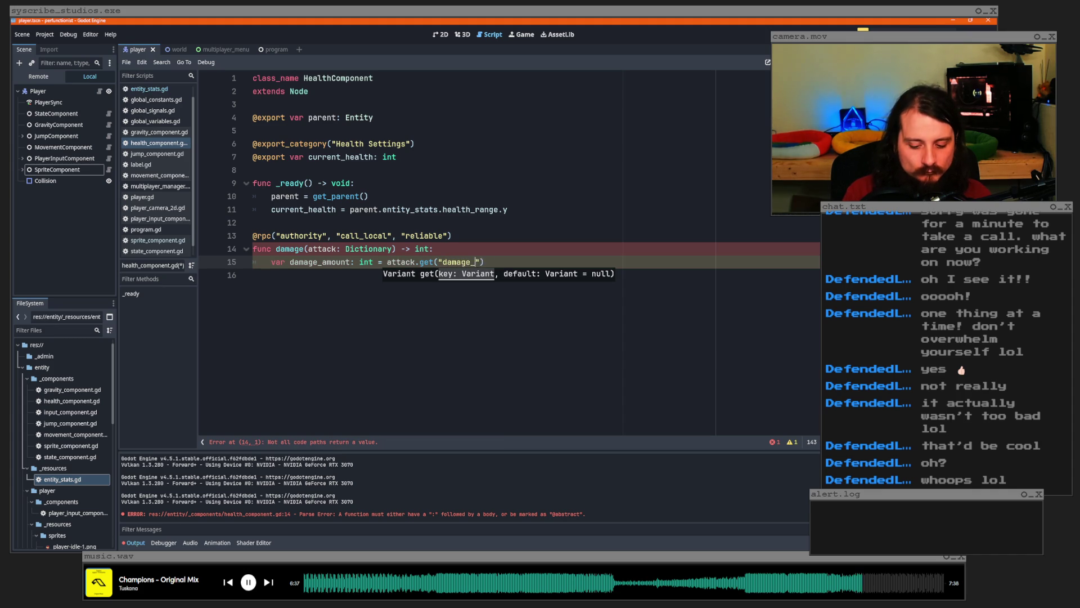
{"action": "type", "text": ")"}
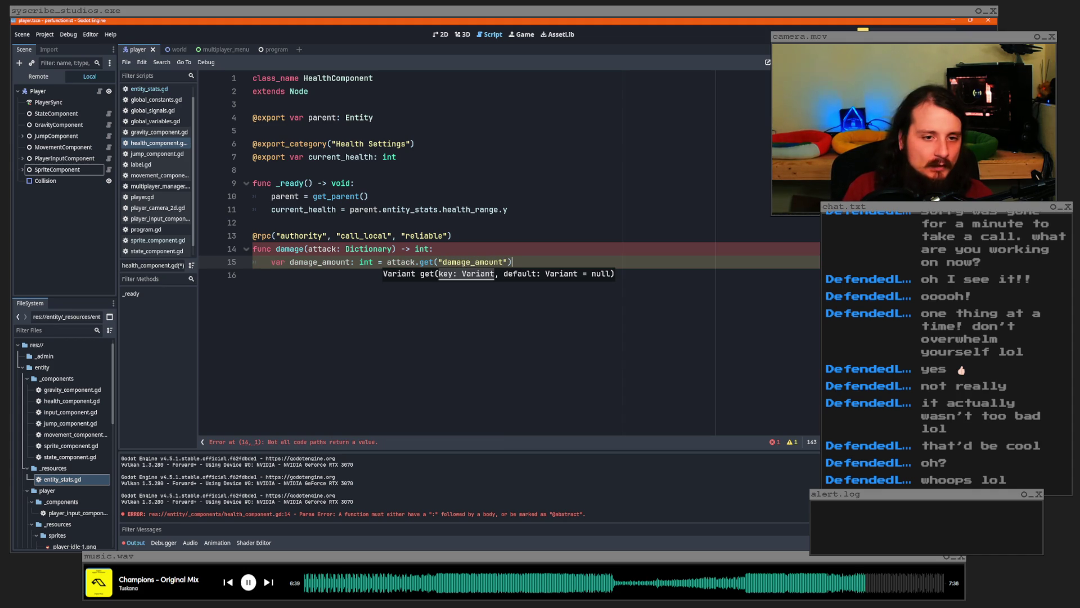
{"action": "key", "text": "Return"}
{"action": "type", "text": "var "}
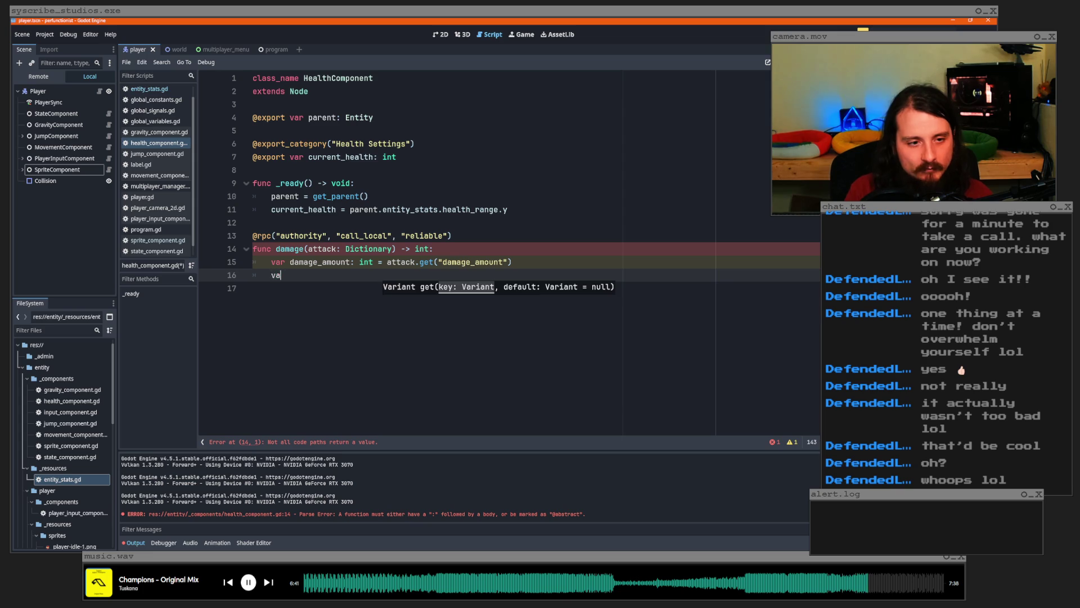
{"action": "type", "text": "knockback: "}
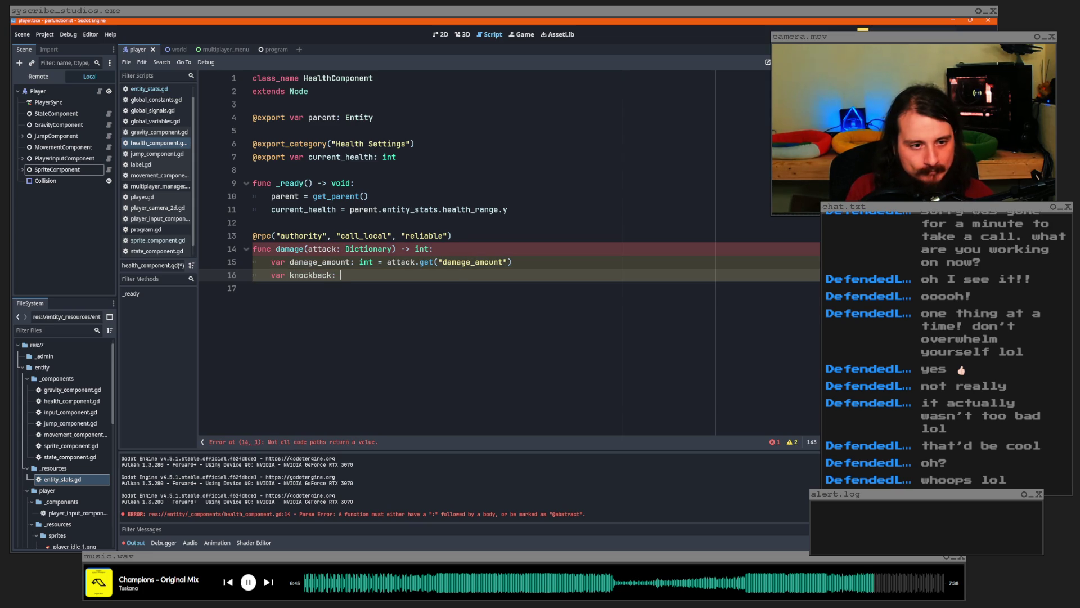
{"action": "type", "text": "float ="}
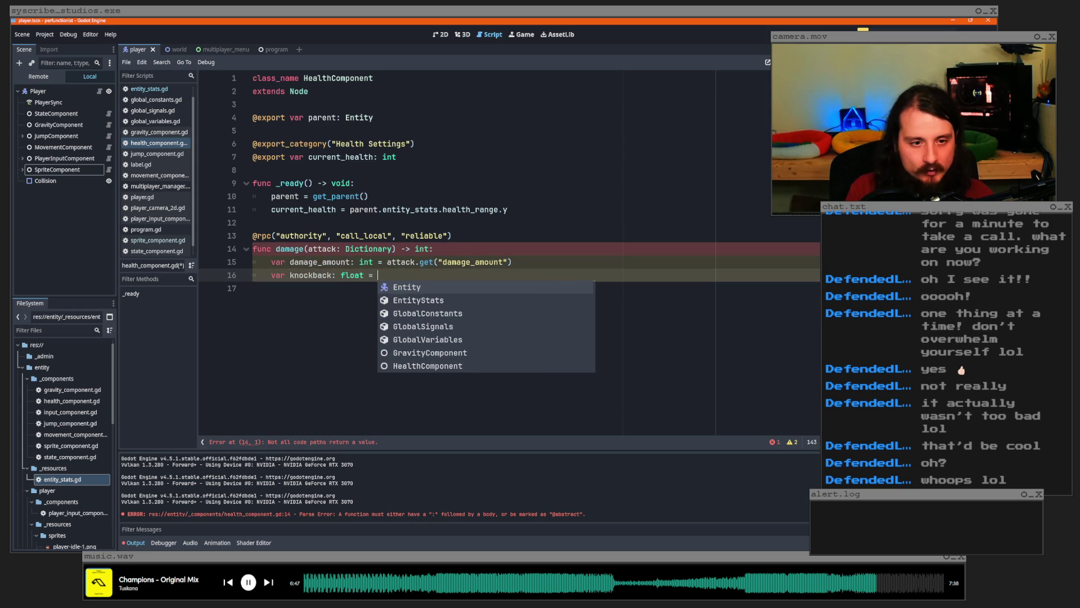